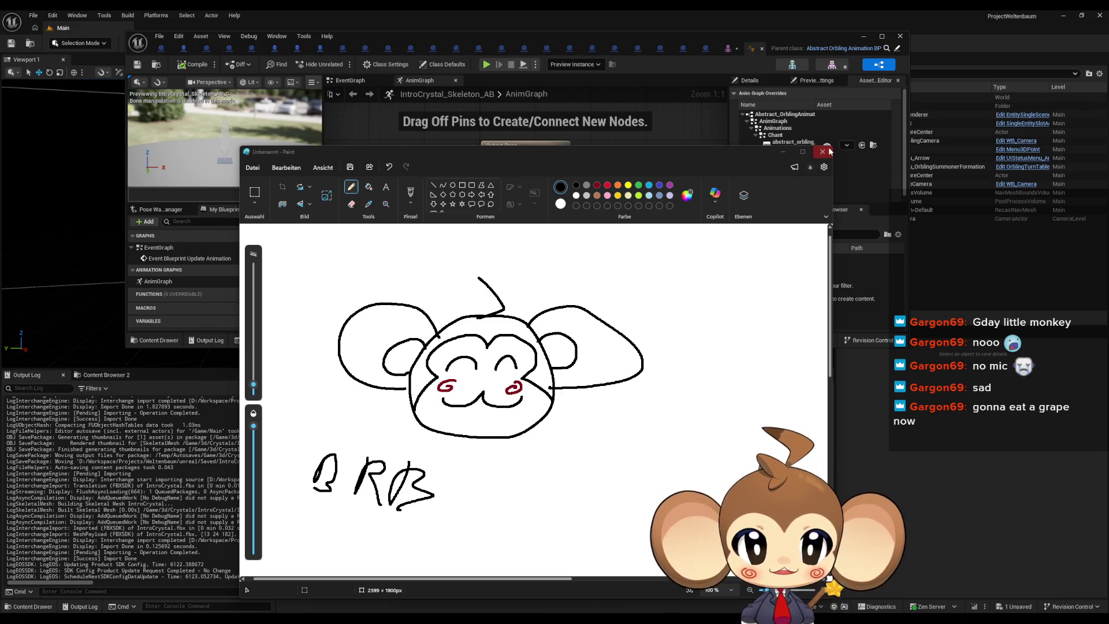
Close the Paint doodle and discard it without saving
{"action": "left_click", "coordinate": [821, 151]}
{"action": "left_click", "coordinate": [539, 395]}
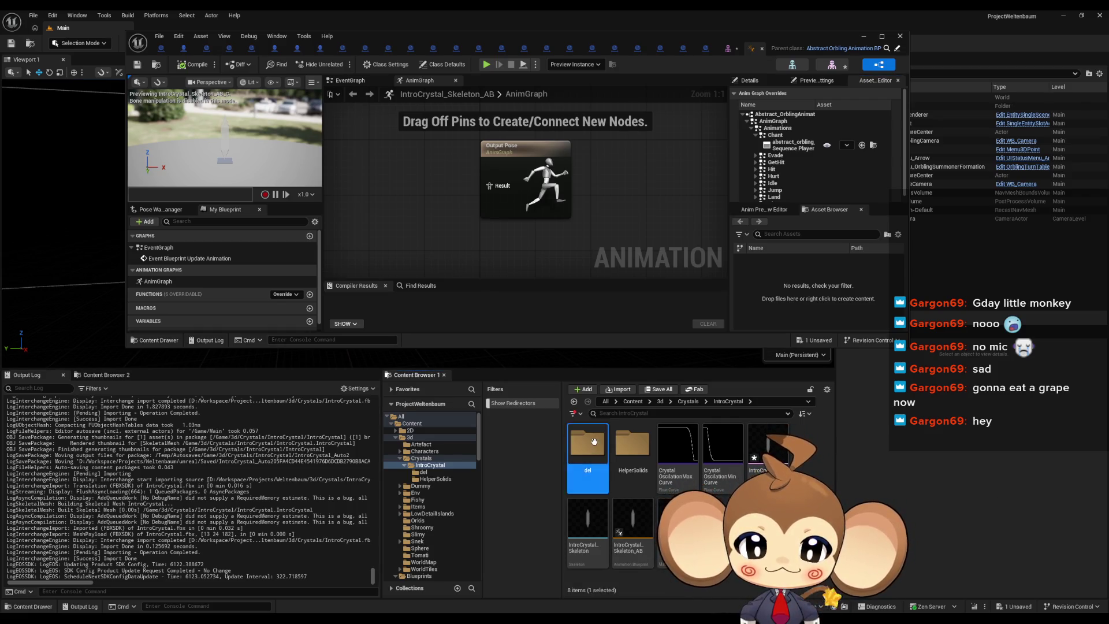
Import the crystal FBX file into the del folder
{"action": "double_click", "coordinate": [587, 445]}
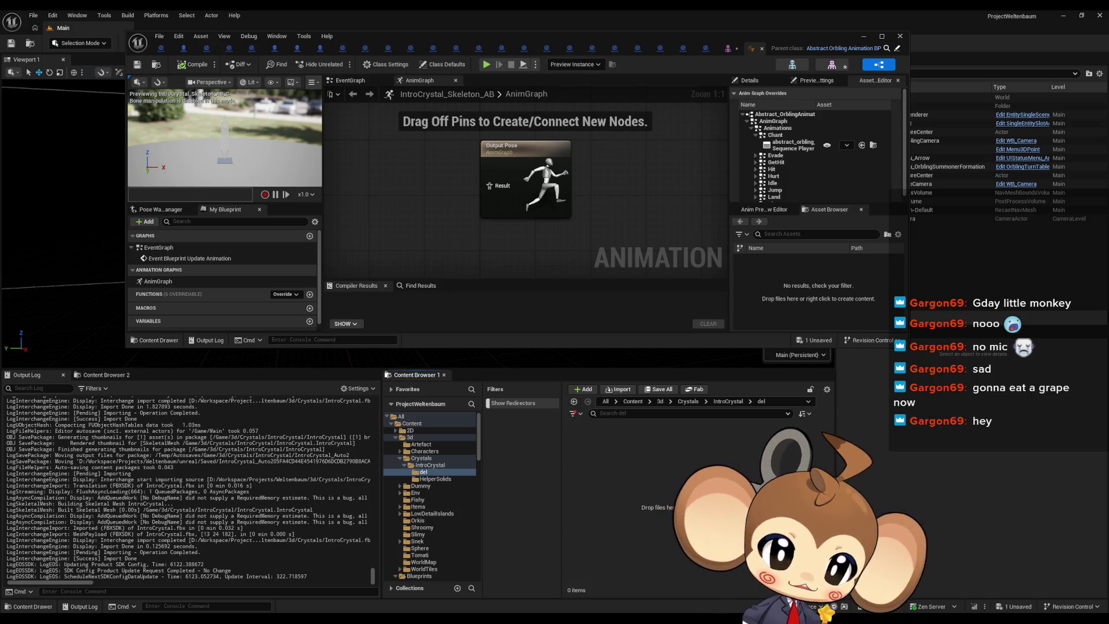
{"action": "left_click_drag", "start_coordinate": [639, 500], "coordinate": [636, 486]}
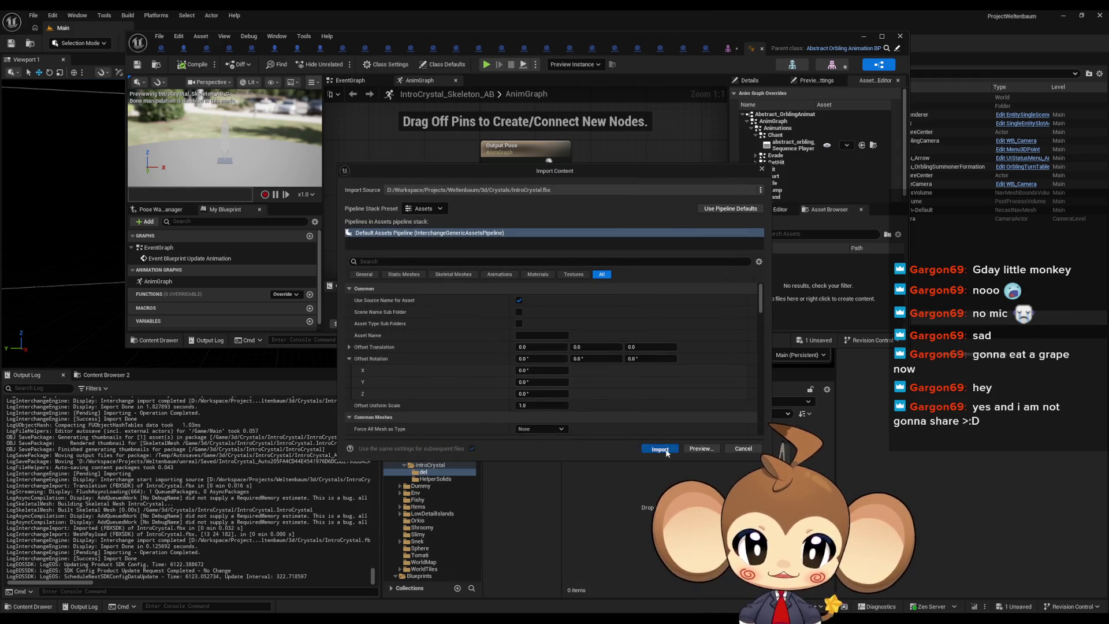
{"action": "left_click", "coordinate": [660, 451]}
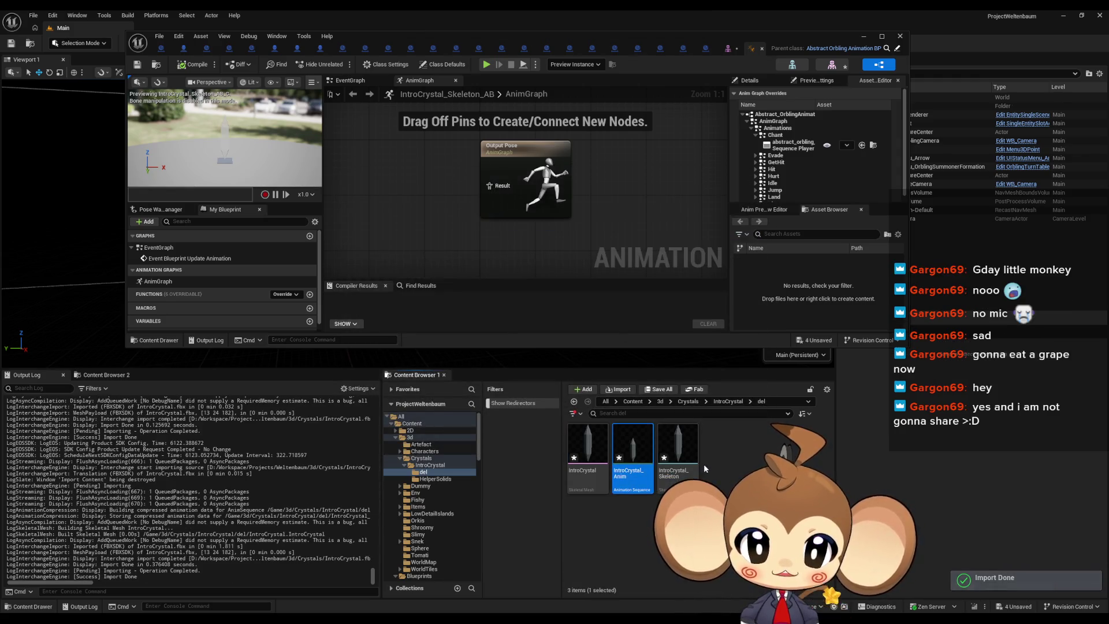
Move IntroCrystal_Anim into the IntroCrystal folder and return there
{"action": "mouse_move", "coordinate": [638, 455]}
{"action": "left_click_drag", "start_coordinate": [638, 455], "coordinate": [437, 466]}
{"action": "left_click", "coordinate": [473, 485]}
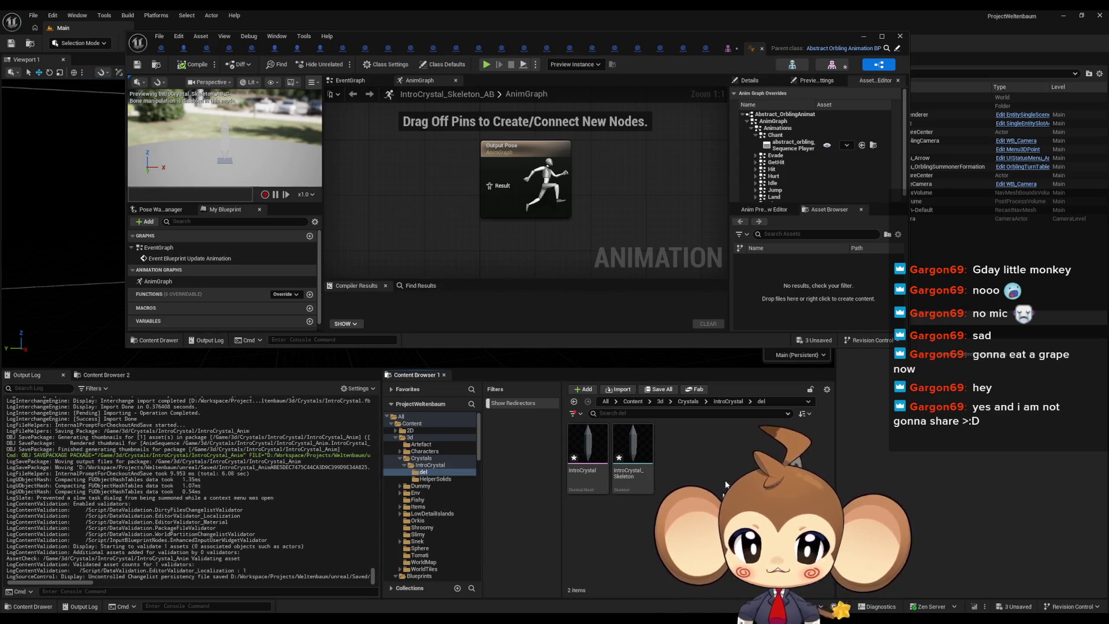
{"action": "left_click", "coordinate": [725, 403]}
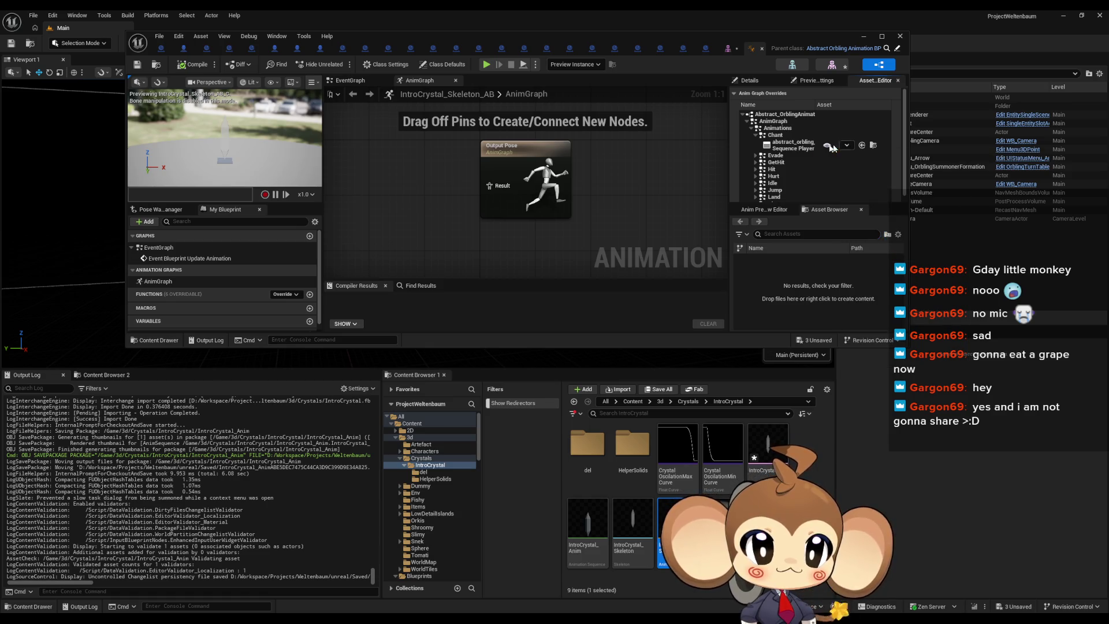
Inspect the AnimGraph's animation overrides and the IntroCrystal_Anim asset options
{"action": "left_click", "coordinate": [832, 64]}
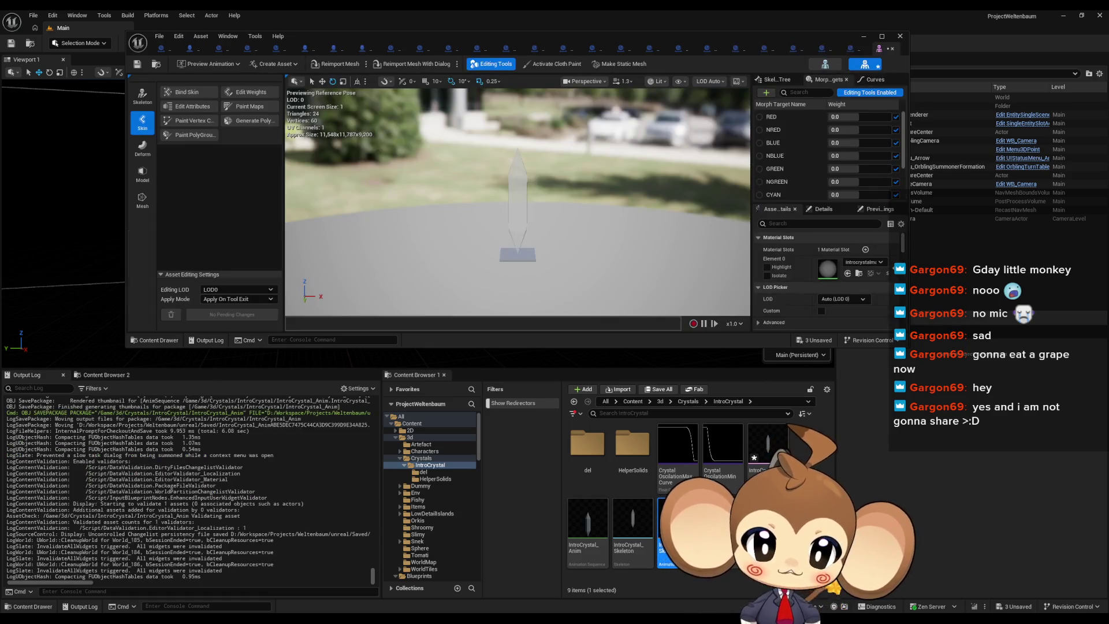
{"action": "left_click", "coordinate": [895, 72]}
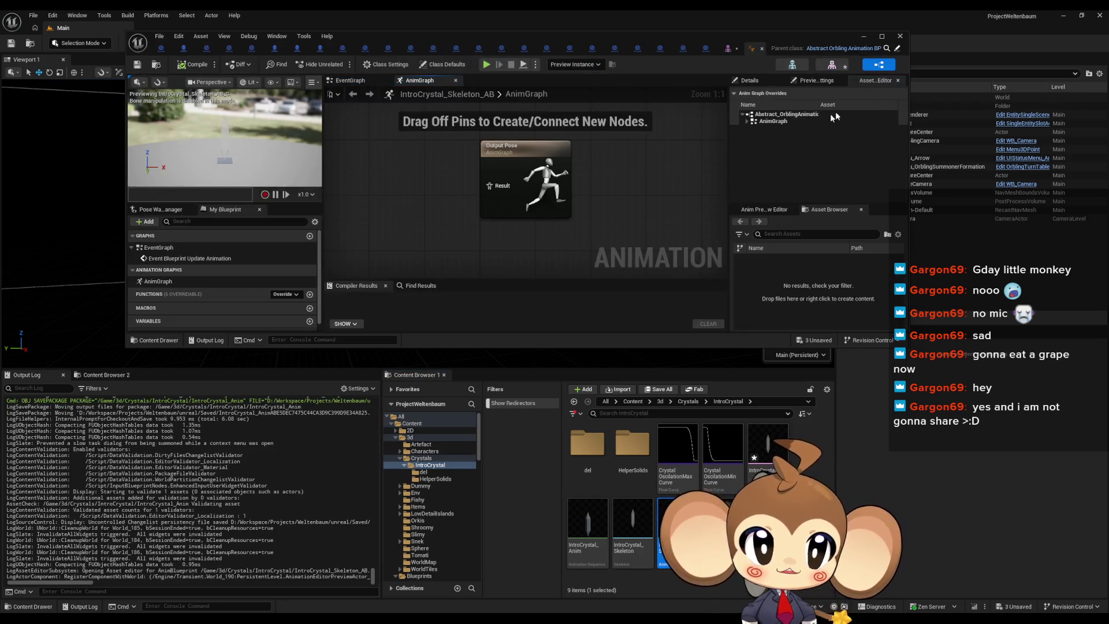
{"action": "left_click", "coordinate": [747, 121]}
{"action": "double_click", "coordinate": [778, 128]}
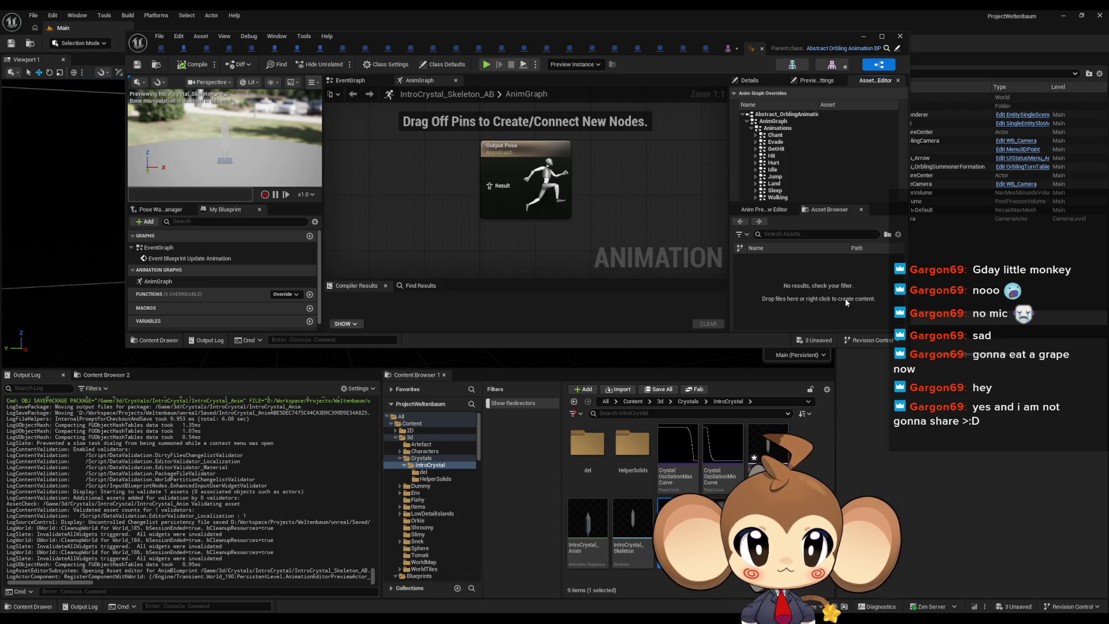
{"action": "left_click", "coordinate": [588, 523]}
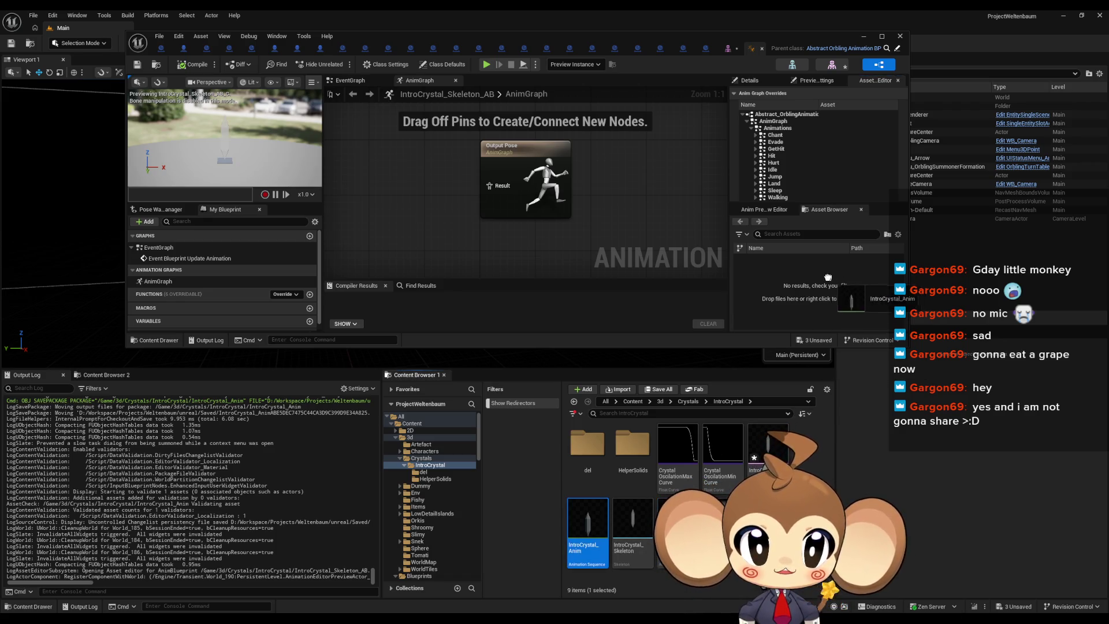
{"action": "right_click", "coordinate": [836, 295]}
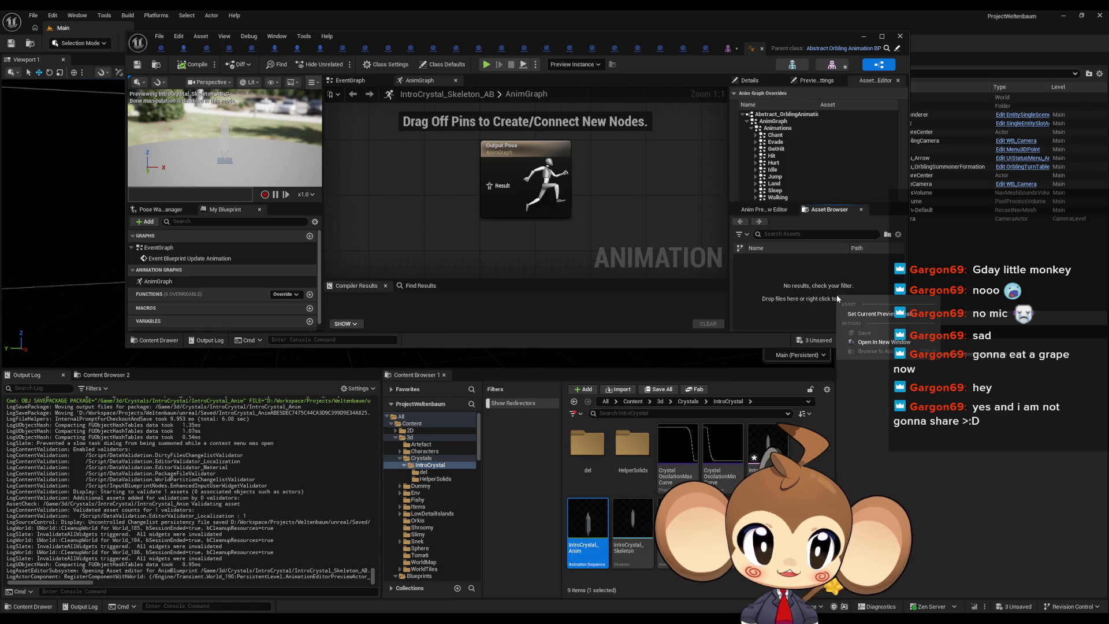
{"action": "right_click", "coordinate": [798, 286]}
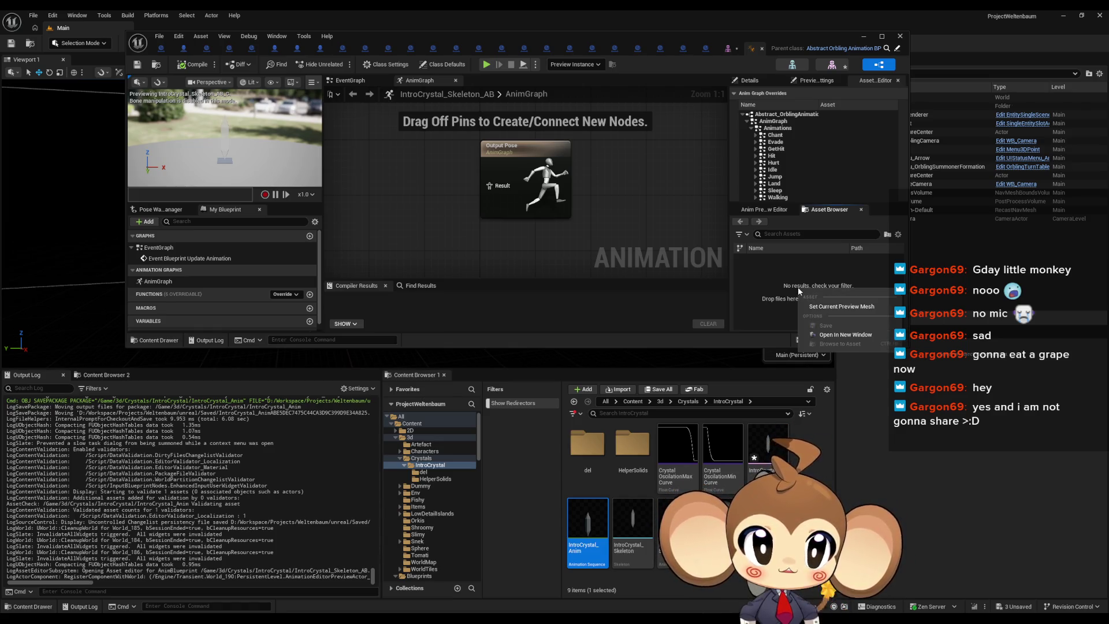
{"action": "key", "text": "Escape"}
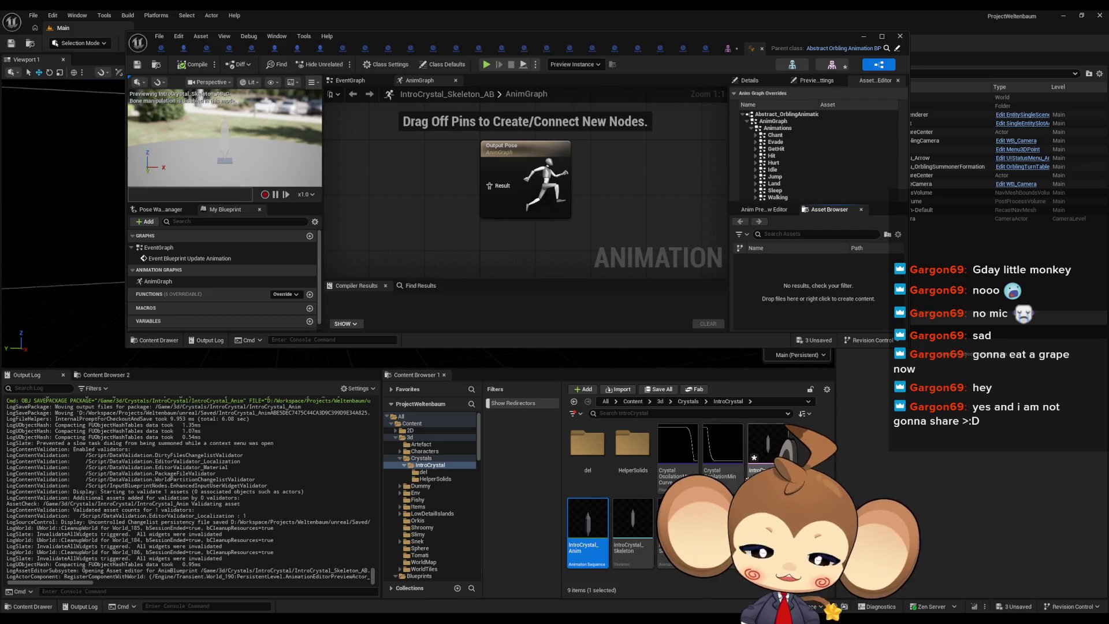
Select the four IntroCrystal assets and request their deletion
{"action": "left_click", "coordinate": [768, 445]}
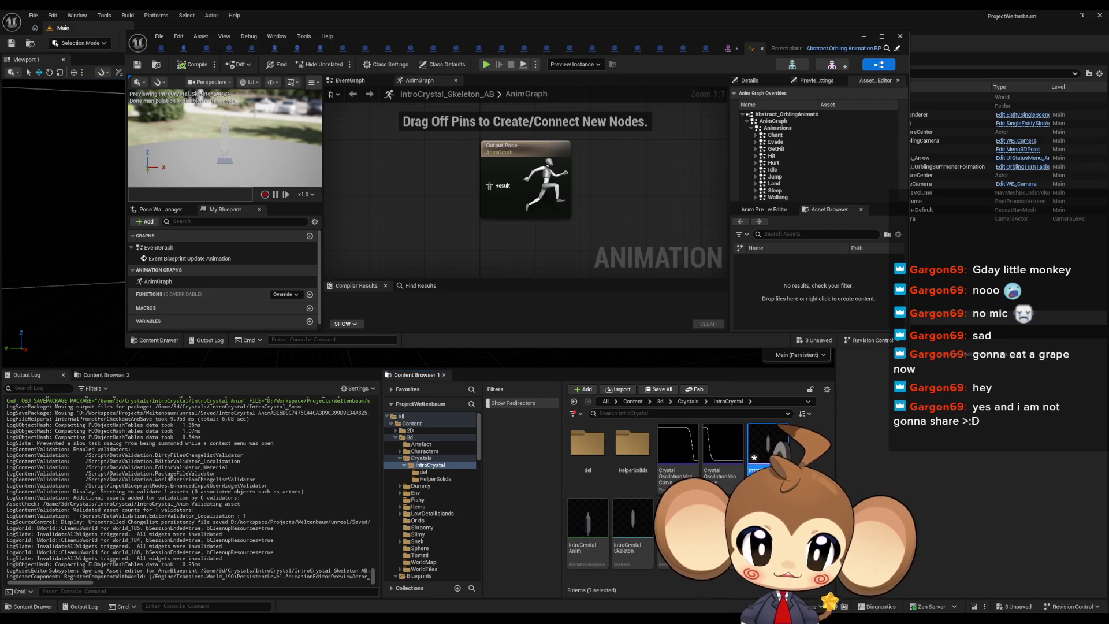
{"action": "left_click", "coordinate": [678, 526]}
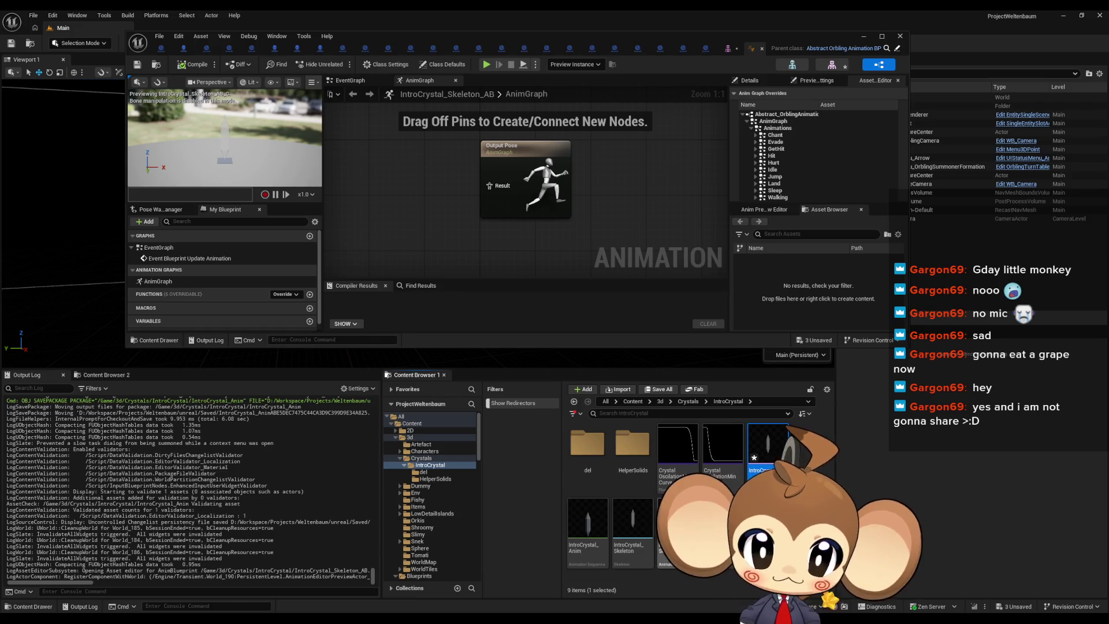
{"action": "left_click", "coordinate": [770, 454], "text": "shift"}
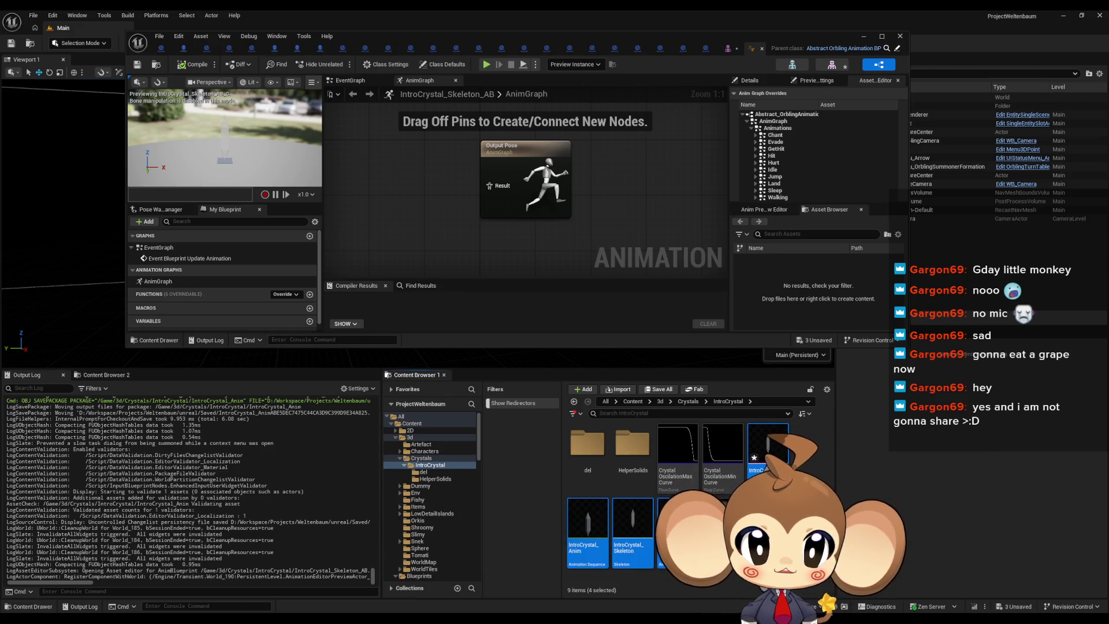
{"action": "key", "text": "Delete"}
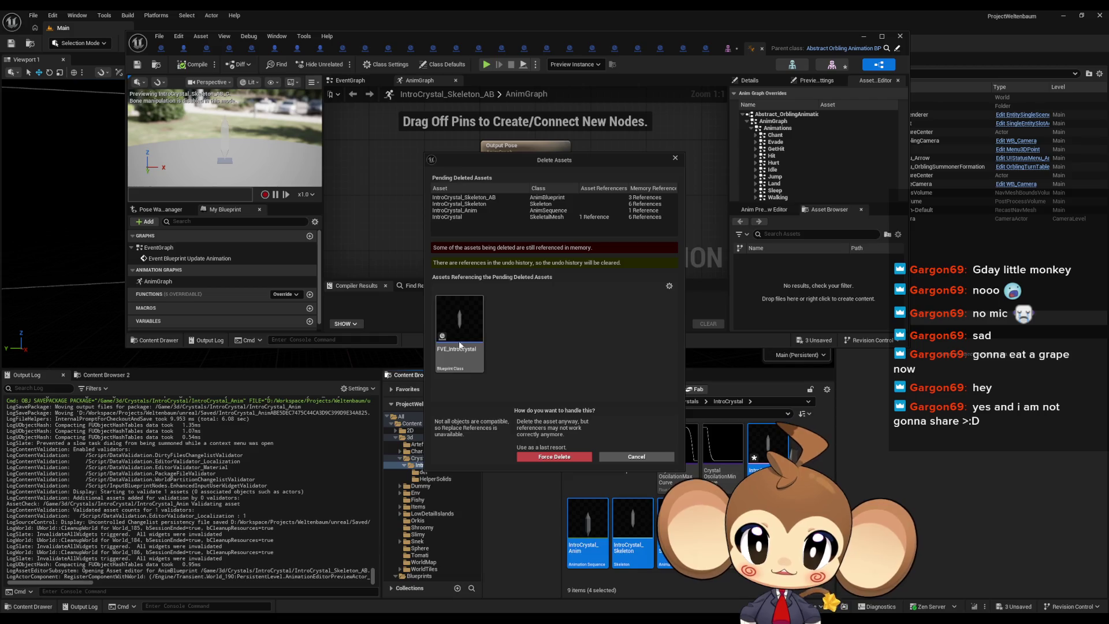
Cancel the deletion and set FVE_IntroCrystal's Skeletal Mesh Asset to None
{"action": "left_click", "coordinate": [637, 456]}
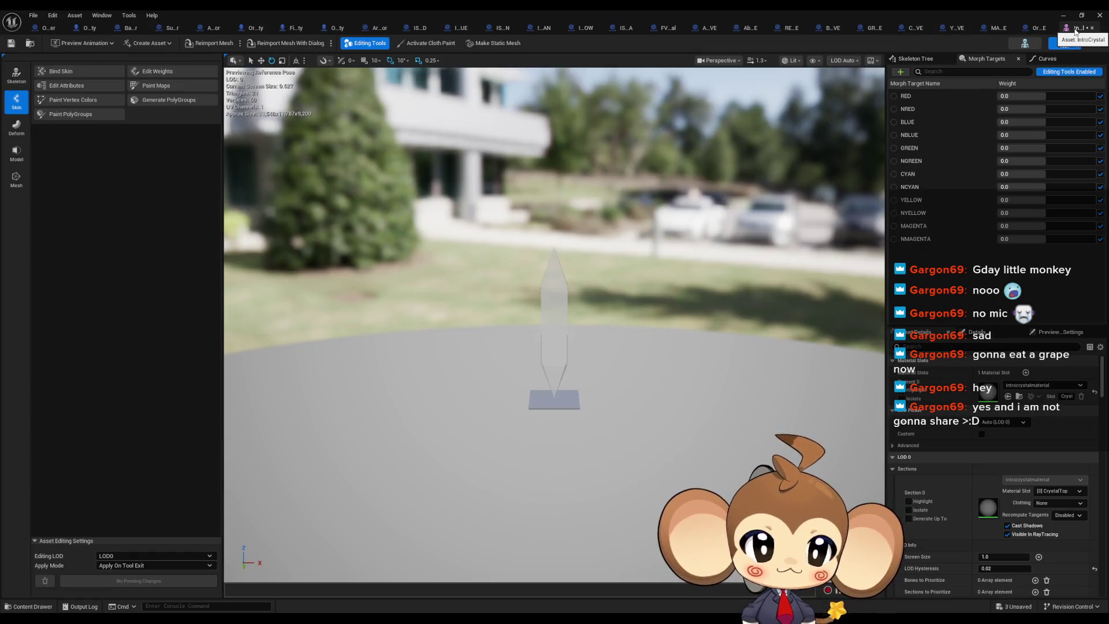
{"action": "middle_click", "coordinate": [1073, 28]}
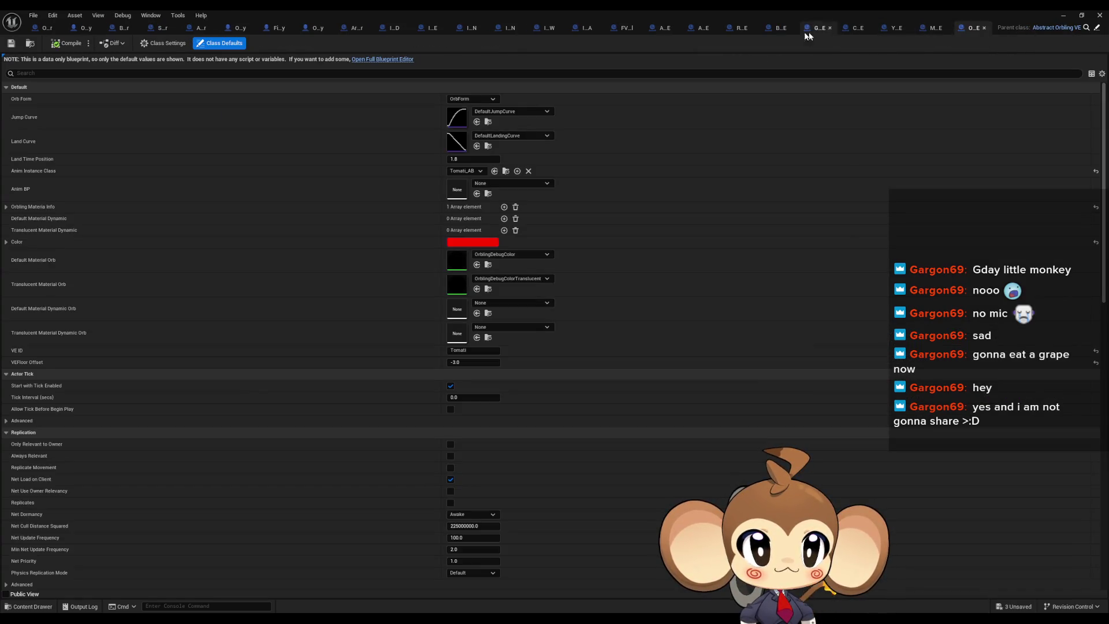
{"action": "left_click", "coordinate": [627, 27]}
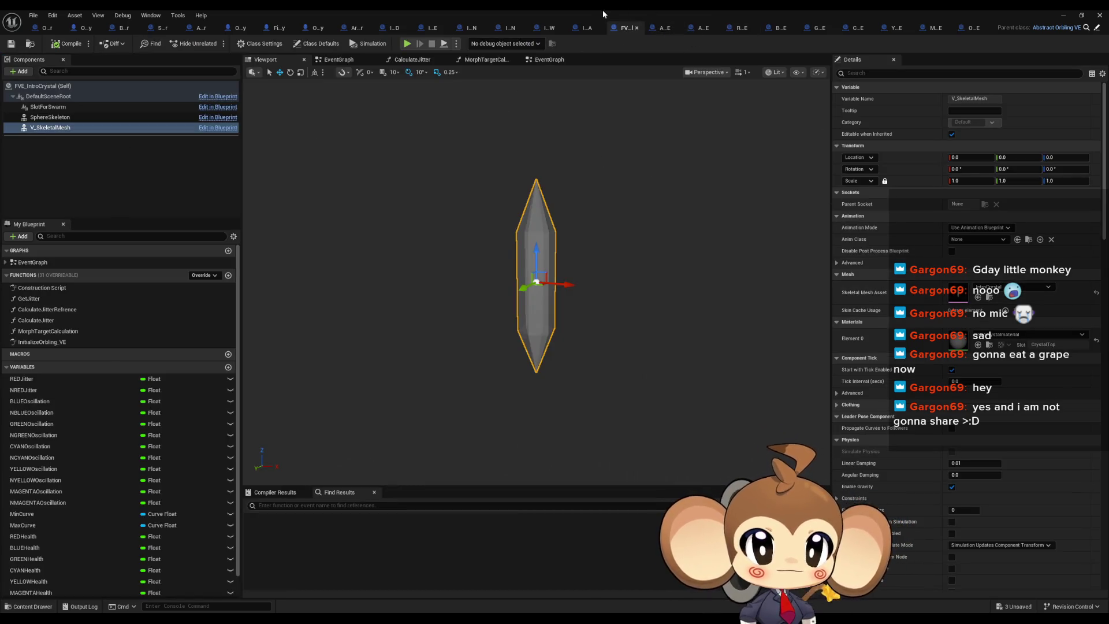
{"action": "left_click", "coordinate": [1049, 288]}
{"action": "left_click", "coordinate": [1005, 337]}
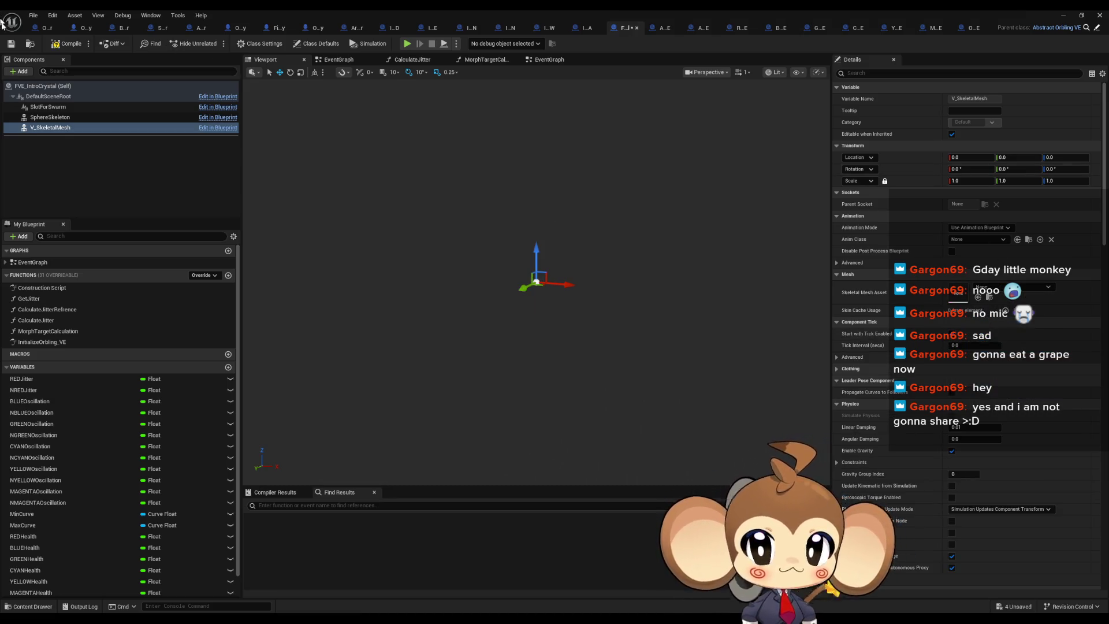
Force-delete the four selected IntroCrystal assets despite remaining references
{"action": "left_click", "coordinate": [1066, 16]}
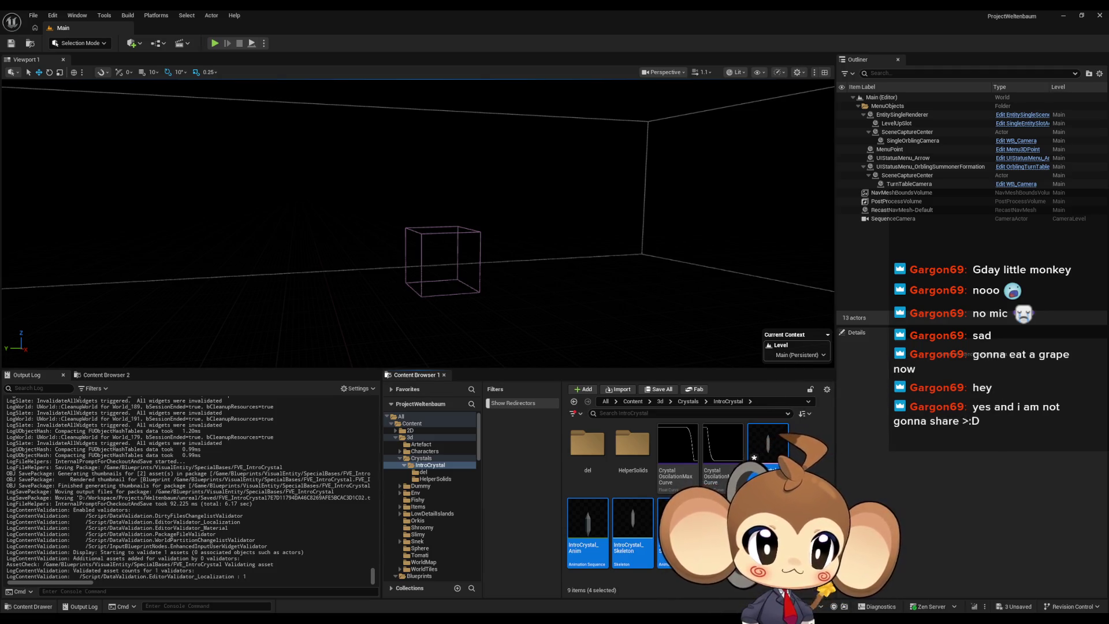
{"action": "key", "text": "Delete"}
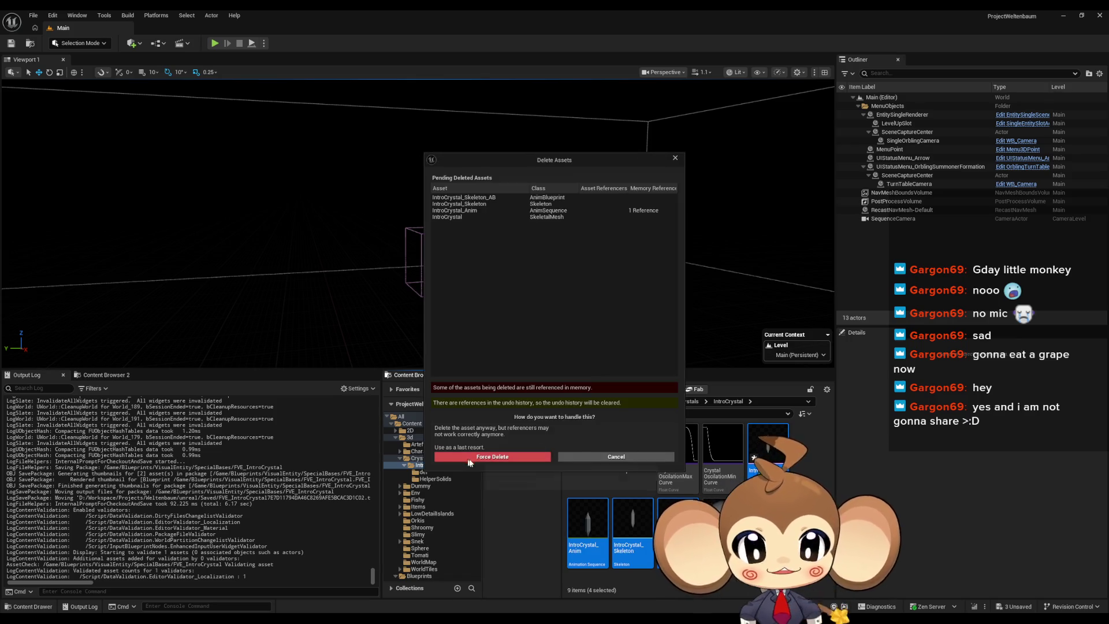
{"action": "left_click", "coordinate": [496, 457]}
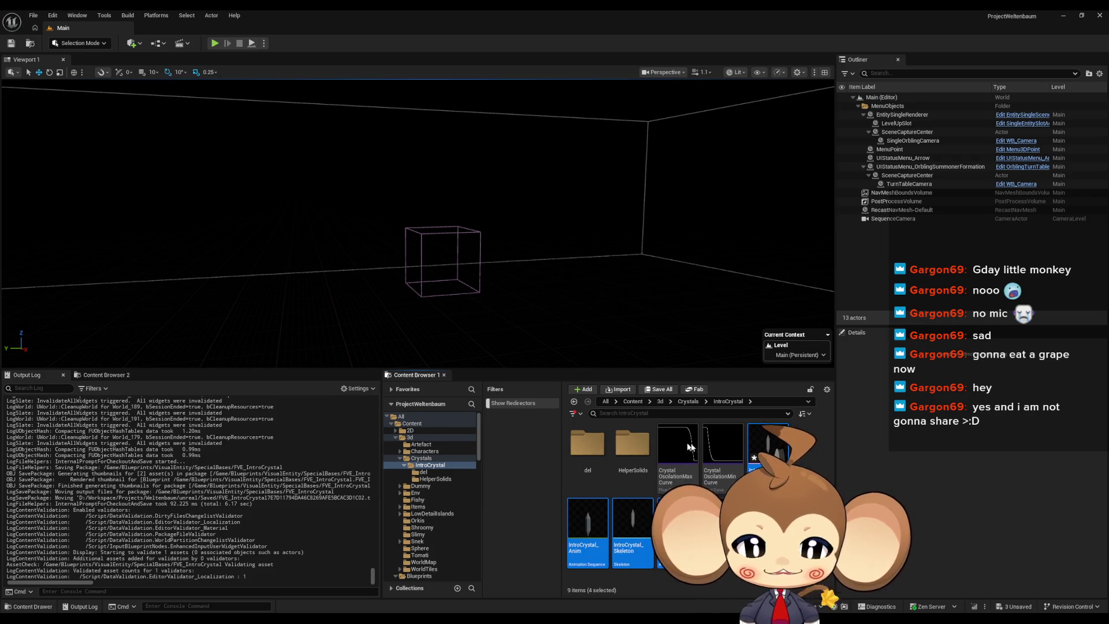
{"action": "left_click", "coordinate": [592, 458]}
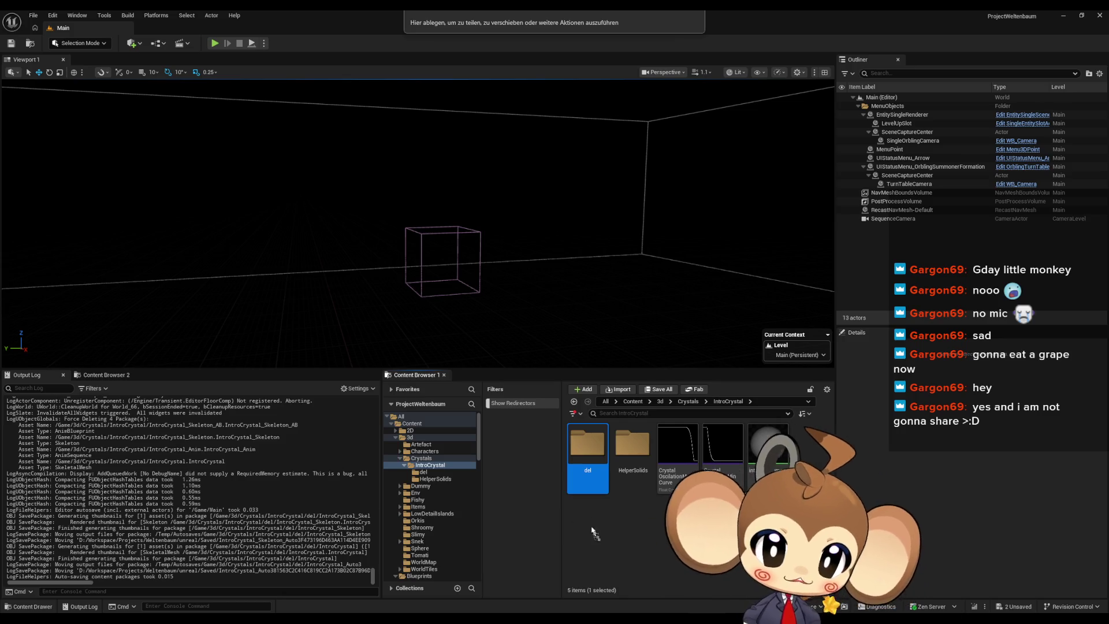
Reimport the crystal FBX into the IntroCrystal folder
{"action": "left_click_drag", "start_coordinate": [597, 536], "coordinate": [598, 537]}
{"action": "left_click", "coordinate": [662, 446]}
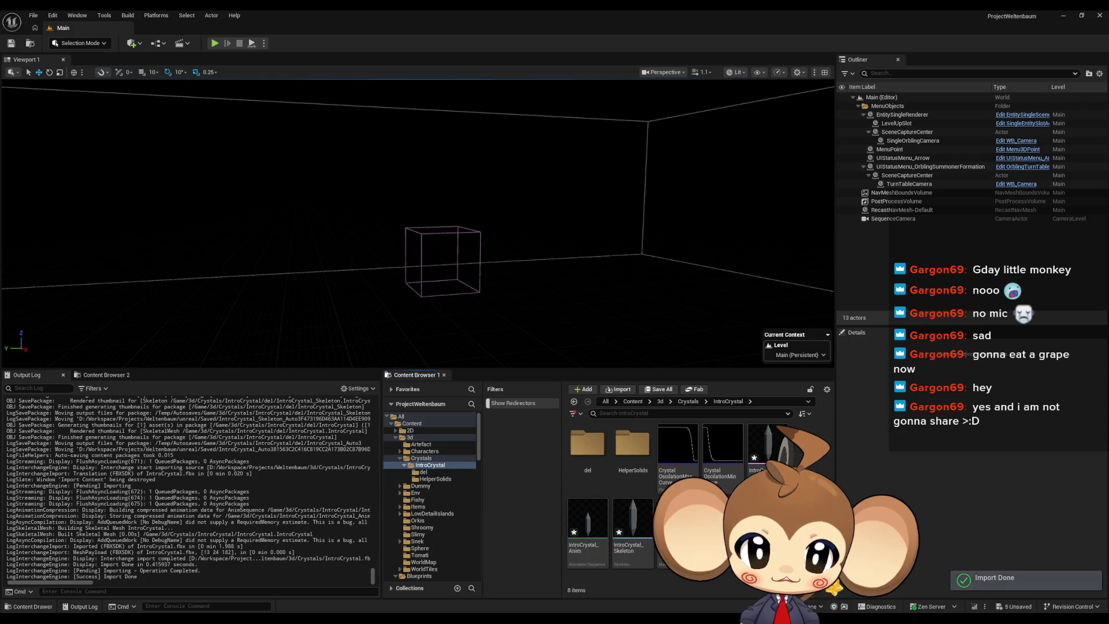
{"action": "mouse_move", "coordinate": [467, 611]}
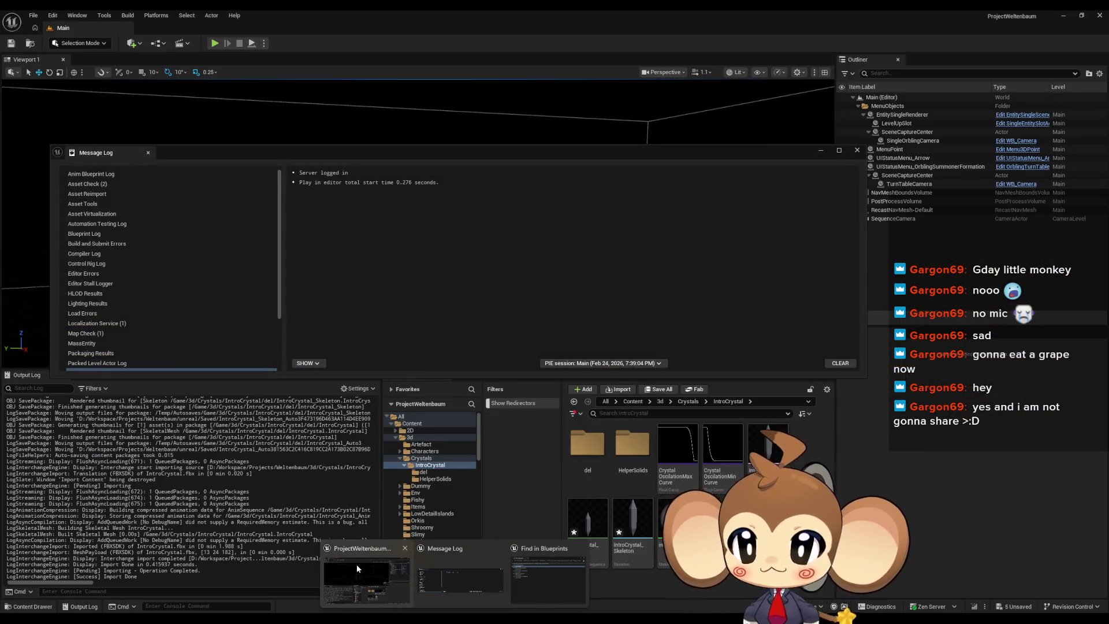
{"action": "left_click", "coordinate": [356, 564]}
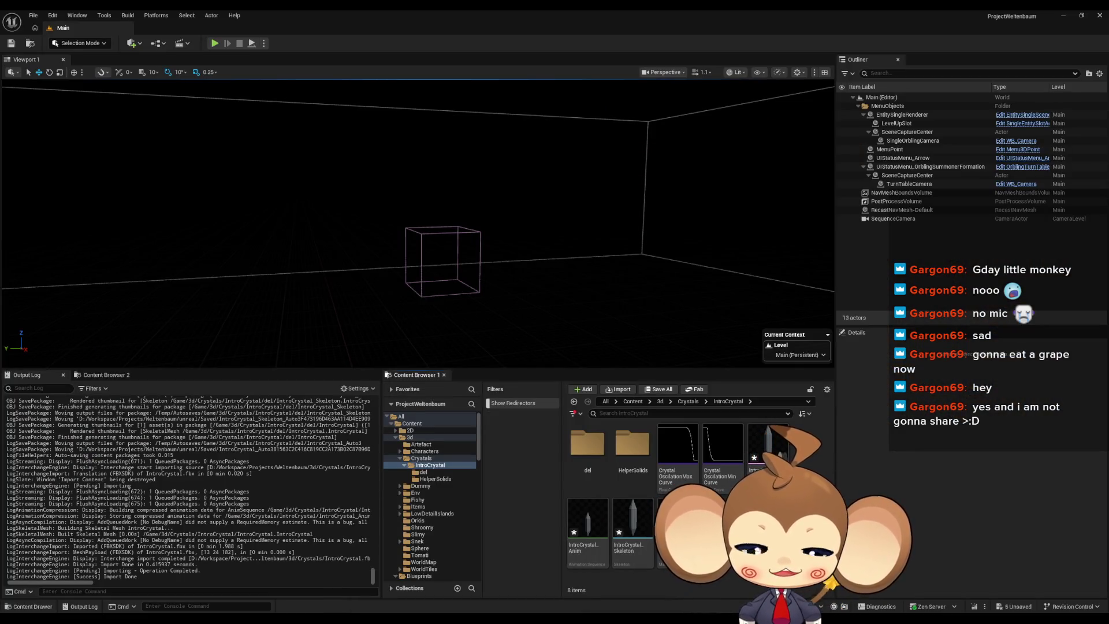
Browse to Content > 3d > Crystals > IntroCrystal > del
{"action": "left_click", "coordinate": [634, 402]}
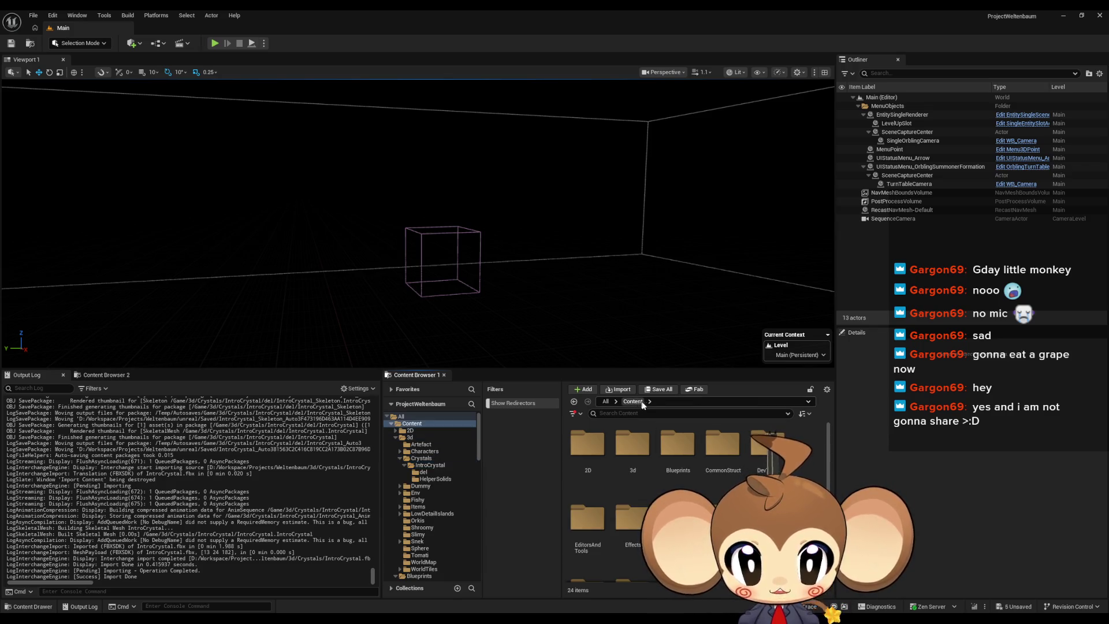
{"action": "left_click", "coordinate": [687, 452]}
{"action": "double_click", "coordinate": [688, 451]}
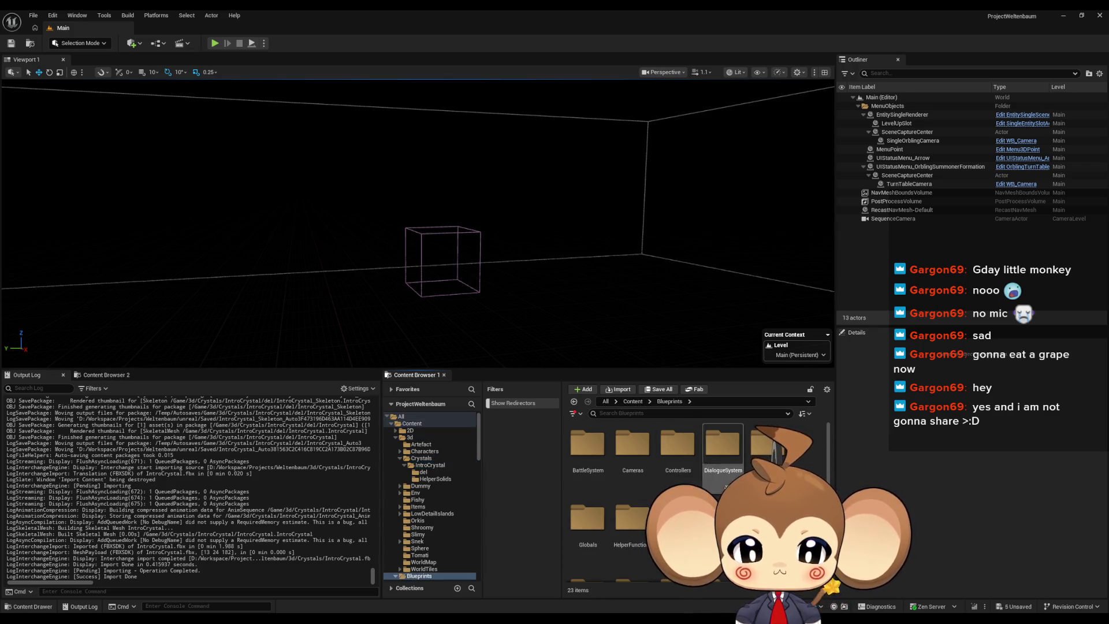
{"action": "left_click", "coordinate": [633, 402]}
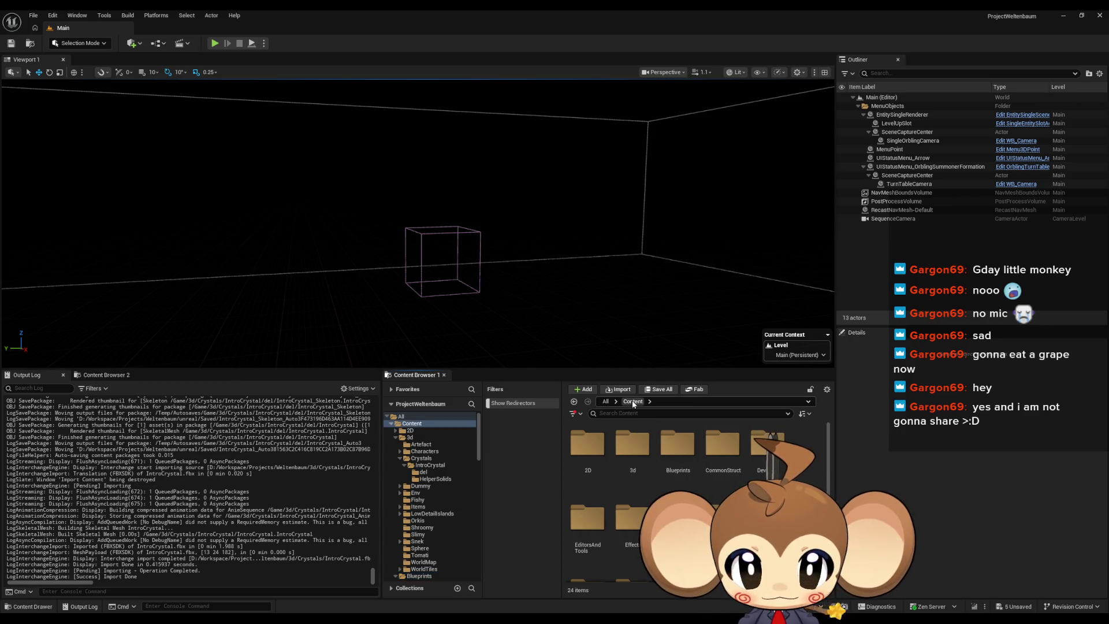
{"action": "left_click", "coordinate": [645, 460]}
{"action": "double_click", "coordinate": [646, 461]}
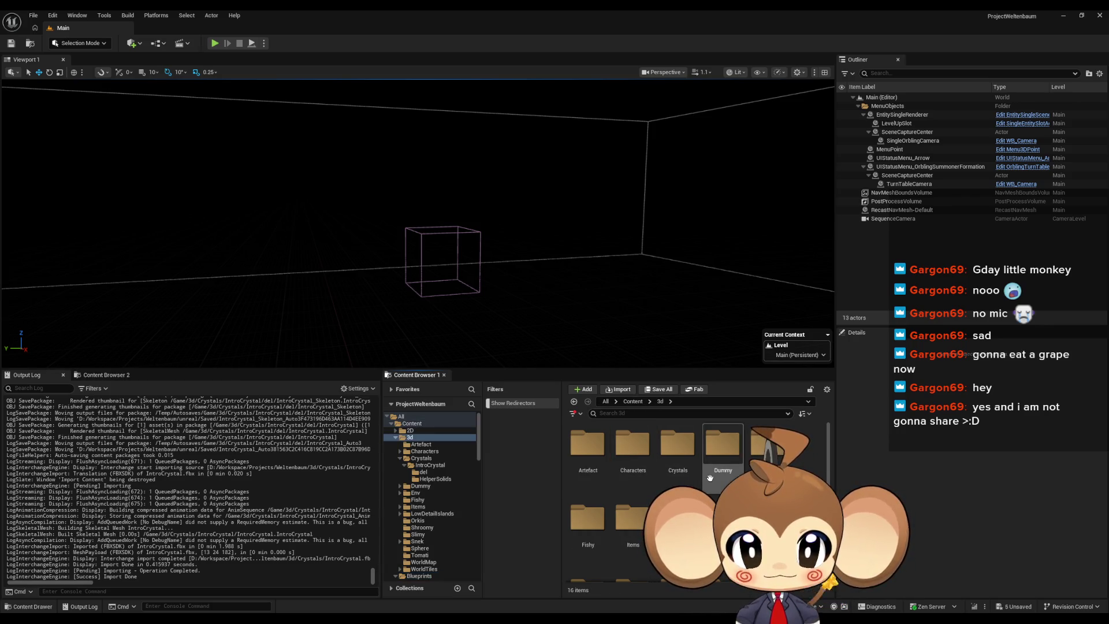
{"action": "double_click", "coordinate": [600, 459]}
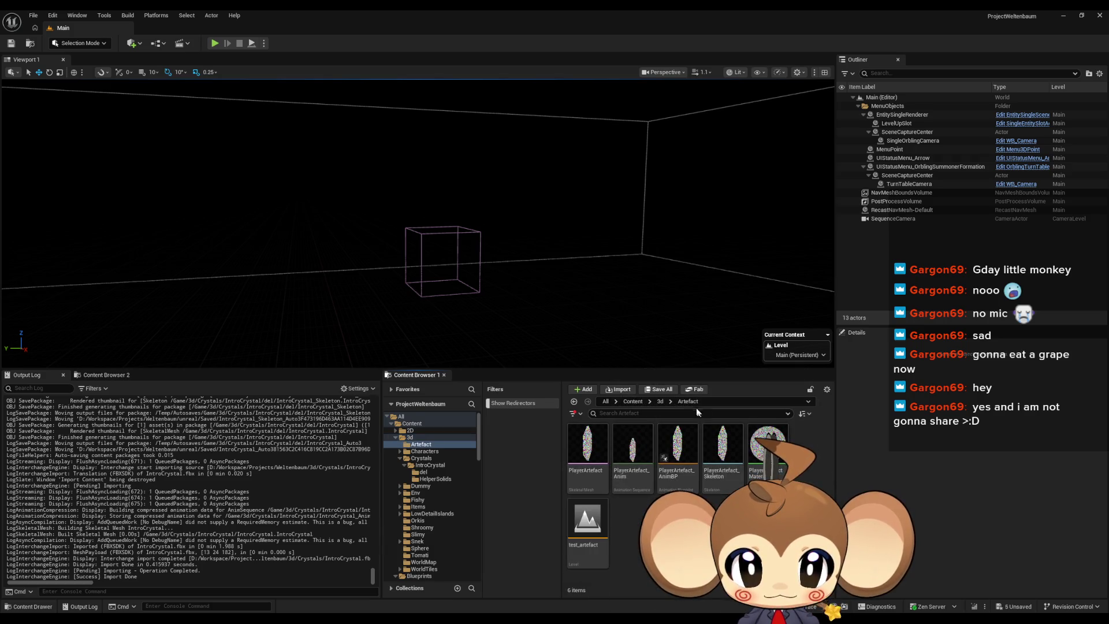
{"action": "left_click", "coordinate": [659, 401]}
{"action": "double_click", "coordinate": [689, 459]}
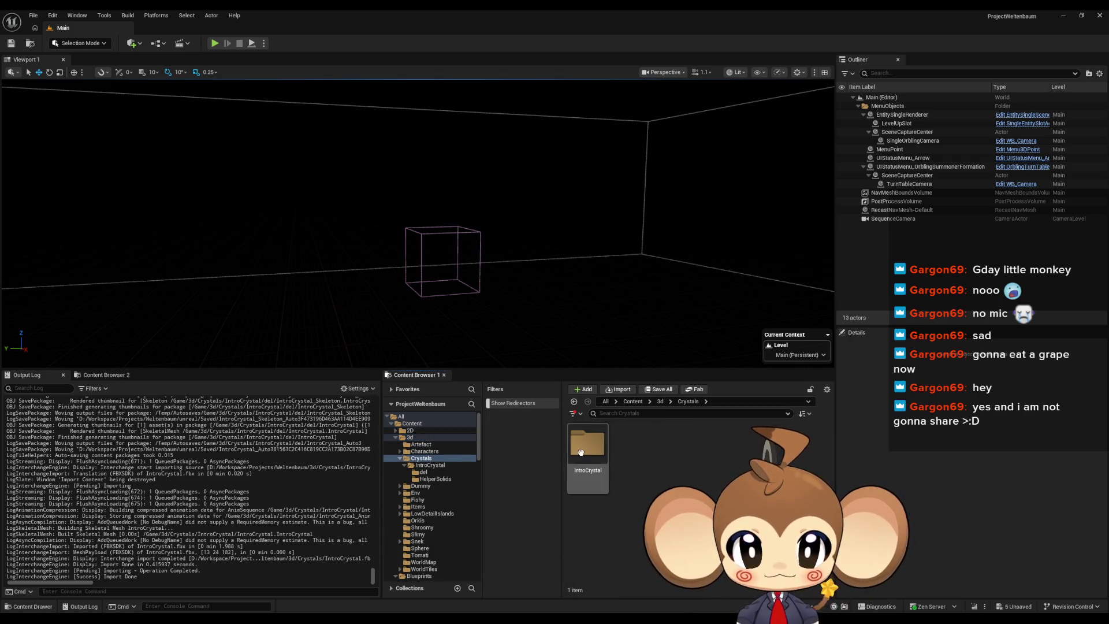
{"action": "double_click", "coordinate": [601, 454]}
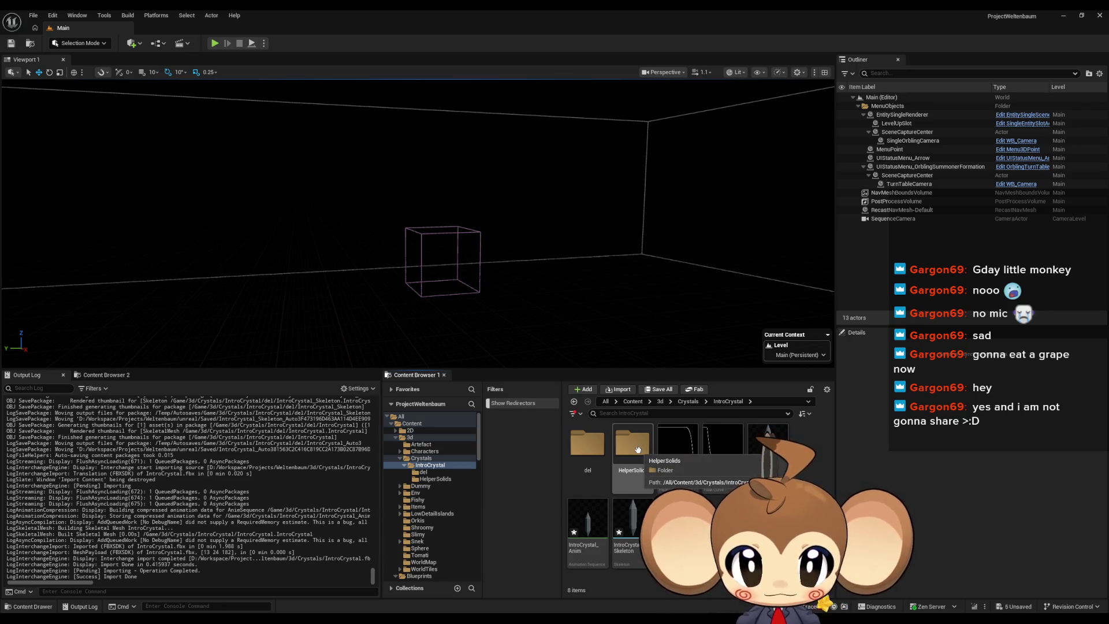
{"action": "double_click", "coordinate": [588, 448]}
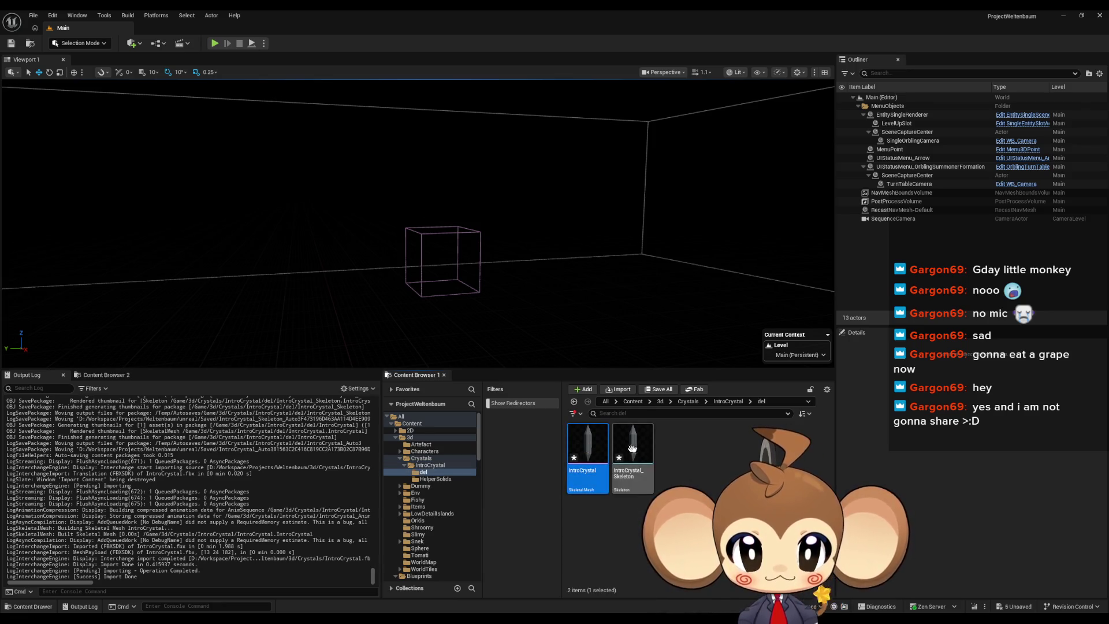
Delete both assets in the del folder, then the del folder itself
{"action": "left_click", "coordinate": [650, 455]}
{"action": "key", "text": "ctrl+a"}
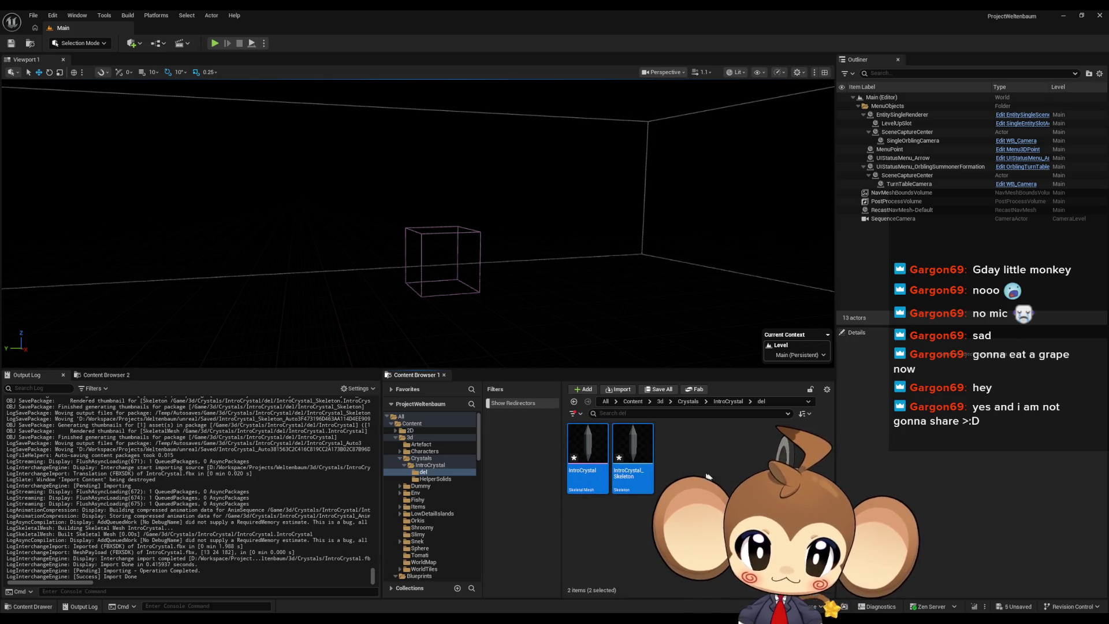
{"action": "key", "text": "Delete"}
{"action": "left_click", "coordinate": [490, 454]}
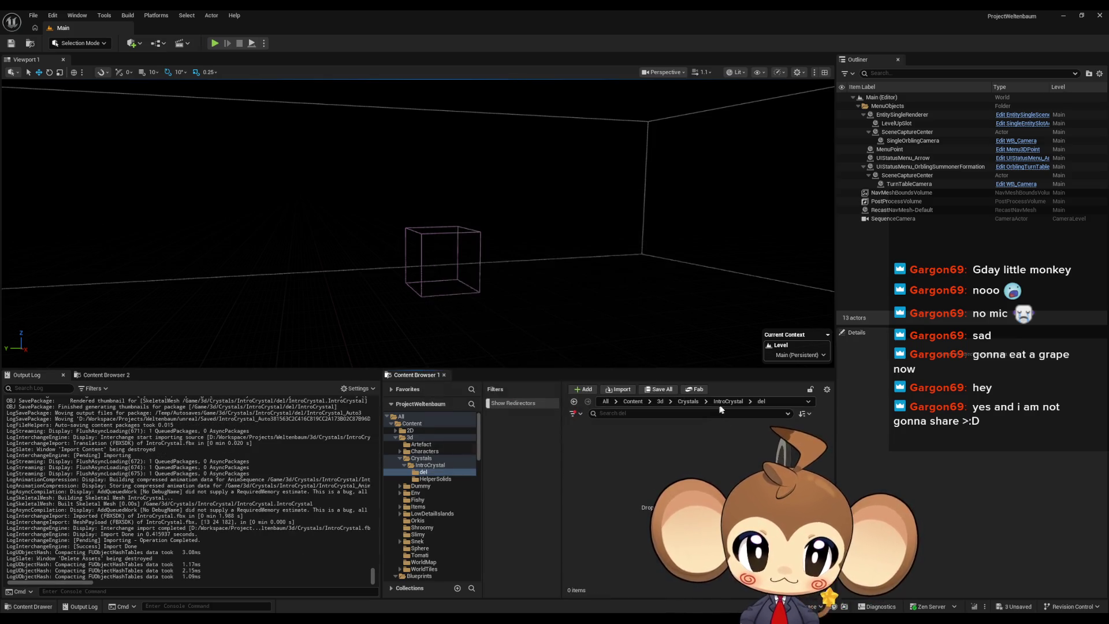
{"action": "left_click", "coordinate": [598, 456]}
{"action": "key", "text": "Delete"}
{"action": "left_click", "coordinate": [627, 476]}
Open FVE_IntroCrystal from Blueprints > VisualEntity > SpecialBases
{"action": "double_click", "coordinate": [587, 445]}
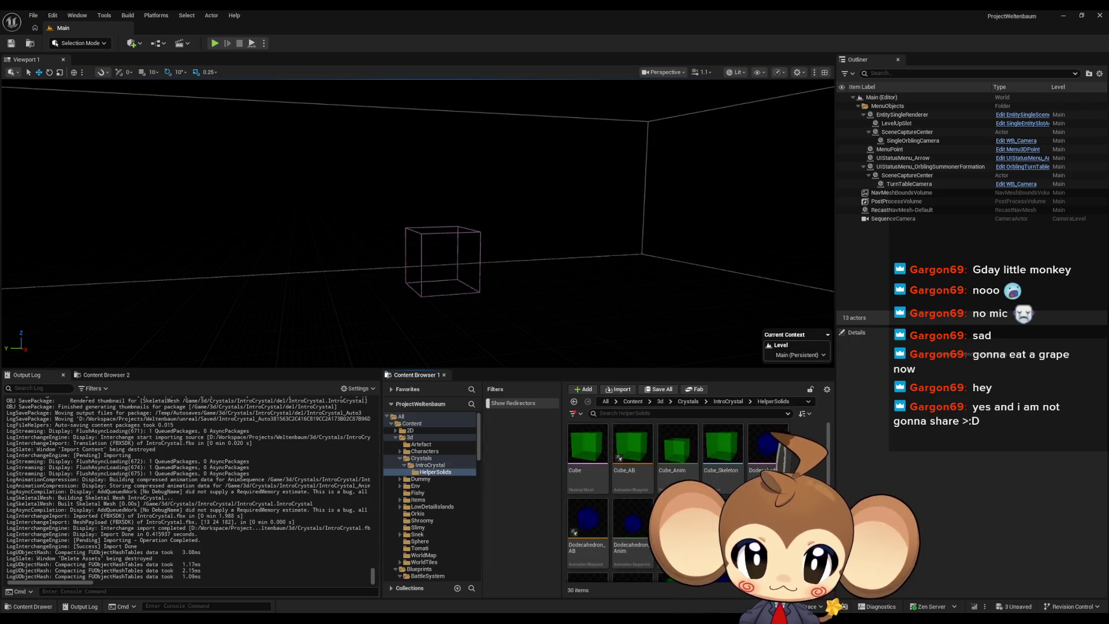
{"action": "left_click", "coordinate": [633, 401]}
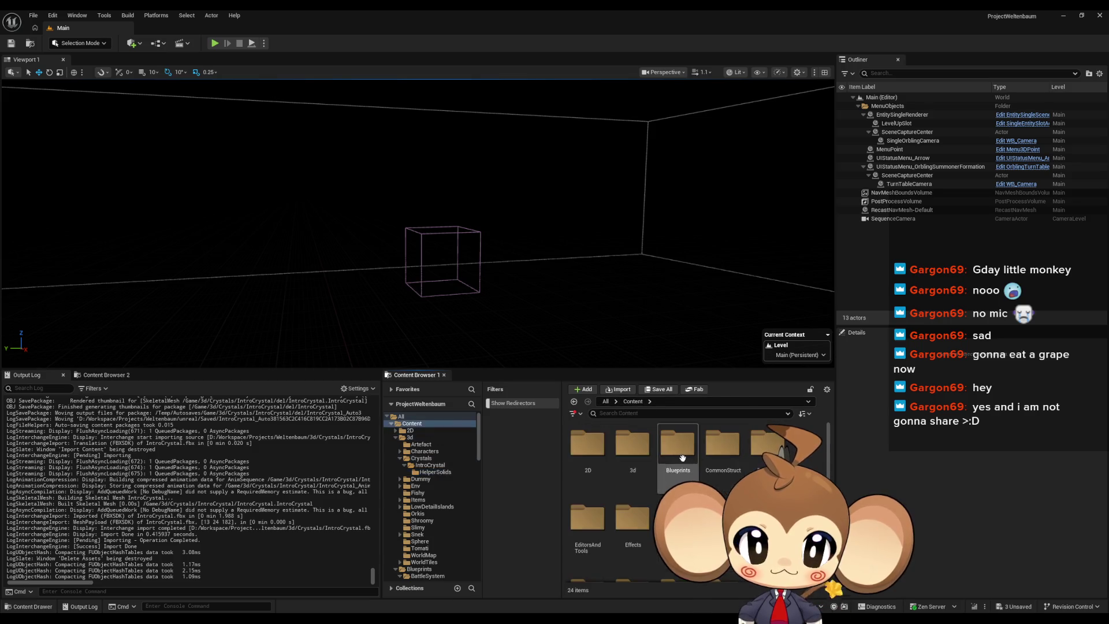
{"action": "double_click", "coordinate": [676, 470]}
{"action": "scroll", "coordinate": [676, 470], "scroll_direction": "down", "scroll_amount": 3}
{"action": "double_click", "coordinate": [627, 474]}
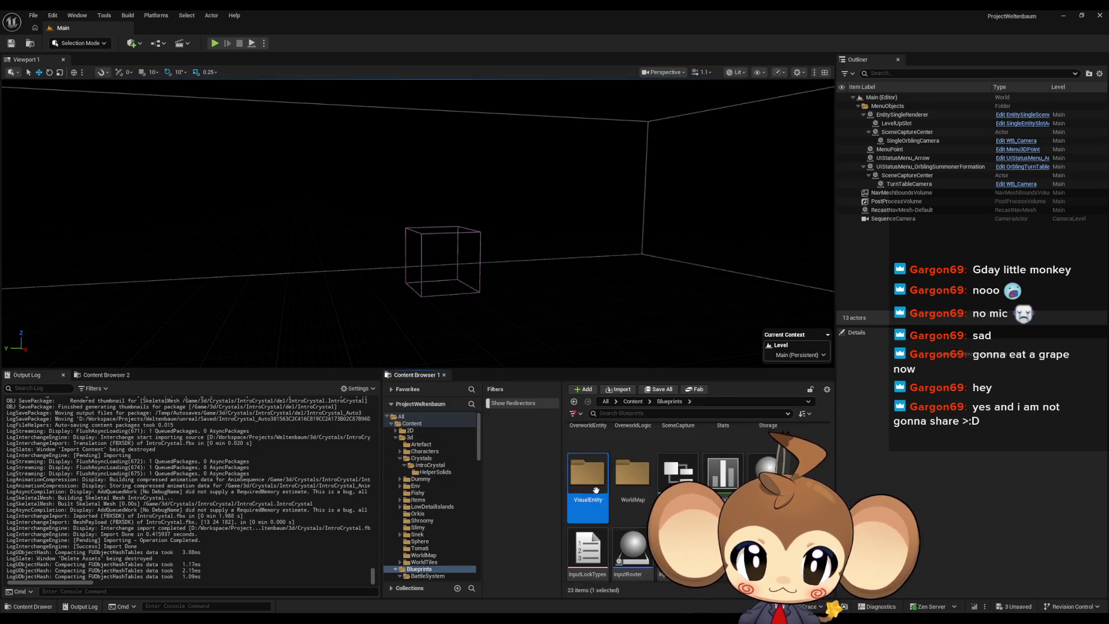
{"action": "scroll", "coordinate": [627, 476], "scroll_direction": "up", "scroll_amount": 3}
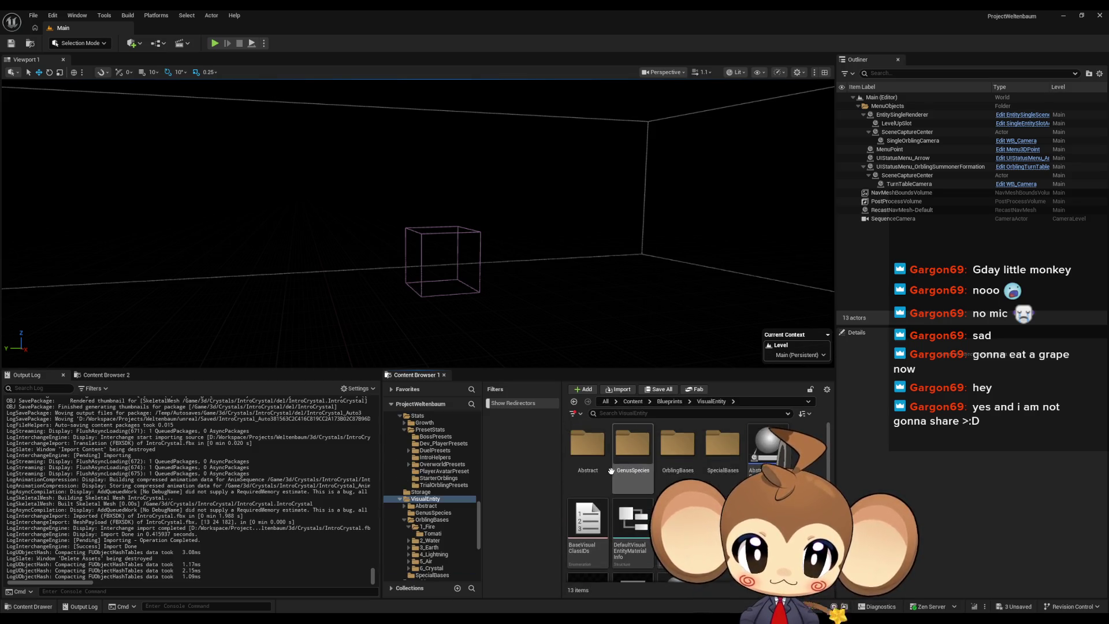
{"action": "double_click", "coordinate": [652, 460]}
{"action": "left_click", "coordinate": [723, 447]}
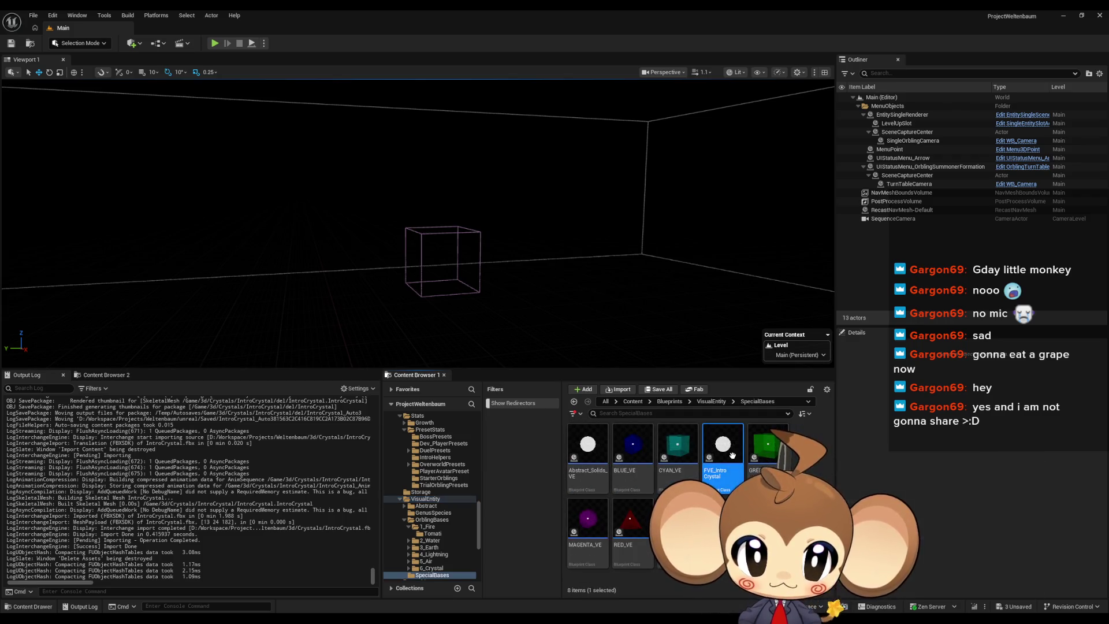
{"action": "left_click", "coordinate": [595, 454]}
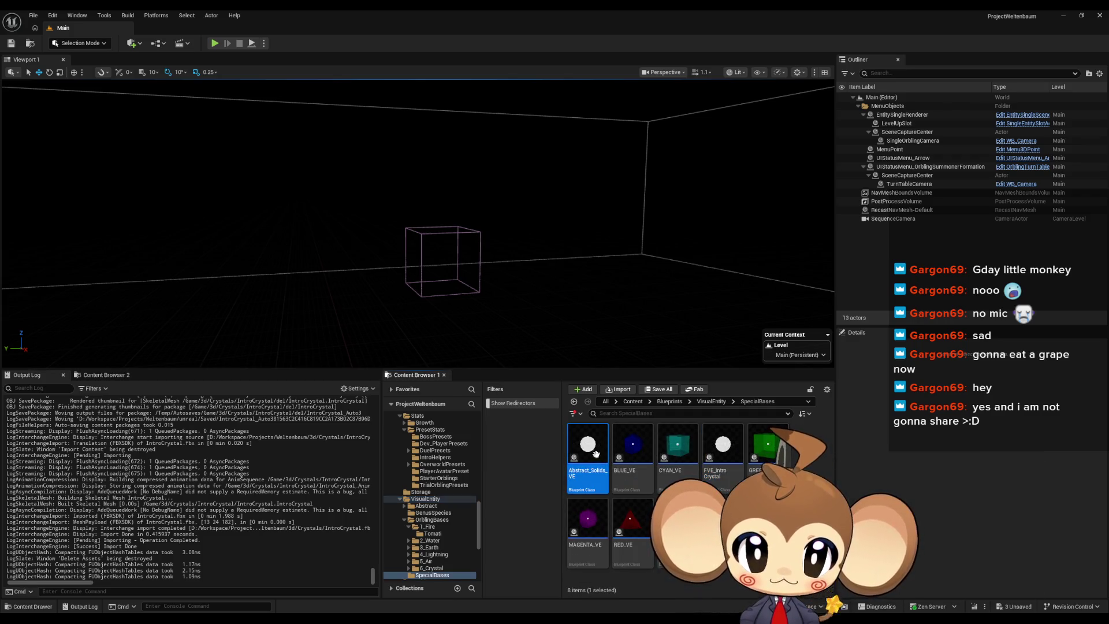
{"action": "double_click", "coordinate": [724, 453]}
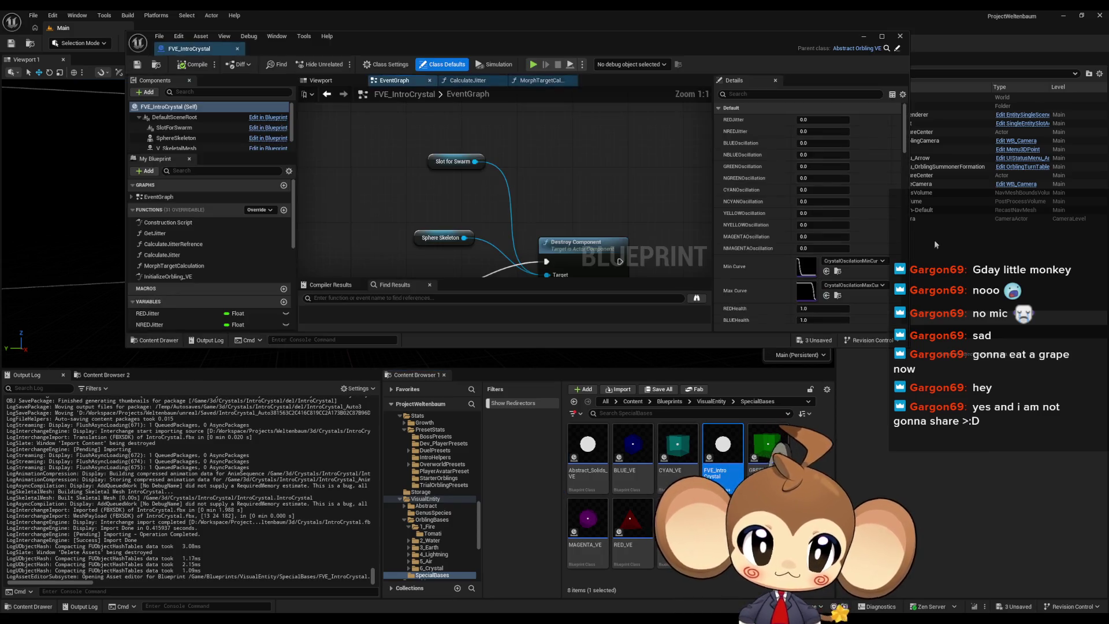
Maximize the blueprint editor and browse the Anim Instance Class list without choosing
{"action": "double_click", "coordinate": [730, 37]}
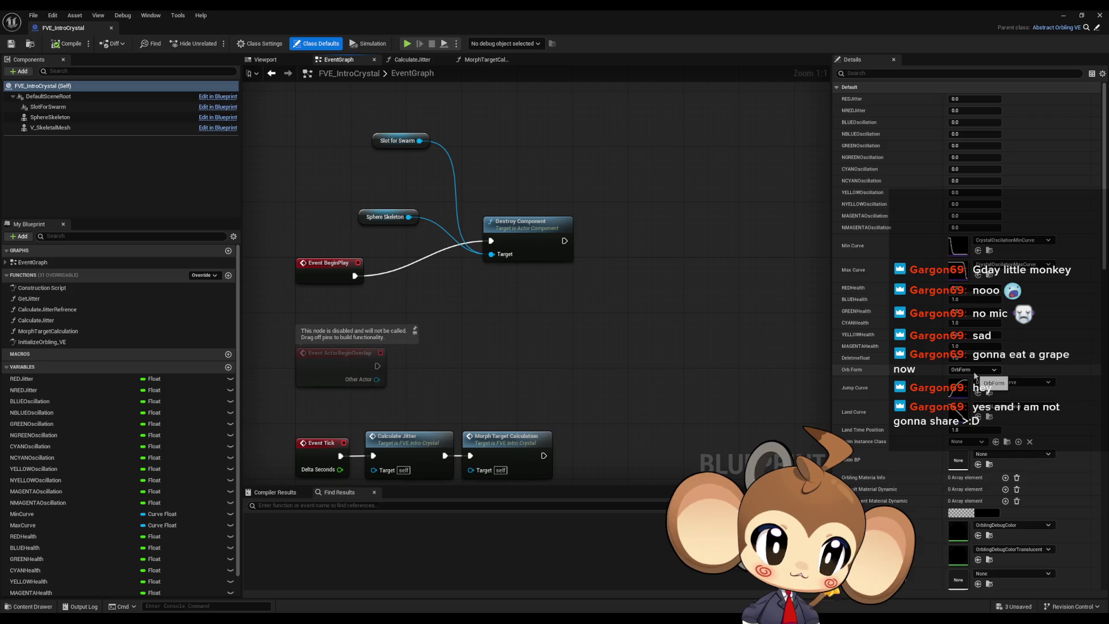
{"action": "left_click", "coordinate": [961, 442]}
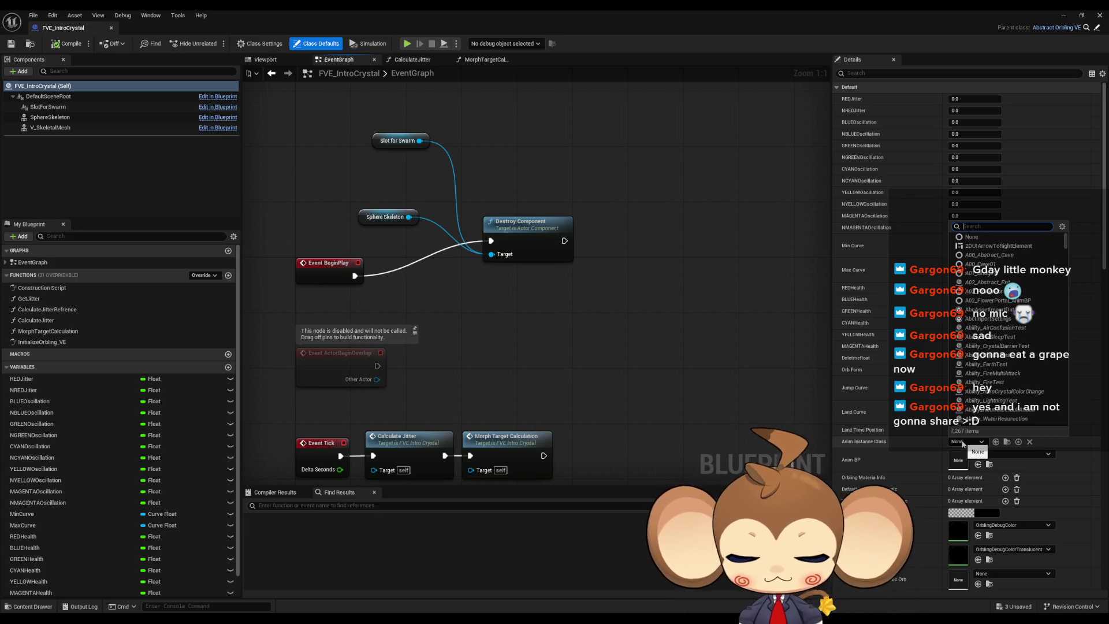
{"action": "type", "text": "cryst"}
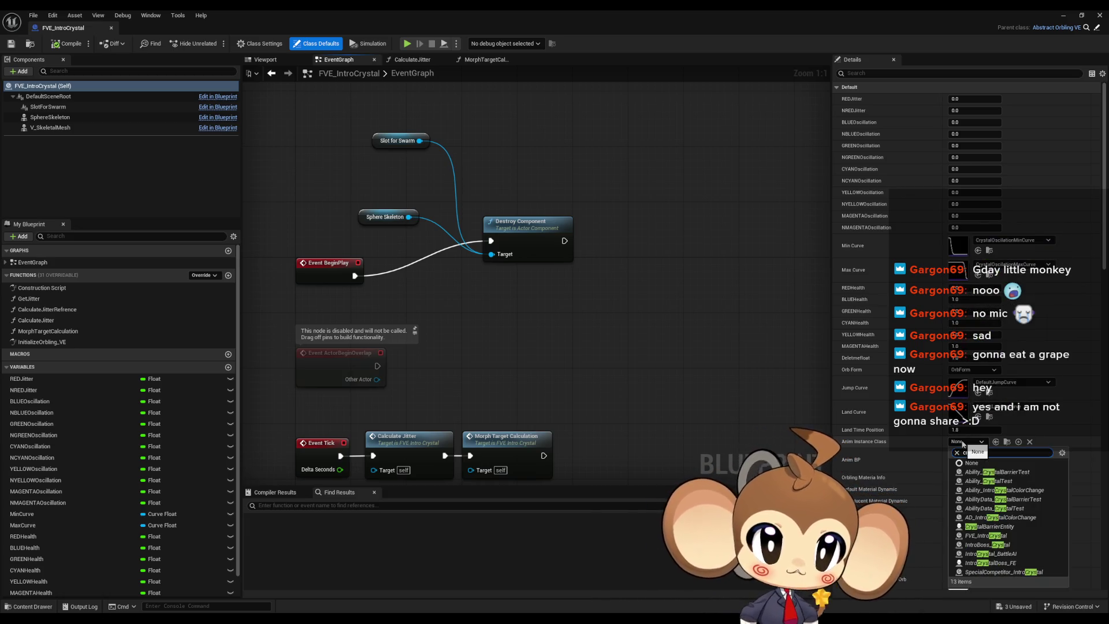
{"action": "left_click", "coordinate": [1076, 442]}
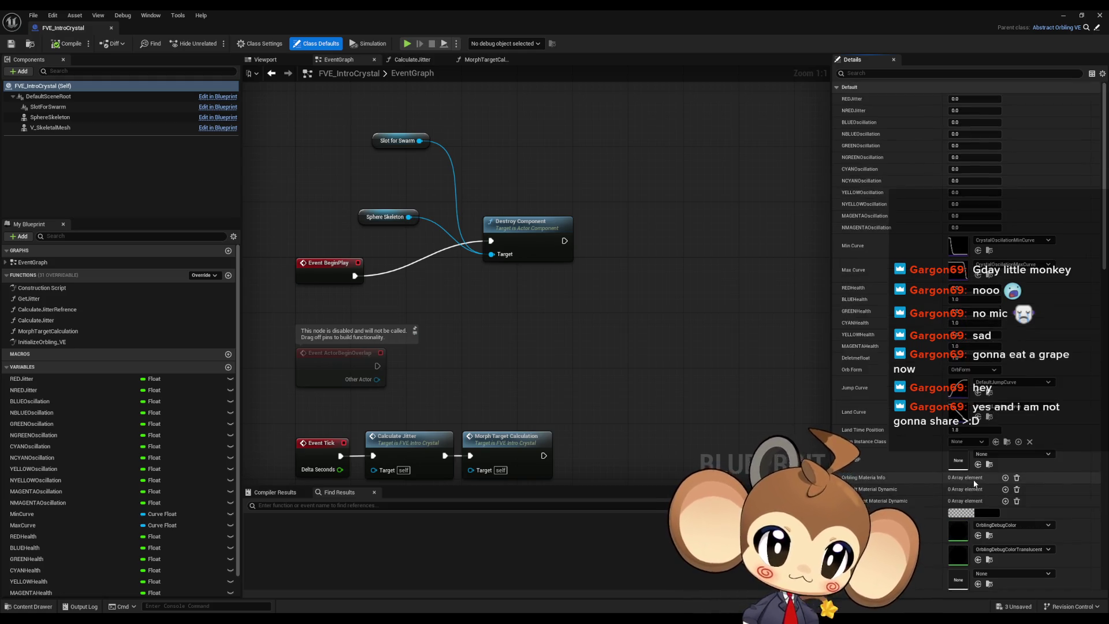
{"action": "scroll", "coordinate": [975, 483], "scroll_direction": "down", "scroll_amount": 5}
Set V_SkeletalMesh's Skeletal Mesh Asset to IntroCrystal and restore the window size
{"action": "left_click", "coordinate": [66, 128]}
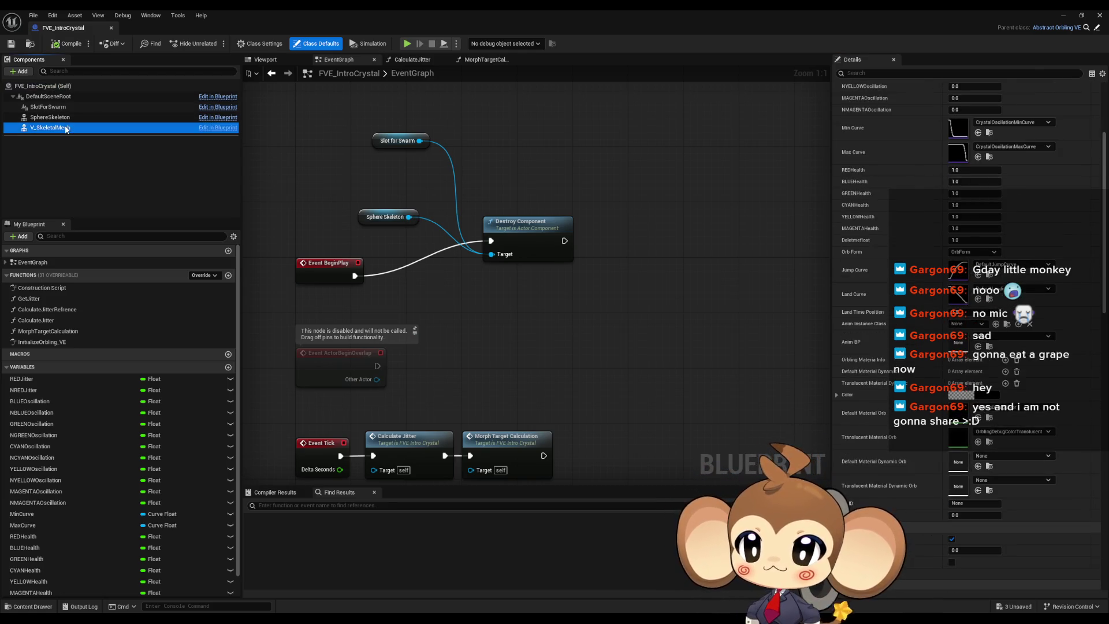
{"action": "left_click", "coordinate": [1001, 214]}
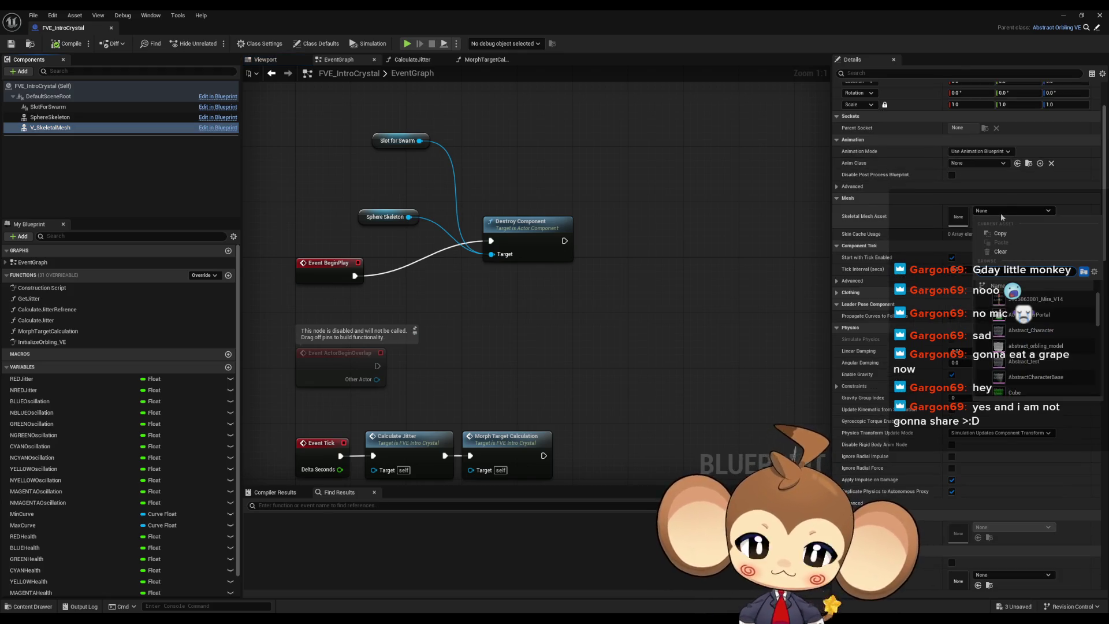
{"action": "type", "text": "crys"}
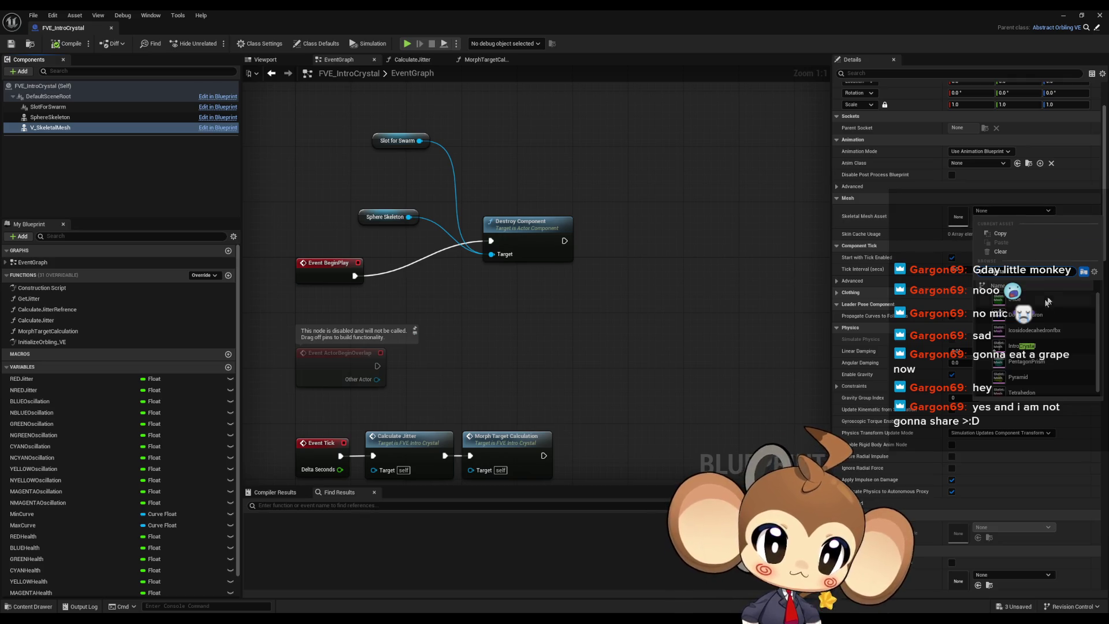
{"action": "left_click", "coordinate": [1028, 346]}
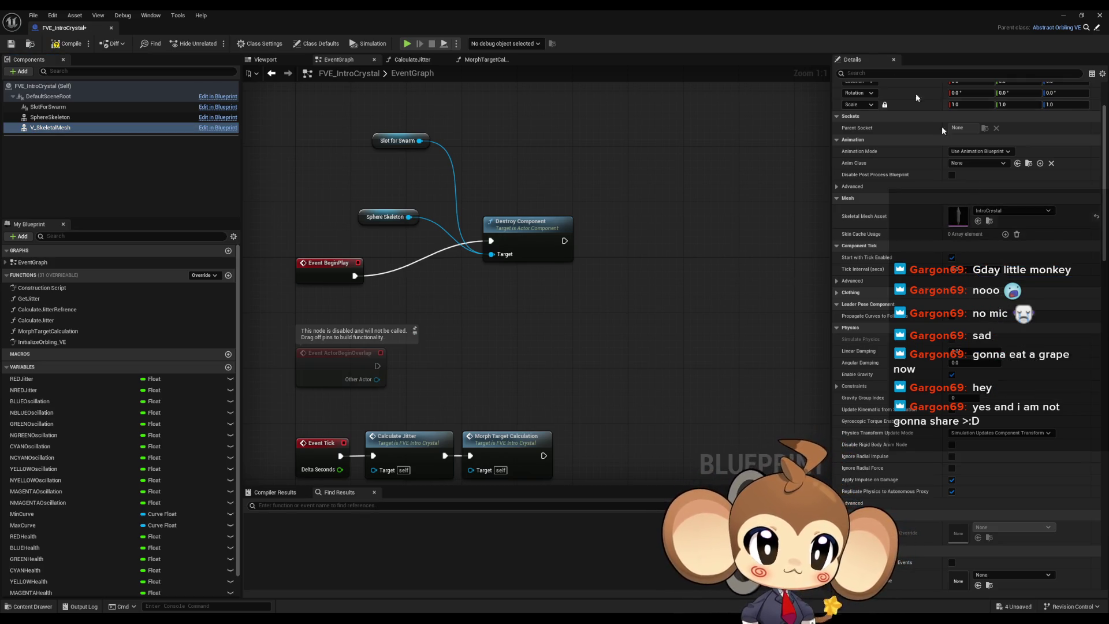
{"action": "double_click", "coordinate": [812, 9]}
{"action": "right_click", "coordinate": [721, 452]}
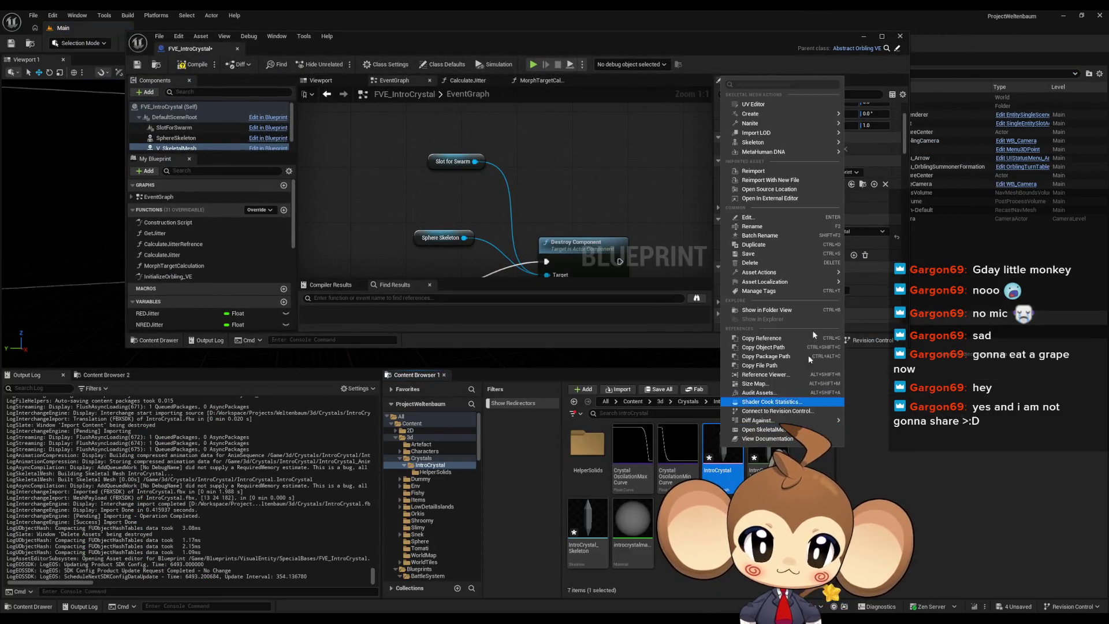
Create an animation blueprint for the IntroCrystal skeleton named IntroCrystal_Skeleton_AB
{"action": "mouse_move", "coordinate": [785, 120]}
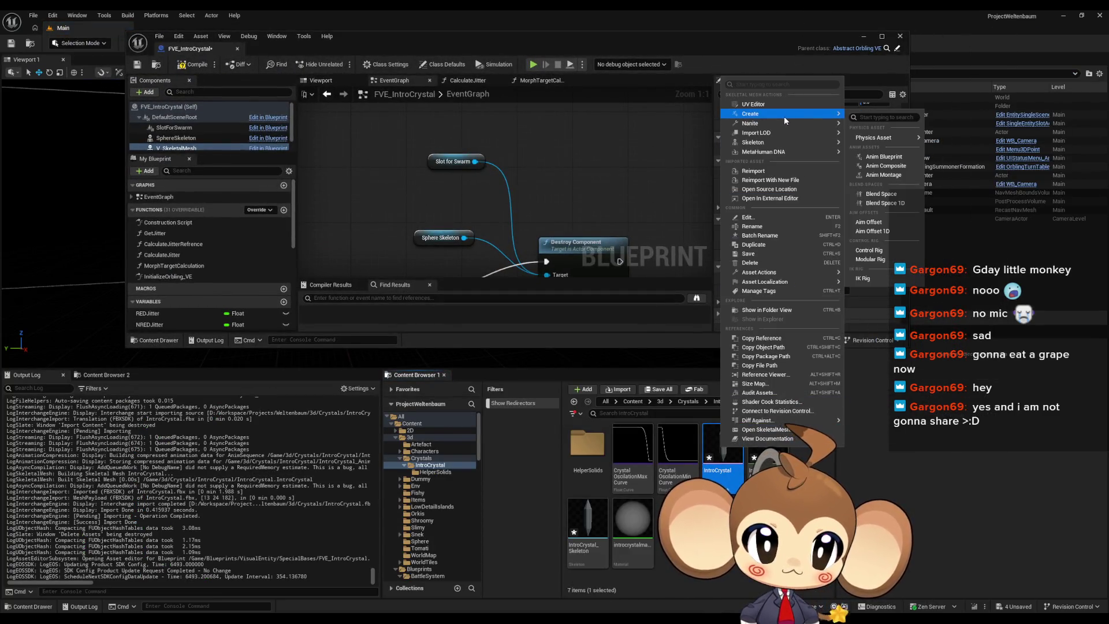
{"action": "left_click", "coordinate": [888, 158]}
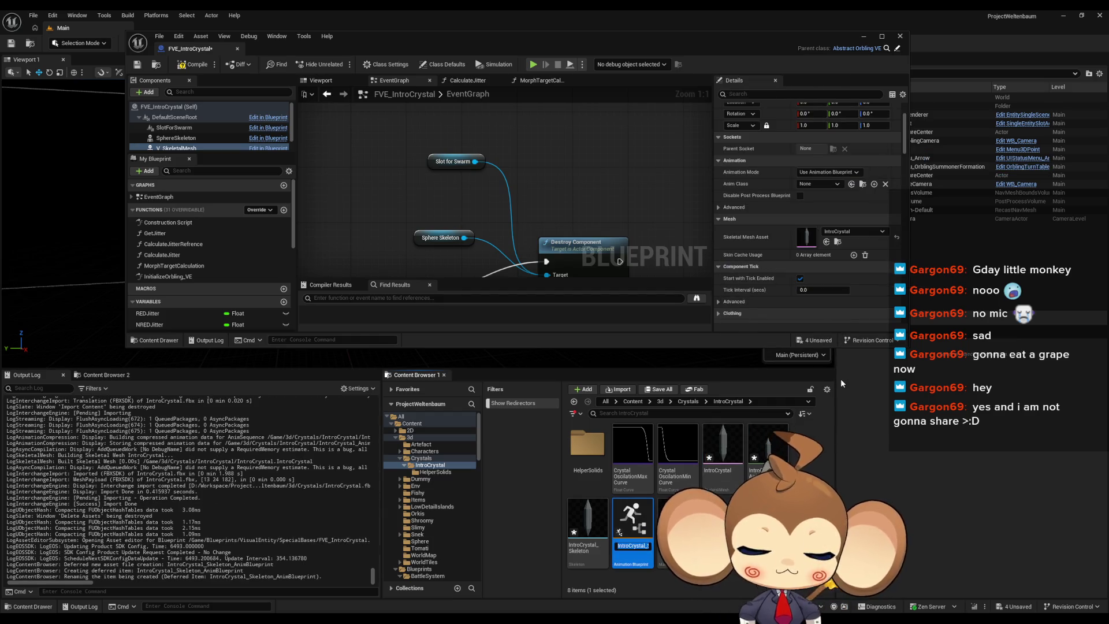
{"action": "key", "text": "BackSpace"}
{"action": "key", "text": "BackSpace"}
{"action": "key", "text": "BackSpace"}
{"action": "type", "text": "AB"}
{"action": "key", "text": "Return"}
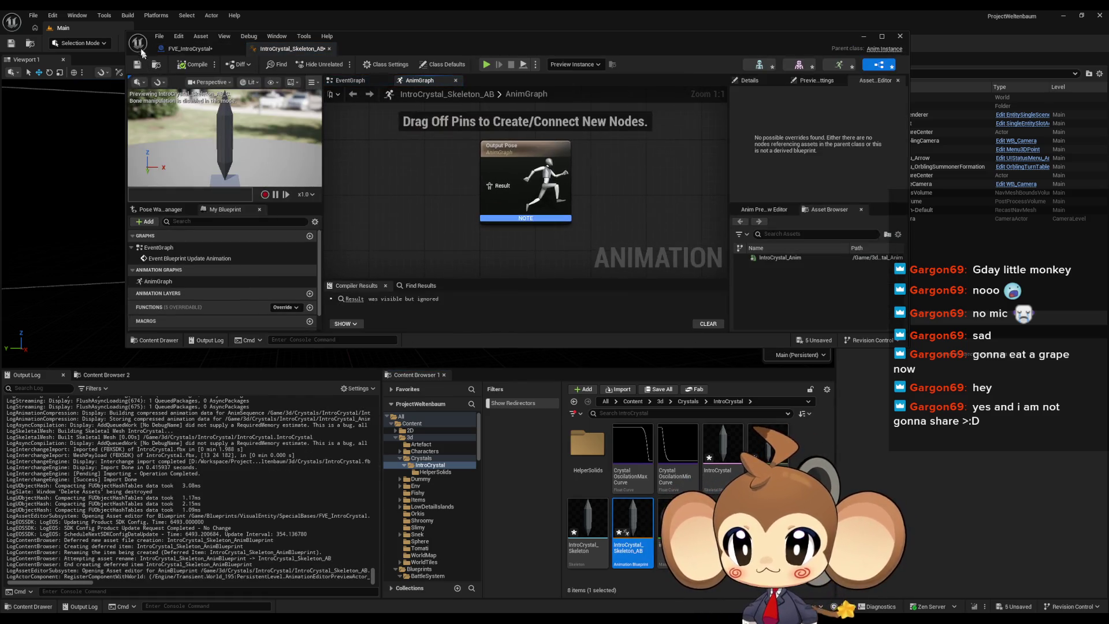
Reparent the animation blueprint to the abstract orbling animation blueprint, compile and save
{"action": "left_click", "coordinate": [158, 36]}
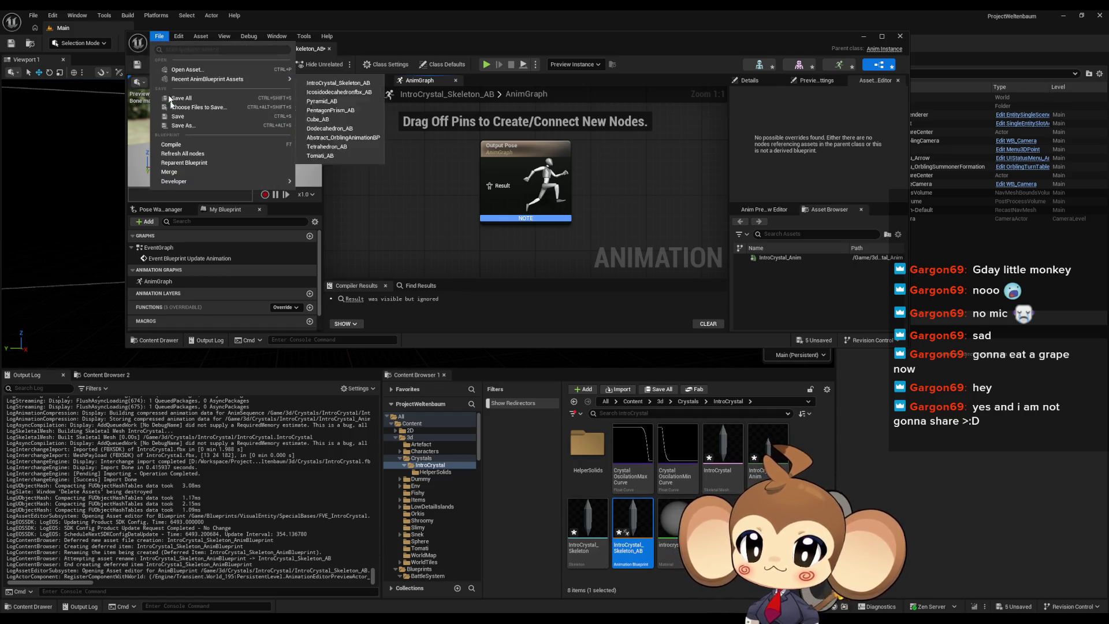
{"action": "left_click", "coordinate": [260, 158]}
{"action": "type", "text": "abs orb"}
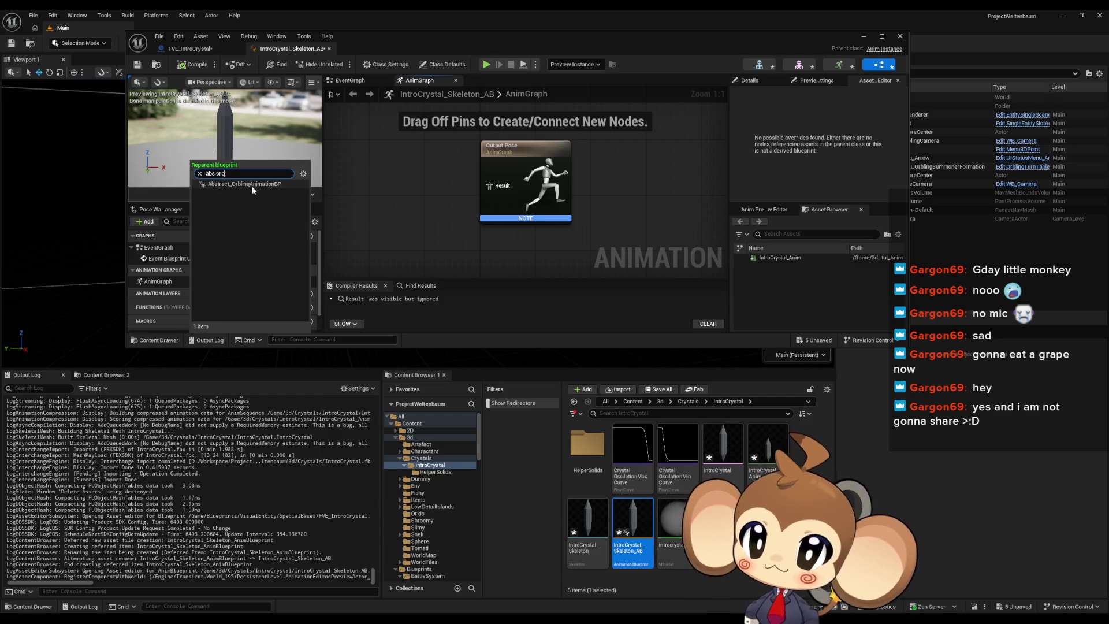
{"action": "key", "text": "Return"}
{"action": "left_click", "coordinate": [189, 65]}
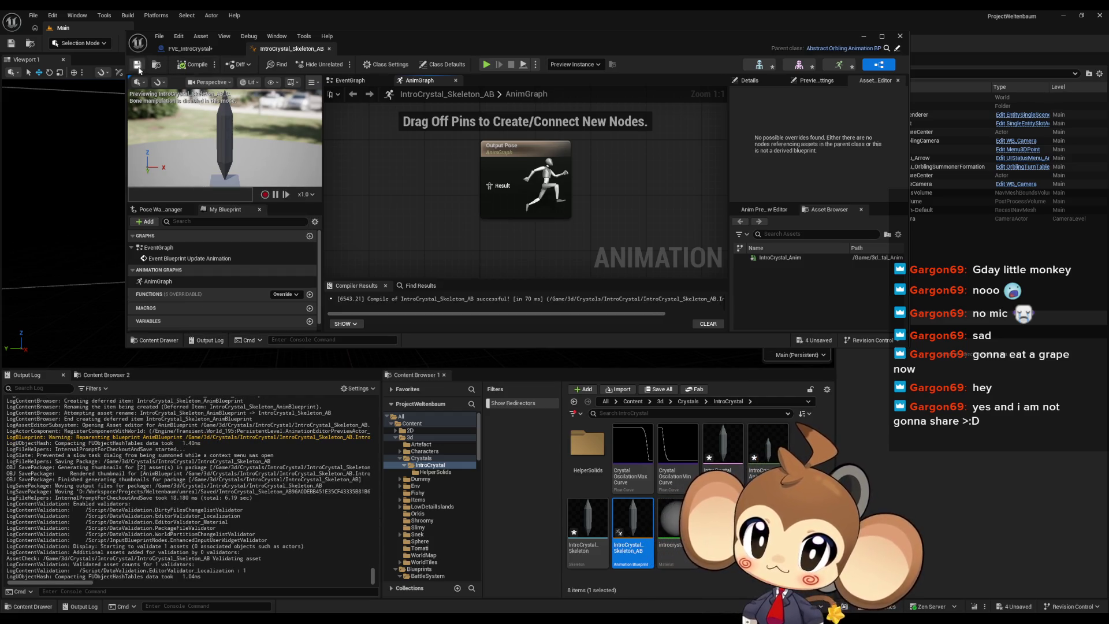
{"action": "left_click", "coordinate": [137, 64]}
Maximize the editor and expand all entries in the Asset Override Editor
{"action": "left_click", "coordinate": [329, 48]}
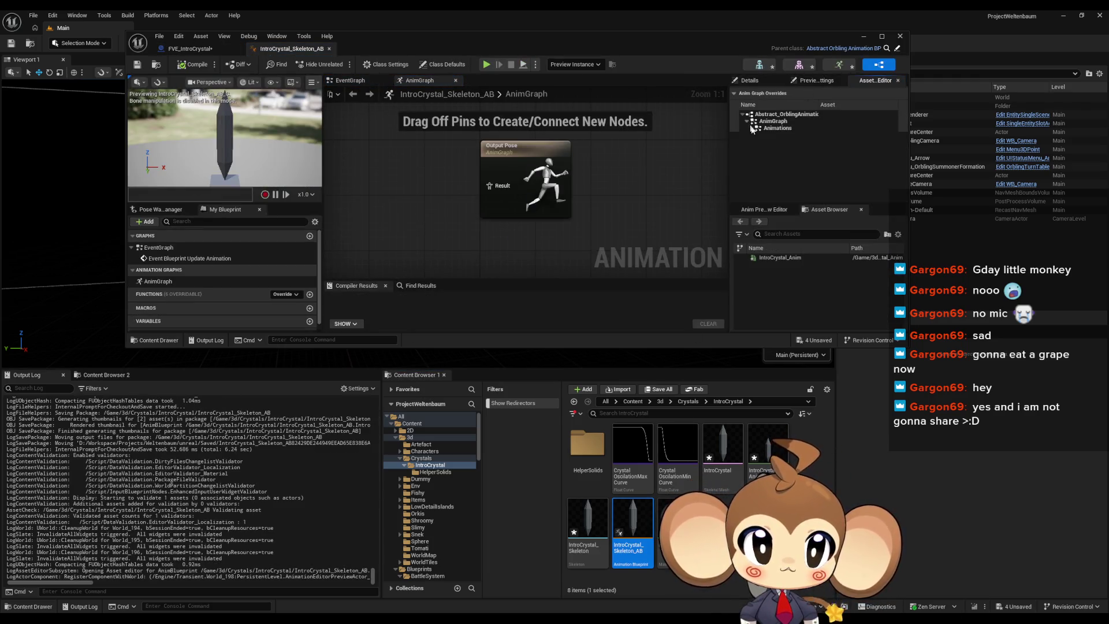
{"action": "left_click", "coordinate": [751, 129]}
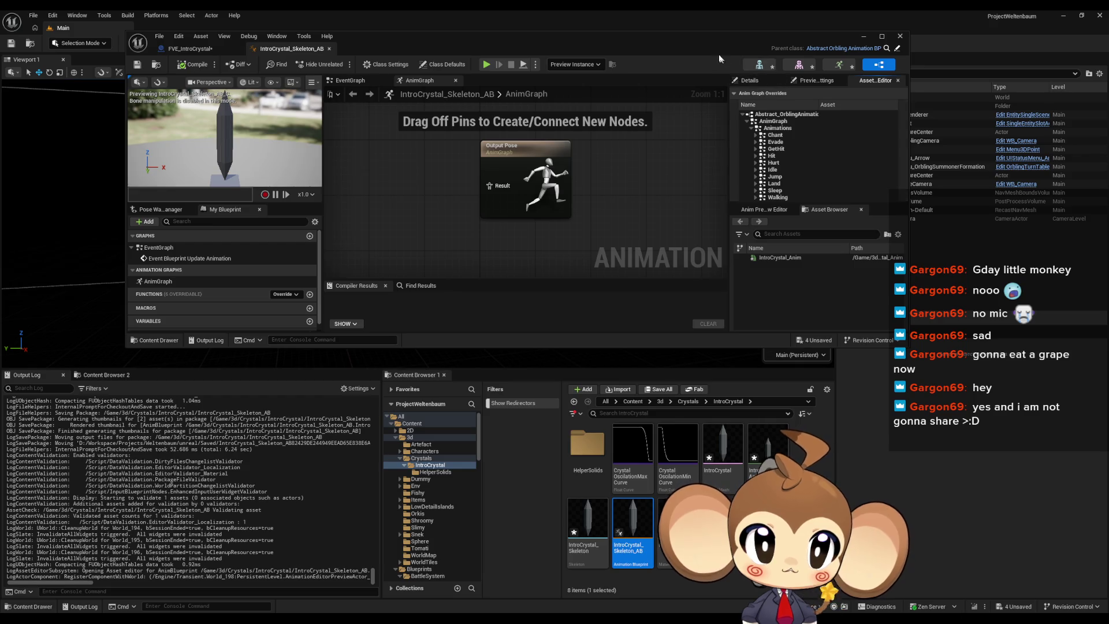
{"action": "double_click", "coordinate": [711, 45]}
{"action": "left_click", "coordinate": [880, 176]}
{"action": "left_click", "coordinate": [880, 170]}
{"action": "left_click", "coordinate": [881, 162]}
{"action": "left_click", "coordinate": [880, 155]}
{"action": "left_click", "coordinate": [880, 148]}
{"action": "left_click", "coordinate": [881, 142]}
{"action": "left_click", "coordinate": [880, 134]}
{"action": "left_click", "coordinate": [880, 127]}
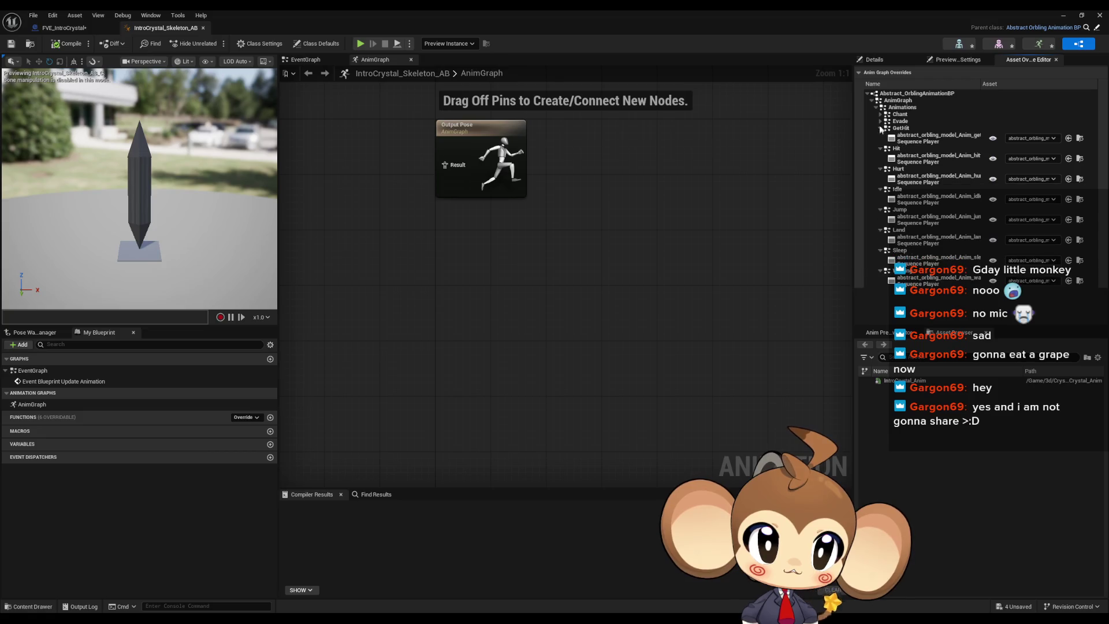
{"action": "left_click", "coordinate": [881, 121]}
{"action": "left_click", "coordinate": [880, 114]}
Assign IntroCrystal_Anim to the Chant and Walking animation overrides
{"action": "left_click", "coordinate": [1034, 125]}
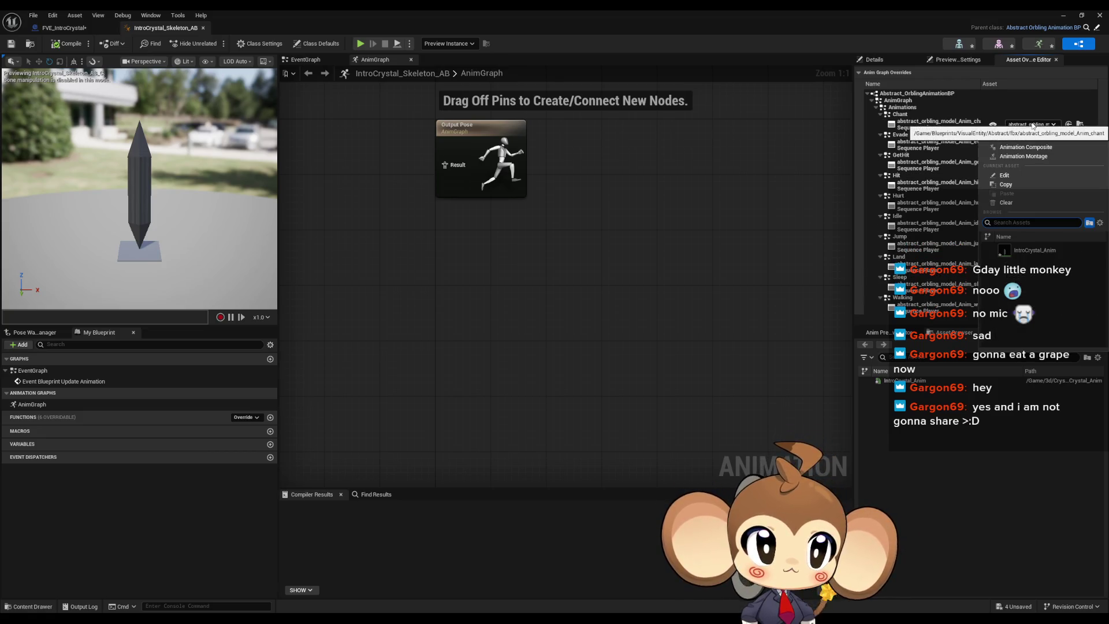
{"action": "left_click", "coordinate": [1043, 251]}
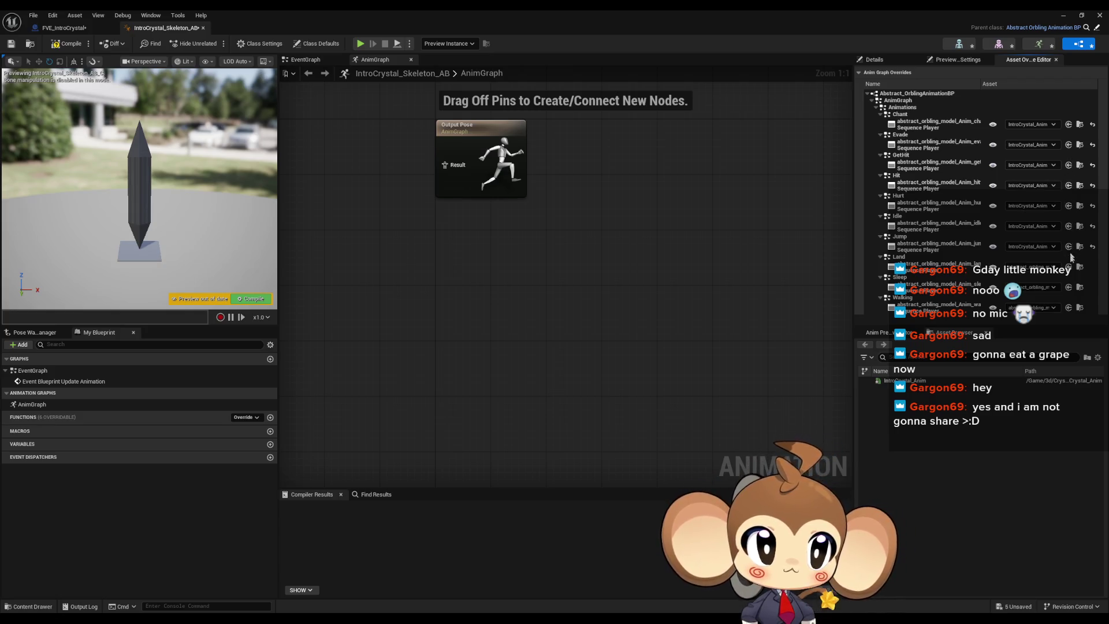
{"action": "left_click", "coordinate": [1069, 309]}
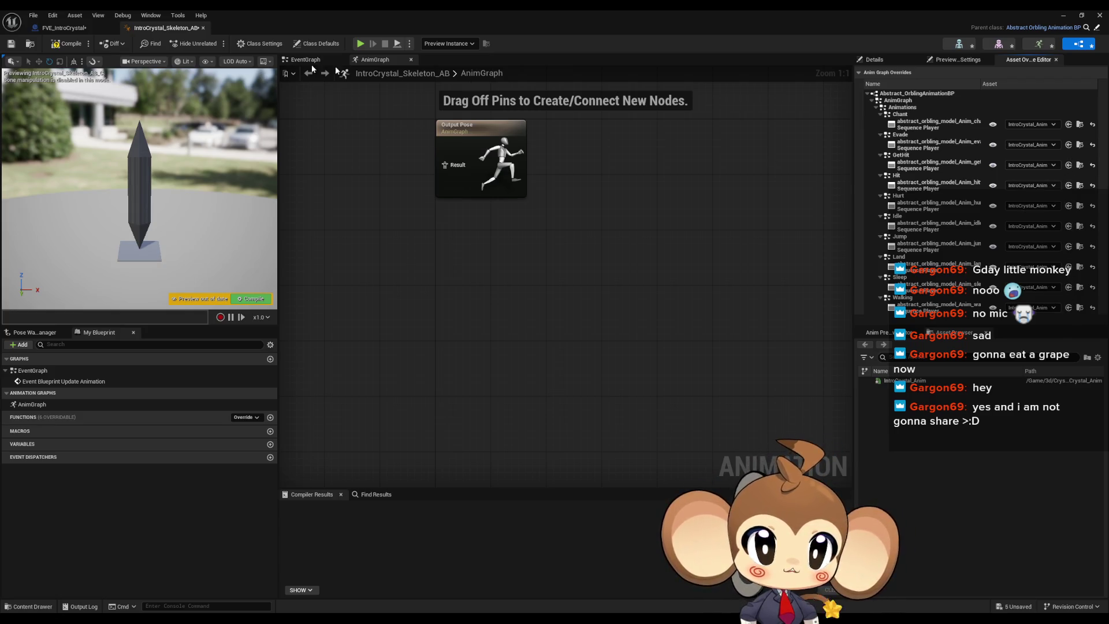
{"action": "left_click", "coordinate": [64, 29]}
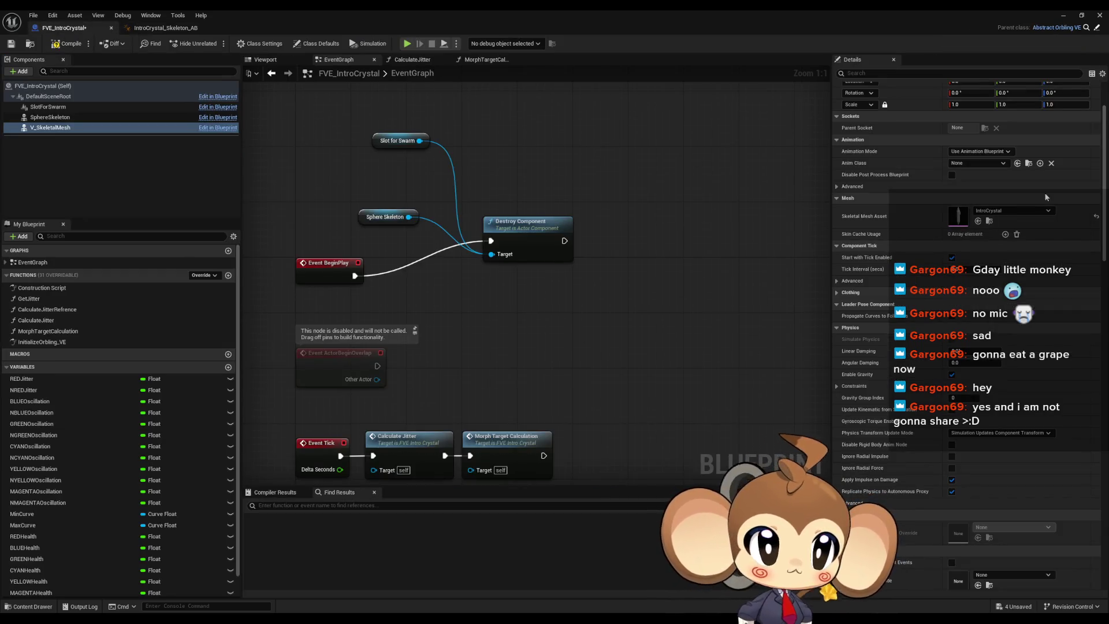
Set Anim Instance Class to IntroCrystal_Skeleton_AB in Class Defaults and restore the window
{"action": "scroll", "coordinate": [1005, 248], "scroll_direction": "up", "scroll_amount": 2}
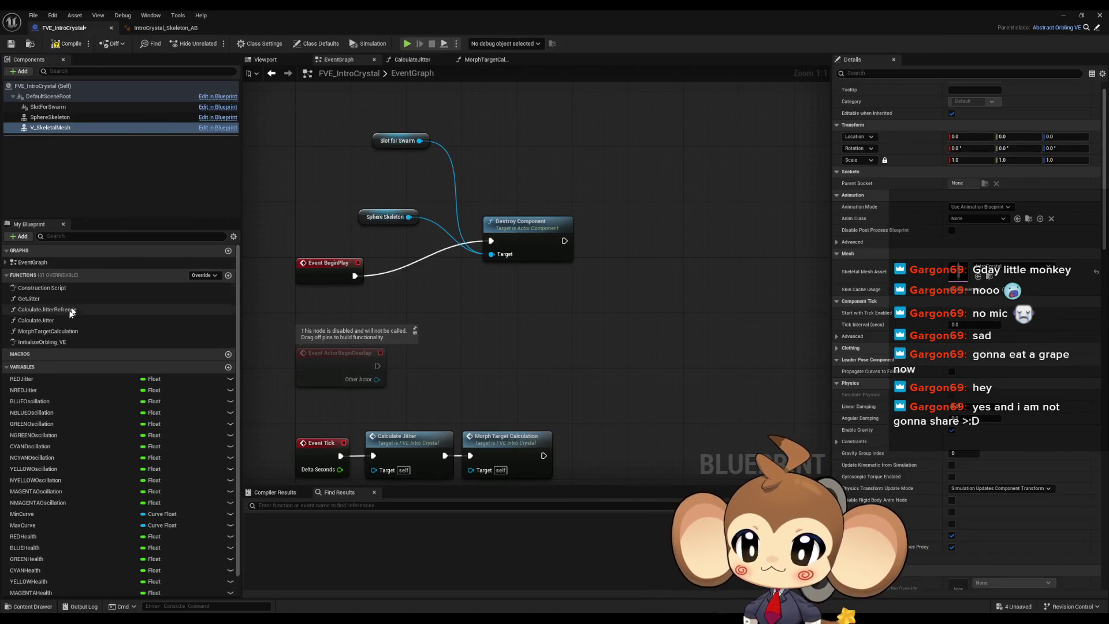
{"action": "left_click", "coordinate": [311, 44]}
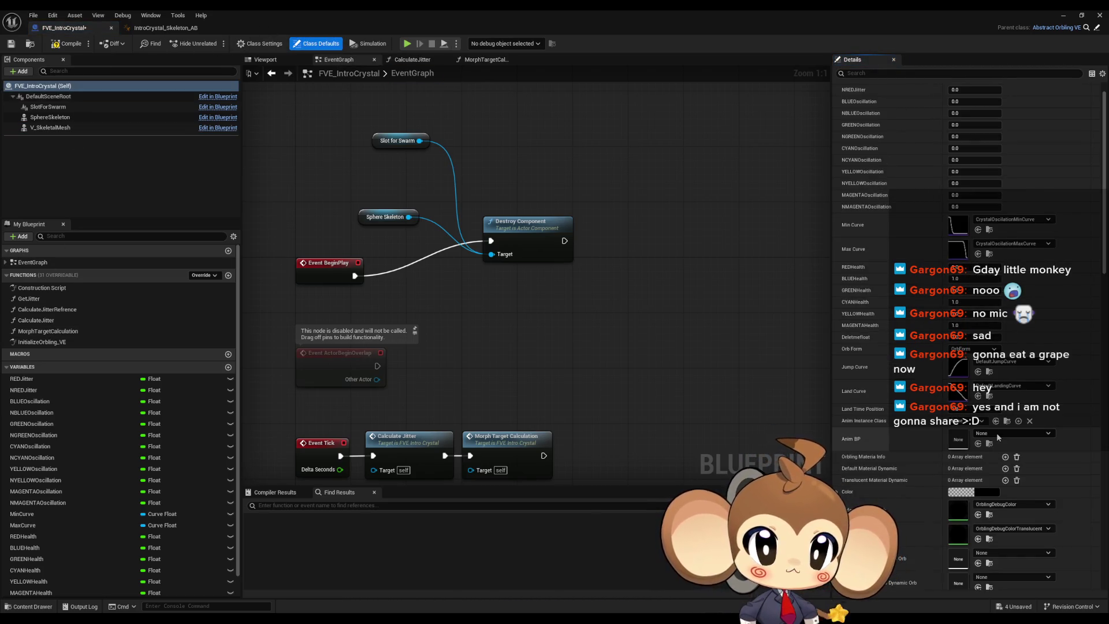
{"action": "left_click", "coordinate": [975, 425]}
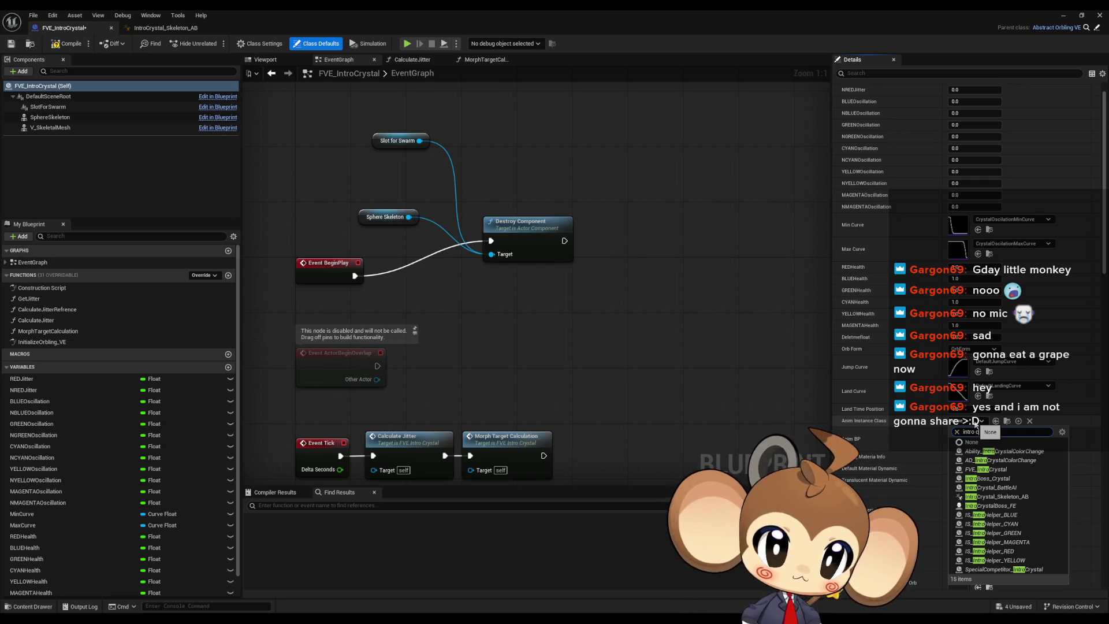
{"action": "type", "text": "r"}
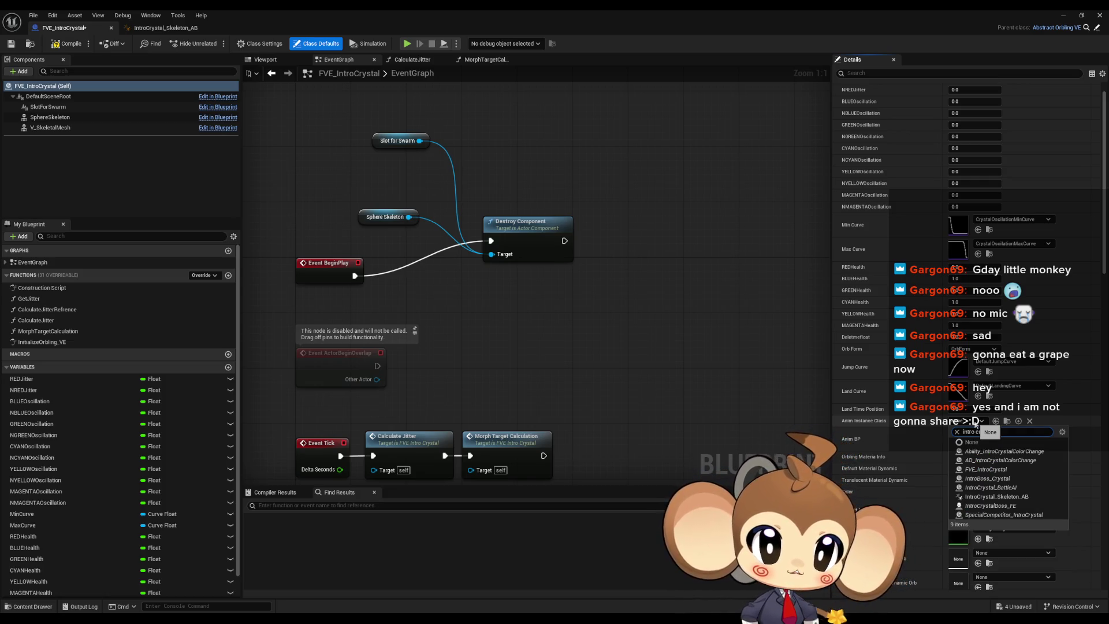
{"action": "type", "text": "ys ab"}
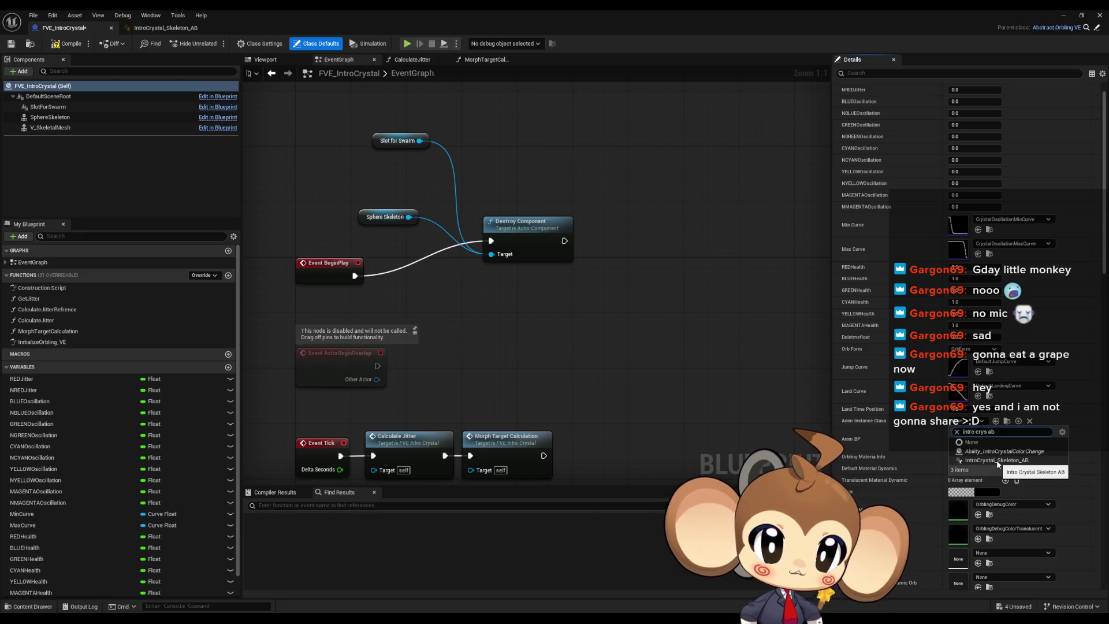
{"action": "left_click", "coordinate": [998, 462]}
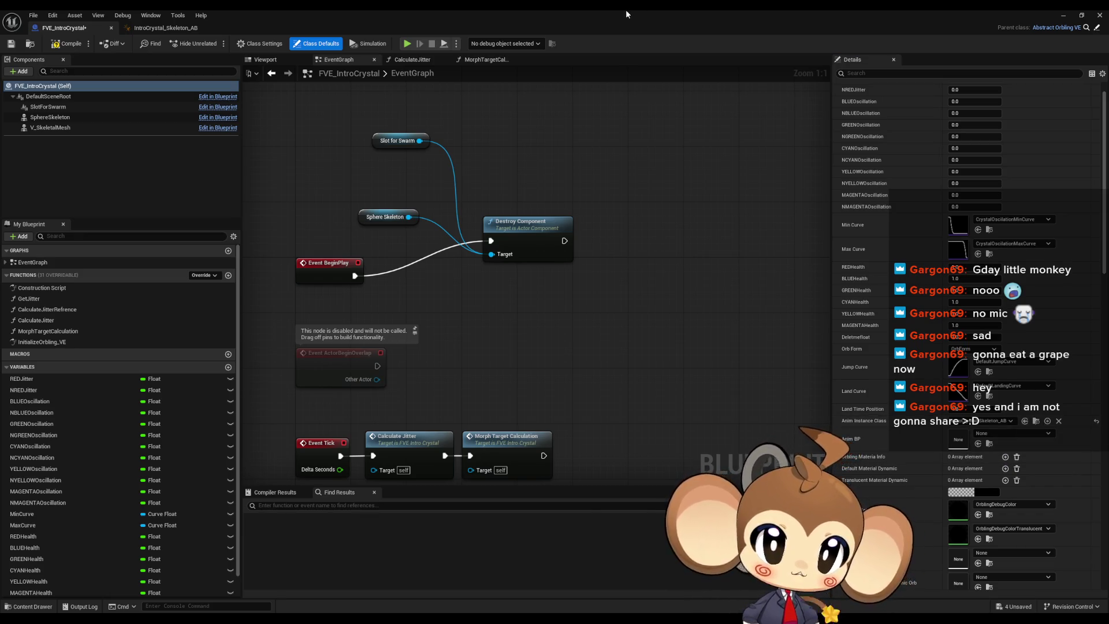
{"action": "double_click", "coordinate": [626, 10]}
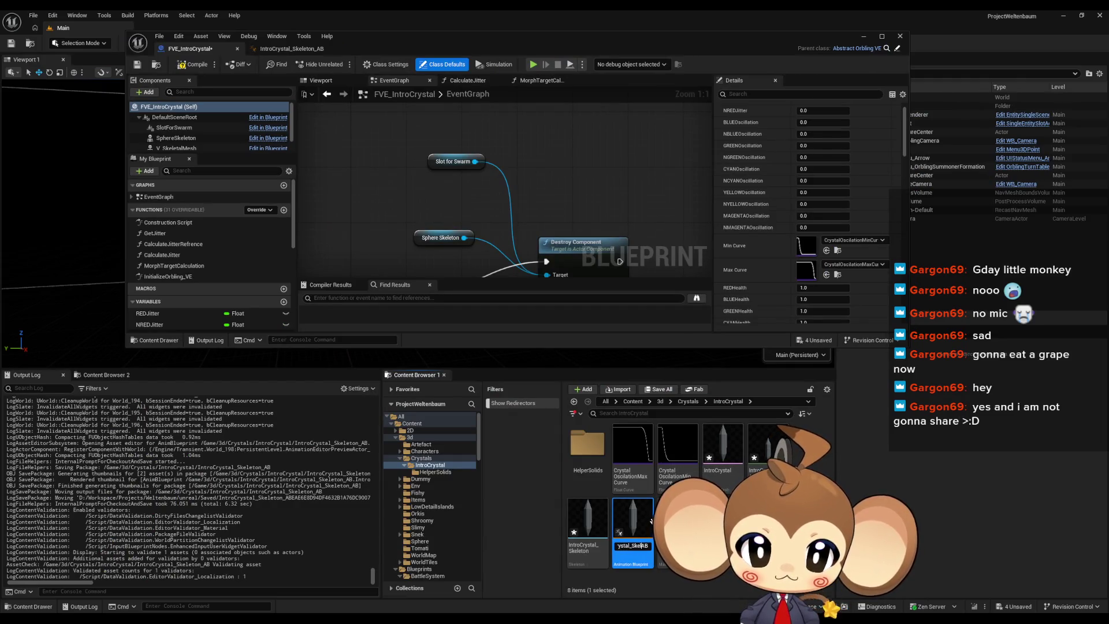
Confirm the IntroCrystal_AB rename and pan the graph to Event BeginPlay
{"action": "key", "text": "Return"}
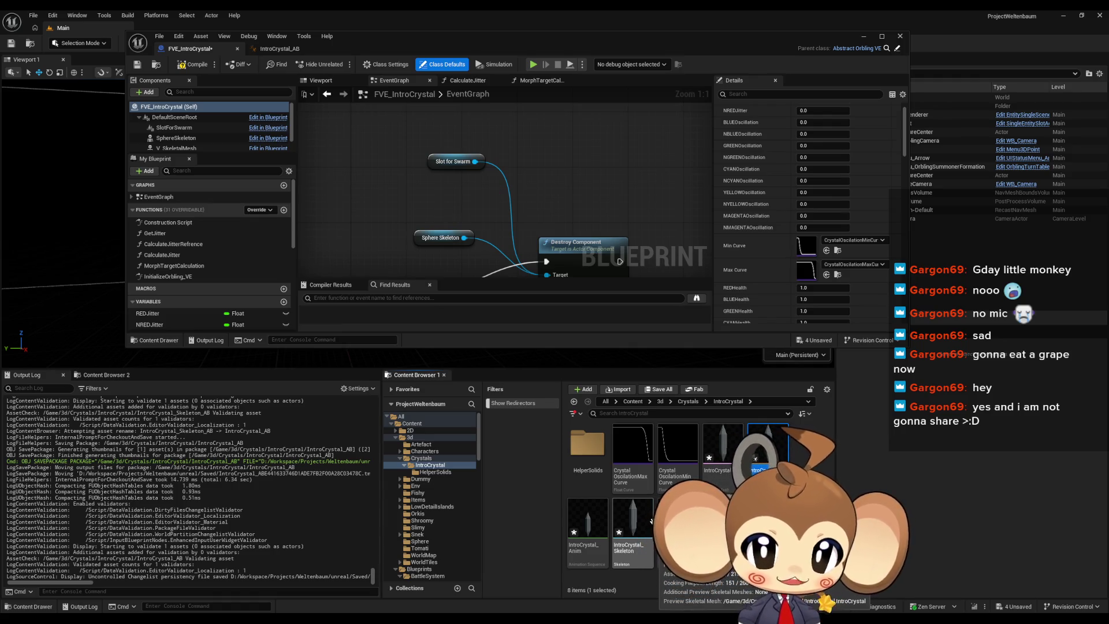
{"action": "left_click", "coordinate": [656, 520]}
{"action": "left_click_drag", "start_coordinate": [632, 264], "coordinate": [611, 172]}
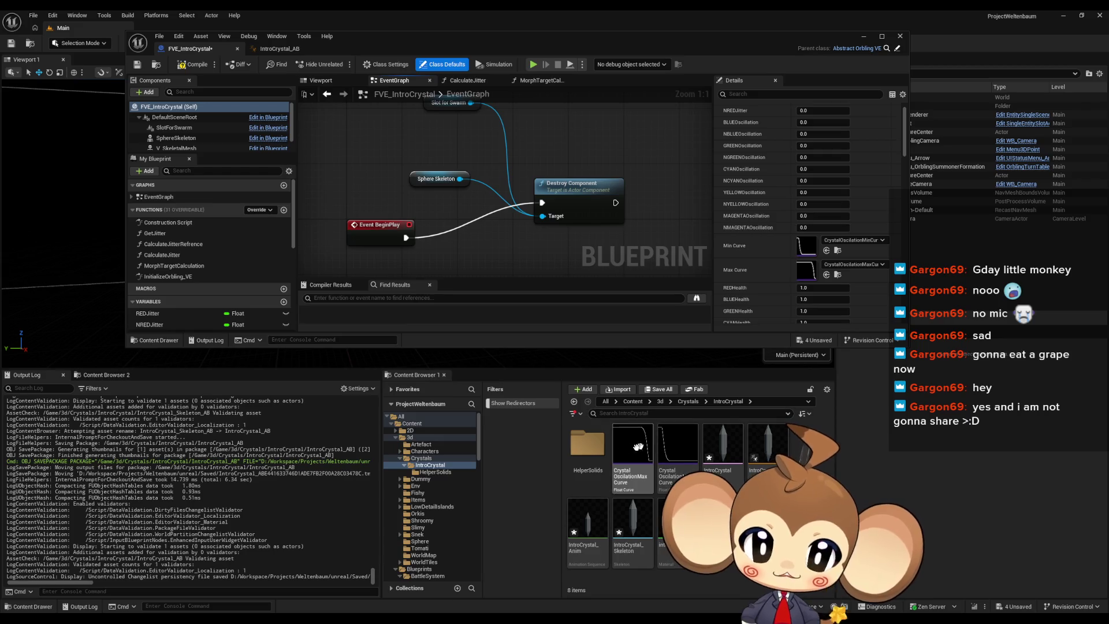
Look through HelperSolids and the Content folder listing
{"action": "double_click", "coordinate": [587, 444]}
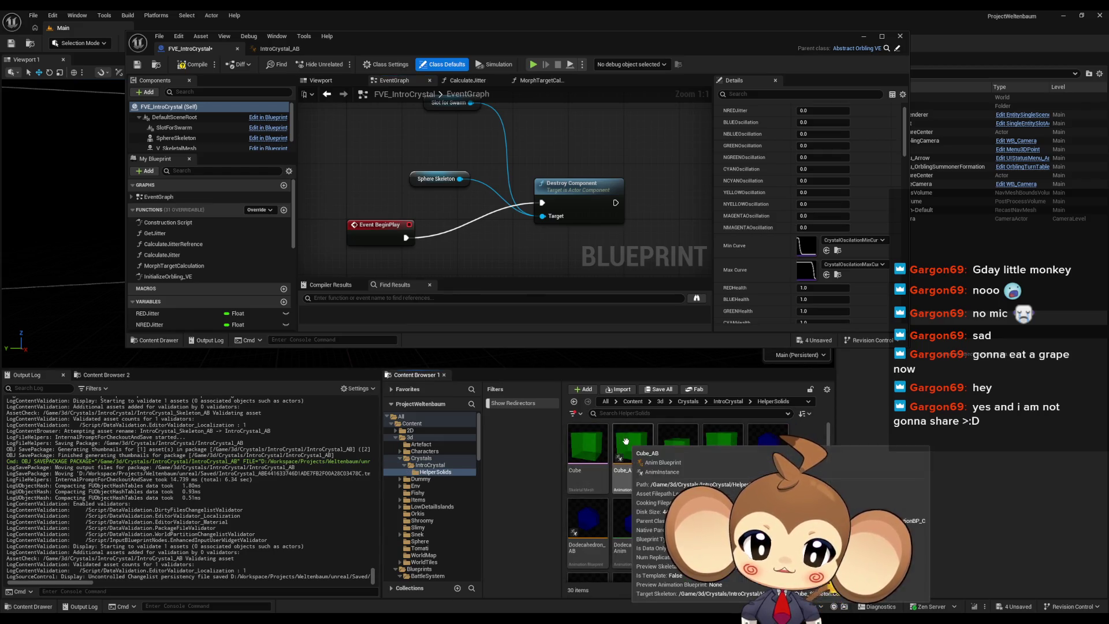
{"action": "left_click", "coordinate": [587, 445]}
{"action": "left_click", "coordinate": [631, 402]}
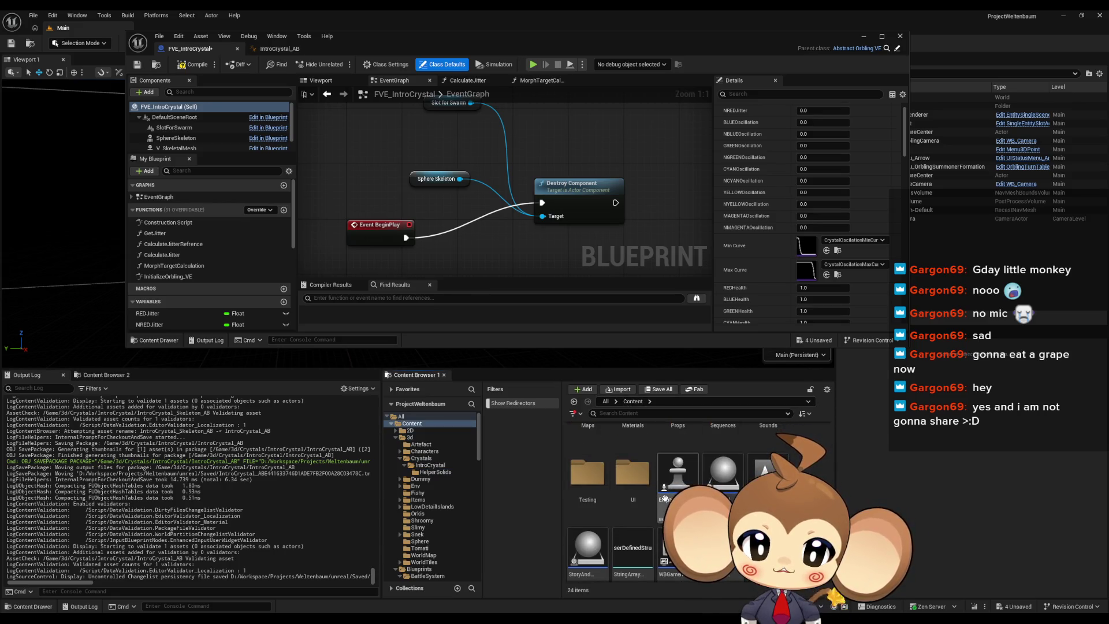
{"action": "scroll", "coordinate": [605, 491], "scroll_direction": "up", "scroll_amount": 2}
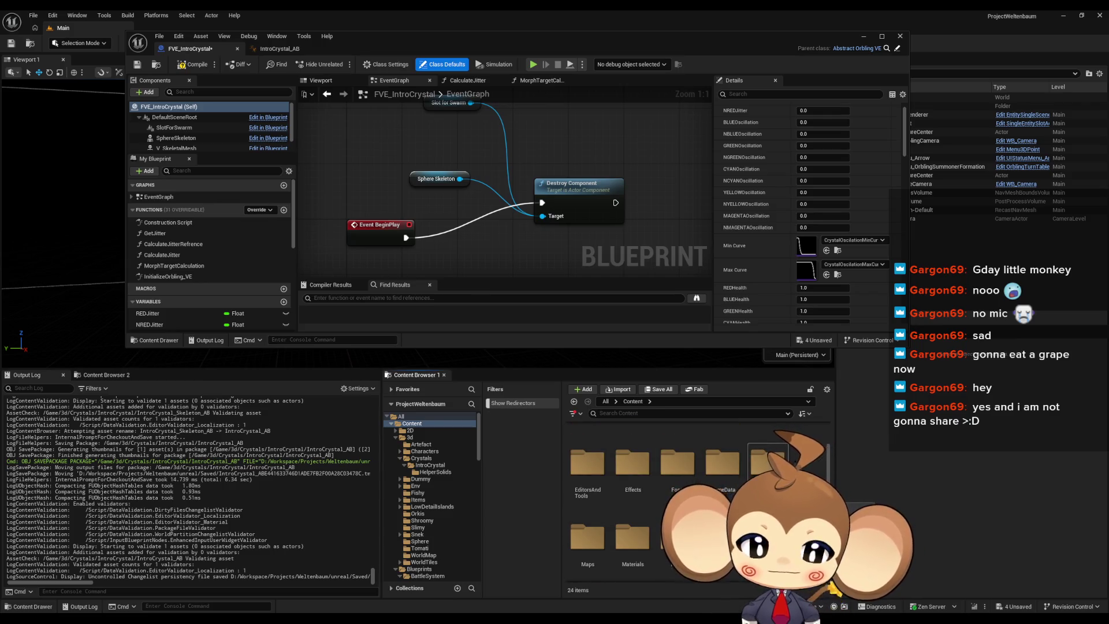
{"action": "scroll", "coordinate": [606, 490], "scroll_direction": "up", "scroll_amount": 1}
{"action": "scroll", "coordinate": [636, 508], "scroll_direction": "down", "scroll_amount": 1}
{"action": "left_click", "coordinate": [641, 524]}
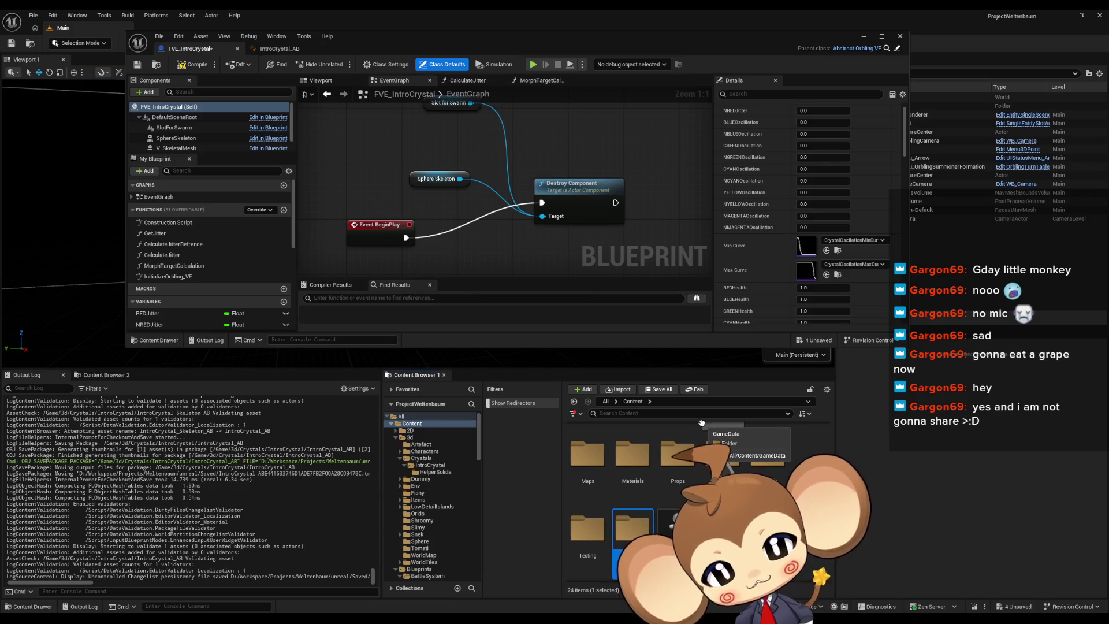
{"action": "scroll", "coordinate": [688, 456], "scroll_direction": "up", "scroll_amount": 3}
Open OverworldController from Blueprints > Controllers and maximize its editor
{"action": "double_click", "coordinate": [686, 463]}
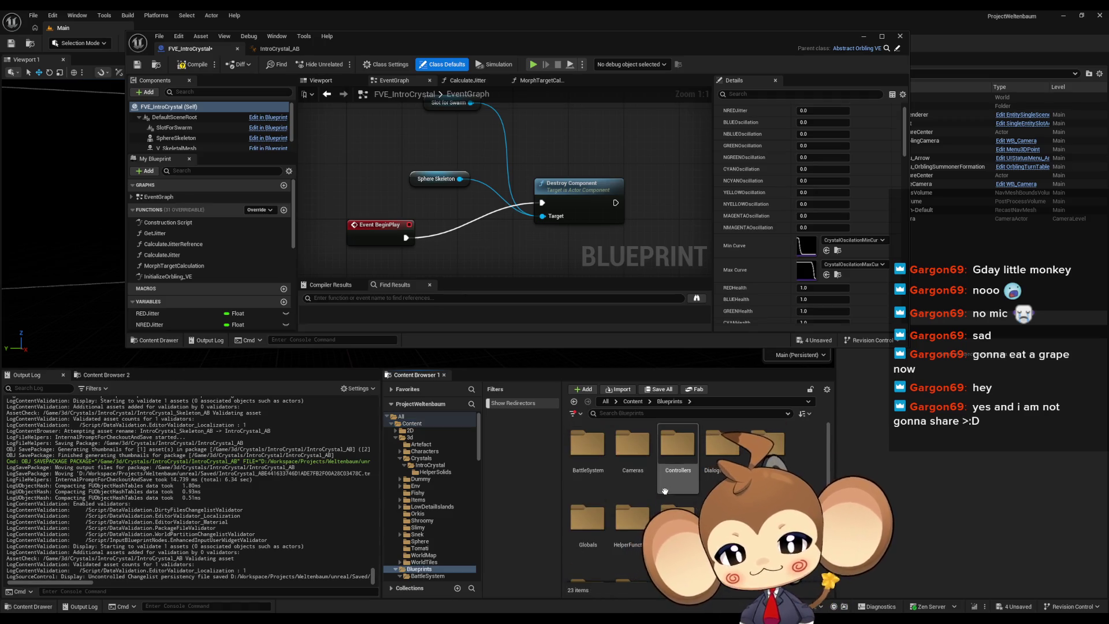
{"action": "left_click", "coordinate": [694, 466]}
{"action": "double_click", "coordinate": [693, 466]}
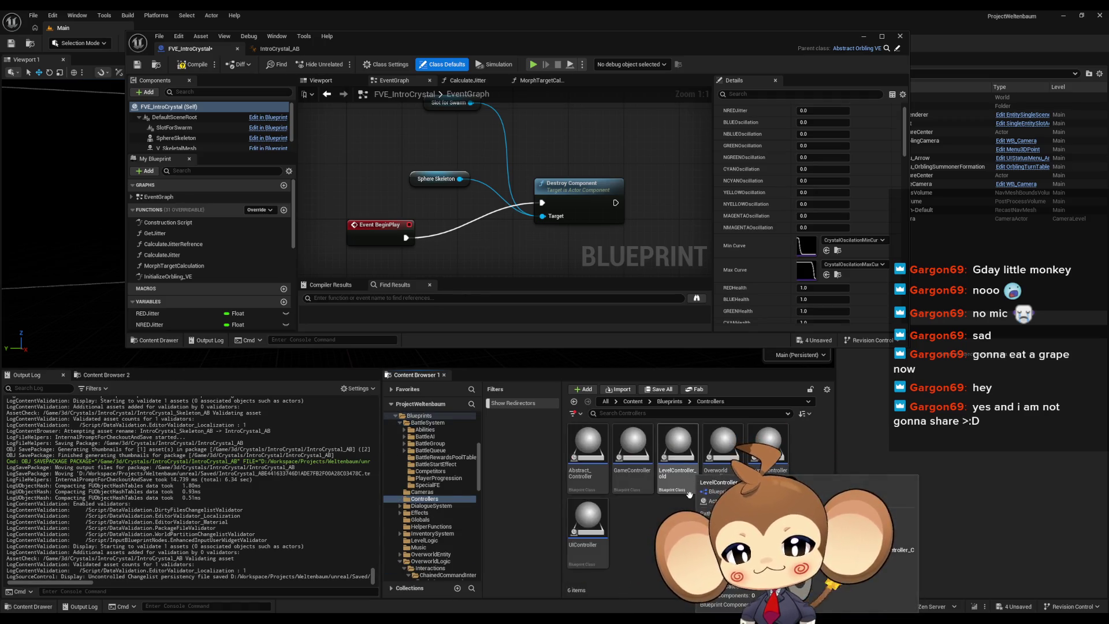
{"action": "double_click", "coordinate": [723, 451]}
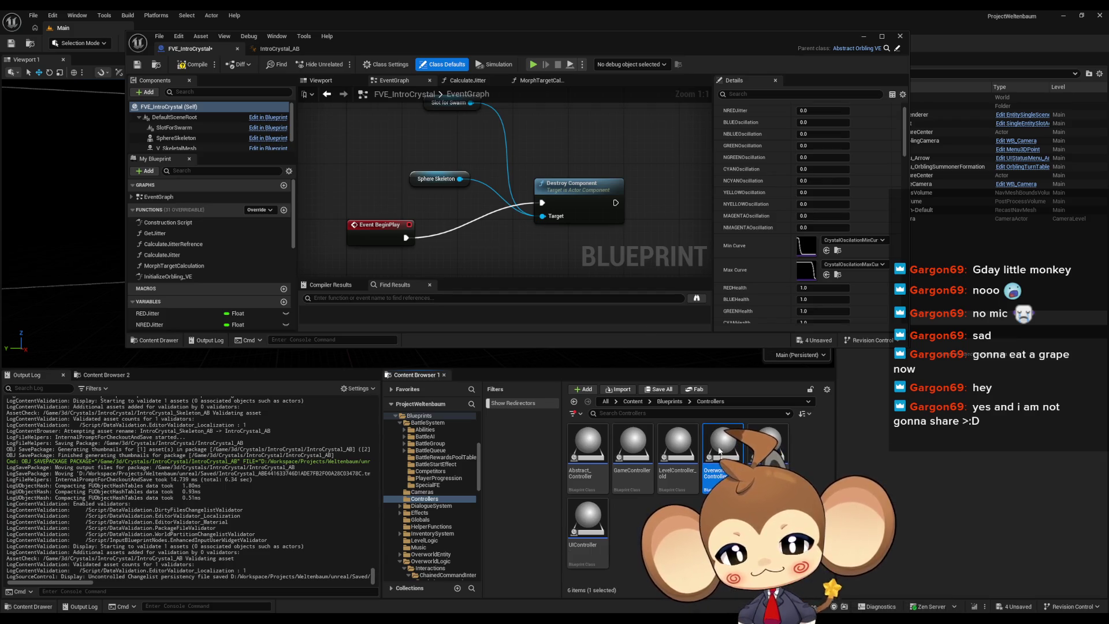
{"action": "double_click", "coordinate": [420, 38]}
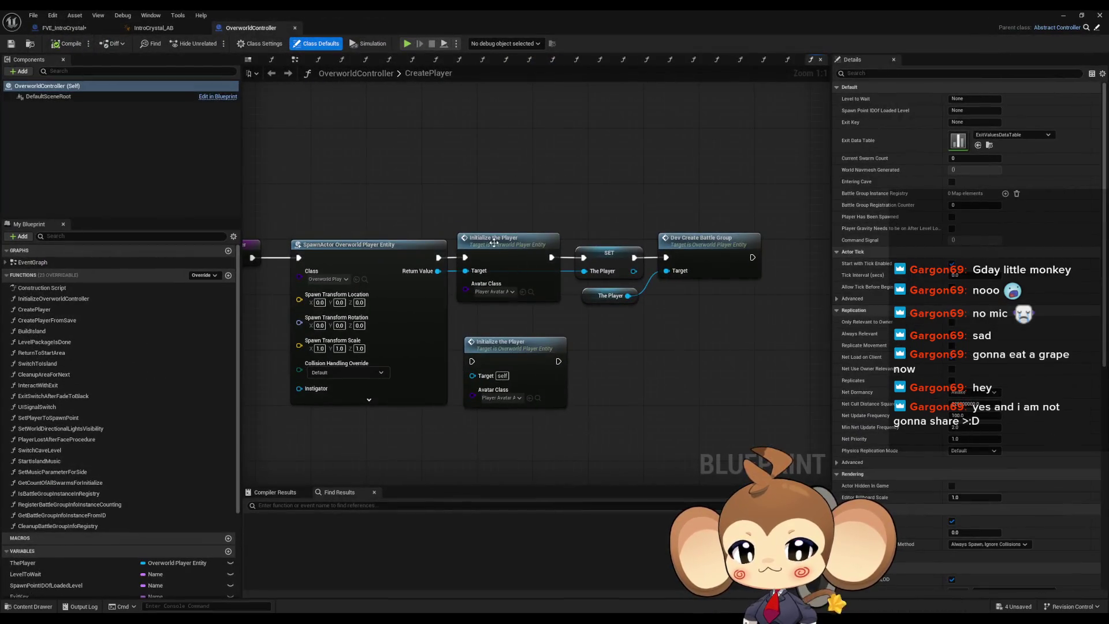
Select the Dev Create Battle Group node in the CreatePlayer graph
{"action": "left_click", "coordinate": [670, 243]}
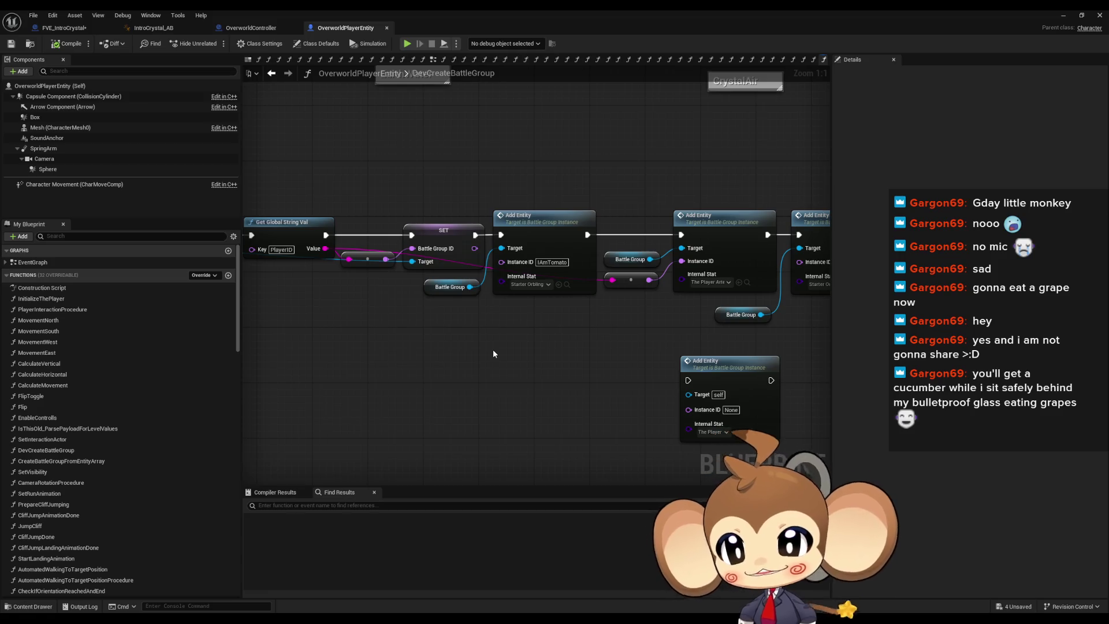
Connect SET's execution to the top Add Entity node and move it and its Battle Group node lower
{"action": "scroll", "coordinate": [483, 341], "scroll_direction": "down", "scroll_amount": 1}
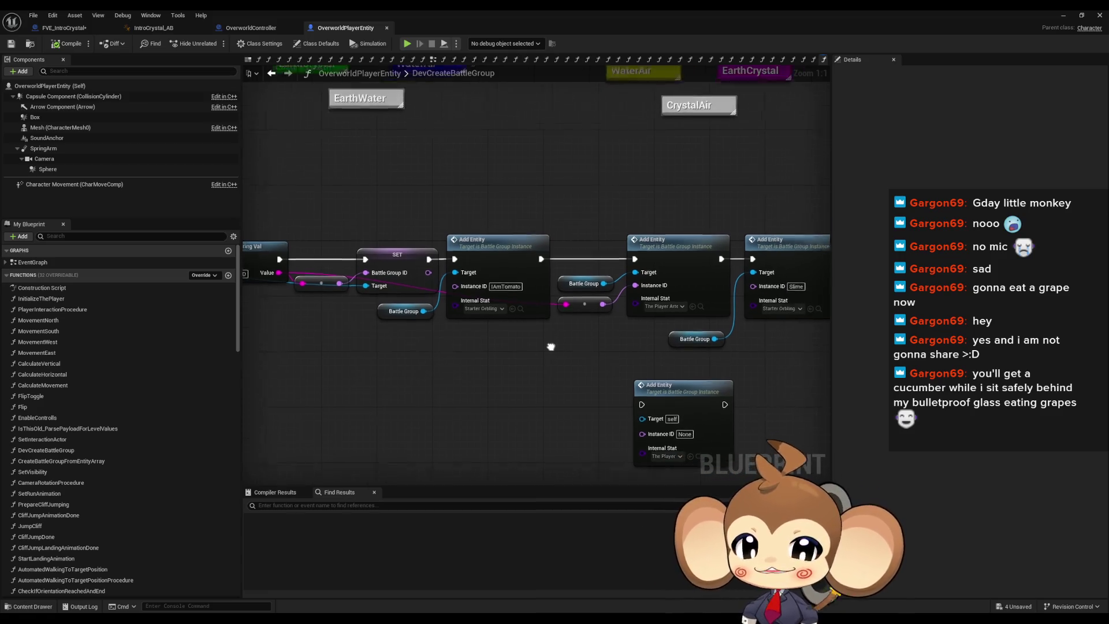
{"action": "left_click_drag", "start_coordinate": [540, 373], "coordinate": [486, 372]}
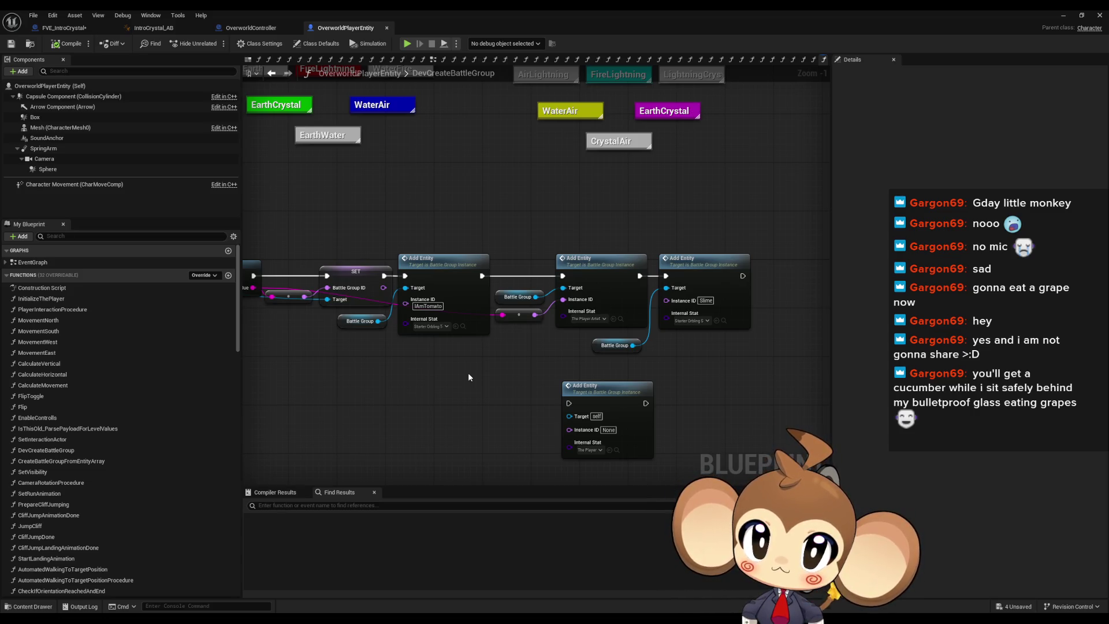
{"action": "mouse_move", "coordinate": [468, 375]}
{"action": "left_mouse_down"}
{"action": "mouse_move", "coordinate": [586, 344]}
{"action": "mouse_move", "coordinate": [493, 308]}
{"action": "mouse_move", "coordinate": [537, 306]}
{"action": "mouse_move", "coordinate": [537, 362]}
{"action": "left_mouse_up"}
{"action": "left_click_drag", "start_coordinate": [481, 246], "coordinate": [658, 245]}
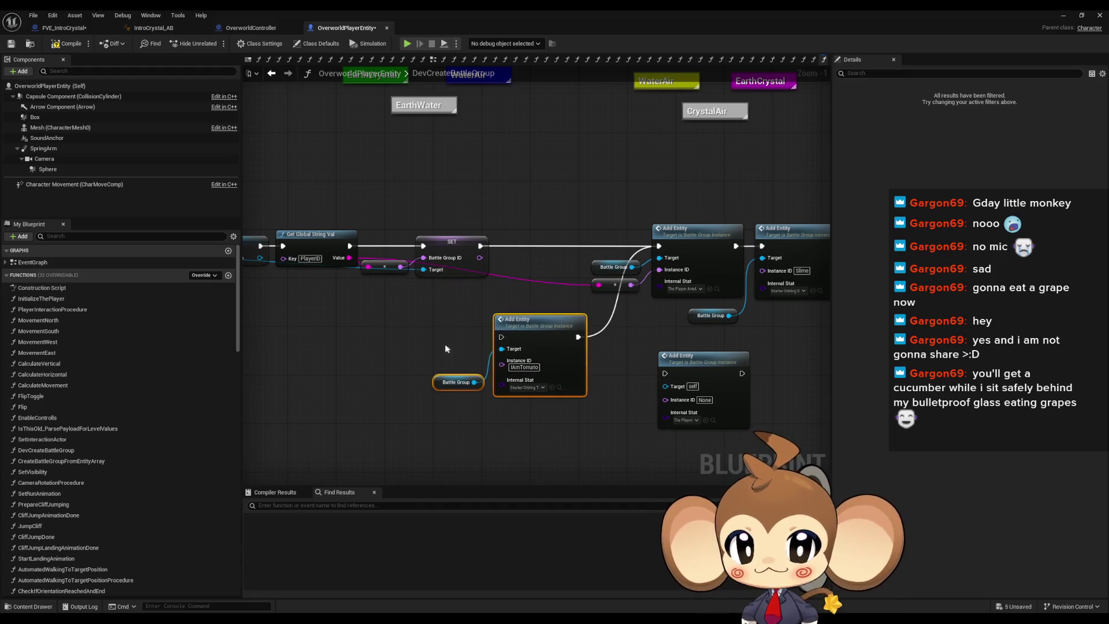
{"action": "mouse_move", "coordinate": [548, 334]}
{"action": "left_mouse_down"}
{"action": "mouse_move", "coordinate": [548, 370]}
{"action": "mouse_move", "coordinate": [336, 377]}
{"action": "left_mouse_up"}
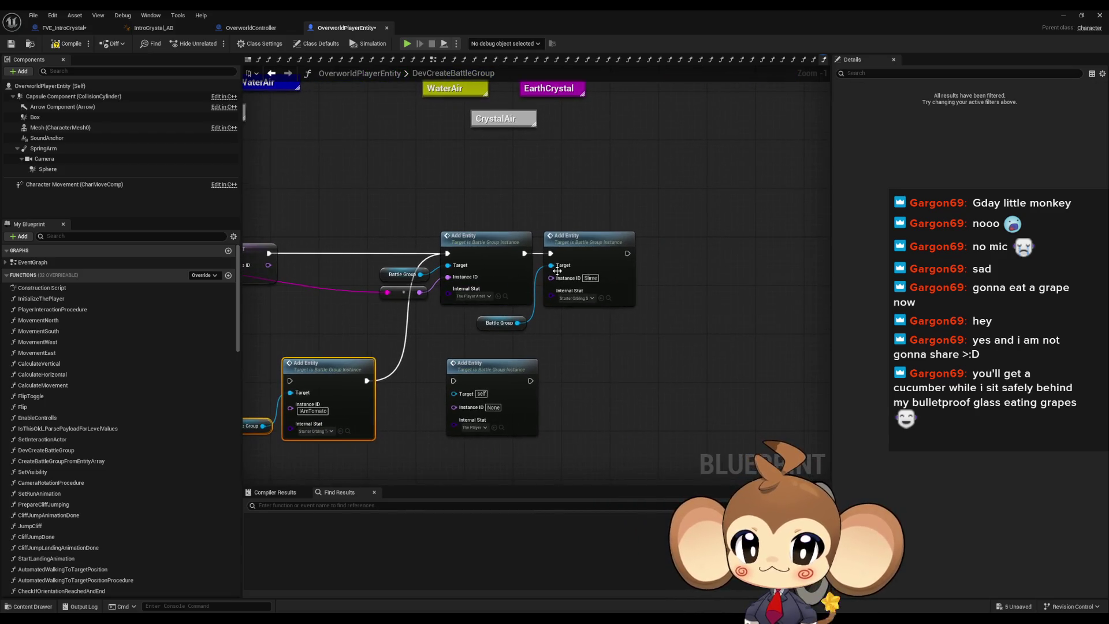
{"action": "left_click", "coordinate": [553, 234]}
{"action": "left_click", "coordinate": [498, 323], "text": "ctrl"}
{"action": "left_click_drag", "start_coordinate": [578, 242], "coordinate": [578, 361]}
Duplicate the Add Entity and Battle Group nodes and set the copy's Instance ID to 'Tetrahedron'
{"action": "key", "text": "ctrl+c"}
{"action": "key", "text": "ctrl+v"}
{"action": "mouse_move", "coordinate": [649, 180]}
{"action": "left_mouse_down"}
{"action": "mouse_move", "coordinate": [658, 237]}
{"action": "mouse_move", "coordinate": [598, 244]}
{"action": "left_mouse_up"}
{"action": "left_click", "coordinate": [609, 277]}
{"action": "type", "text": "Tetrahedron"}
{"action": "key", "text": "Return"}
Set the copy's Internal Stat to IS_IntroHelper_RED and chain it after the previous Add Entity
{"action": "left_click", "coordinate": [595, 304]}
{"action": "type", "text": "t"}
{"action": "key", "text": "BackSpace"}
{"action": "type", "text": "red"}
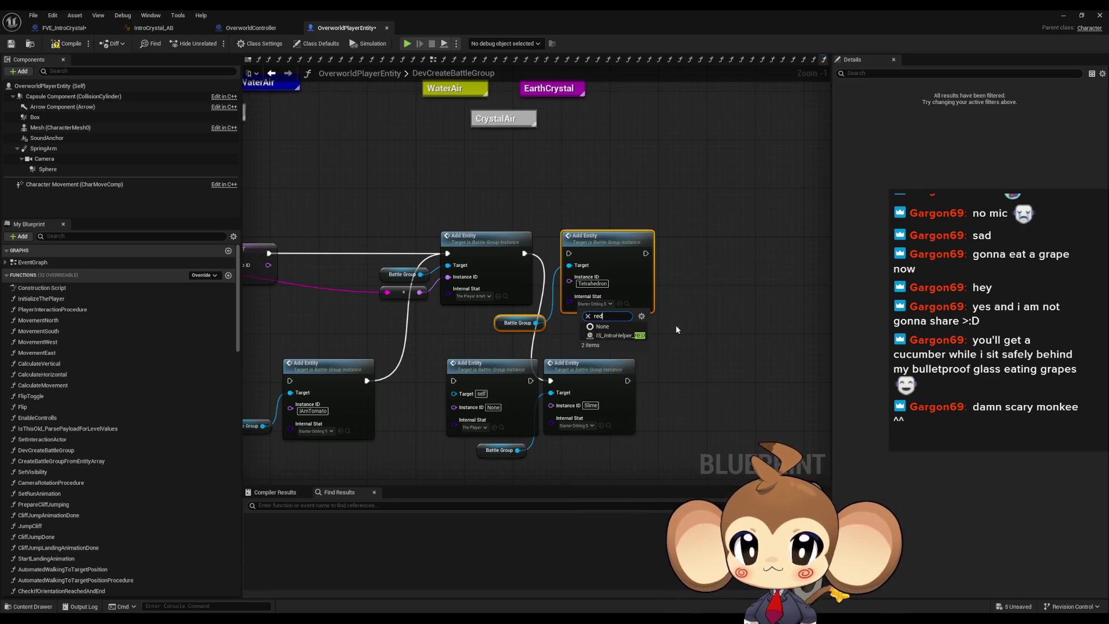
{"action": "left_click", "coordinate": [632, 336]}
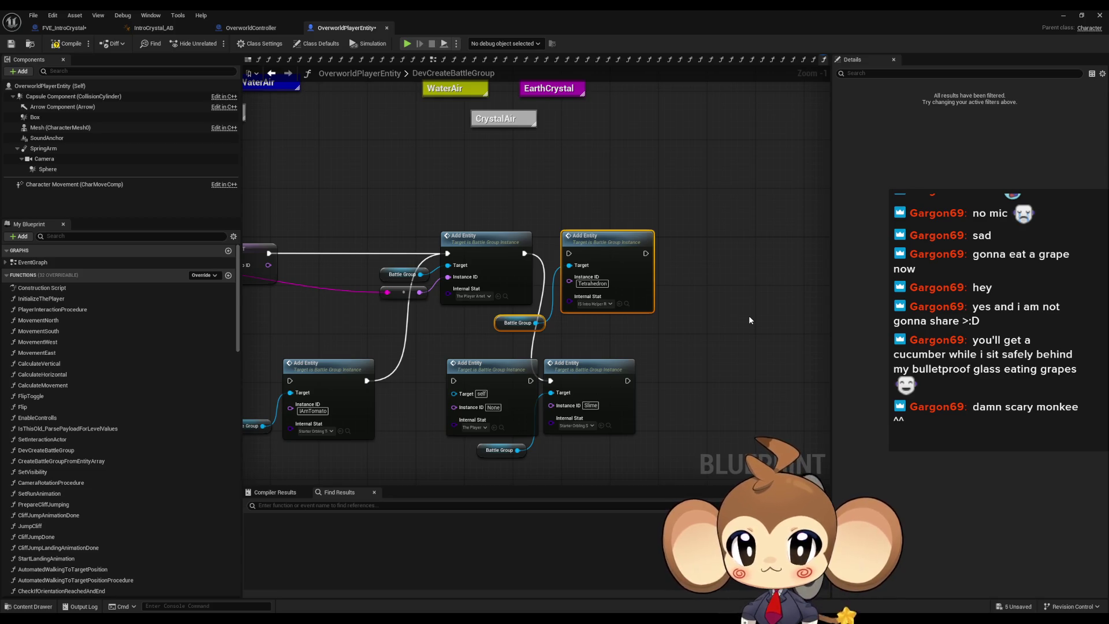
{"action": "left_click", "coordinate": [749, 320]}
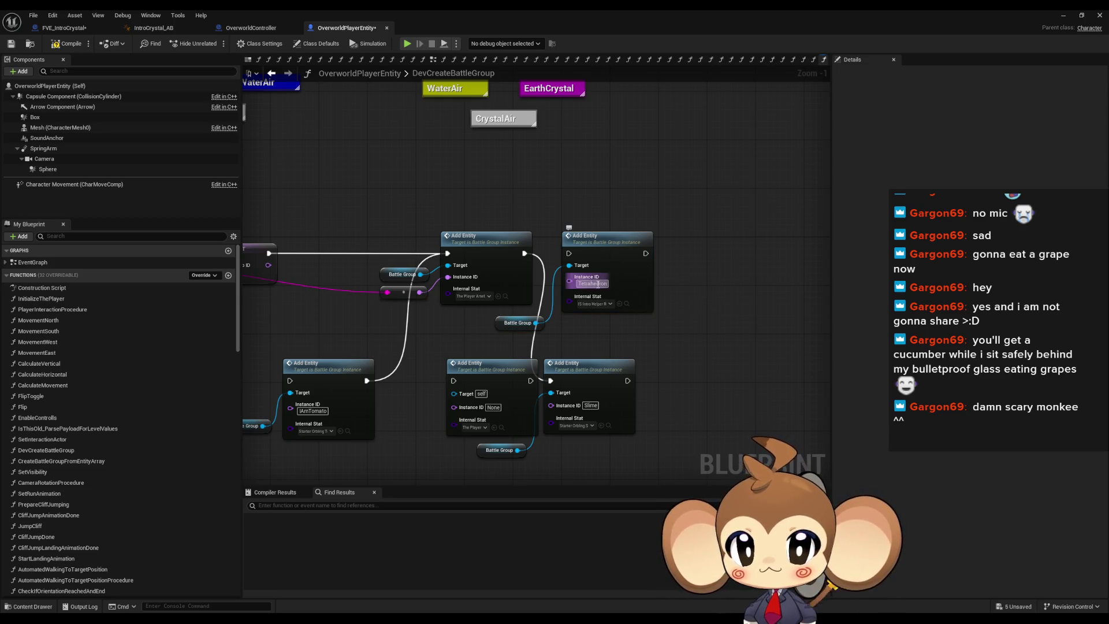
{"action": "left_click_drag", "start_coordinate": [569, 253], "coordinate": [524, 254]}
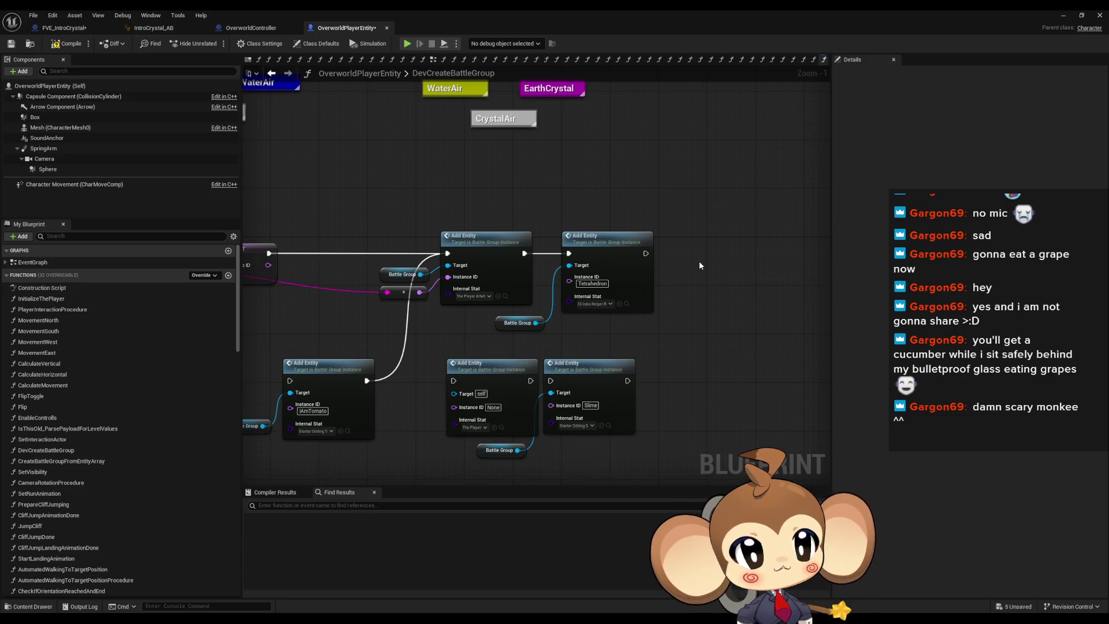
Open BattleGroupInstance's AddEntity function from an Add Entity node and look over its nodes
{"action": "right_click", "coordinate": [605, 253]}
{"action": "mouse_move", "coordinate": [660, 278]}
{"action": "left_mouse_down"}
{"action": "mouse_move", "coordinate": [1067, 302]}
{"action": "mouse_move", "coordinate": [696, 268]}
{"action": "left_mouse_up"}
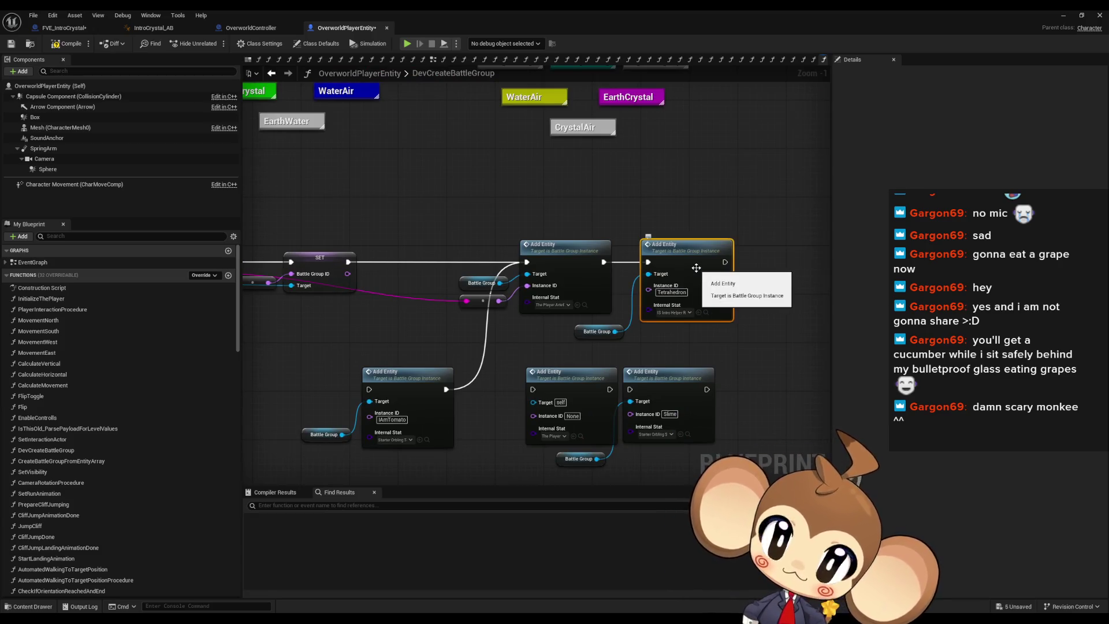
{"action": "mouse_move", "coordinate": [383, 345]}
{"action": "left_mouse_down"}
{"action": "mouse_move", "coordinate": [856, 327]}
{"action": "mouse_move", "coordinate": [879, 309]}
{"action": "mouse_move", "coordinate": [830, 299]}
{"action": "left_mouse_up"}
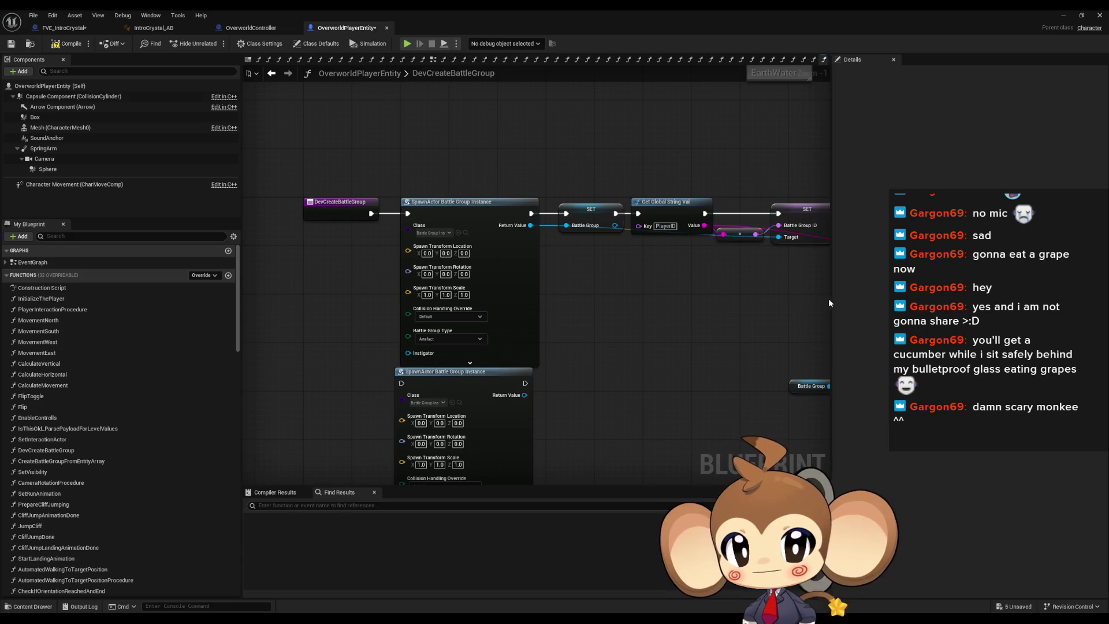
{"action": "scroll", "coordinate": [715, 259], "scroll_direction": "up", "scroll_amount": 1}
{"action": "mouse_move", "coordinate": [715, 259]}
{"action": "left_mouse_down"}
{"action": "mouse_move", "coordinate": [722, 234]}
{"action": "mouse_move", "coordinate": [830, 169]}
{"action": "mouse_move", "coordinate": [826, 105]}
{"action": "mouse_move", "coordinate": [381, 379]}
{"action": "mouse_move", "coordinate": [266, 361]}
{"action": "left_mouse_up"}
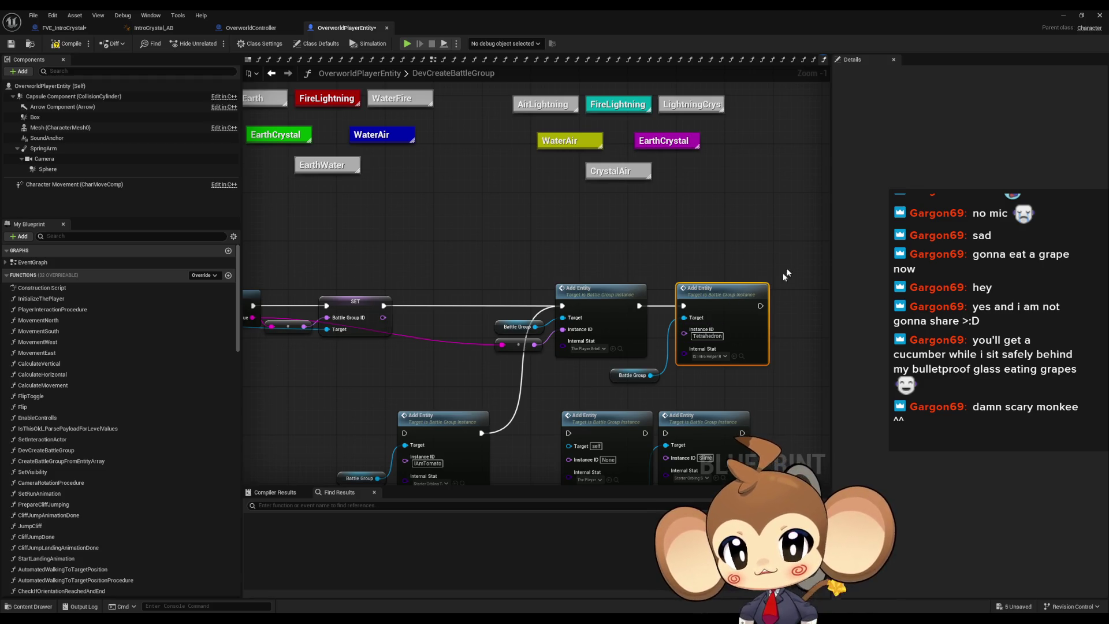
{"action": "left_click_drag", "start_coordinate": [721, 305], "coordinate": [654, 292]}
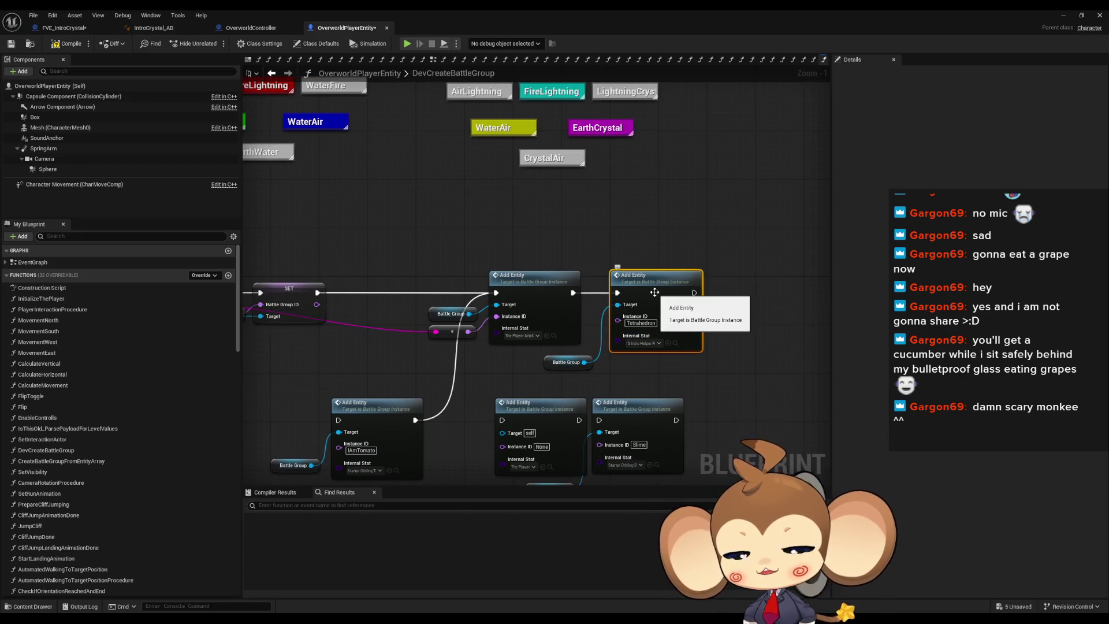
{"action": "double_click", "coordinate": [654, 292]}
{"action": "left_click_drag", "start_coordinate": [560, 321], "coordinate": [663, 335]}
{"action": "left_click_drag", "start_coordinate": [582, 160], "coordinate": [684, 335]}
{"action": "left_click_drag", "start_coordinate": [576, 318], "coordinate": [502, 313]}
Inspect the AddEntity entry, SpawnActor and Initialize Internal Stat nodes
{"action": "left_click", "coordinate": [418, 248]}
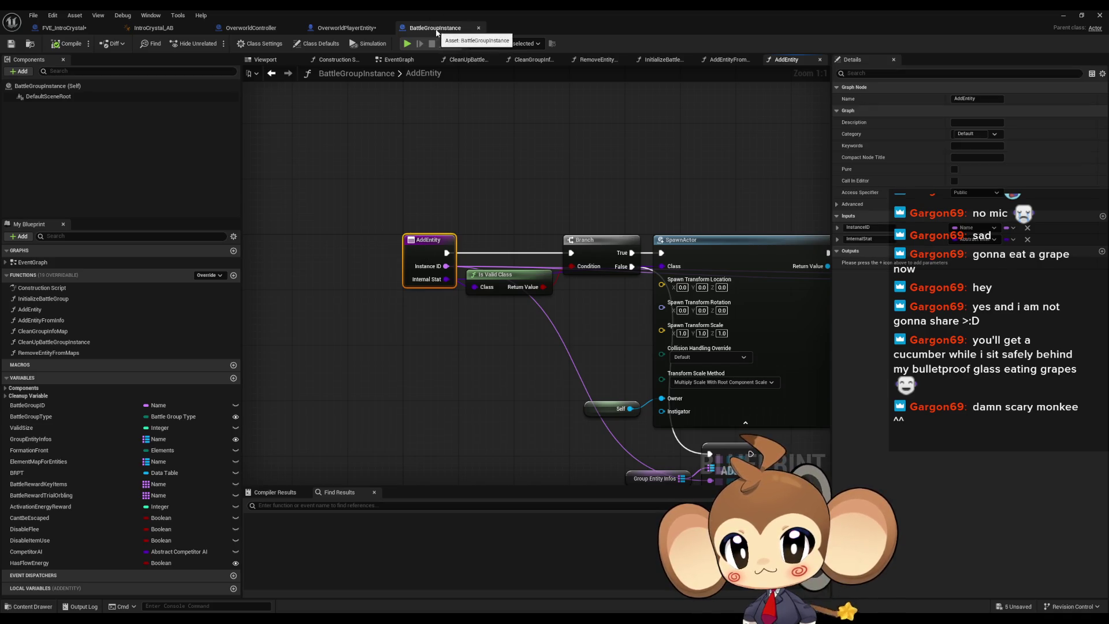
{"action": "left_click_drag", "start_coordinate": [549, 94], "coordinate": [503, 128]}
{"action": "left_click", "coordinate": [615, 241]}
{"action": "mouse_move", "coordinate": [615, 242]}
{"action": "left_mouse_down"}
{"action": "mouse_move", "coordinate": [620, 227]}
{"action": "mouse_move", "coordinate": [512, 239]}
{"action": "left_mouse_up"}
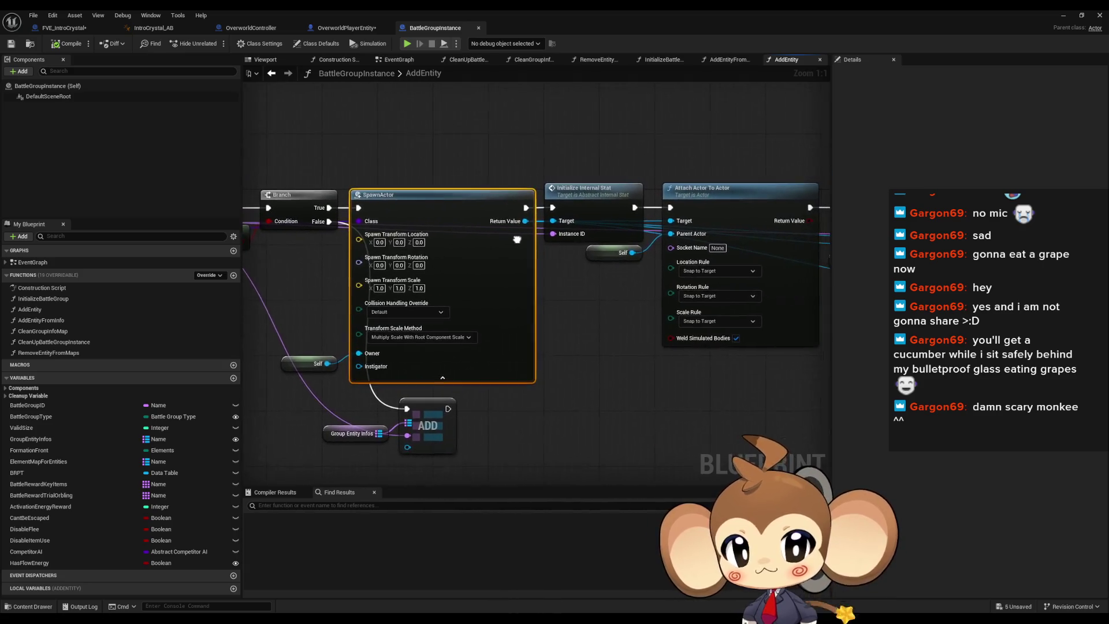
{"action": "left_click", "coordinate": [627, 225]}
Check the Attach Actor To Actor node, then hide the blueprint editor and start Play-in-Editor
{"action": "mouse_move", "coordinate": [627, 224]}
{"action": "left_mouse_down"}
{"action": "mouse_move", "coordinate": [512, 258]}
{"action": "mouse_move", "coordinate": [273, 243]}
{"action": "mouse_move", "coordinate": [688, 224]}
{"action": "mouse_move", "coordinate": [817, 189]}
{"action": "left_mouse_up"}
{"action": "left_click", "coordinate": [511, 258]}
{"action": "left_click_drag", "start_coordinate": [643, 231], "coordinate": [643, 300]}
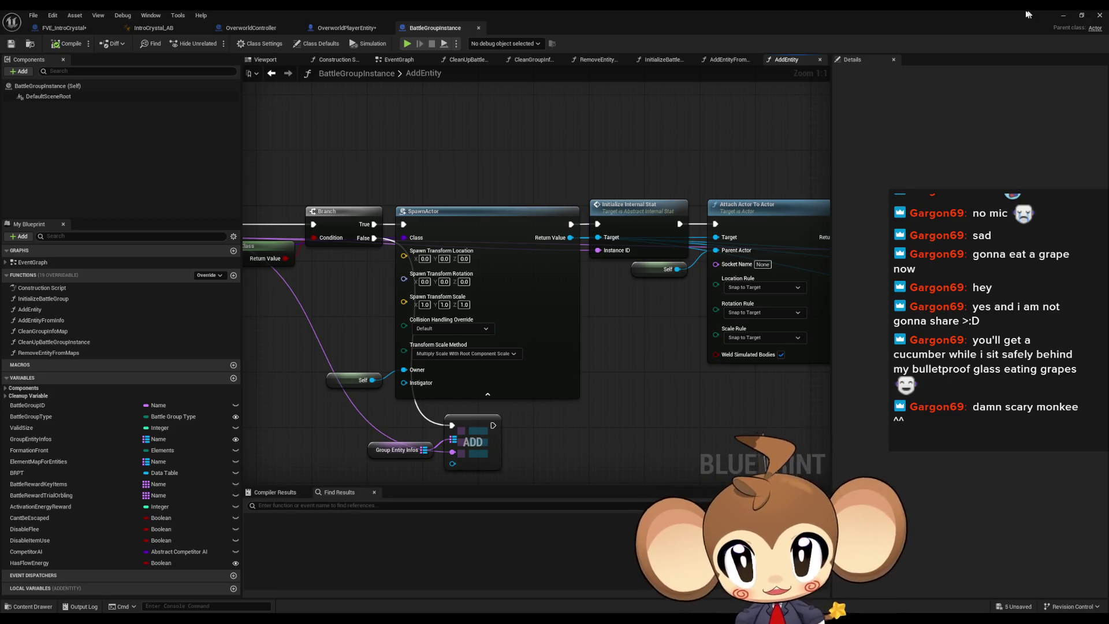
{"action": "left_click", "coordinate": [1061, 17]}
{"action": "left_click", "coordinate": [214, 43]}
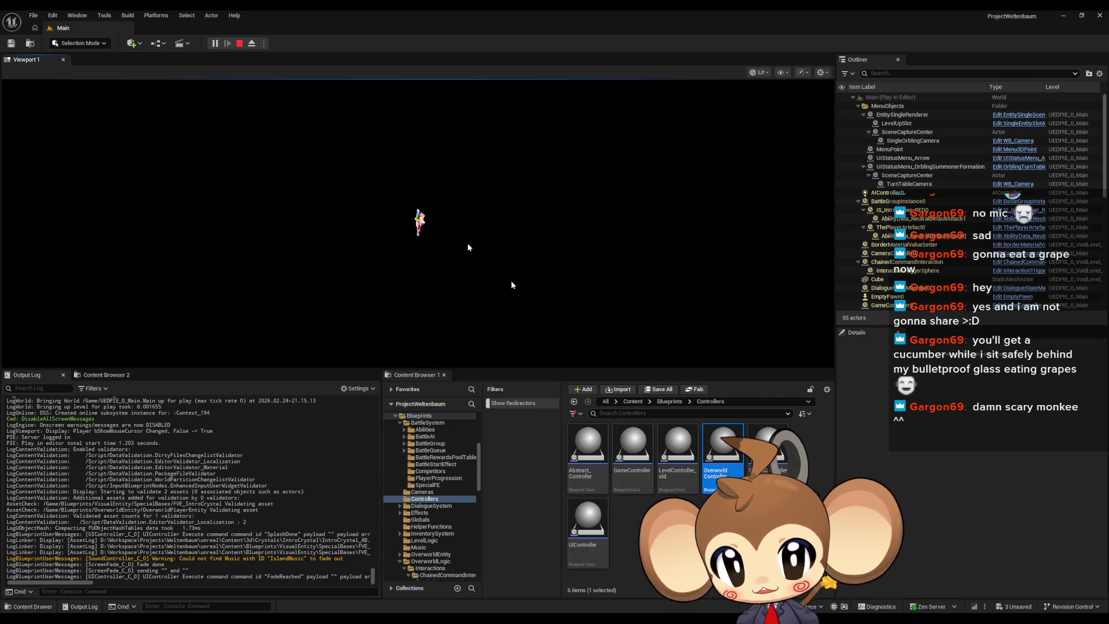
Stop play and load VoidLevel from Content > Maps > Intro, saving the IntroCrystal assets
{"action": "left_click", "coordinate": [239, 43]}
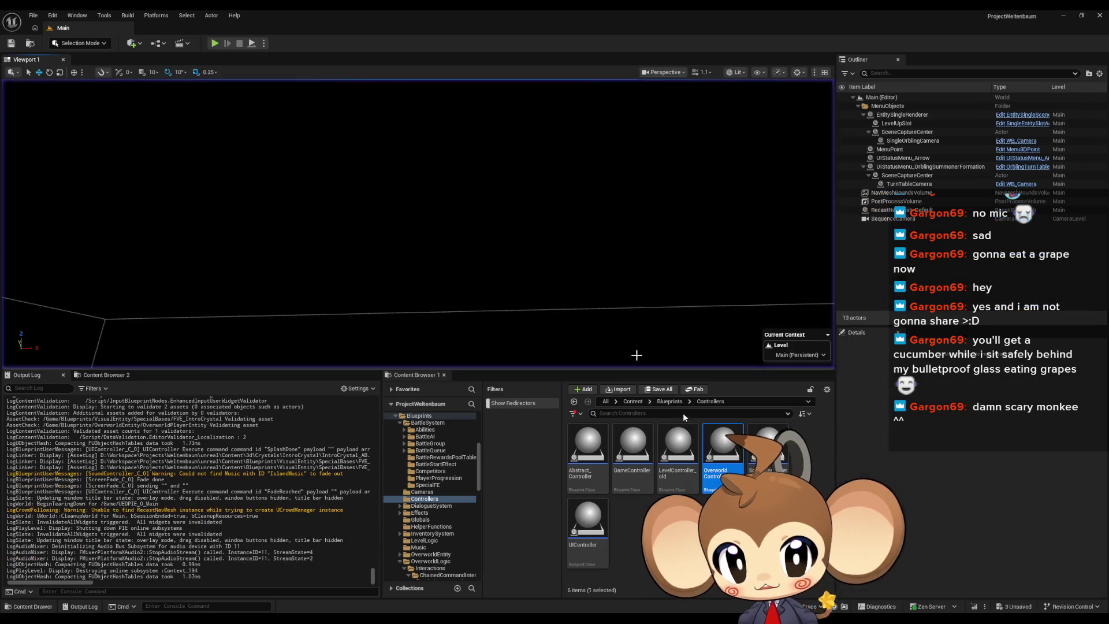
{"action": "left_click", "coordinate": [633, 401]}
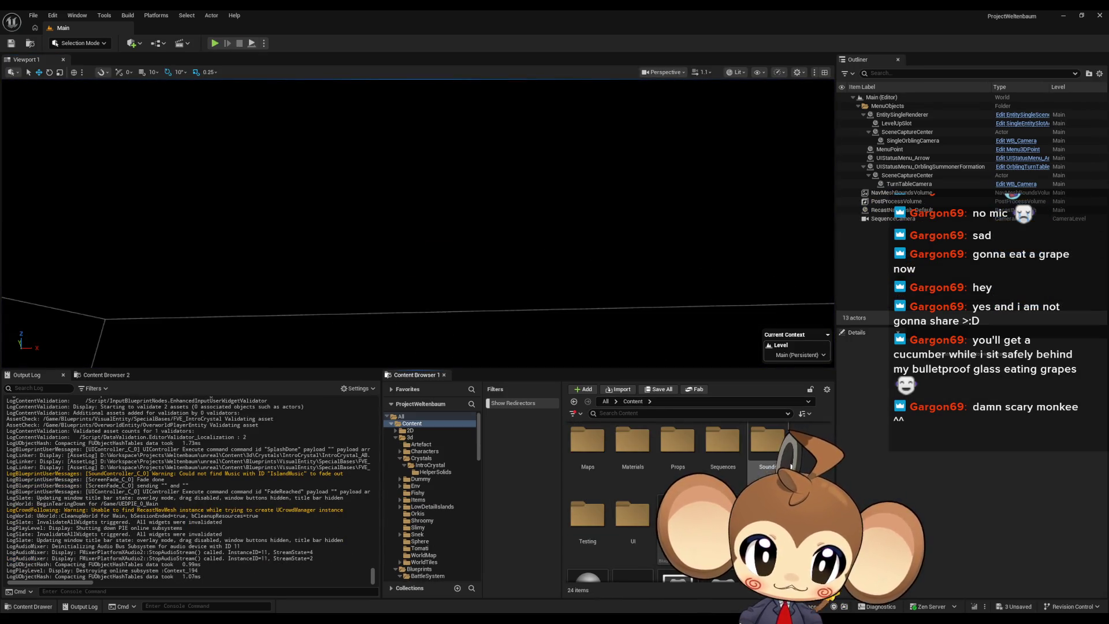
{"action": "double_click", "coordinate": [588, 444]}
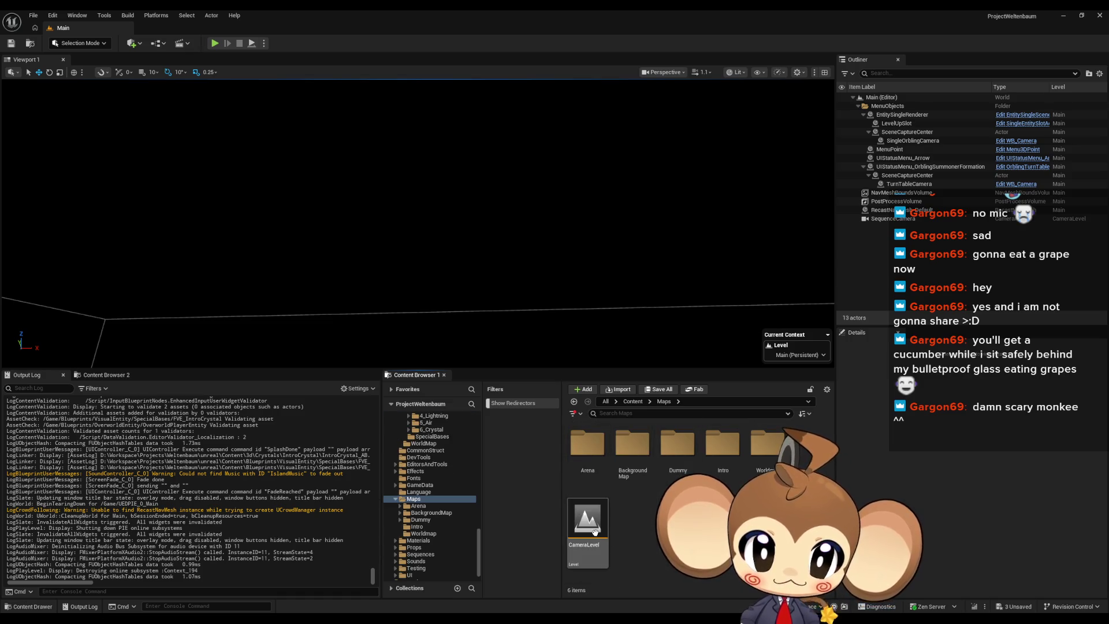
{"action": "double_click", "coordinate": [721, 446]}
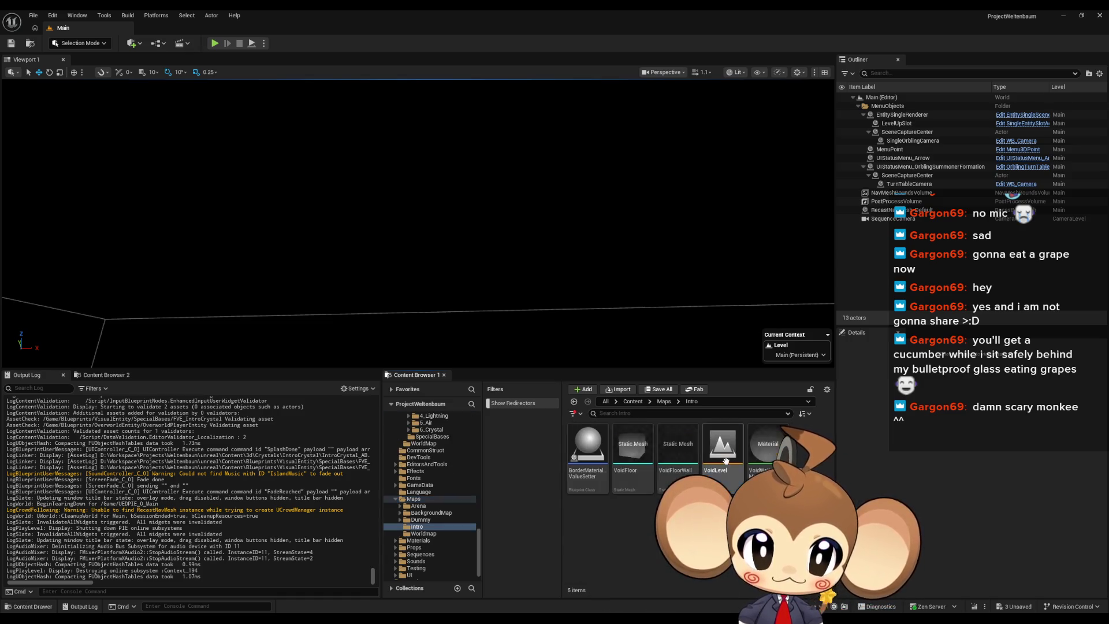
{"action": "double_click", "coordinate": [730, 448]}
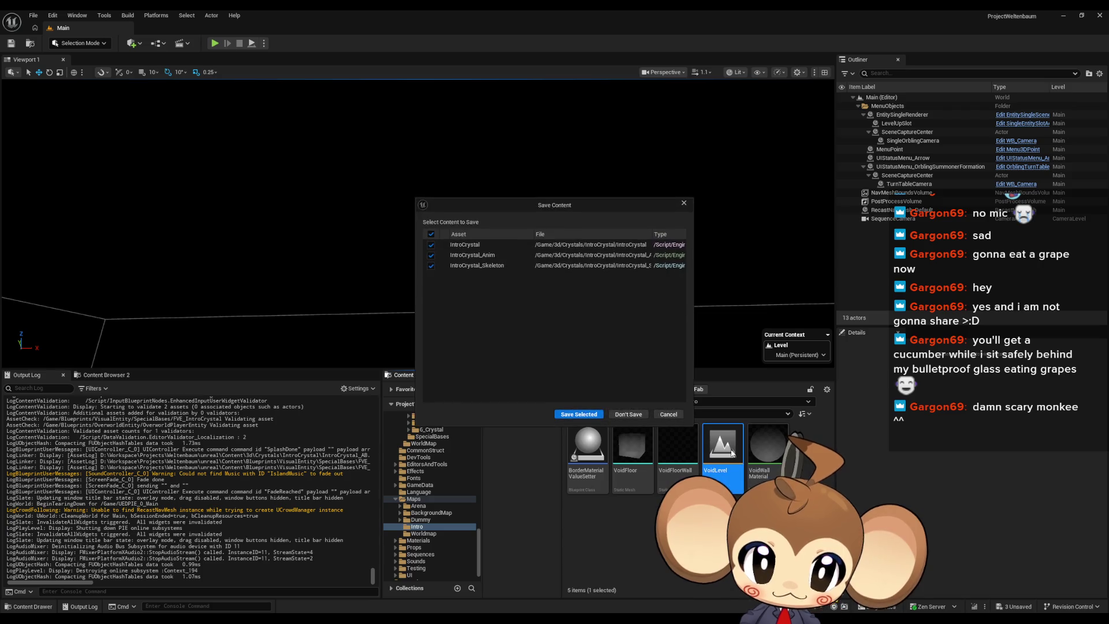
{"action": "left_click", "coordinate": [578, 414]}
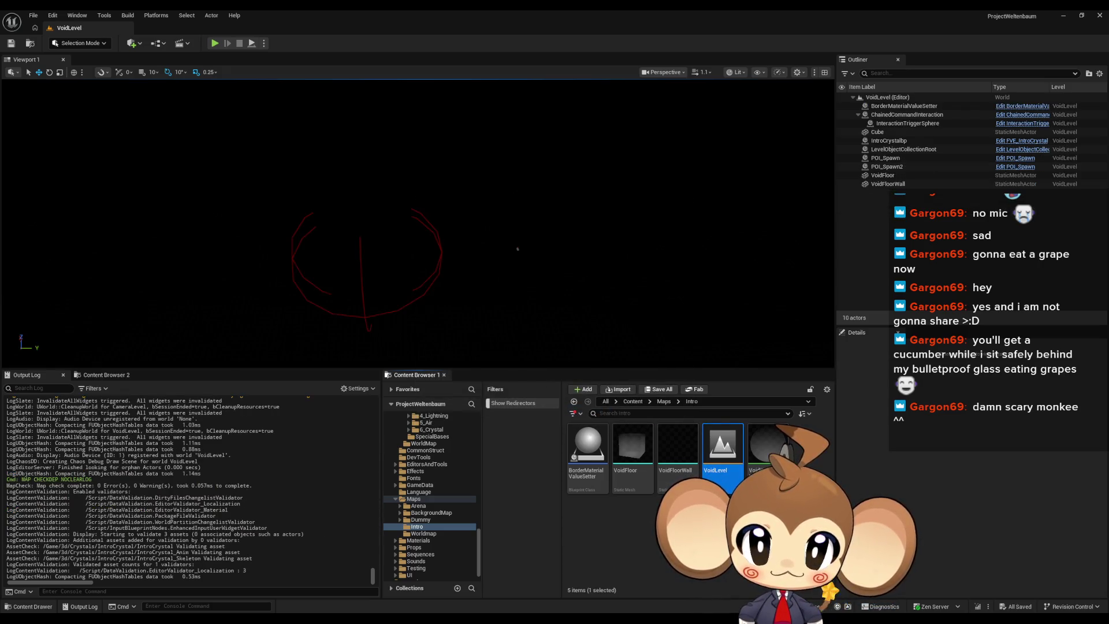
Select and frame the IntroCrystalbp actor, then edit its FVE_IntroCrystal blueprint
{"action": "left_click", "coordinate": [906, 141]}
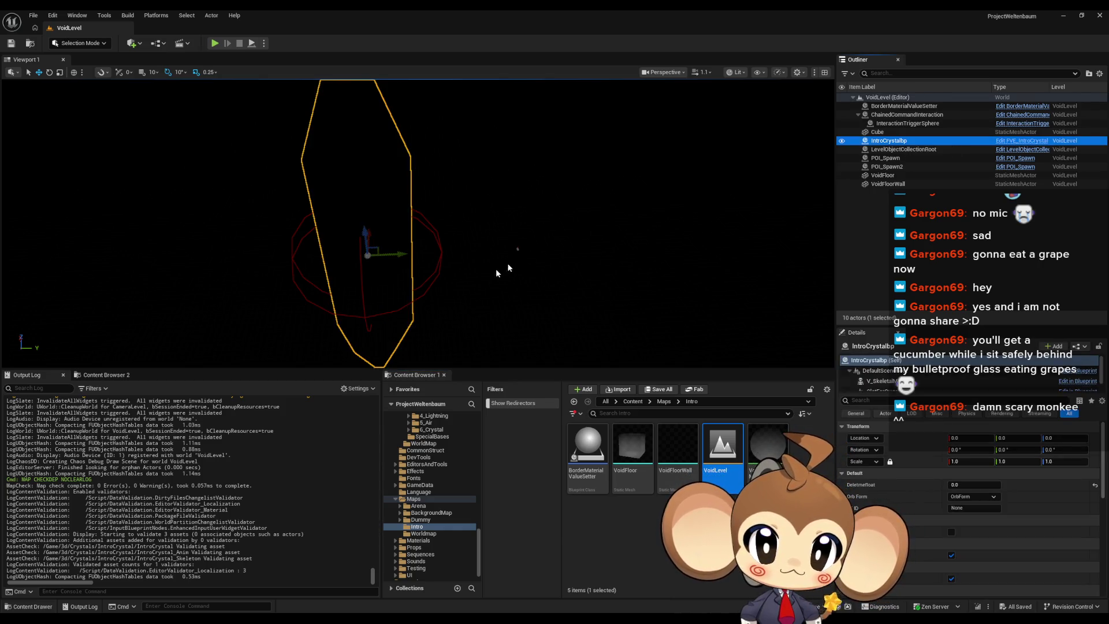
{"action": "key", "text": "f"}
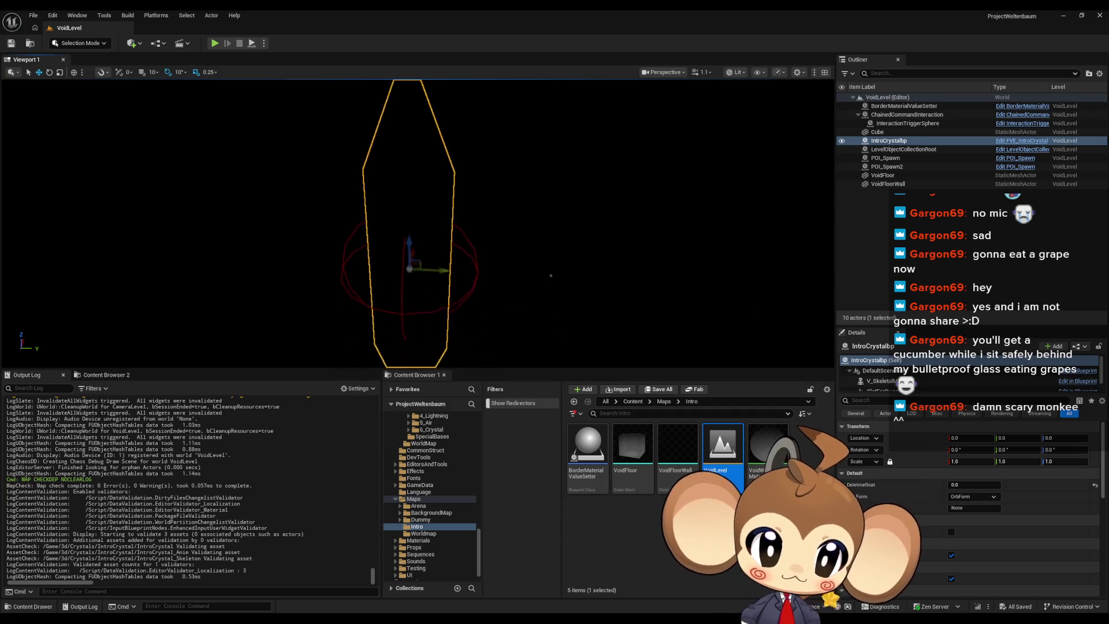
{"action": "left_click", "coordinate": [1015, 141]}
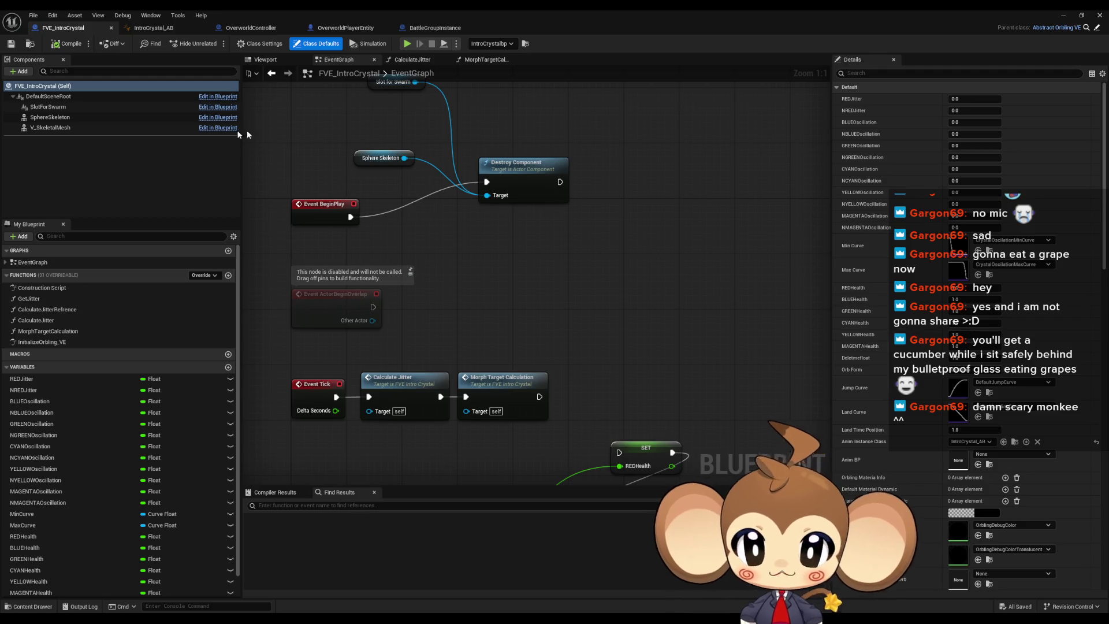
Open the IntroCrystal skeletal mesh from the V_SkeletalMesh component as a floating window
{"action": "left_click", "coordinate": [87, 127]}
{"action": "left_click", "coordinate": [963, 296]}
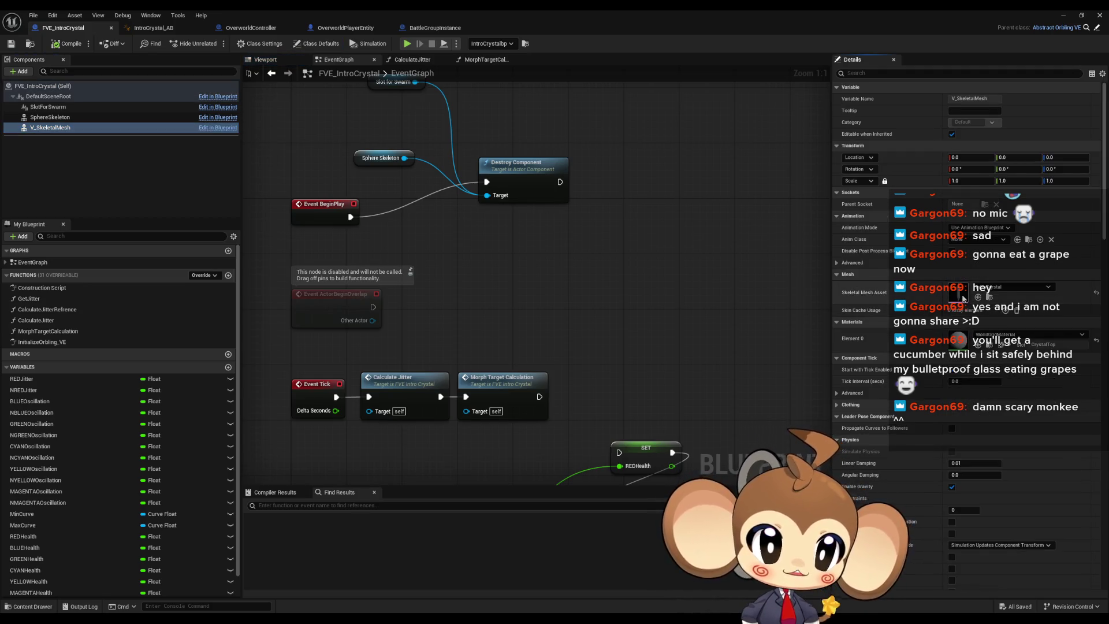
{"action": "double_click", "coordinate": [963, 298]}
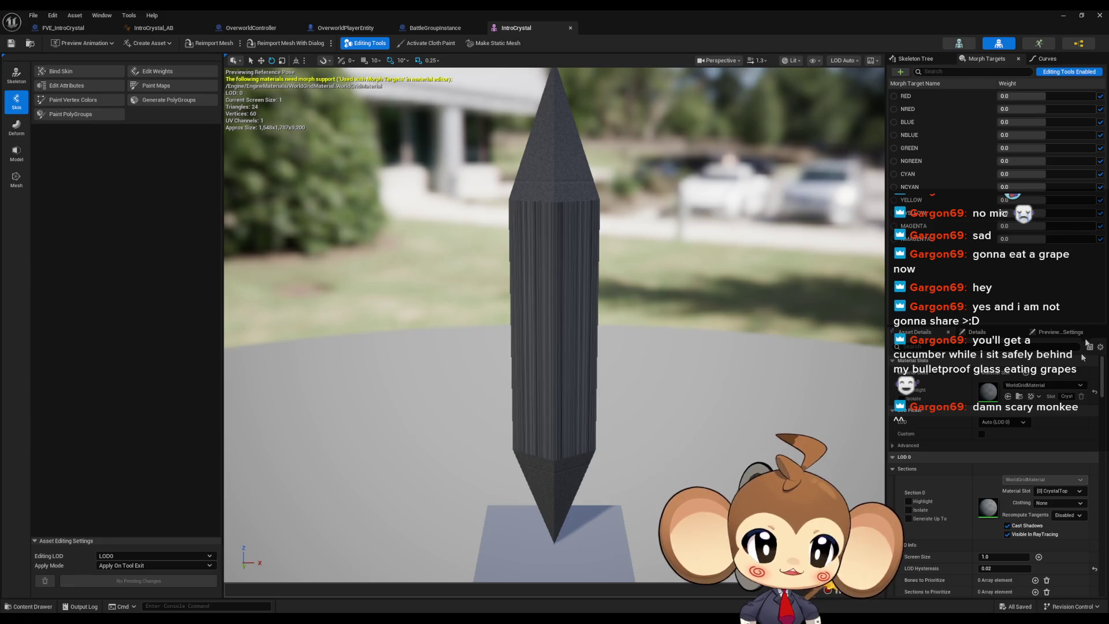
{"action": "double_click", "coordinate": [564, 12]}
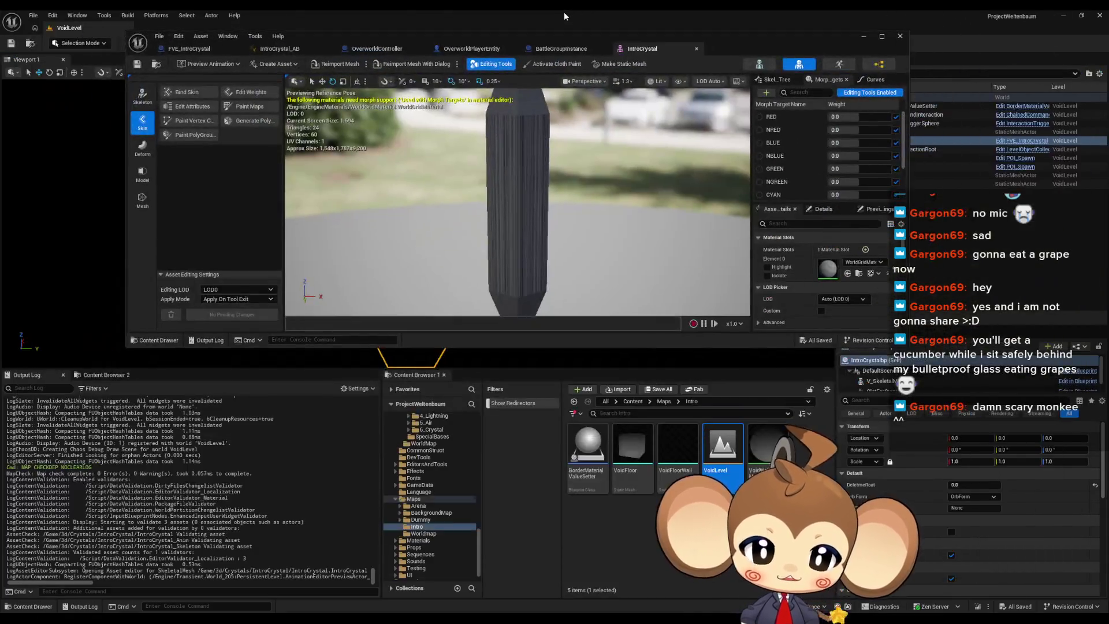
Cycle through the BattleGroupInstance, OverworldPlayerEntity and FVE_IntroCrystal blueprints, returning to the mesh editor
{"action": "left_click", "coordinate": [560, 50]}
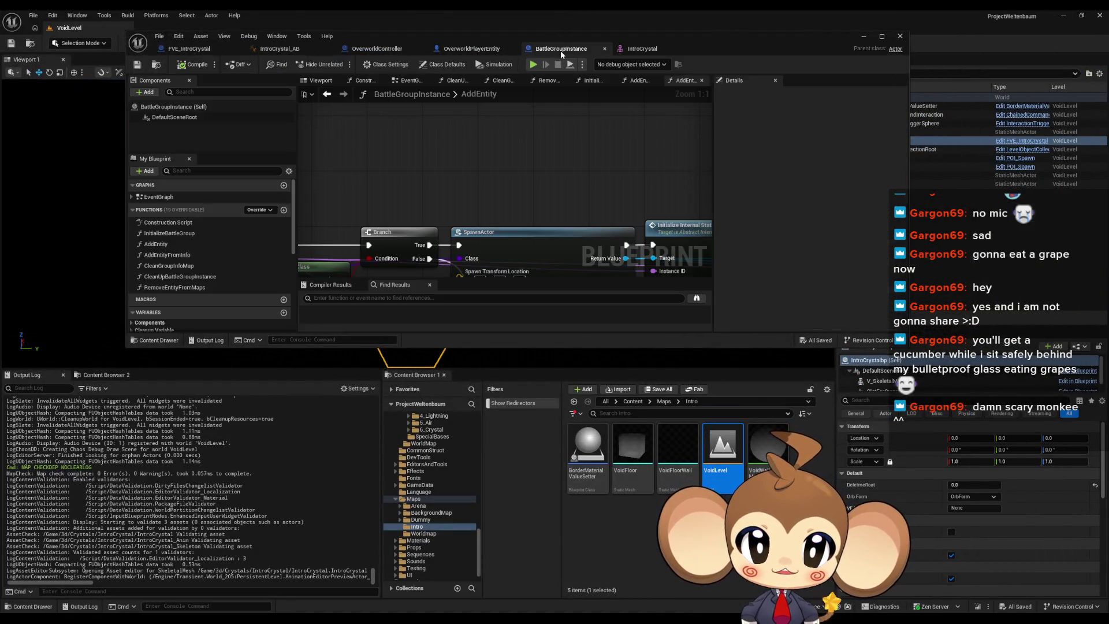
{"action": "left_click", "coordinate": [471, 49]}
{"action": "key", "text": "ctrl+Tab"}
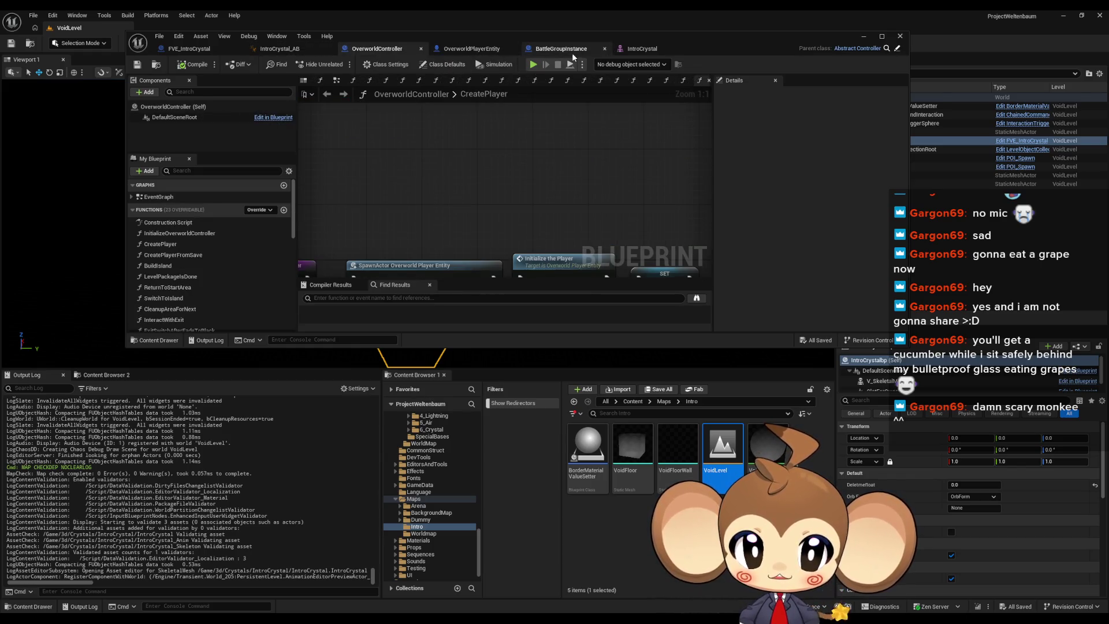
{"action": "left_click", "coordinate": [194, 48]}
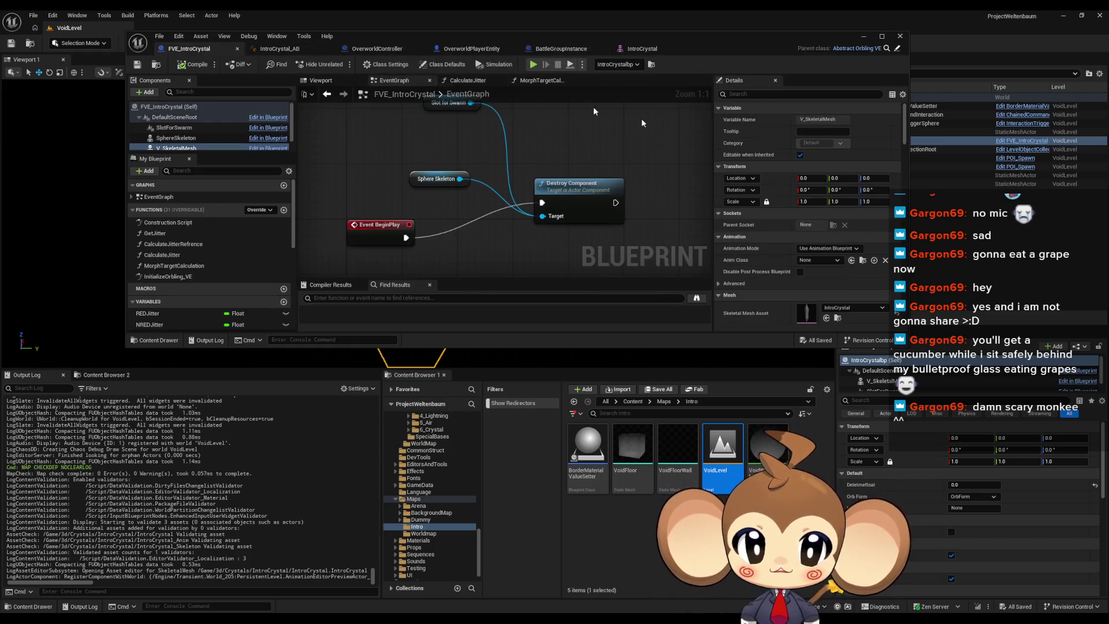
{"action": "left_click", "coordinate": [837, 318]}
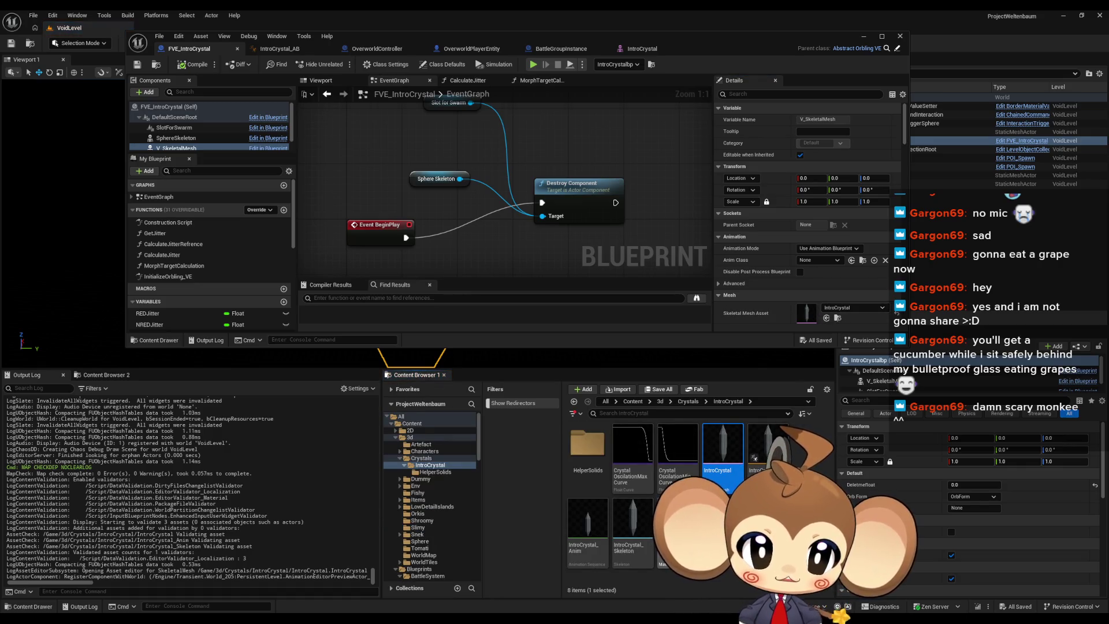
{"action": "left_click", "coordinate": [636, 49]}
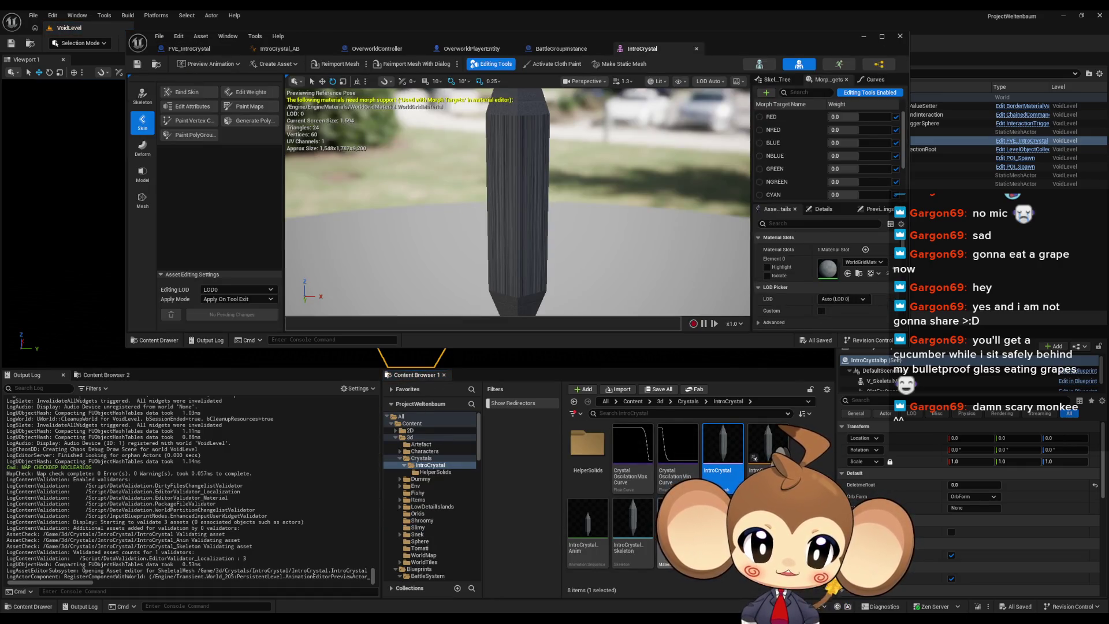
Assign introcrystalmaterial to Element 0, save the IntroCrystal mesh, and return to the Content root
{"action": "left_click_drag", "start_coordinate": [754, 457], "coordinate": [831, 267]}
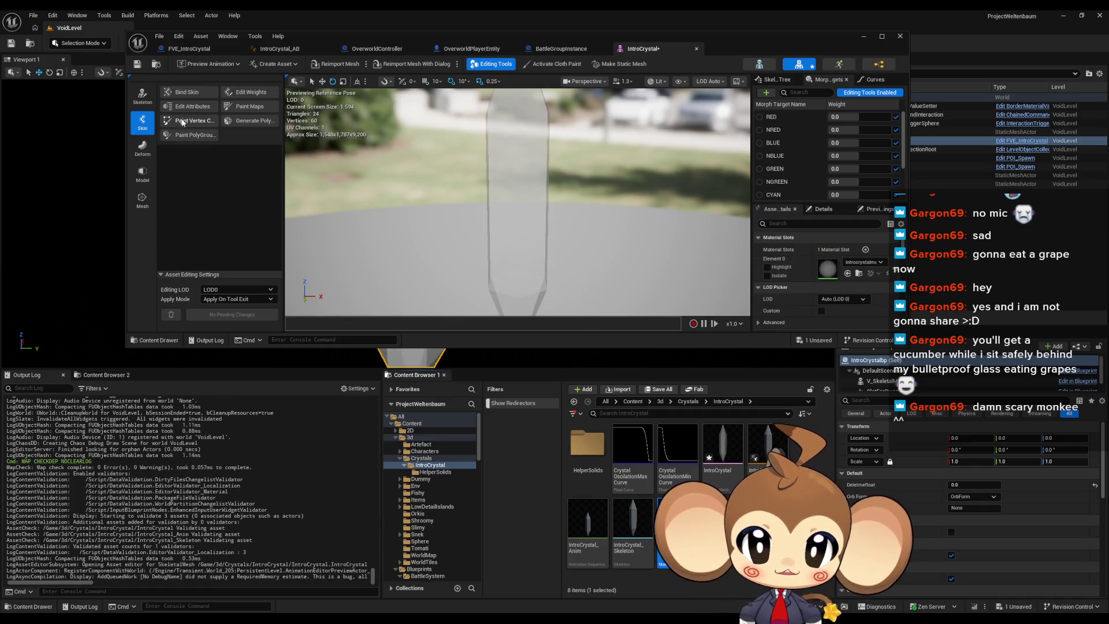
{"action": "left_click", "coordinate": [137, 64]}
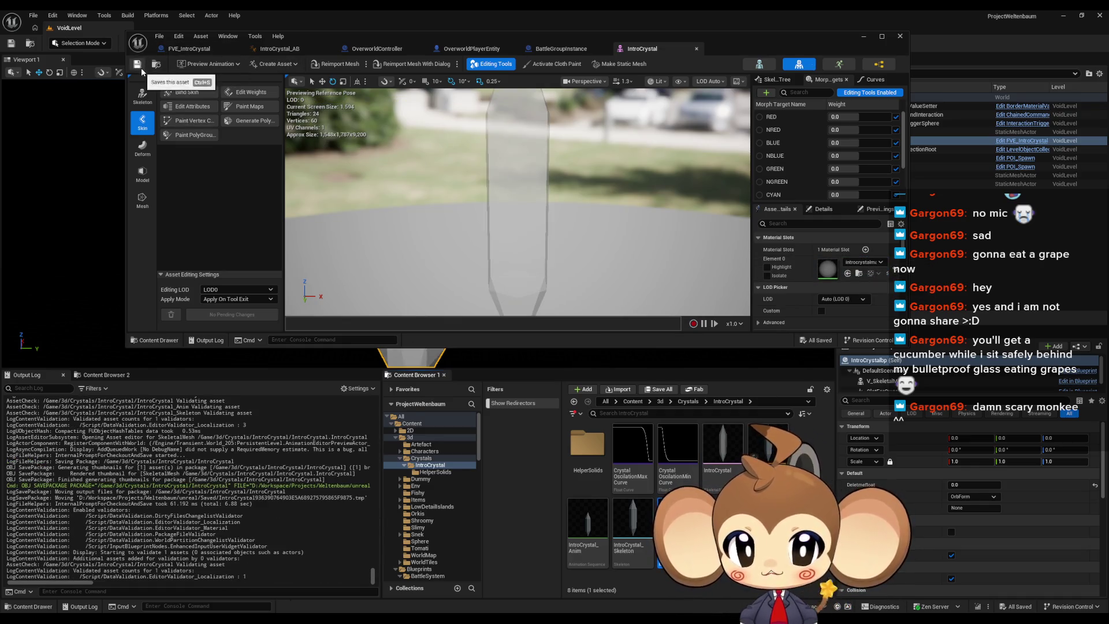
{"action": "left_click", "coordinate": [864, 36]}
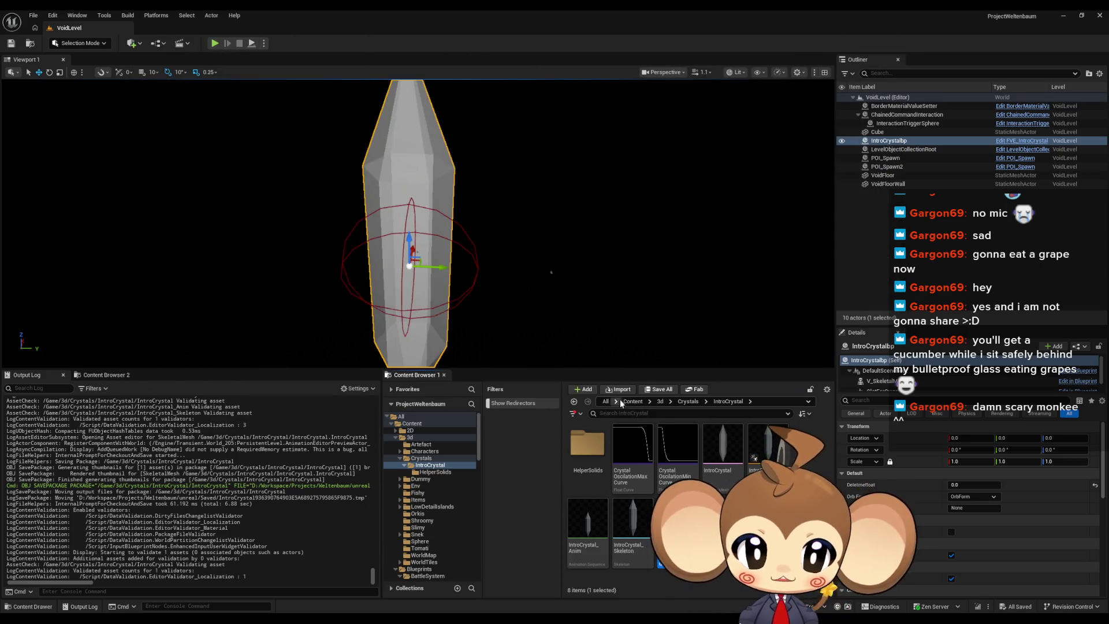
{"action": "left_click", "coordinate": [634, 401]}
{"action": "scroll", "coordinate": [878, 508], "scroll_direction": "down", "scroll_amount": 5}
{"action": "scroll", "coordinate": [693, 491], "scroll_direction": "down", "scroll_amount": 5}
Test-play the Main map, stop it, and open the blueprint behind the InitializeVisualEntity error
{"action": "double_click", "coordinate": [768, 453]}
{"action": "left_click", "coordinate": [214, 43]}
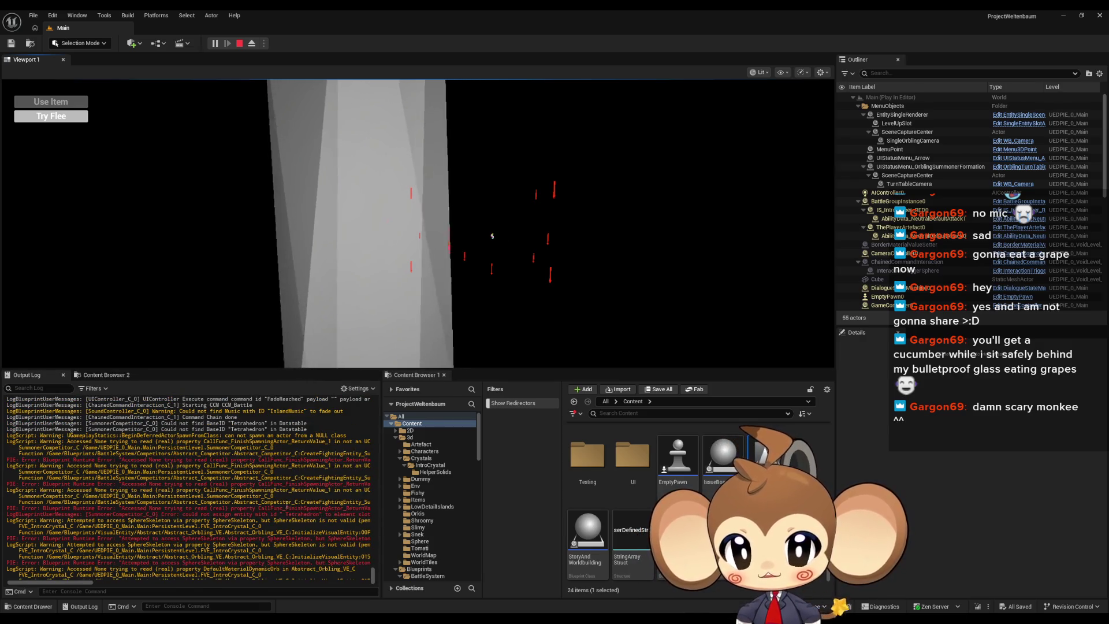
{"action": "key", "text": "Escape"}
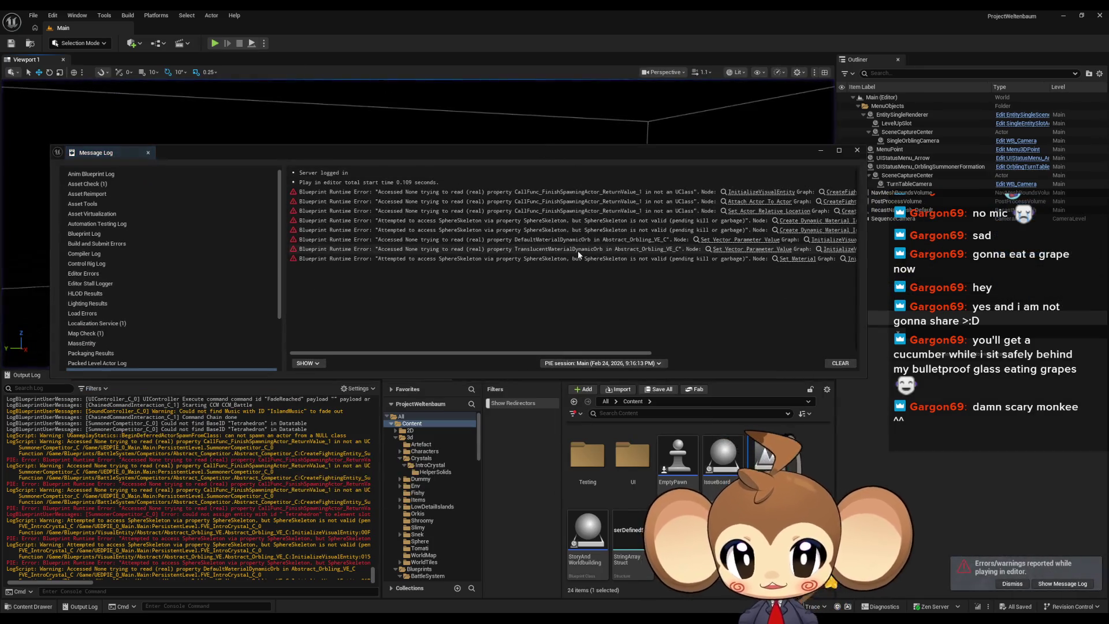
{"action": "left_click", "coordinate": [761, 193]}
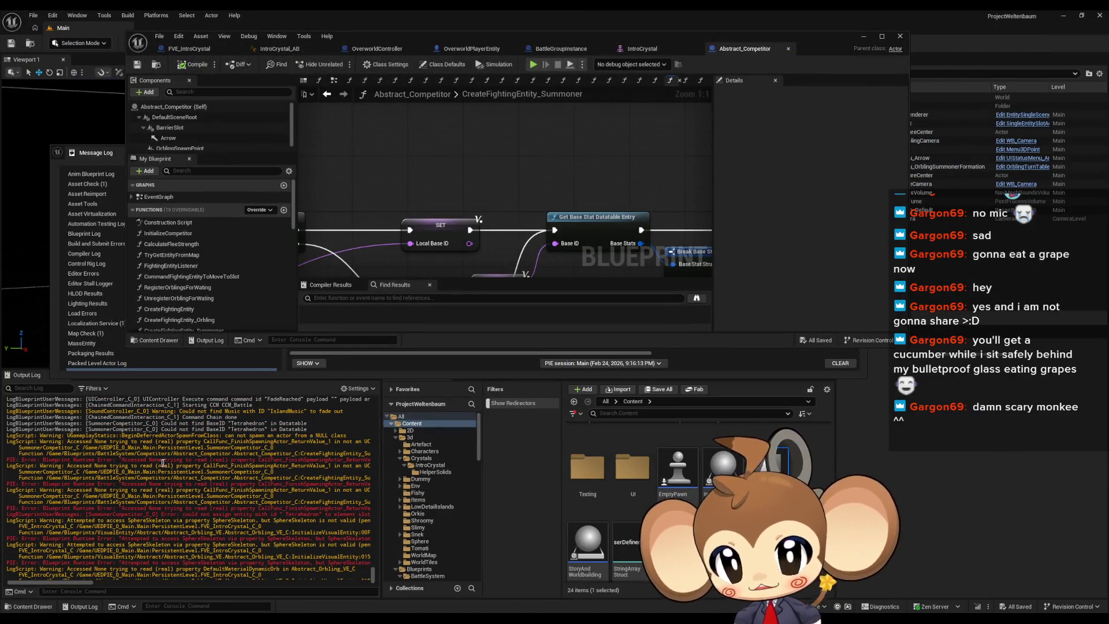
Maximize the Blueprint editor and inspect the Get Base Stat Datatable Entry, SET and Break Base Stat Struct nodes
{"action": "double_click", "coordinate": [573, 34]}
{"action": "left_click", "coordinate": [440, 260]}
{"action": "left_click", "coordinate": [543, 214]}
{"action": "left_click_drag", "start_coordinate": [542, 280], "coordinate": [609, 300]}
{"action": "left_click", "coordinate": [610, 301]}
{"action": "left_click", "coordinate": [611, 300]}
{"action": "left_click_drag", "start_coordinate": [569, 343], "coordinate": [664, 252]}
Open Get Base Stat Datatable Entry and, from its Local Datatable node, the OrblingBaseStat table
{"action": "double_click", "coordinate": [670, 213]}
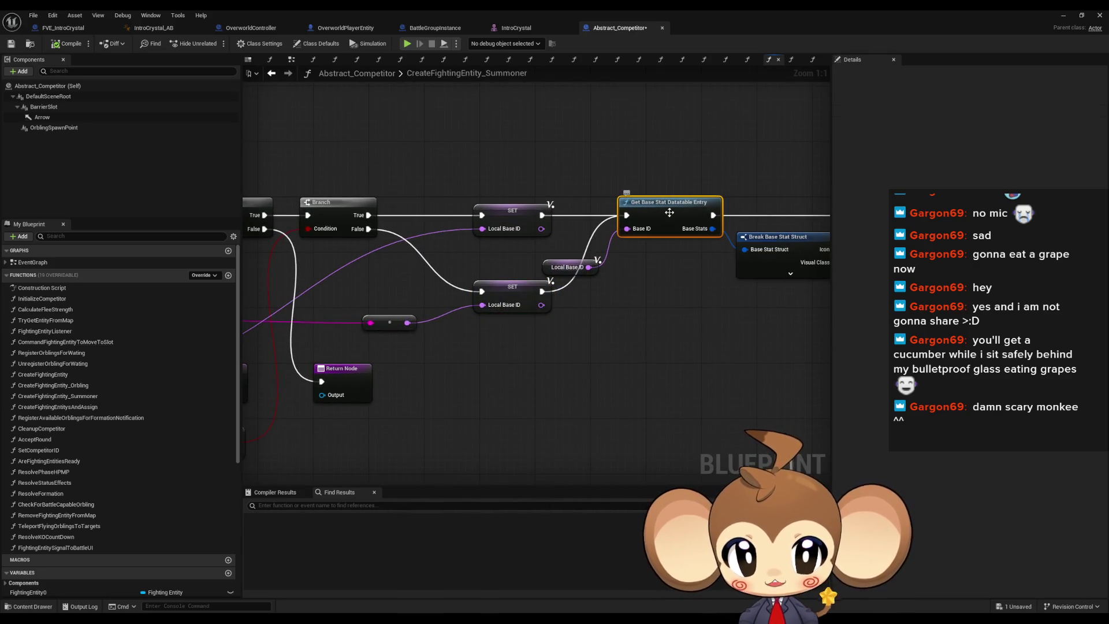
{"action": "left_click", "coordinate": [387, 237]}
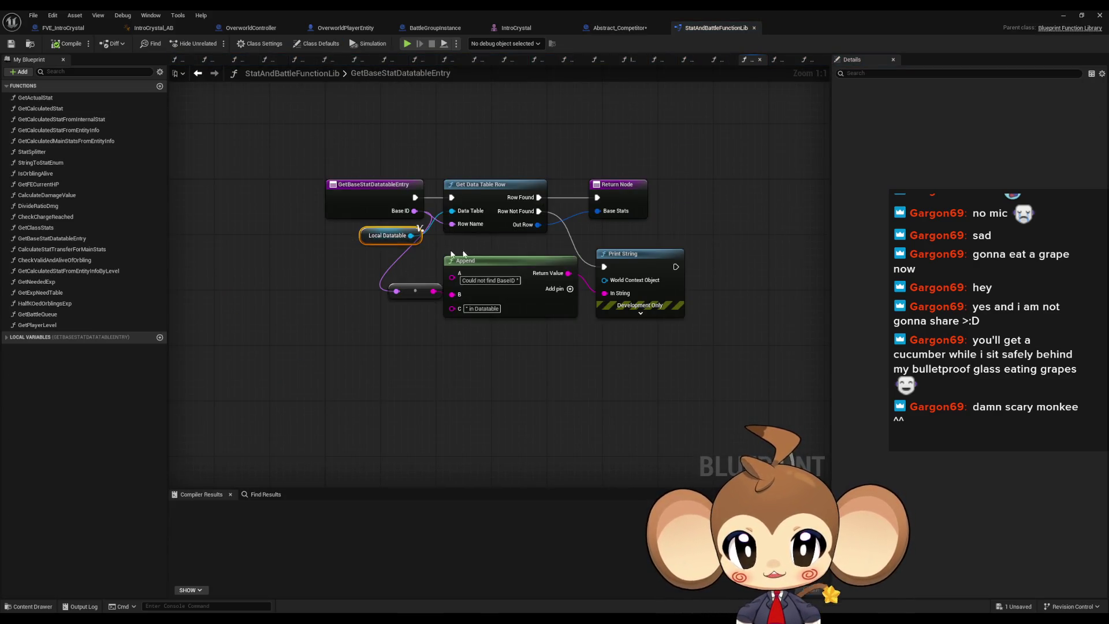
{"action": "double_click", "coordinate": [960, 176]}
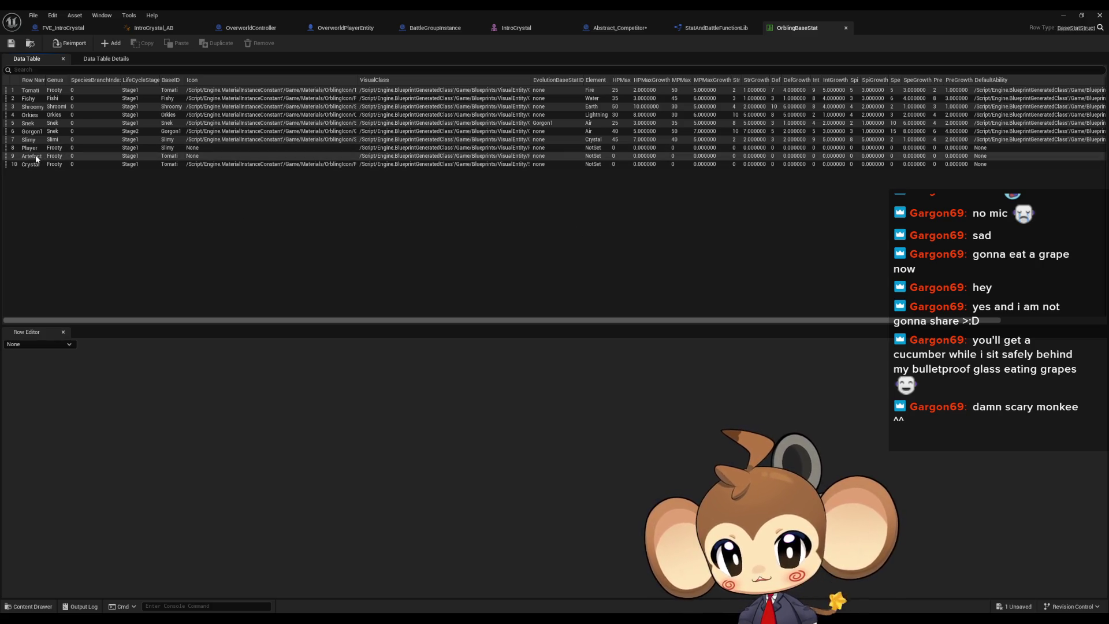
Compare the Crystal and Artefact rows' fields in OrblingBaseStat
{"action": "left_click", "coordinate": [209, 165]}
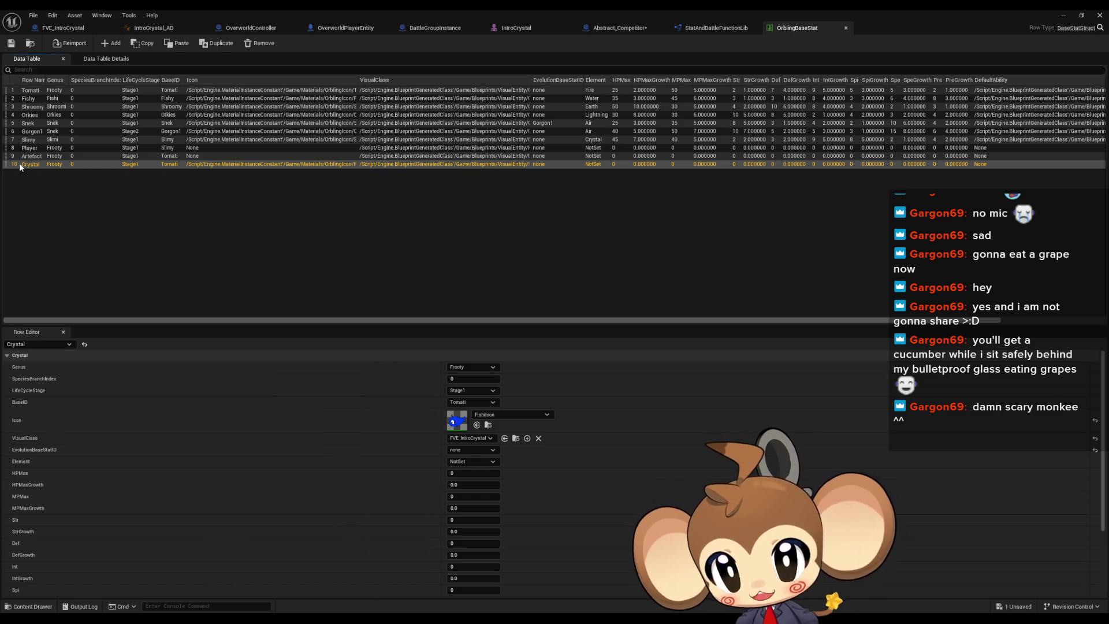
{"action": "left_click", "coordinate": [39, 156]}
{"action": "left_click", "coordinate": [36, 165]}
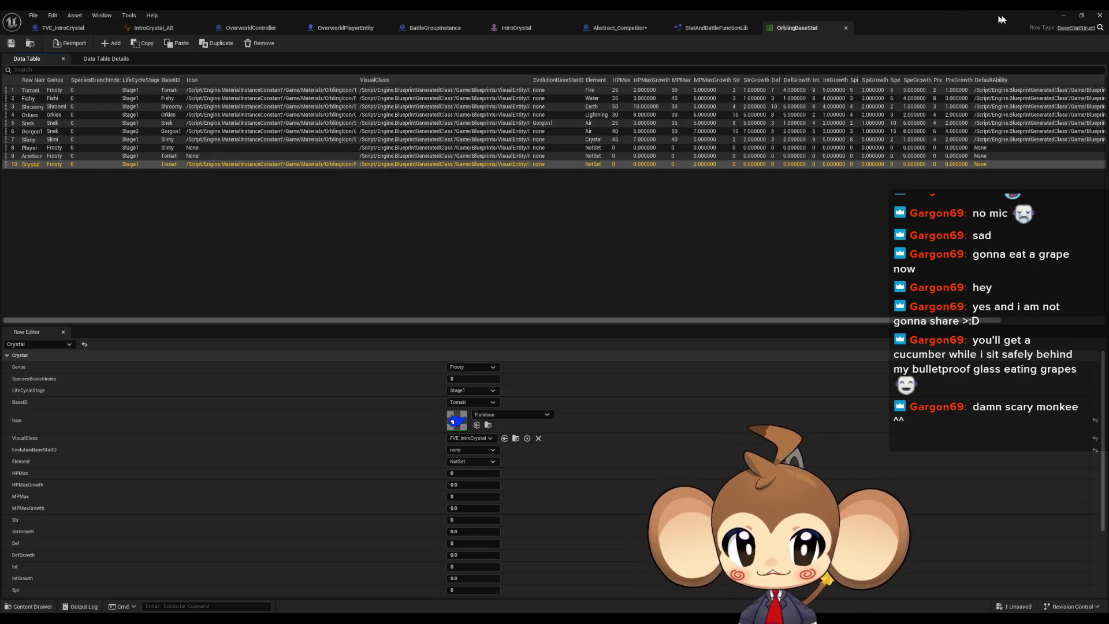
Check the message log, then return through StatAndBattleFunctionLib to the Abstract_Competitor graph
{"action": "left_click", "coordinate": [1065, 16]}
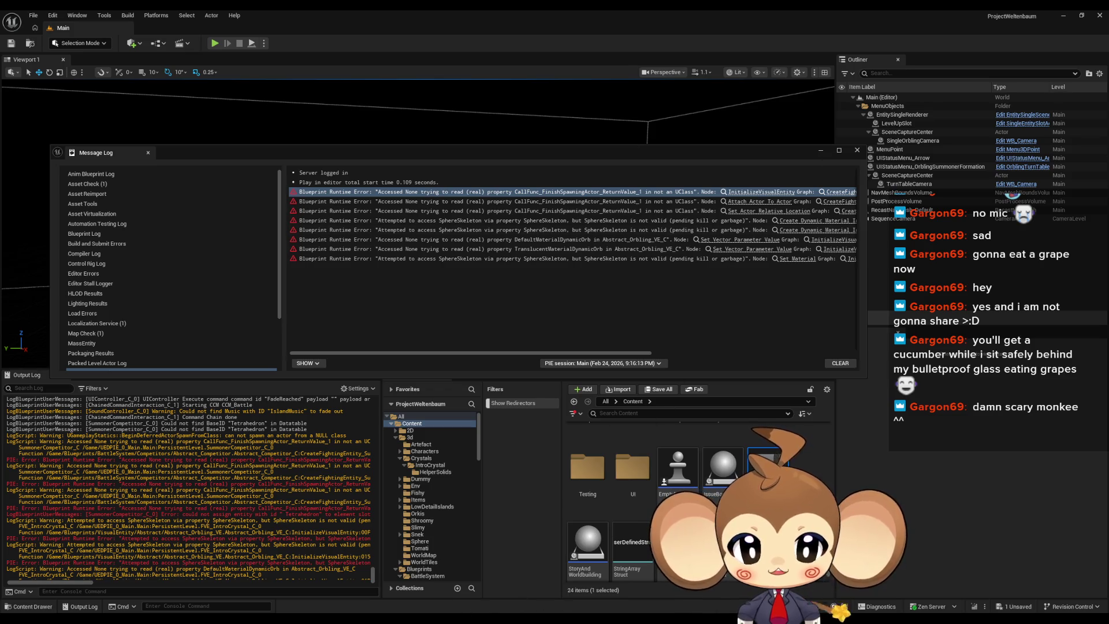
{"action": "mouse_move", "coordinate": [497, 604]}
{"action": "left_click", "coordinate": [565, 588]}
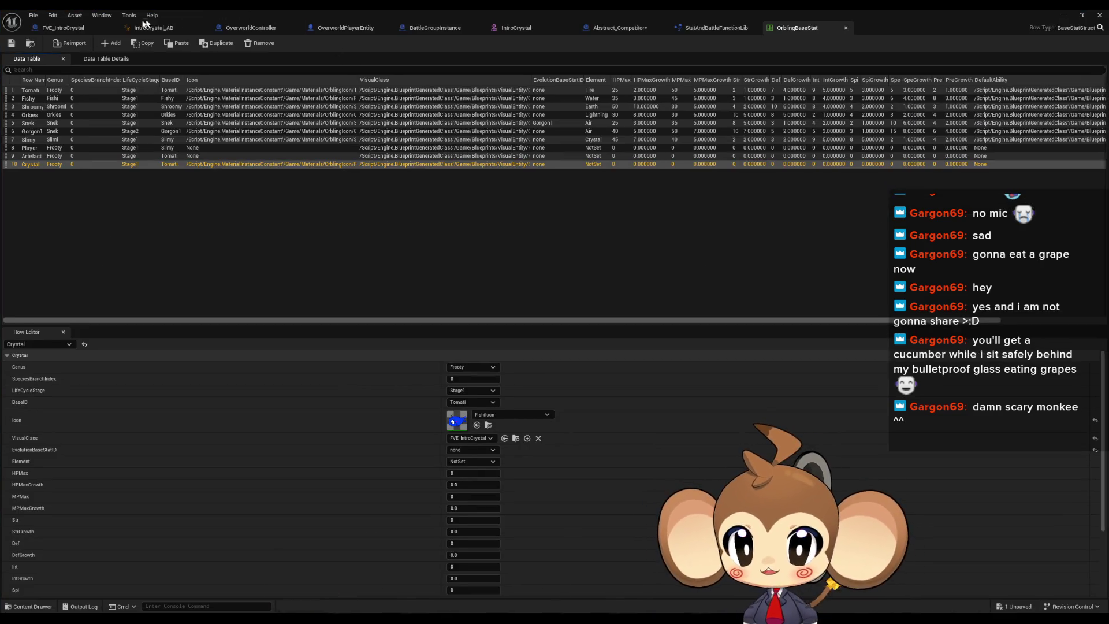
{"action": "left_click", "coordinate": [703, 30]}
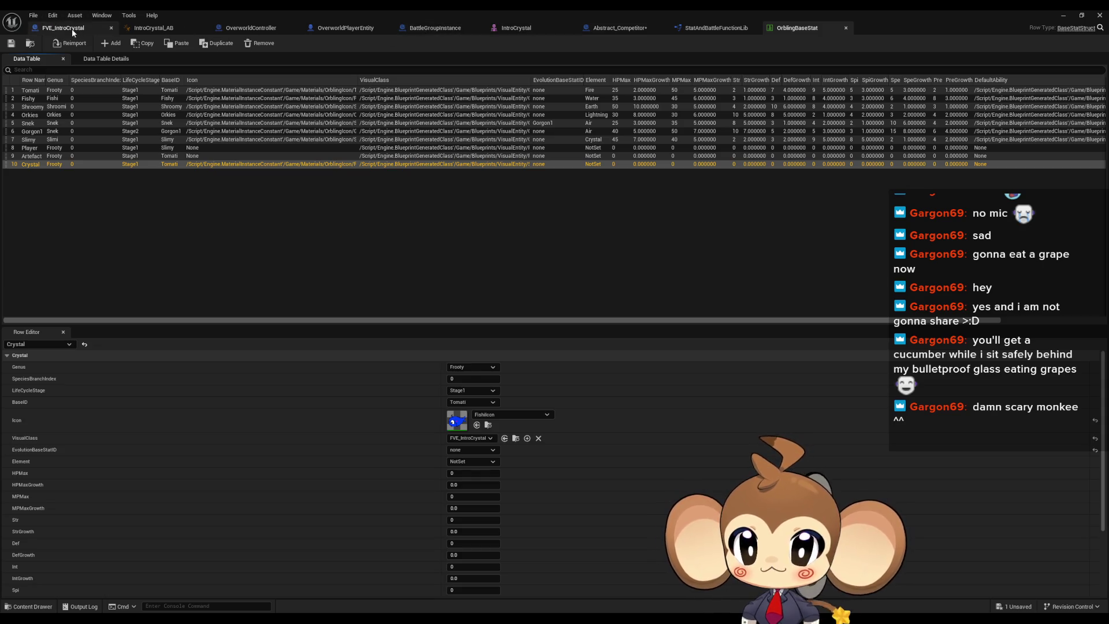
{"action": "key", "text": "ctrl+Tab"}
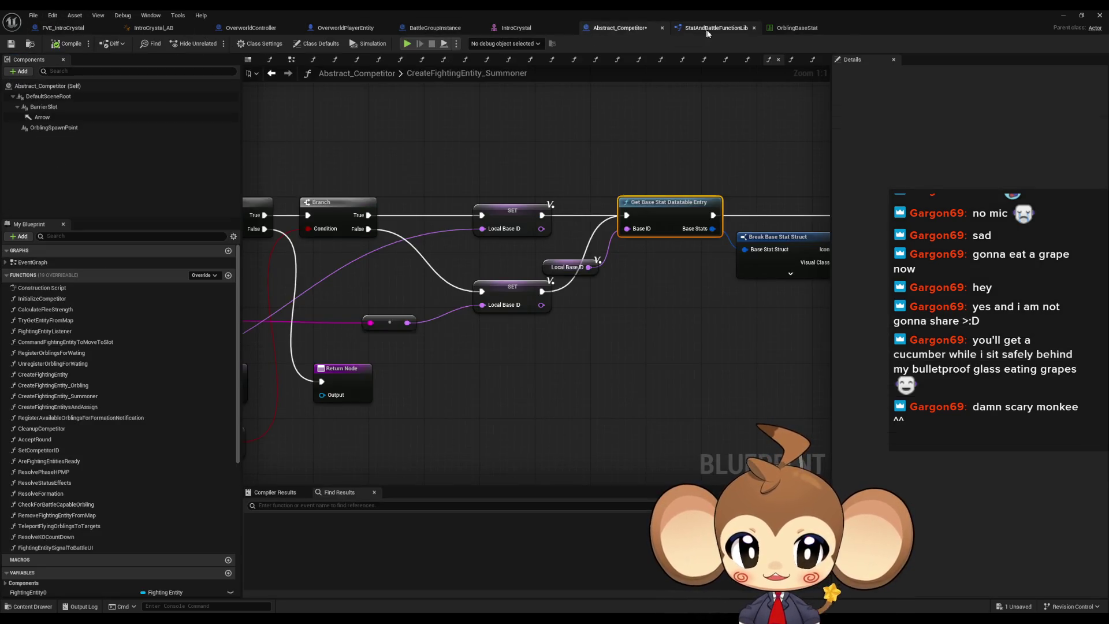
Add a breakpoint on the lower Local Base ID SET node
{"action": "mouse_move", "coordinate": [405, 145]}
{"action": "left_mouse_down"}
{"action": "mouse_move", "coordinate": [791, 141]}
{"action": "mouse_move", "coordinate": [424, 155]}
{"action": "left_mouse_up"}
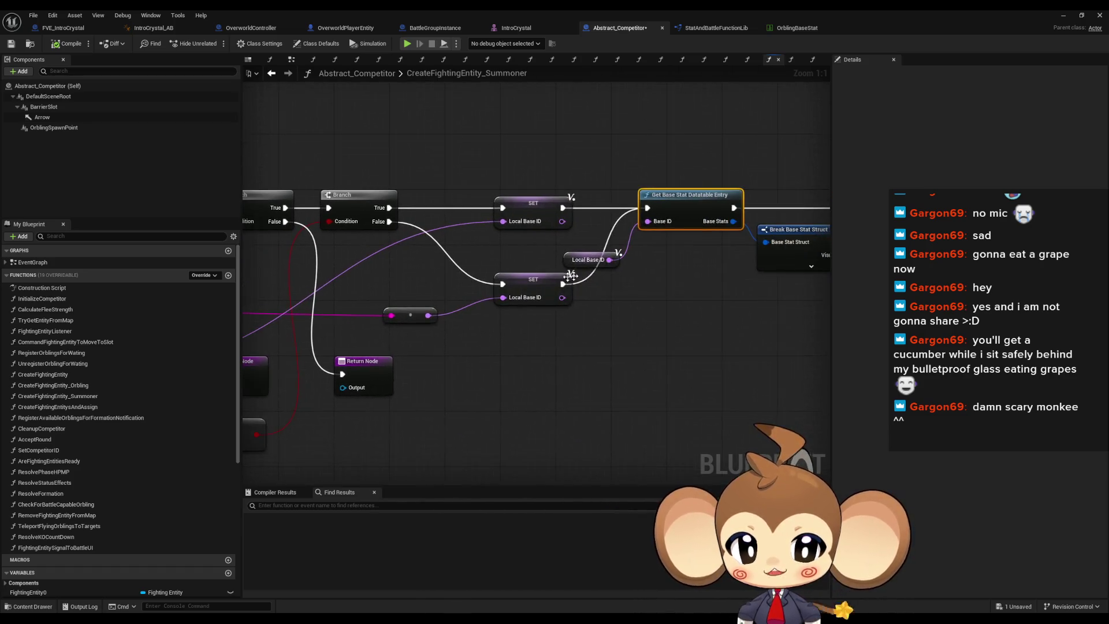
{"action": "right_click", "coordinate": [542, 283]}
{"action": "left_click", "coordinate": [582, 479]}
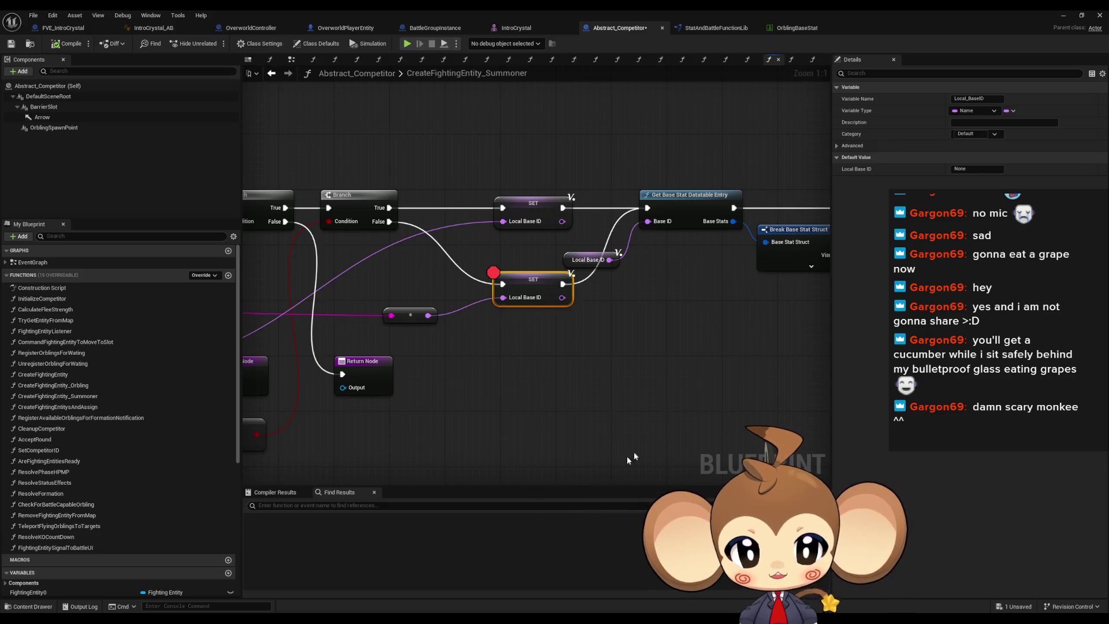
Run the game and resume through the breakpoint hits, reading BaseIDs Artefact and Tetrahedron, then stop
{"action": "left_click", "coordinate": [1063, 17]}
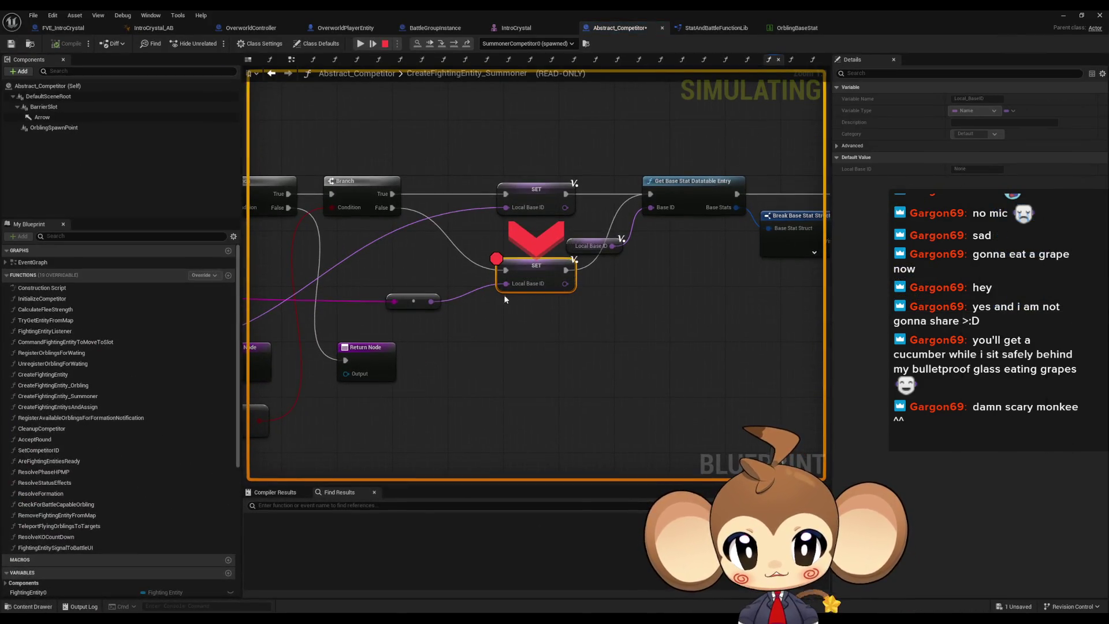
{"action": "mouse_move", "coordinate": [504, 284]}
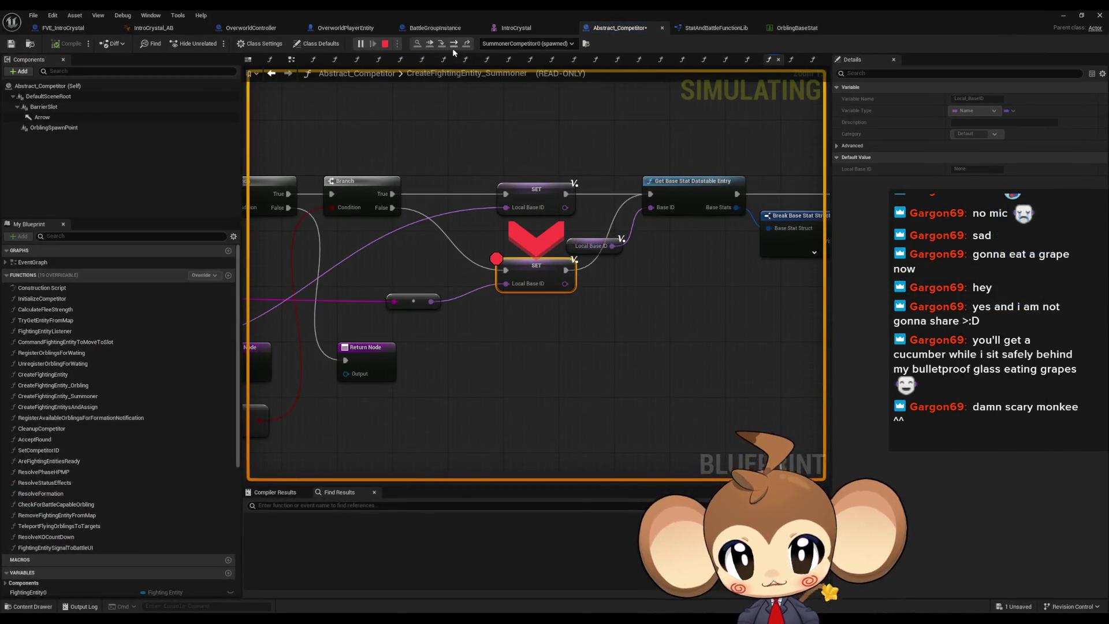
{"action": "left_click", "coordinate": [453, 49]}
{"action": "left_click", "coordinate": [366, 48]}
{"action": "left_click", "coordinate": [366, 48]}
{"action": "mouse_move", "coordinate": [430, 301]}
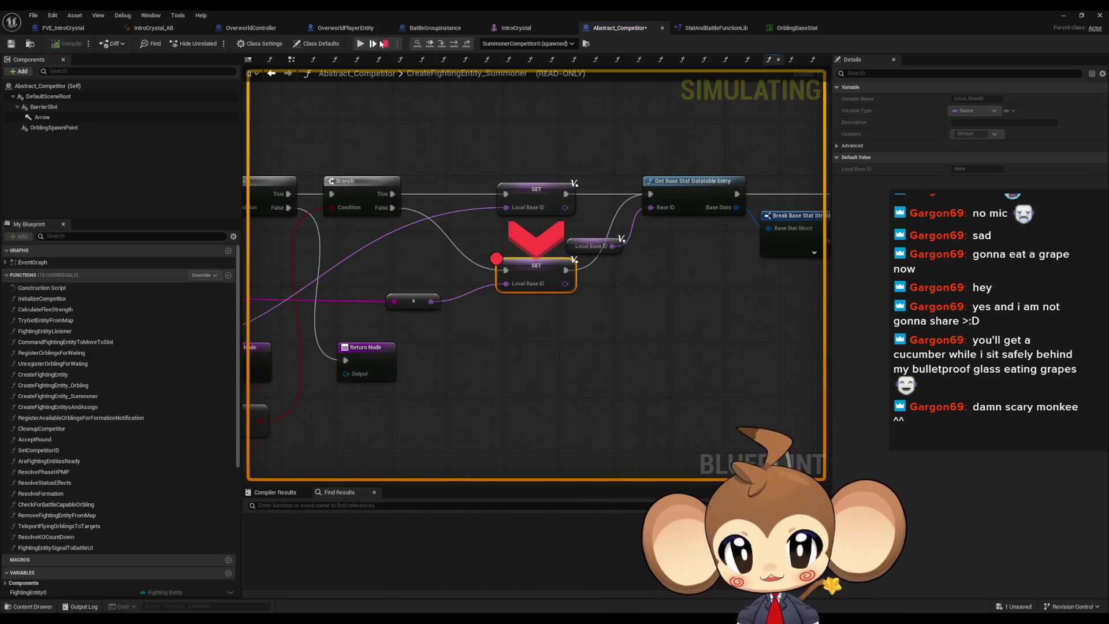
{"action": "left_click", "coordinate": [385, 45]}
Remove the SET node's breakpoint and return to the OrblingBaseStat table
{"action": "right_click", "coordinate": [529, 274]}
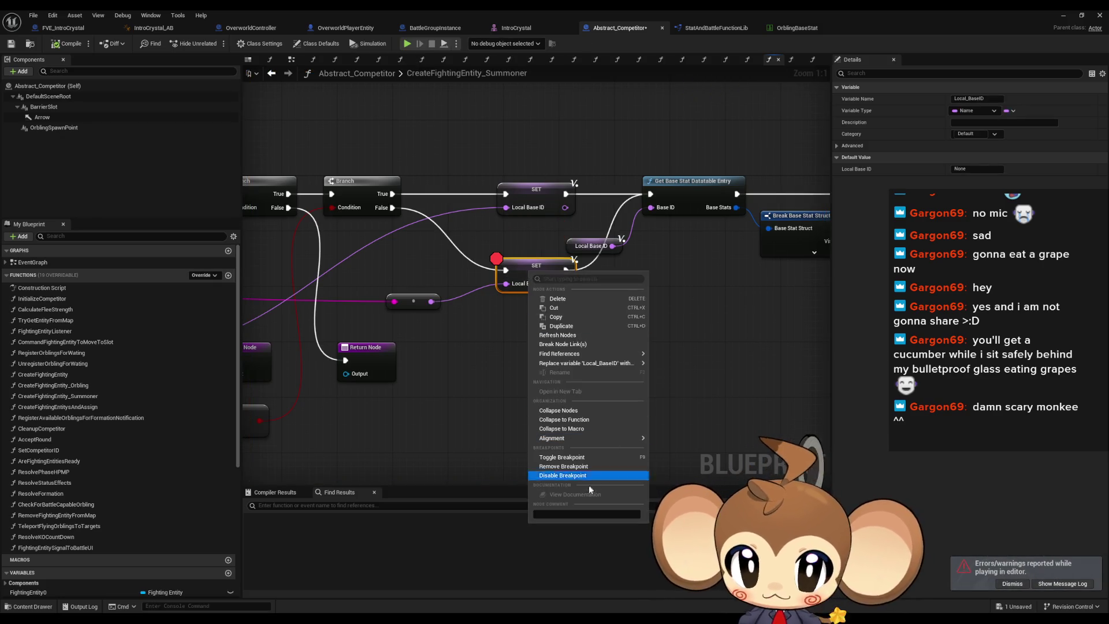
{"action": "left_click", "coordinate": [558, 462]}
{"action": "left_click", "coordinate": [796, 29]}
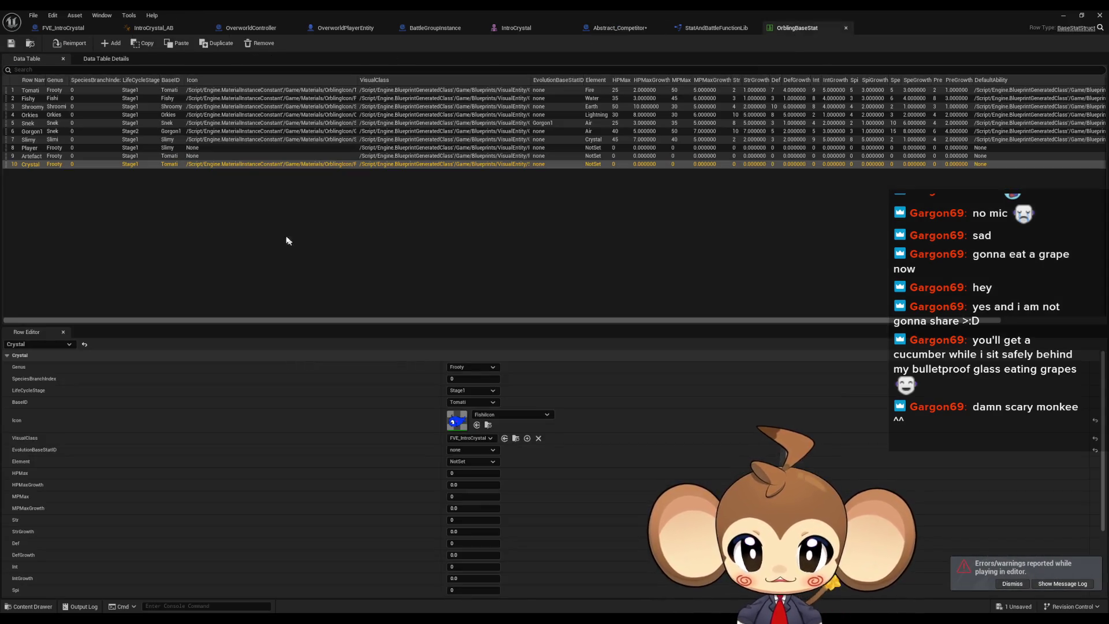
Add a new data table row named Tetrahedron
{"action": "left_click", "coordinate": [112, 43]}
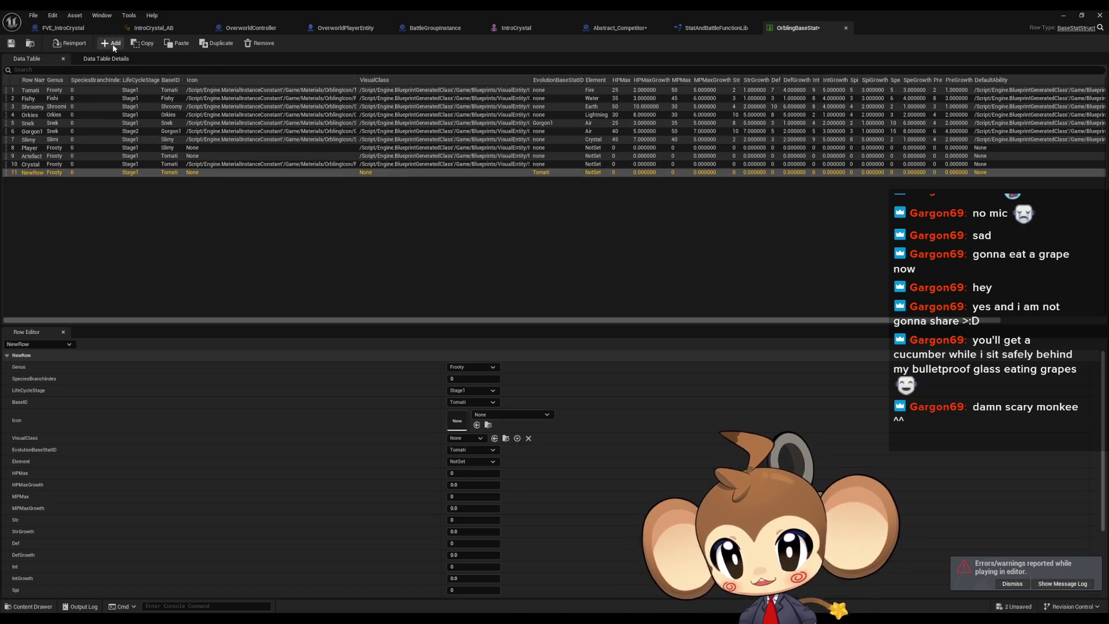
{"action": "double_click", "coordinate": [32, 173]}
{"action": "type", "text": "T"}
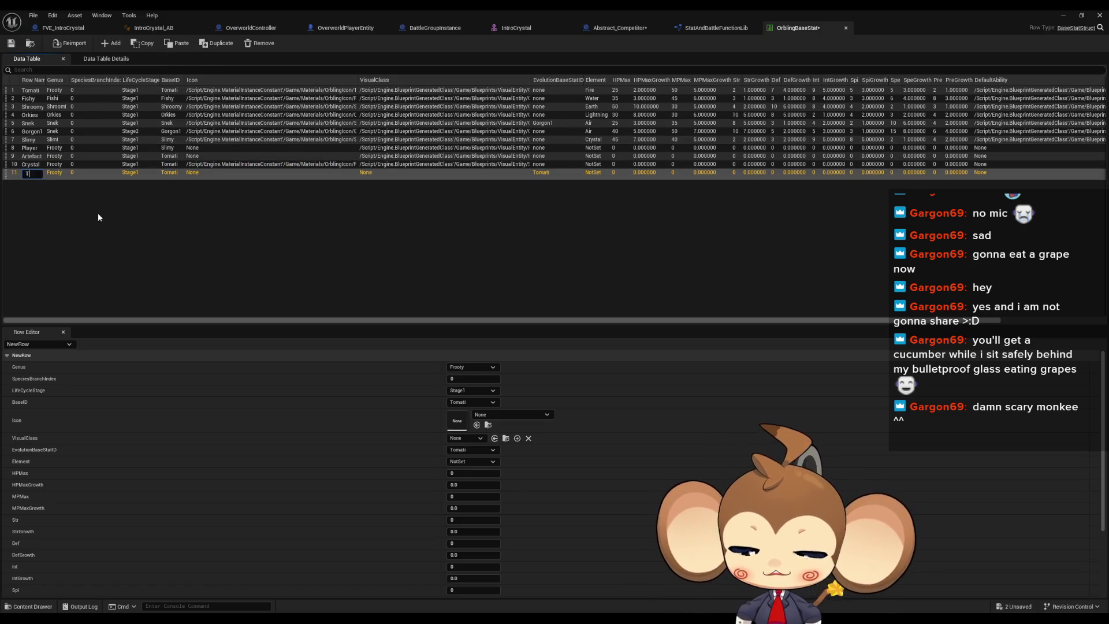
{"action": "type", "text": "etrahedo"}
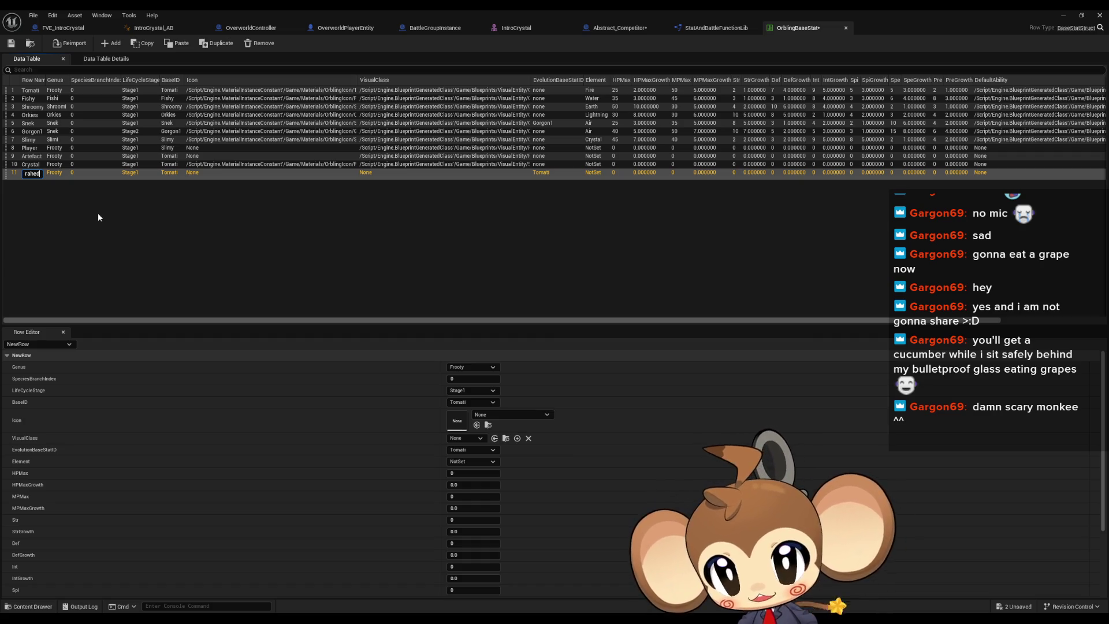
{"action": "key", "text": "BackSpace"}
{"action": "type", "text": "ron"}
{"action": "key", "text": "Return"}
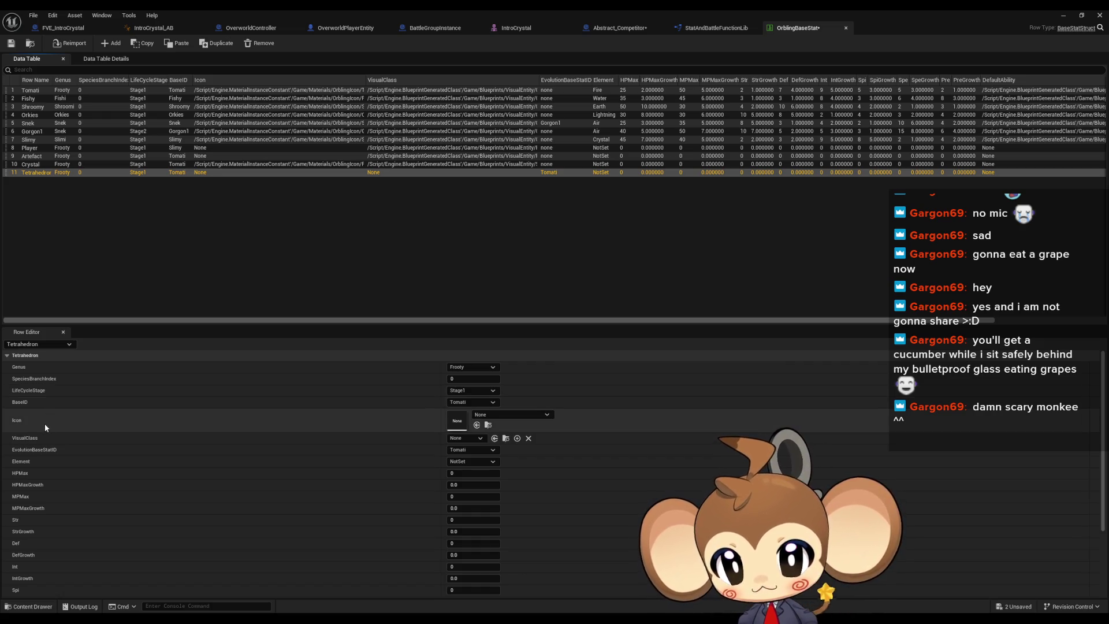
Set the Tetrahedron row's BaseID to Special and VisualClass to RED_VE, then save the table
{"action": "left_click", "coordinate": [461, 403]}
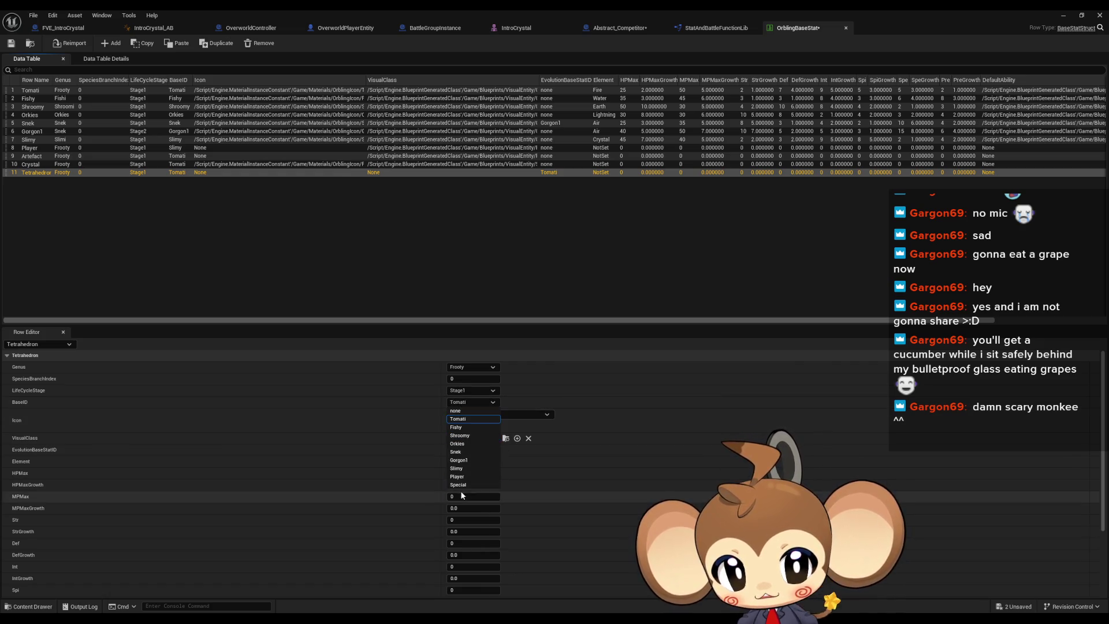
{"action": "left_click", "coordinate": [464, 486]}
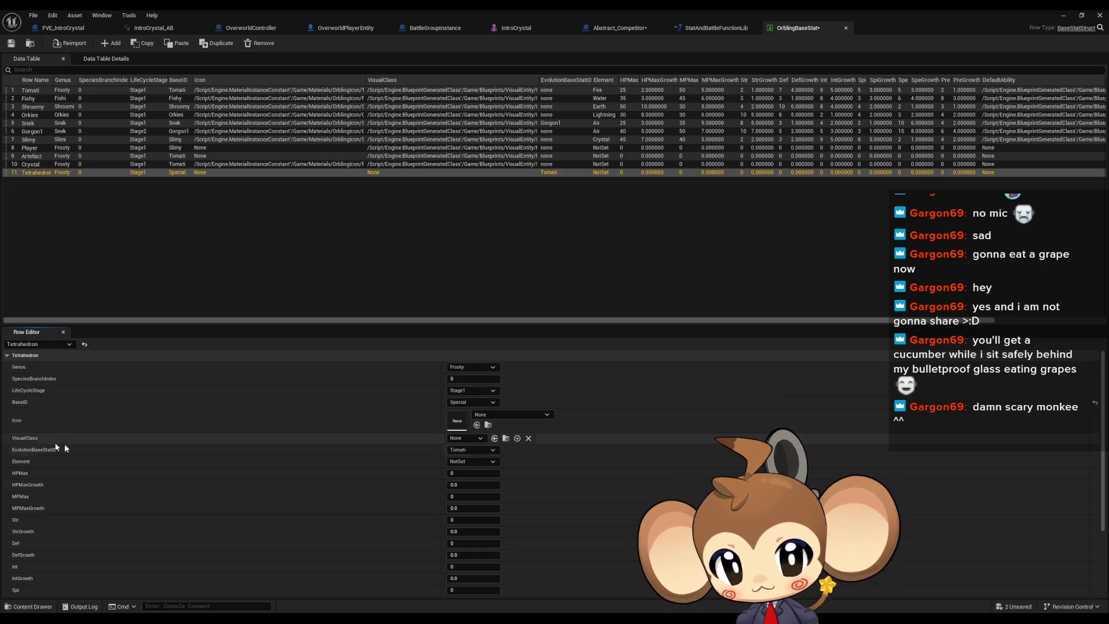
{"action": "left_click", "coordinate": [469, 436]}
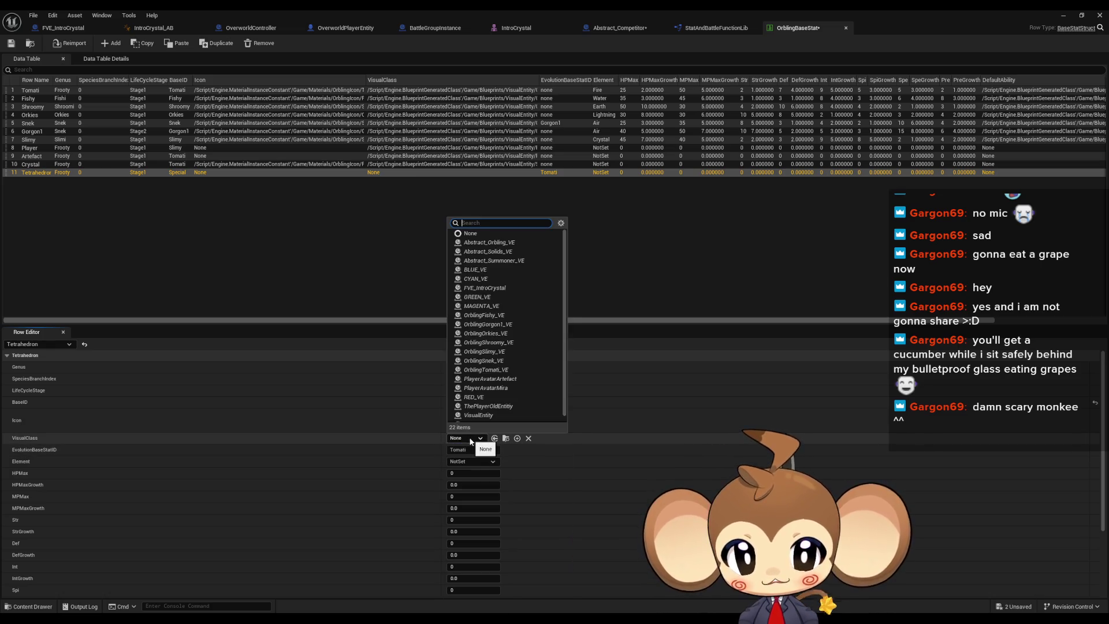
{"action": "left_click", "coordinate": [479, 398]}
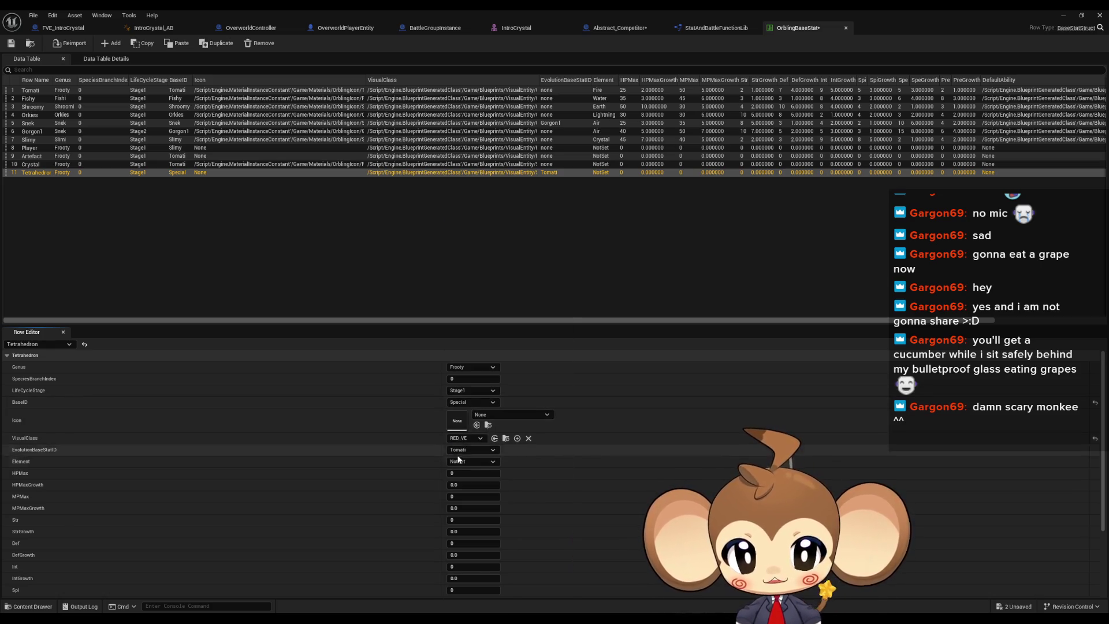
{"action": "scroll", "coordinate": [459, 458], "scroll_direction": "down", "scroll_amount": 2}
{"action": "scroll", "coordinate": [459, 452], "scroll_direction": "down", "scroll_amount": 2}
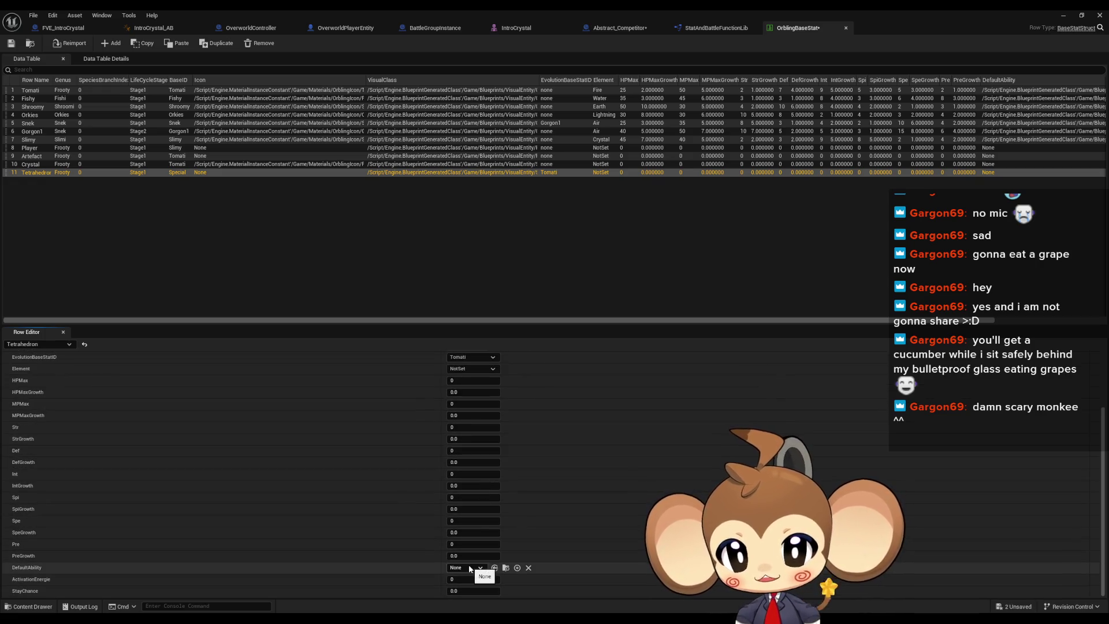
{"action": "left_click", "coordinate": [11, 43]}
{"action": "left_click", "coordinate": [1064, 17]}
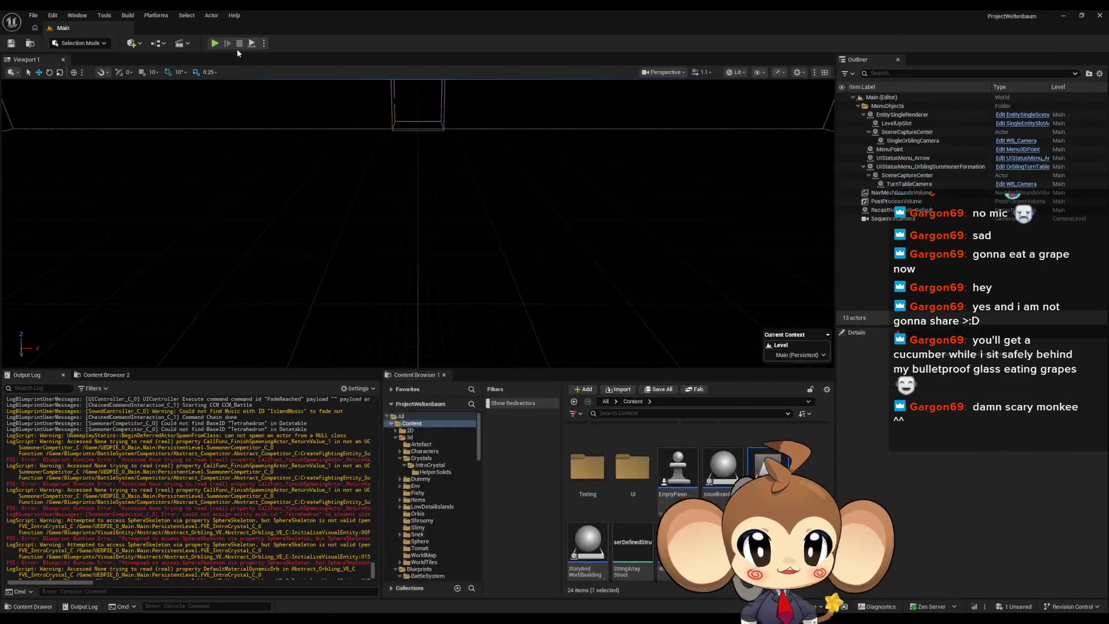
Test-play with a cleared output log, stop, and open SummonerCompetitor from the reported error
{"action": "left_click", "coordinate": [214, 44]}
{"action": "right_click", "coordinate": [293, 431]}
{"action": "left_click", "coordinate": [327, 436]}
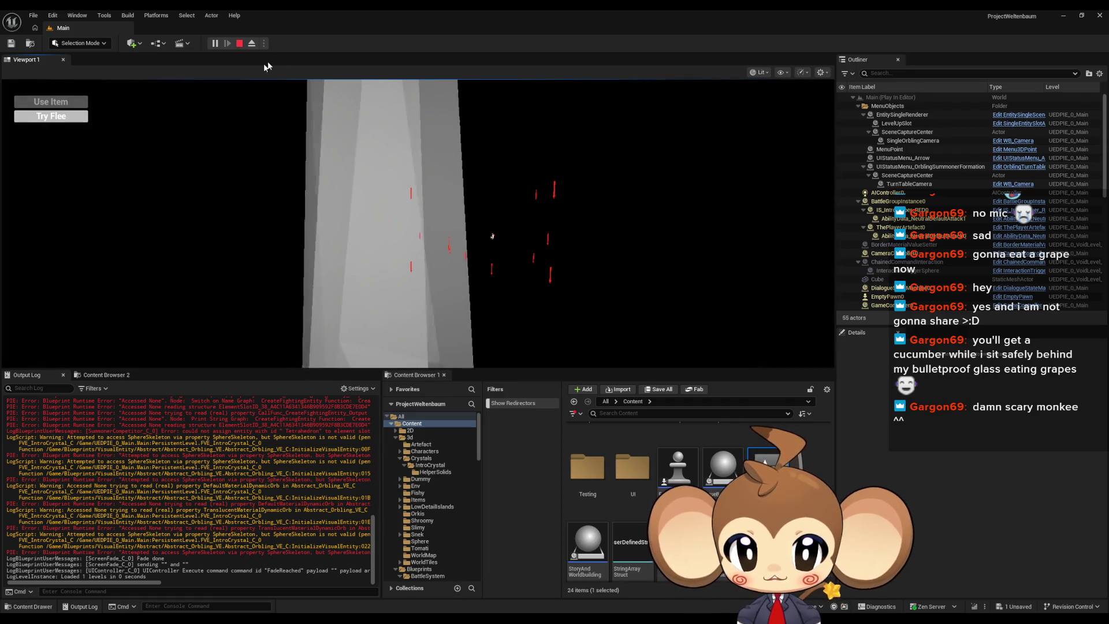
{"action": "left_click", "coordinate": [240, 43]}
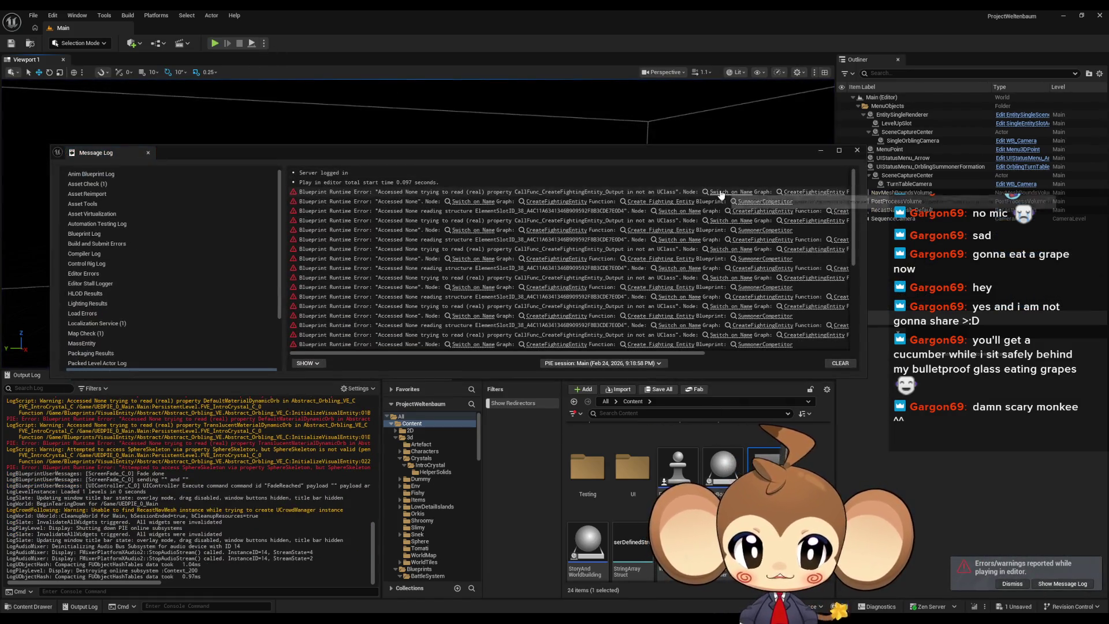
{"action": "left_click", "coordinate": [721, 196]}
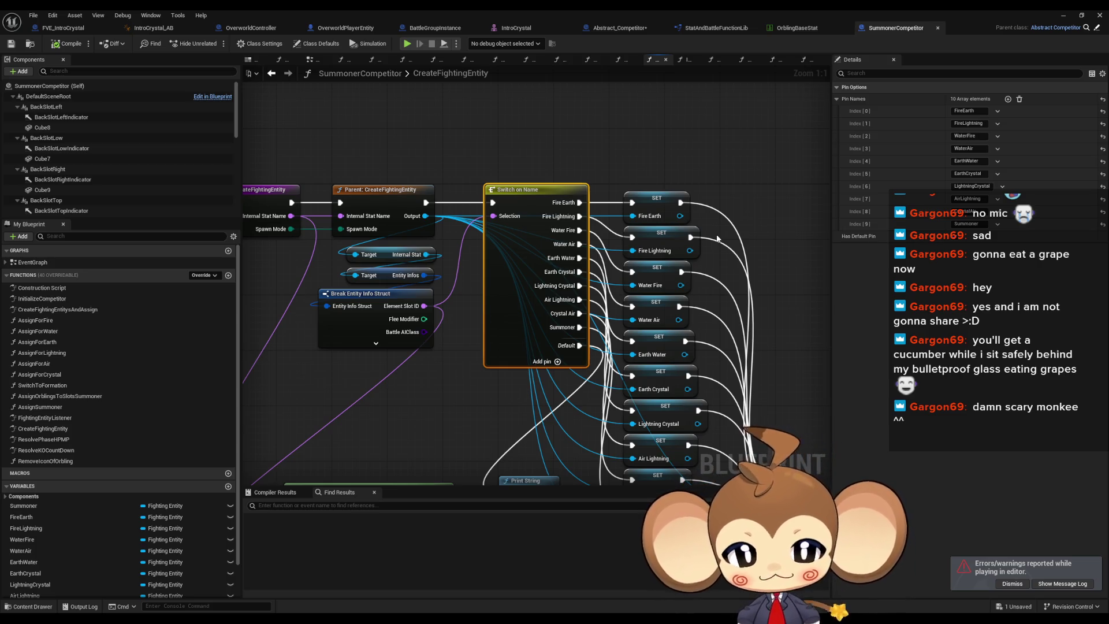
Restore the Blueprint window and locate the ArtefactCompetitor parent class blueprint in the Content Browser
{"action": "mouse_move", "coordinate": [382, 333]}
{"action": "left_mouse_down"}
{"action": "mouse_move", "coordinate": [569, 269]}
{"action": "mouse_move", "coordinate": [553, 276]}
{"action": "left_mouse_up"}
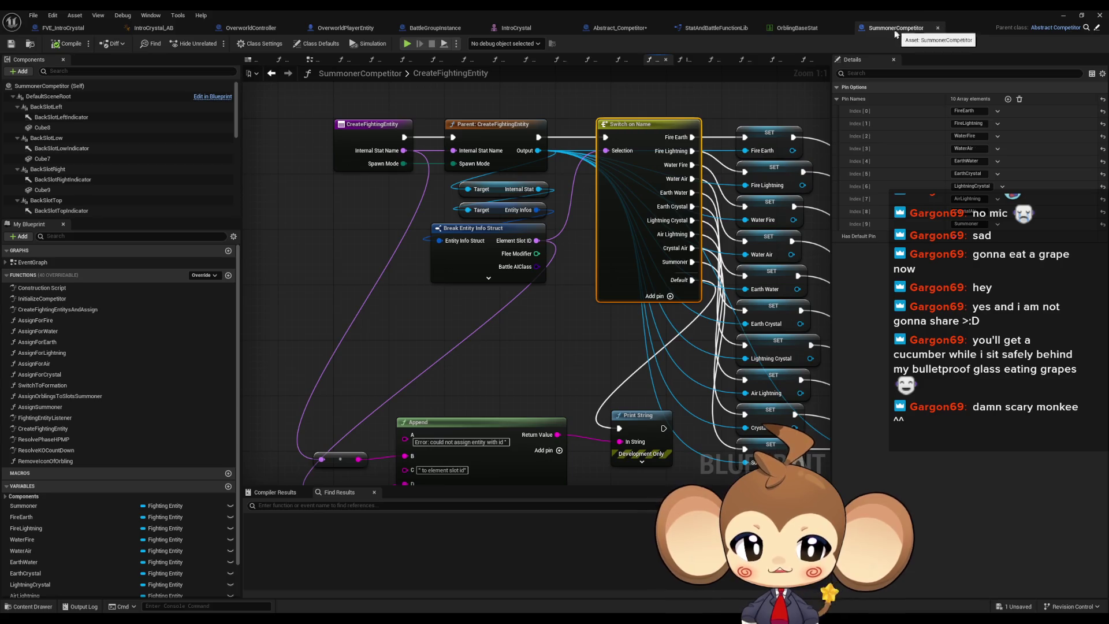
{"action": "double_click", "coordinate": [870, 10]}
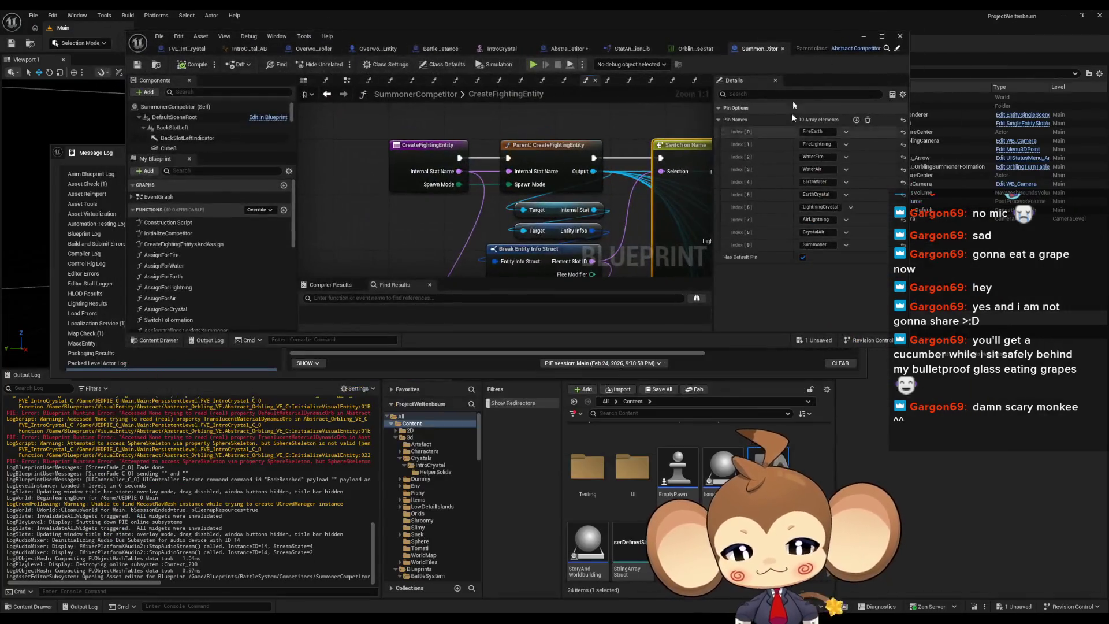
{"action": "left_click", "coordinate": [887, 49]}
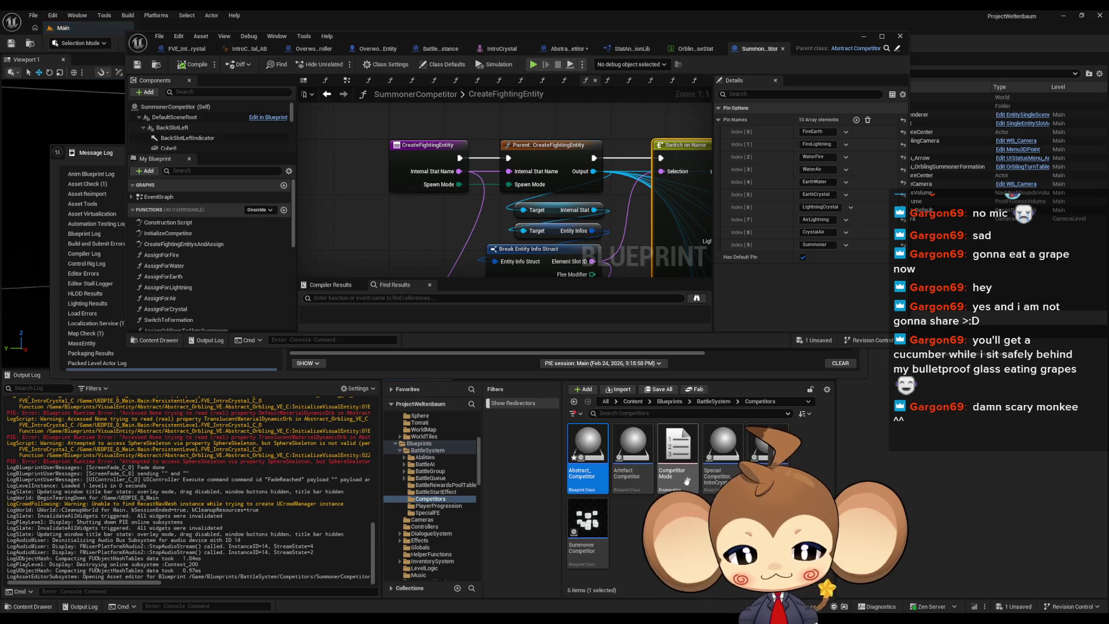
{"action": "key", "text": "Escape"}
{"action": "left_click", "coordinate": [620, 456]}
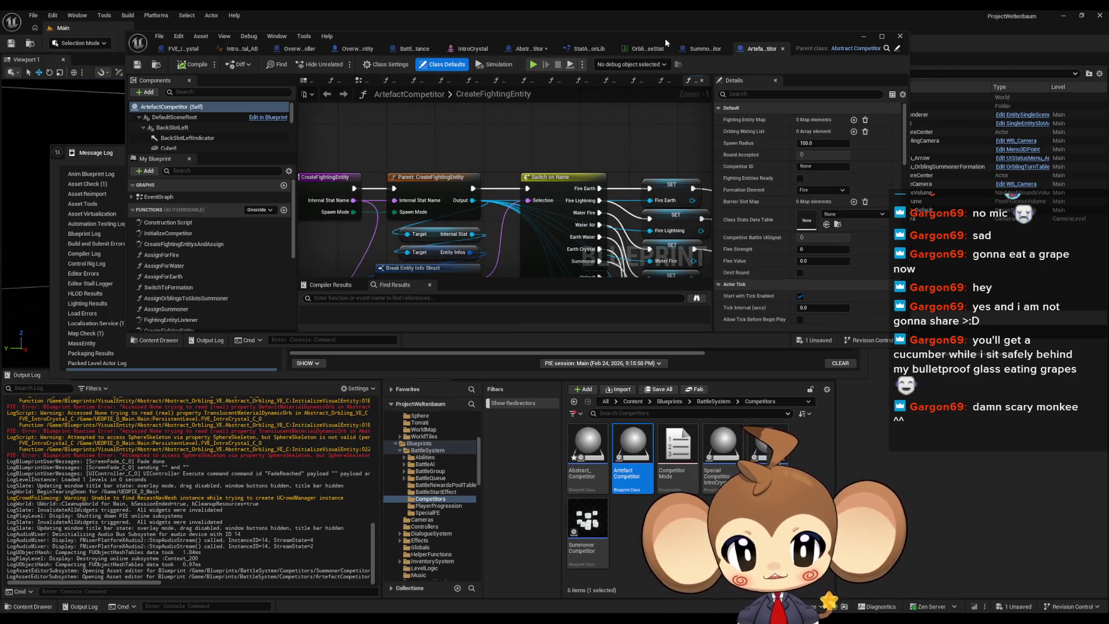
Browse to Blueprints/BattleSystem and open the BattleController blueprint
{"action": "left_click_drag", "start_coordinate": [664, 38], "coordinate": [704, 39]}
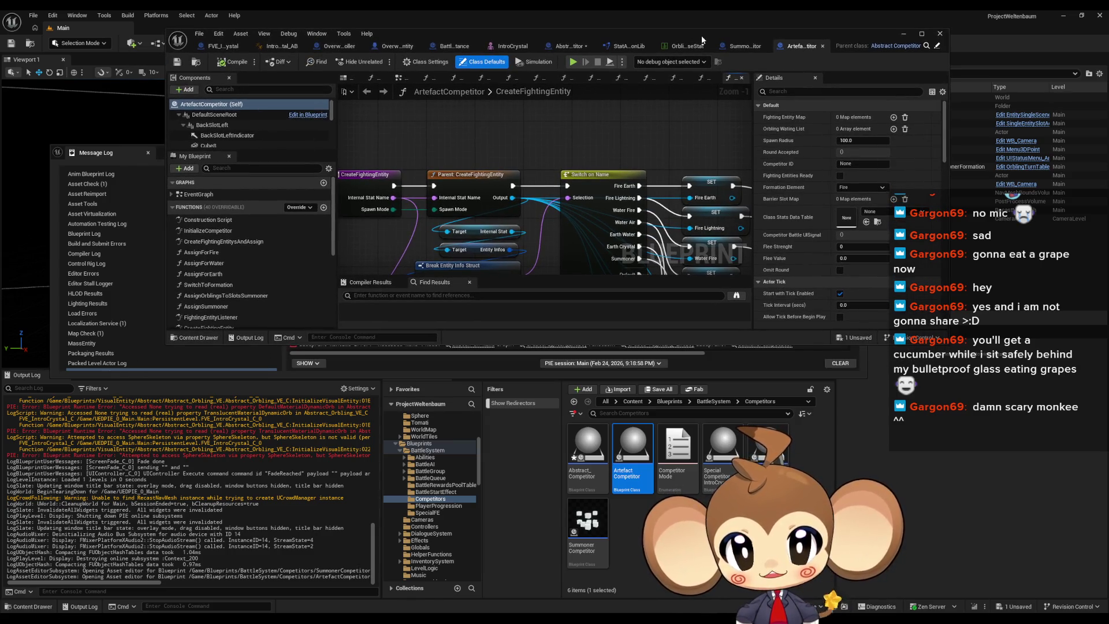
{"action": "left_click", "coordinate": [670, 402]}
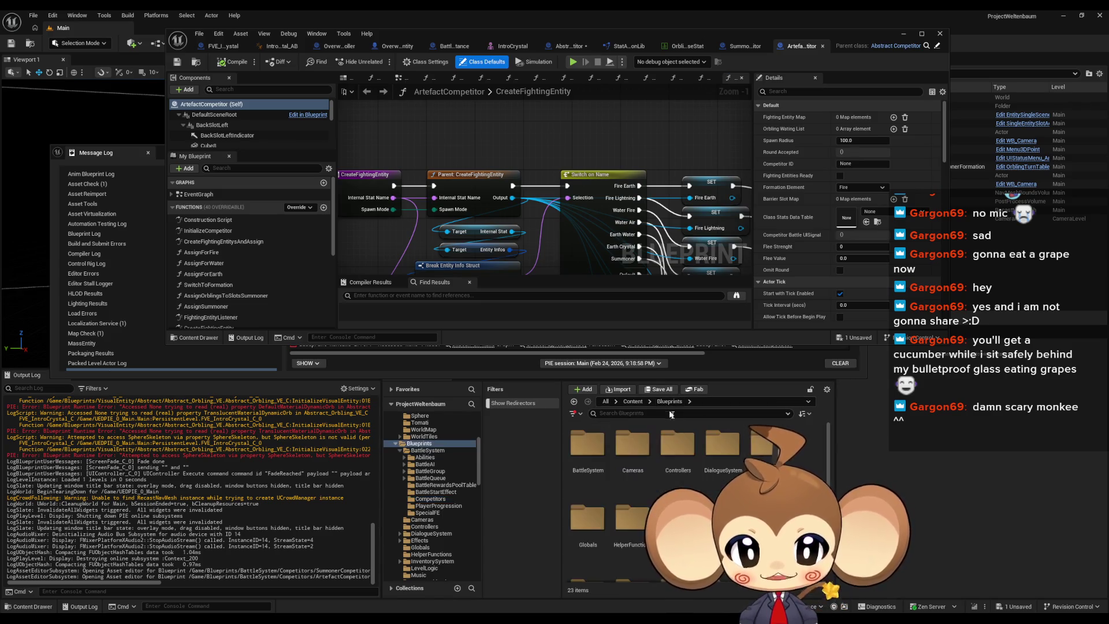
{"action": "double_click", "coordinate": [681, 441]}
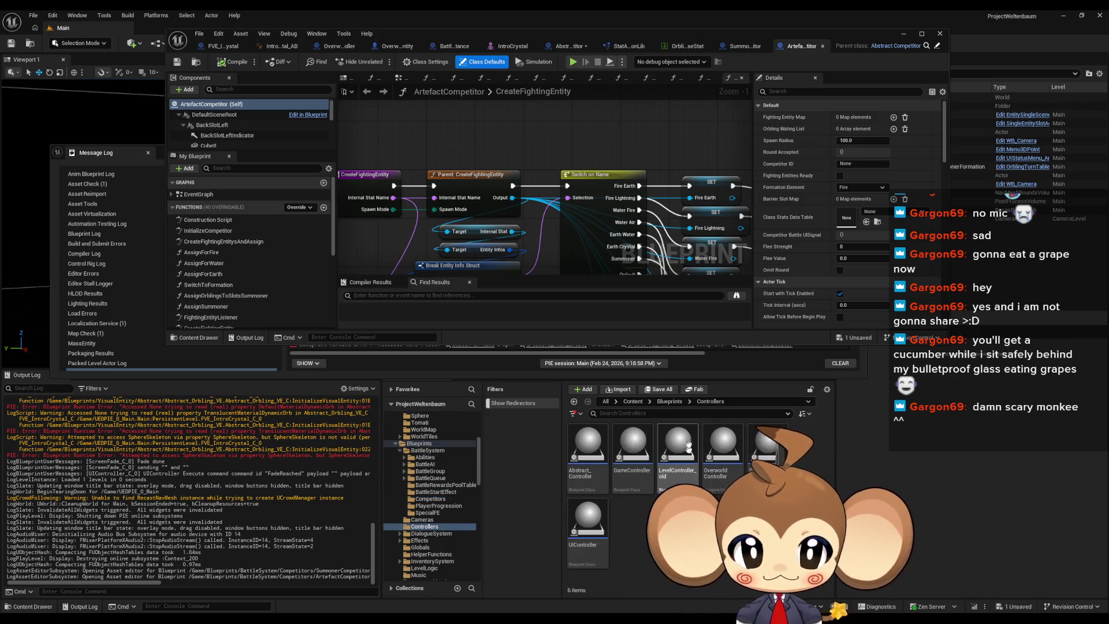
{"action": "left_click", "coordinate": [670, 401]}
{"action": "key", "text": "alt+Left"}
{"action": "key", "text": "alt+Left"}
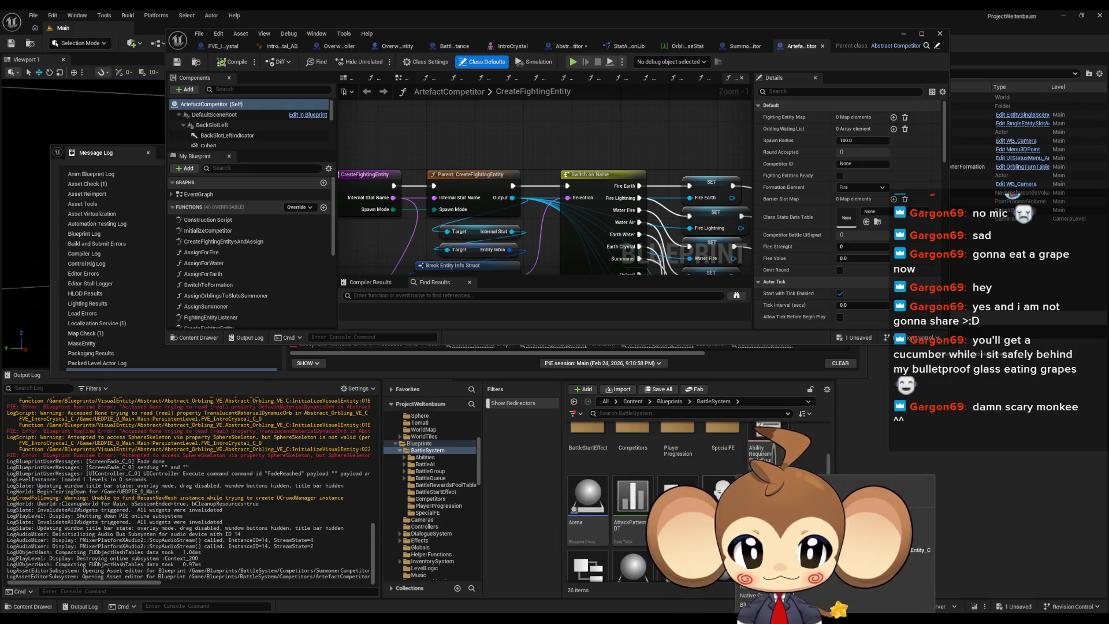
{"action": "scroll", "coordinate": [699, 491], "scroll_direction": "down", "scroll_amount": 2}
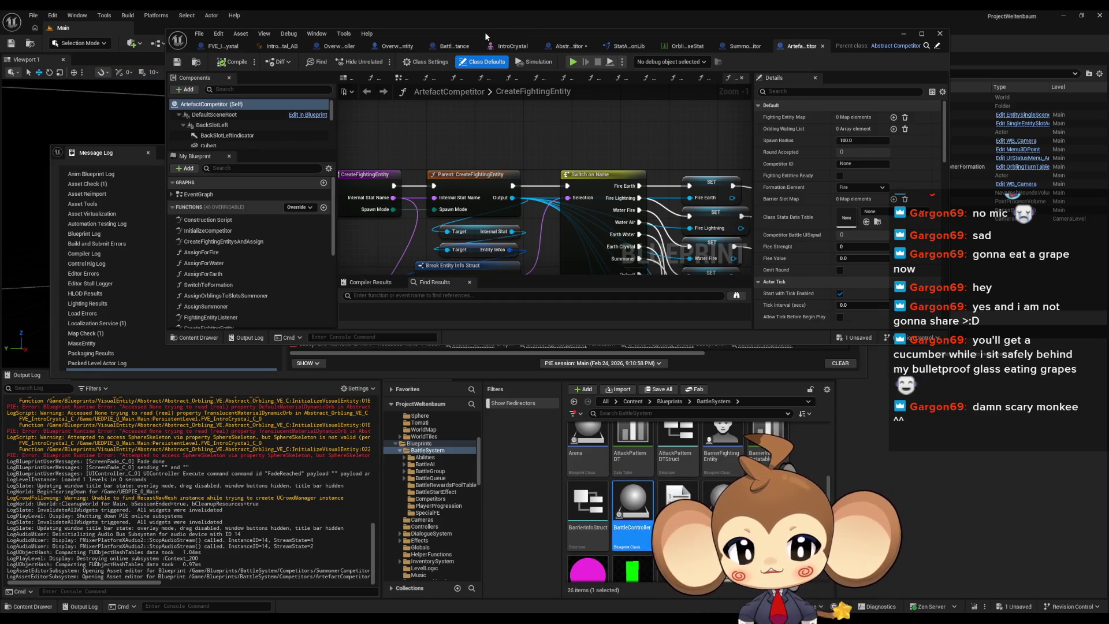
{"action": "double_click", "coordinate": [463, 33]}
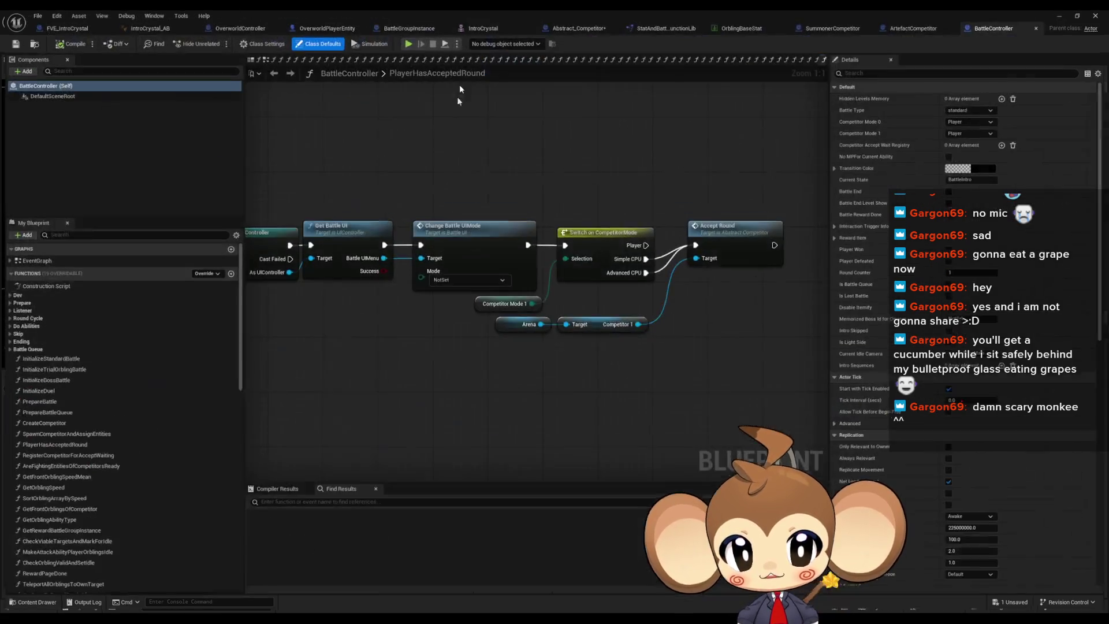
Open the PrepareBattle graph, then the 1_ExplosionDoneListener graph in the Prepare group
{"action": "double_click", "coordinate": [38, 404]}
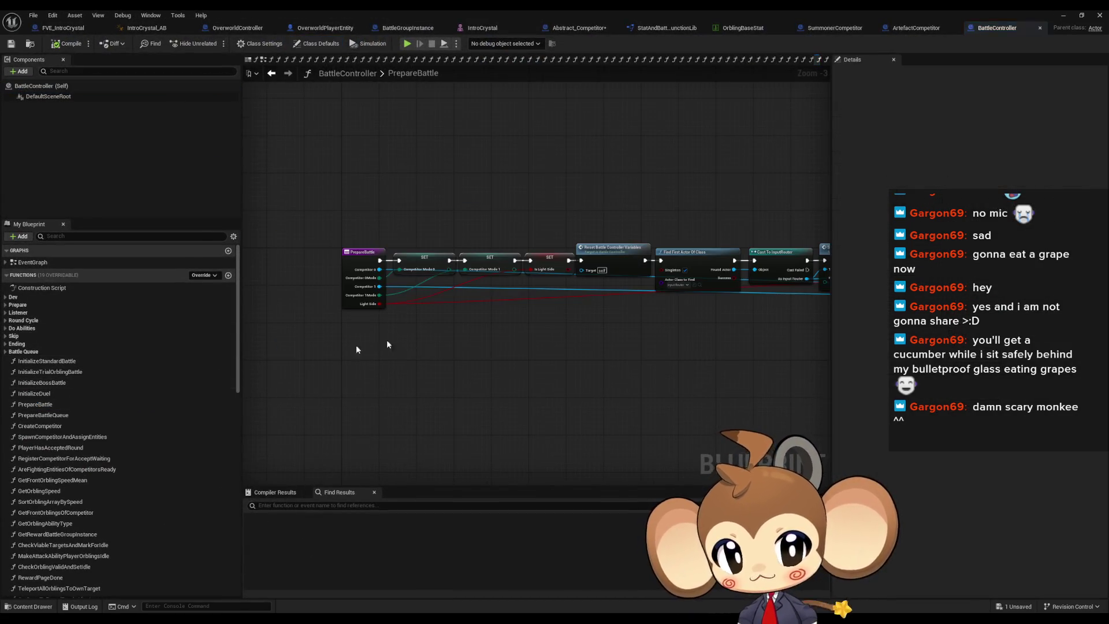
{"action": "scroll", "coordinate": [636, 304], "scroll_direction": "down", "scroll_amount": 5}
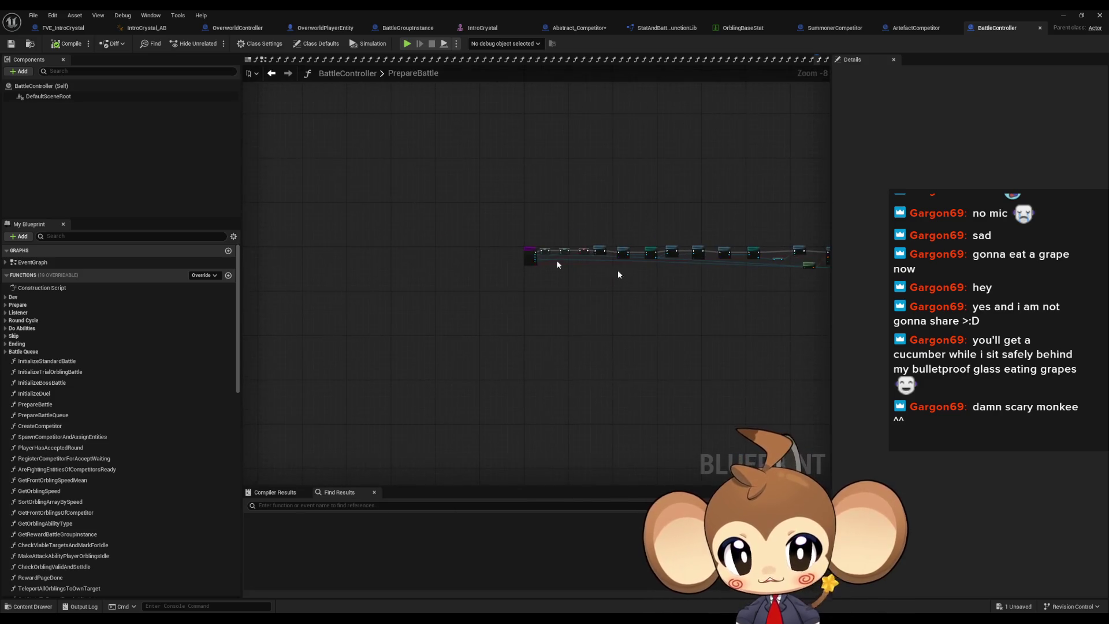
{"action": "left_click", "coordinate": [6, 304]}
{"action": "double_click", "coordinate": [54, 314]}
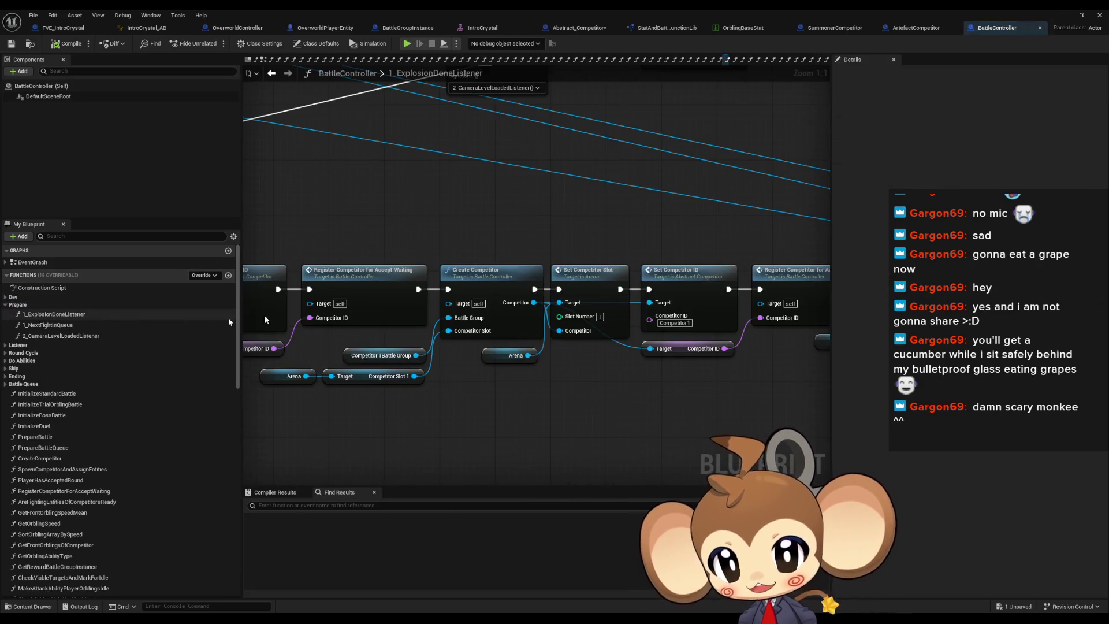
{"action": "scroll", "coordinate": [515, 290], "scroll_direction": "down", "scroll_amount": 6}
{"action": "scroll", "coordinate": [588, 337], "scroll_direction": "up", "scroll_amount": 5}
Open the CreateCompetitor function graph from its node and select the top Spawn Competitor node
{"action": "left_click", "coordinate": [479, 229]}
{"action": "left_click_drag", "start_coordinate": [670, 227], "coordinate": [663, 254]}
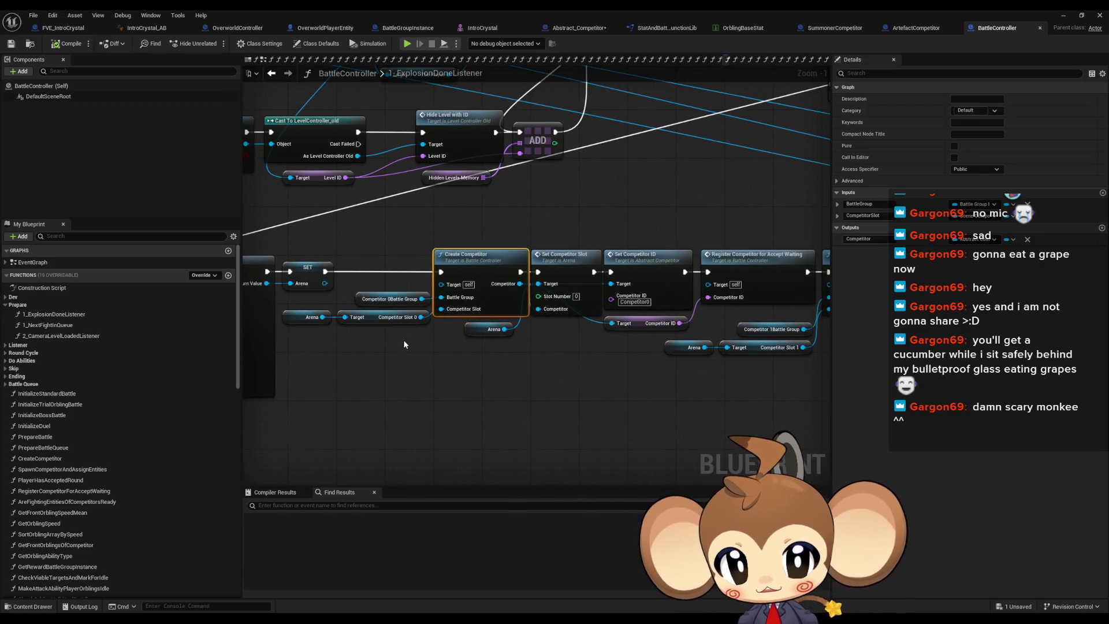
{"action": "double_click", "coordinate": [488, 267]}
{"action": "scroll", "coordinate": [623, 277], "scroll_direction": "down", "scroll_amount": 2}
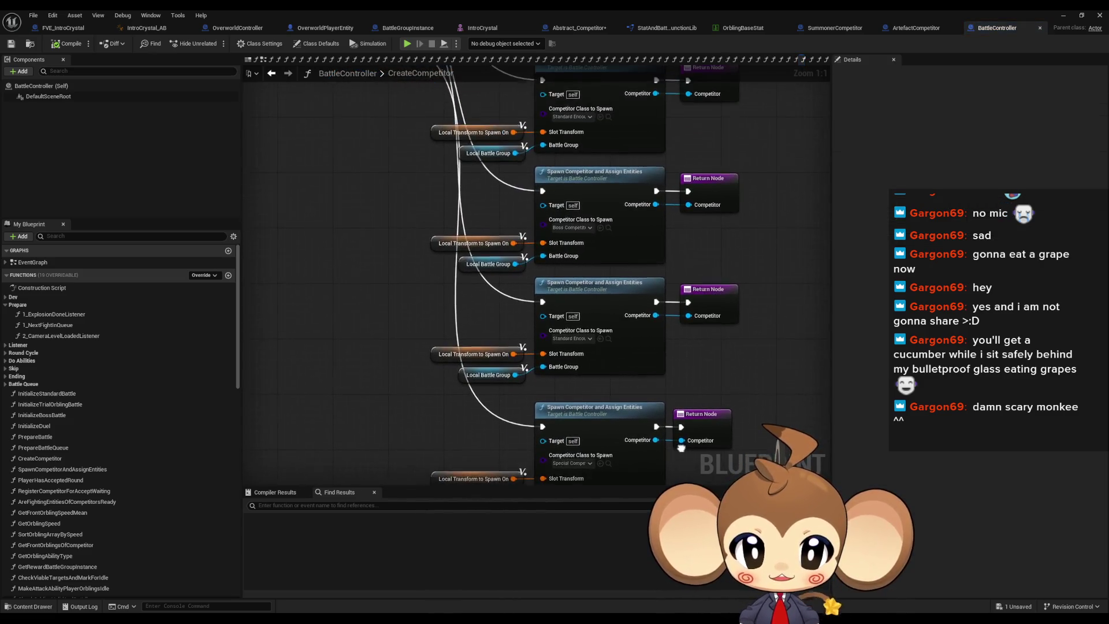
{"action": "scroll", "coordinate": [471, 208], "scroll_direction": "up", "scroll_amount": 1}
{"action": "scroll", "coordinate": [471, 208], "scroll_direction": "up", "scroll_amount": 1}
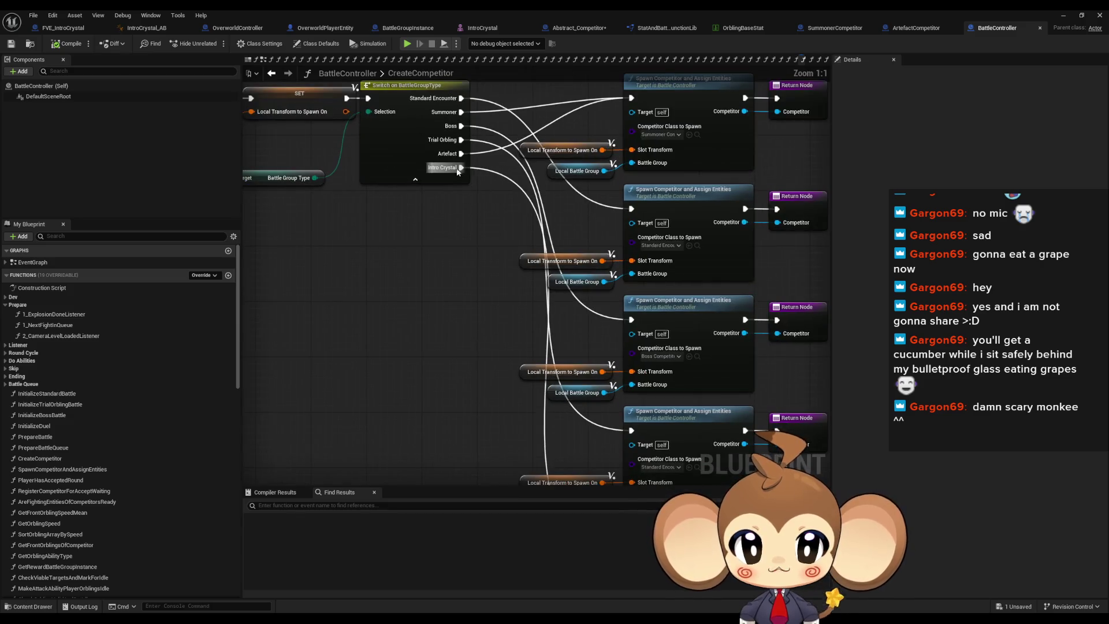
{"action": "left_click", "coordinate": [690, 118]}
Duplicate a Spawn Competitor node with its inputs, set its class to ArtefactCompetitor, and wire the Artefact case to it
{"action": "mouse_move", "coordinate": [668, 293]}
{"action": "left_mouse_down"}
{"action": "mouse_move", "coordinate": [604, 177]}
{"action": "mouse_move", "coordinate": [591, 108]}
{"action": "mouse_move", "coordinate": [601, 257]}
{"action": "left_mouse_up"}
{"action": "key", "text": "ctrl+c"}
{"action": "left_click", "coordinate": [386, 327]}
{"action": "key", "text": "ctrl+v"}
{"action": "left_click", "coordinate": [445, 392]}
{"action": "type", "text": "arte"}
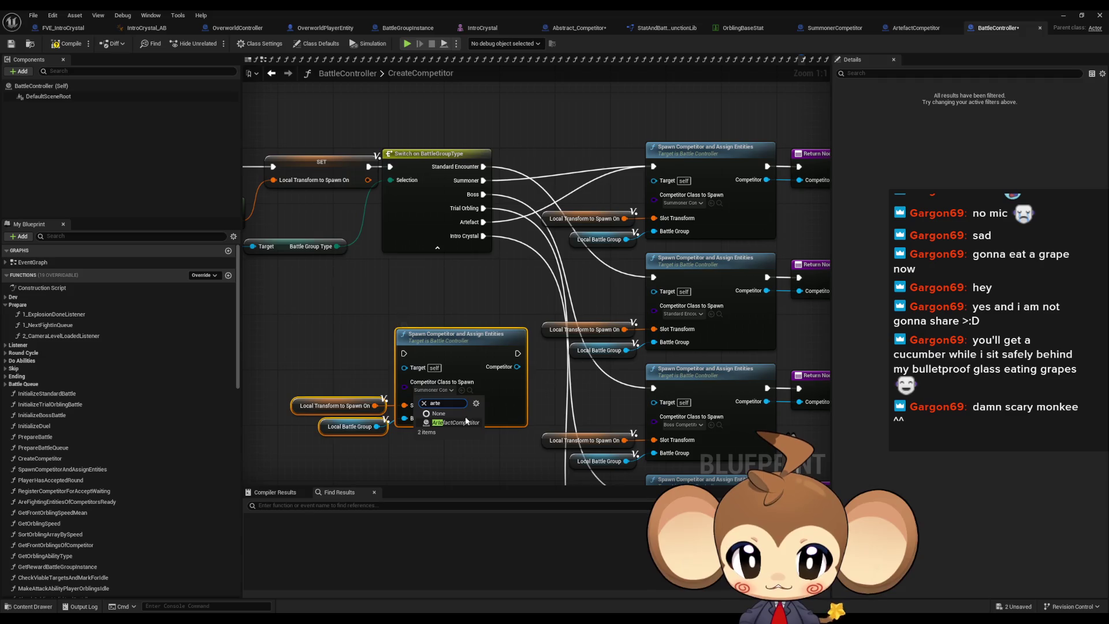
{"action": "left_click", "coordinate": [465, 422]}
{"action": "mouse_move", "coordinate": [483, 223]}
{"action": "left_mouse_down"}
{"action": "mouse_move", "coordinate": [433, 330]}
{"action": "mouse_move", "coordinate": [404, 353]}
{"action": "mouse_move", "coordinate": [415, 337]}
{"action": "left_mouse_up"}
Rearrange the spawn groups so the Special Competitor group sits beside the others
{"action": "scroll", "coordinate": [413, 347], "scroll_direction": "down", "scroll_amount": 3}
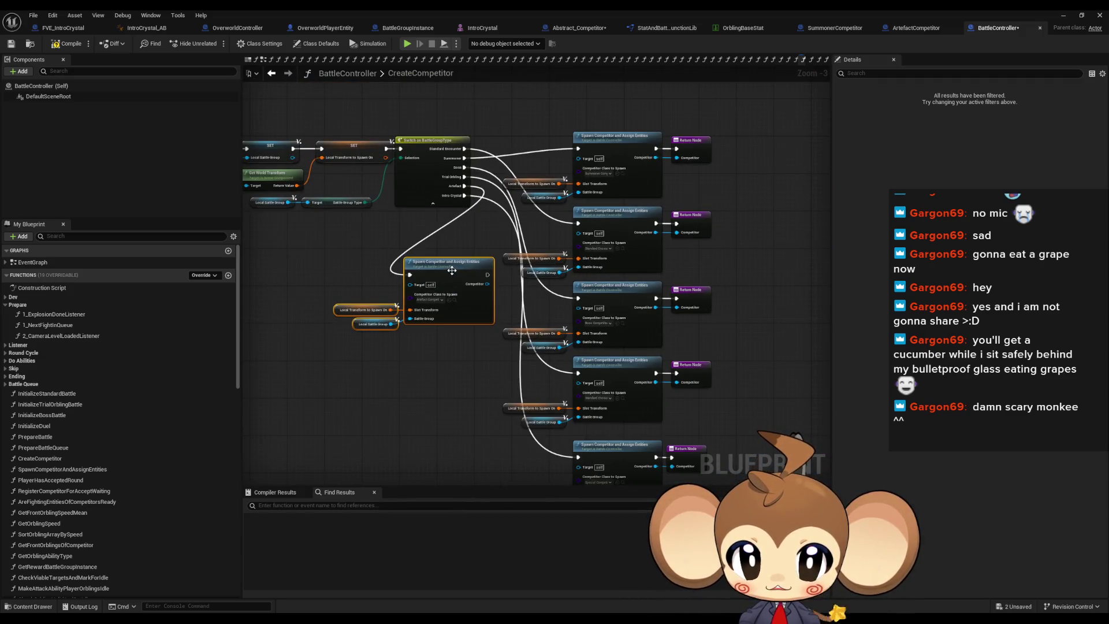
{"action": "left_click_drag", "start_coordinate": [491, 445], "coordinate": [699, 361]}
{"action": "mouse_move", "coordinate": [601, 367]}
{"action": "left_mouse_down"}
{"action": "mouse_move", "coordinate": [455, 291]}
{"action": "mouse_move", "coordinate": [436, 265]}
{"action": "left_mouse_up"}
{"action": "mouse_move", "coordinate": [319, 194]}
{"action": "left_mouse_down"}
{"action": "mouse_move", "coordinate": [414, 220]}
{"action": "mouse_move", "coordinate": [615, 374]}
{"action": "mouse_move", "coordinate": [604, 367]}
{"action": "mouse_move", "coordinate": [679, 387]}
{"action": "mouse_move", "coordinate": [637, 367]}
{"action": "left_mouse_up"}
{"action": "left_click", "coordinate": [659, 326]}
Add a copied Return Node that runs after the Artefact spawn node
{"action": "left_click", "coordinate": [673, 289]}
{"action": "key", "text": "ctrl+c"}
{"action": "key", "text": "ctrl+v"}
{"action": "scroll", "coordinate": [673, 370], "scroll_direction": "up", "scroll_amount": 3}
{"action": "left_click_drag", "start_coordinate": [703, 375], "coordinate": [681, 354]}
{"action": "left_click", "coordinate": [777, 305]}
Look over the finished CreateCompetitor function, then return to the main level editor
{"action": "scroll", "coordinate": [793, 281], "scroll_direction": "down", "scroll_amount": 3}
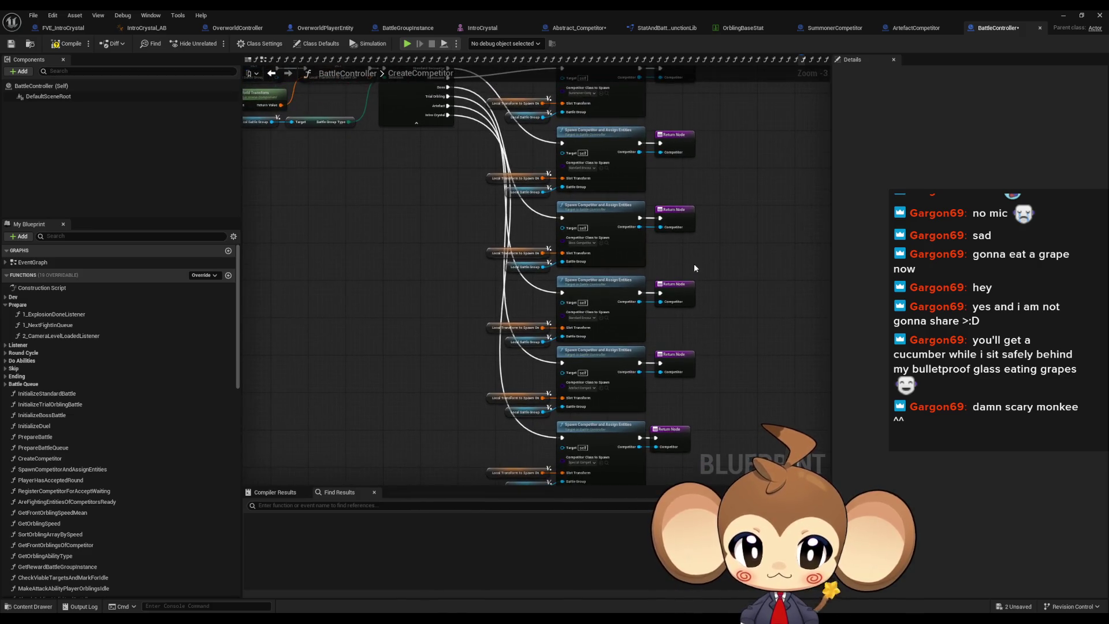
{"action": "scroll", "coordinate": [696, 263], "scroll_direction": "down", "scroll_amount": 1}
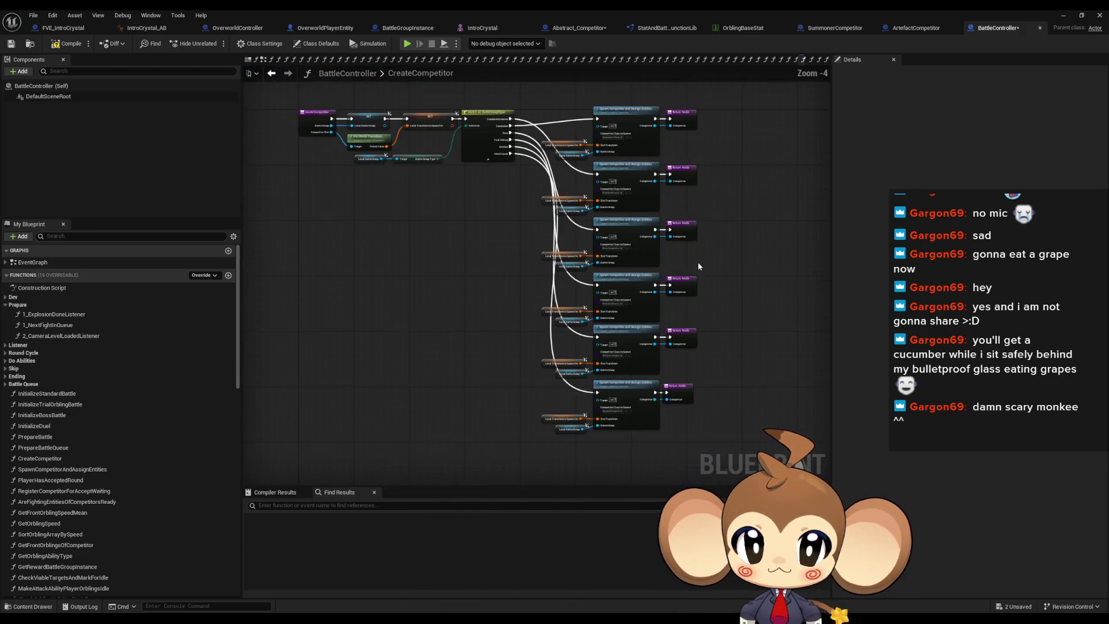
{"action": "left_click_drag", "start_coordinate": [698, 262], "coordinate": [595, 306]}
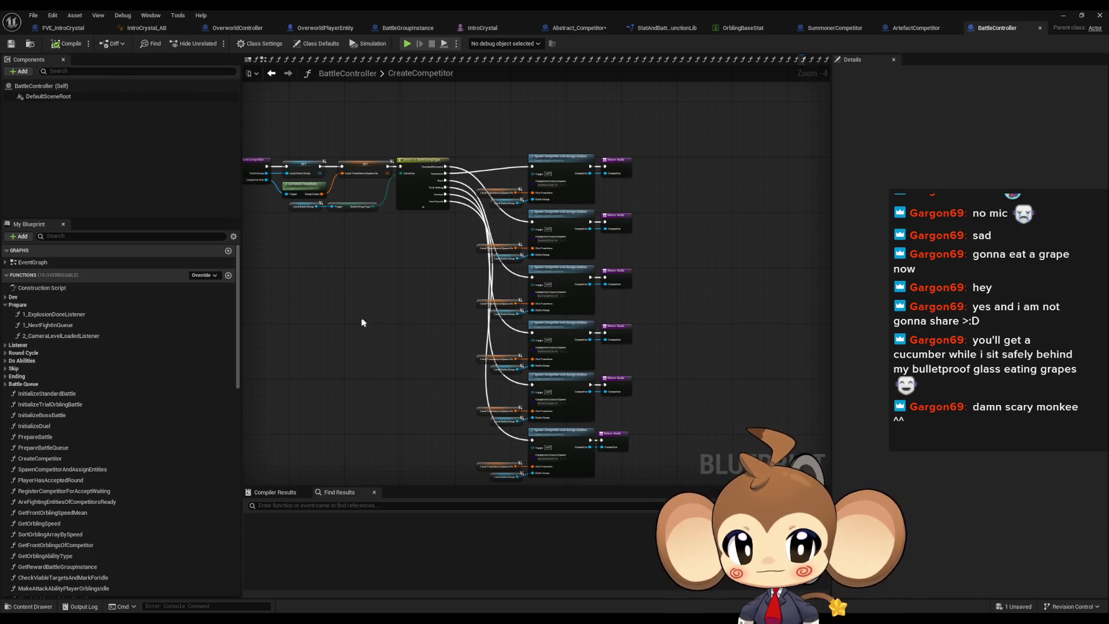
{"action": "scroll", "coordinate": [356, 302], "scroll_direction": "up", "scroll_amount": 1}
{"action": "left_click_drag", "start_coordinate": [508, 280], "coordinate": [390, 222]}
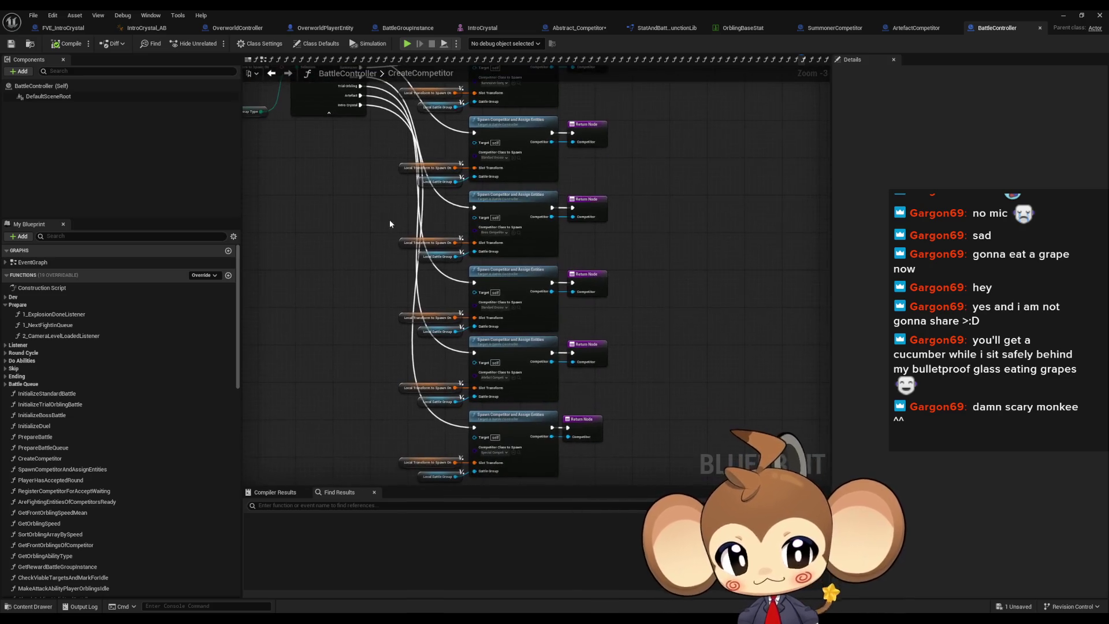
{"action": "scroll", "coordinate": [382, 223], "scroll_direction": "up", "scroll_amount": 3}
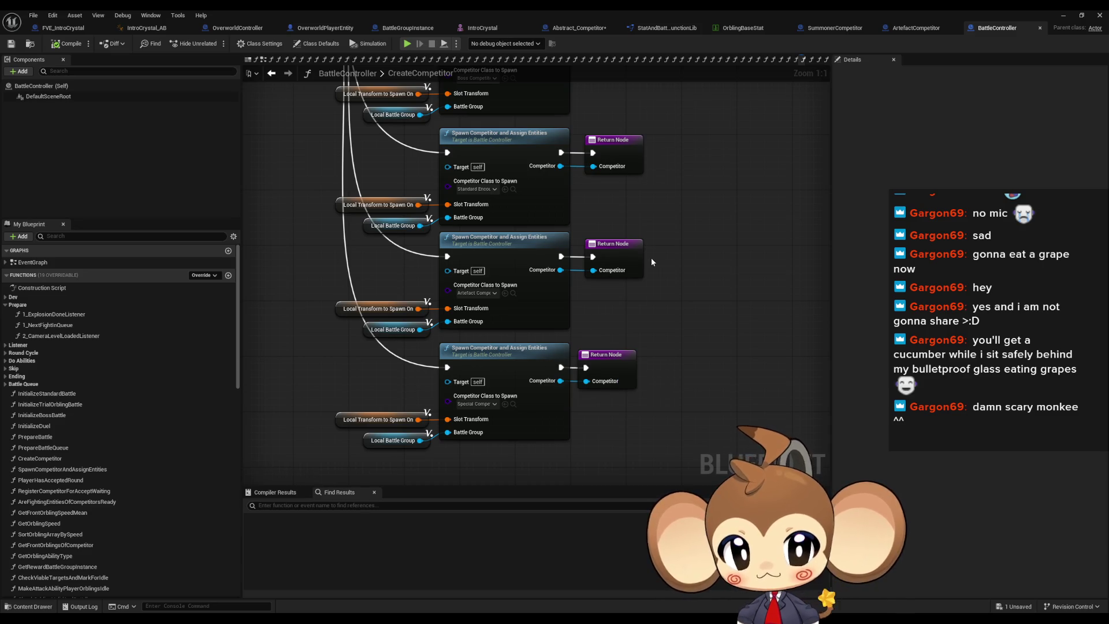
{"action": "left_click_drag", "start_coordinate": [651, 262], "coordinate": [652, 305]}
{"action": "left_click", "coordinate": [1100, 15]}
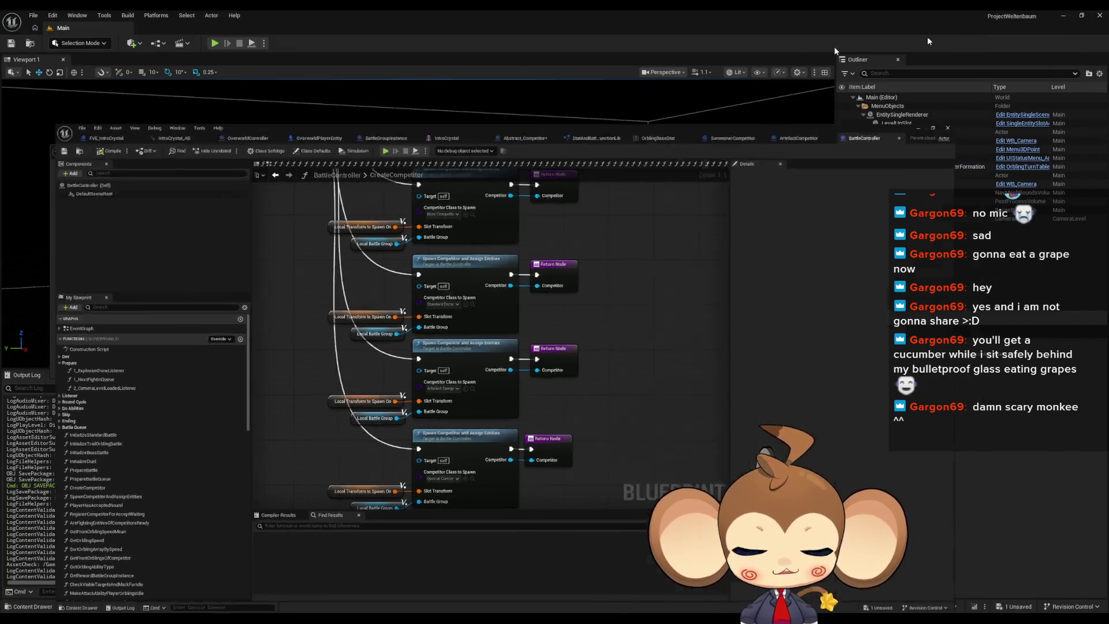
Run and stop a test play, then jump to the failing Switch on Name node in CreateFightingEntity
{"action": "left_click", "coordinate": [856, 150]}
{"action": "key", "text": "alt+p"}
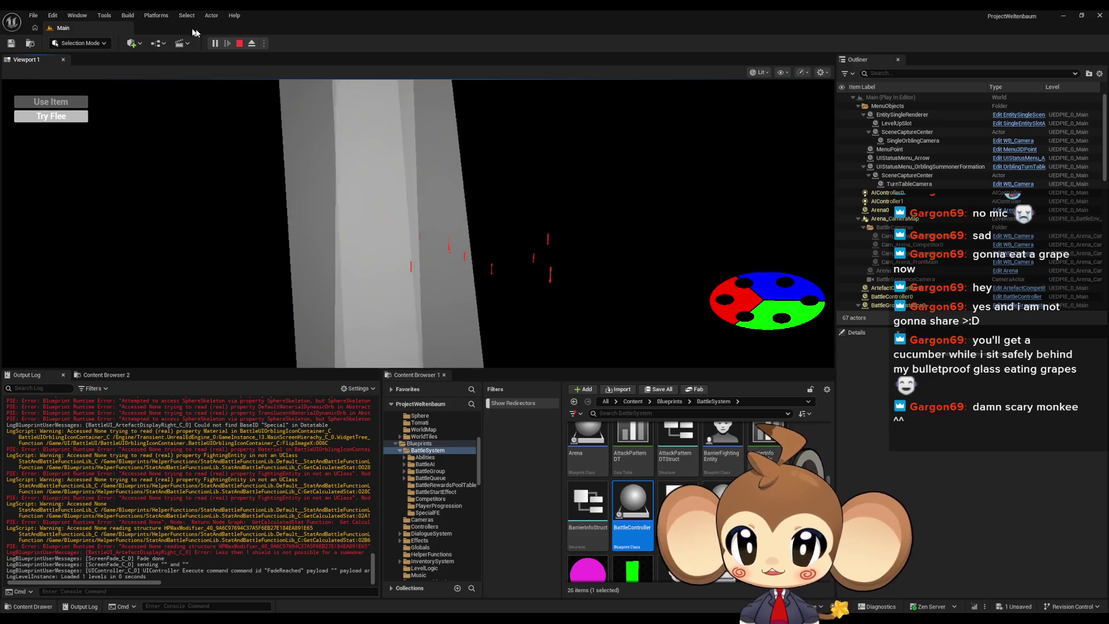
{"action": "key", "text": "Escape"}
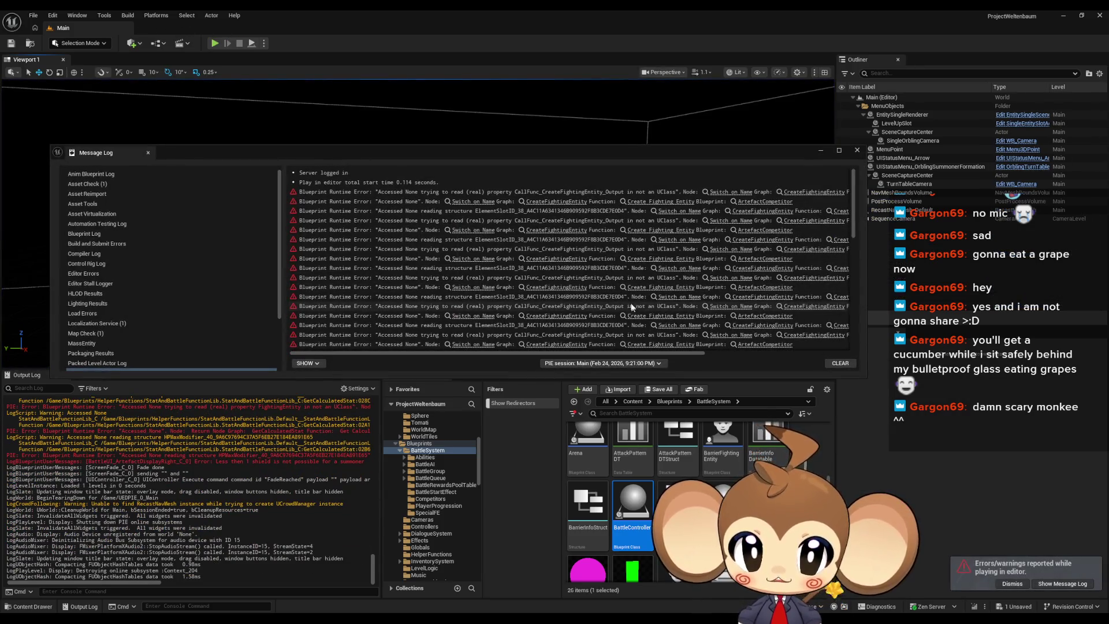
{"action": "left_click", "coordinate": [729, 193]}
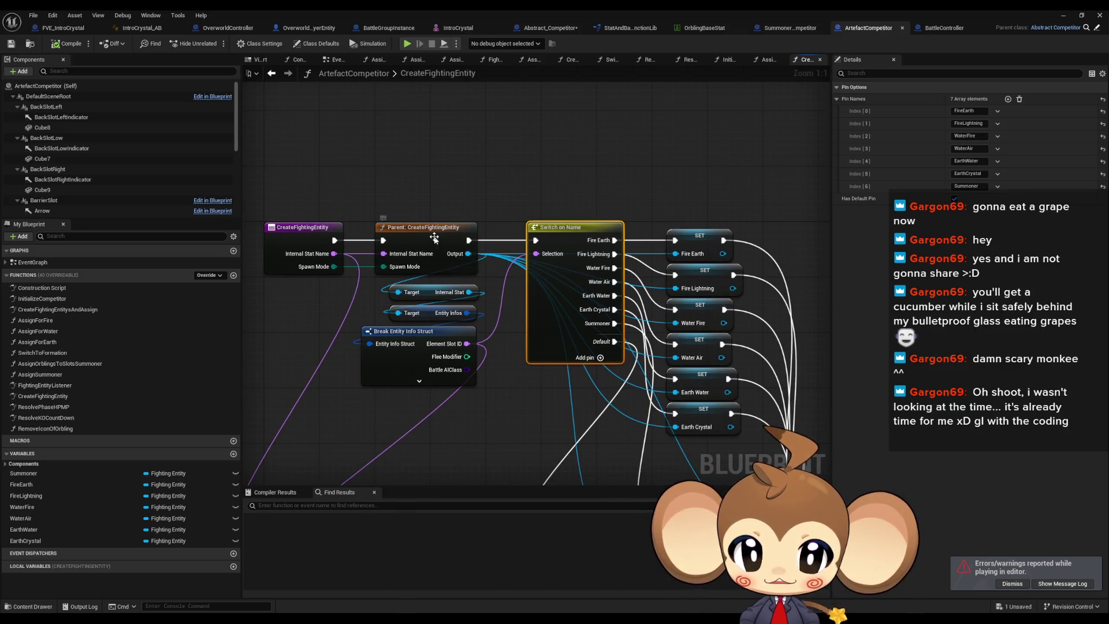
Inspect the parent CreateFightingEntity graph, then open CreateFightingEntitysAndAssign and look over its nodes
{"action": "double_click", "coordinate": [432, 236]}
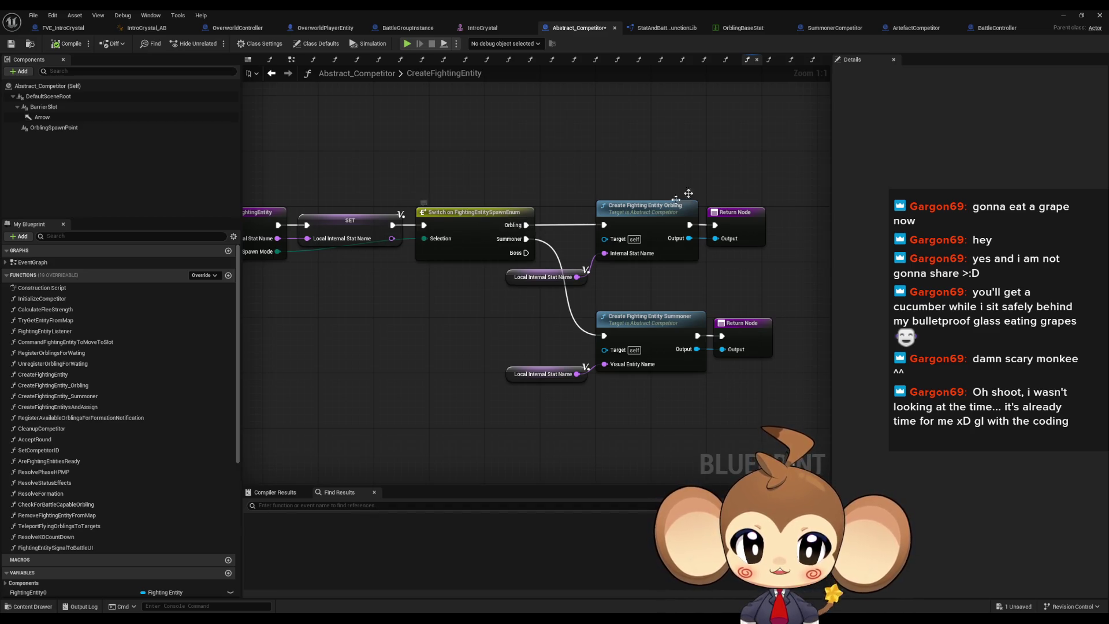
{"action": "left_click_drag", "start_coordinate": [774, 137], "coordinate": [742, 168]}
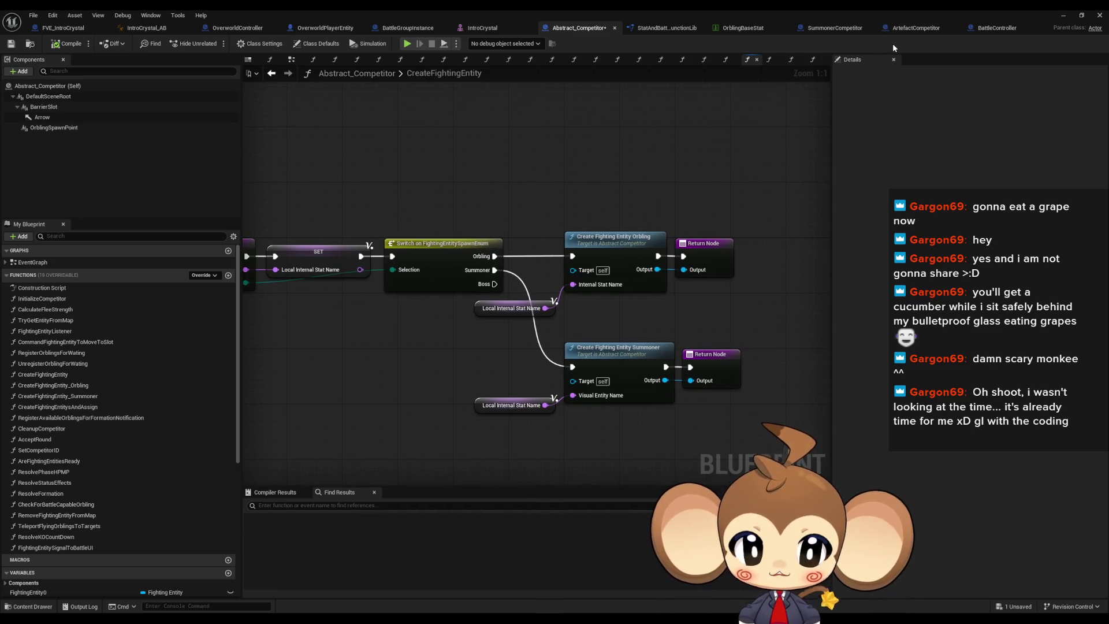
{"action": "left_click", "coordinate": [915, 28]}
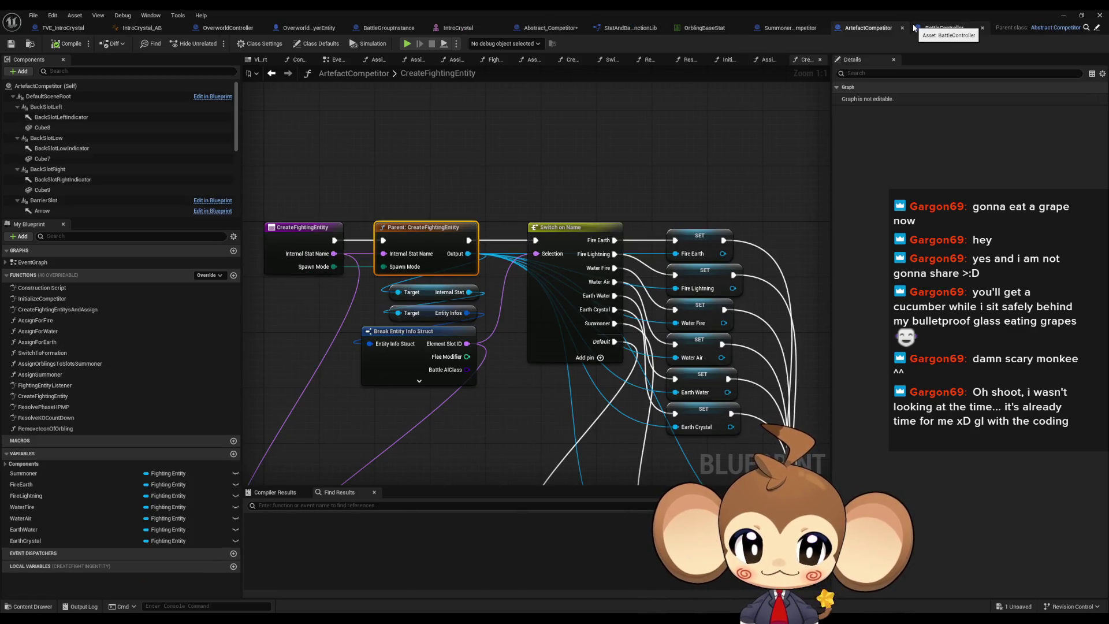
{"action": "double_click", "coordinate": [397, 244]}
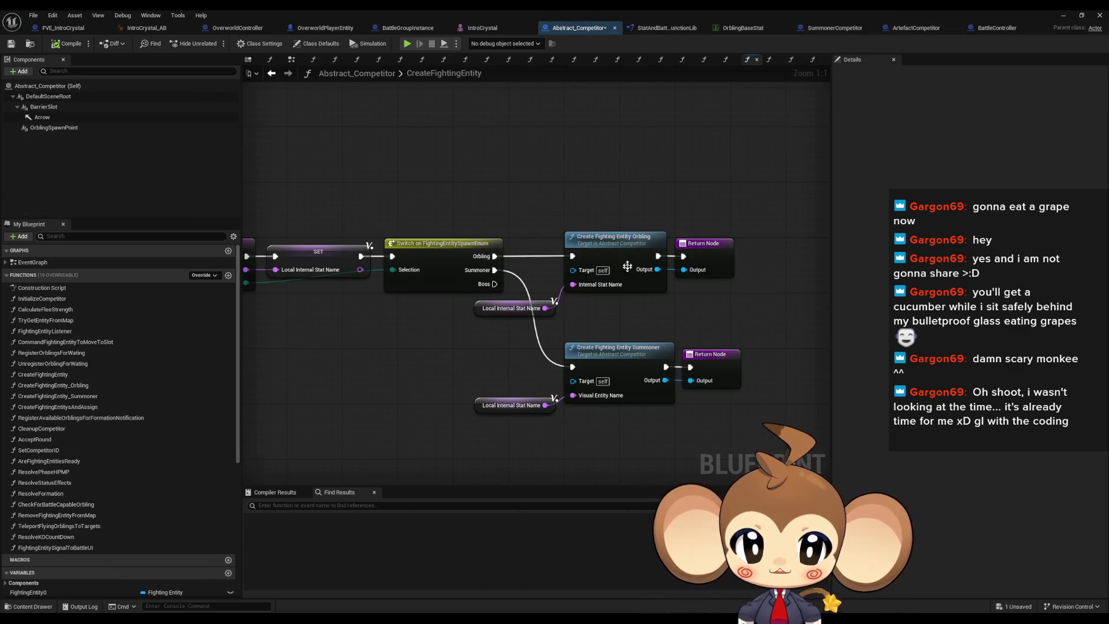
{"action": "left_click", "coordinate": [595, 347]}
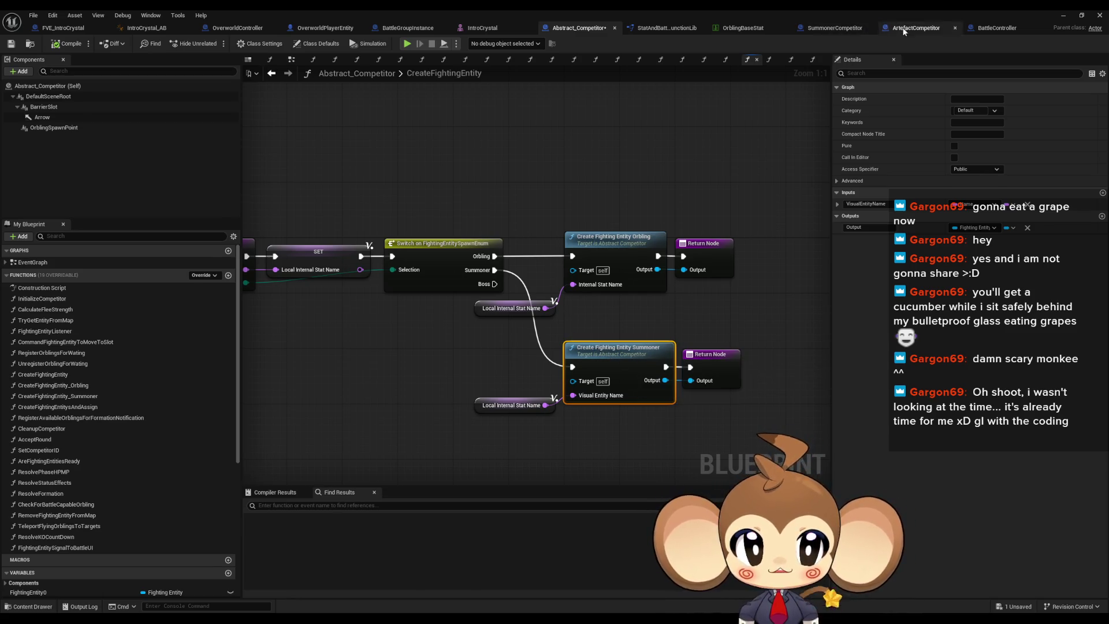
{"action": "left_click", "coordinate": [913, 27]}
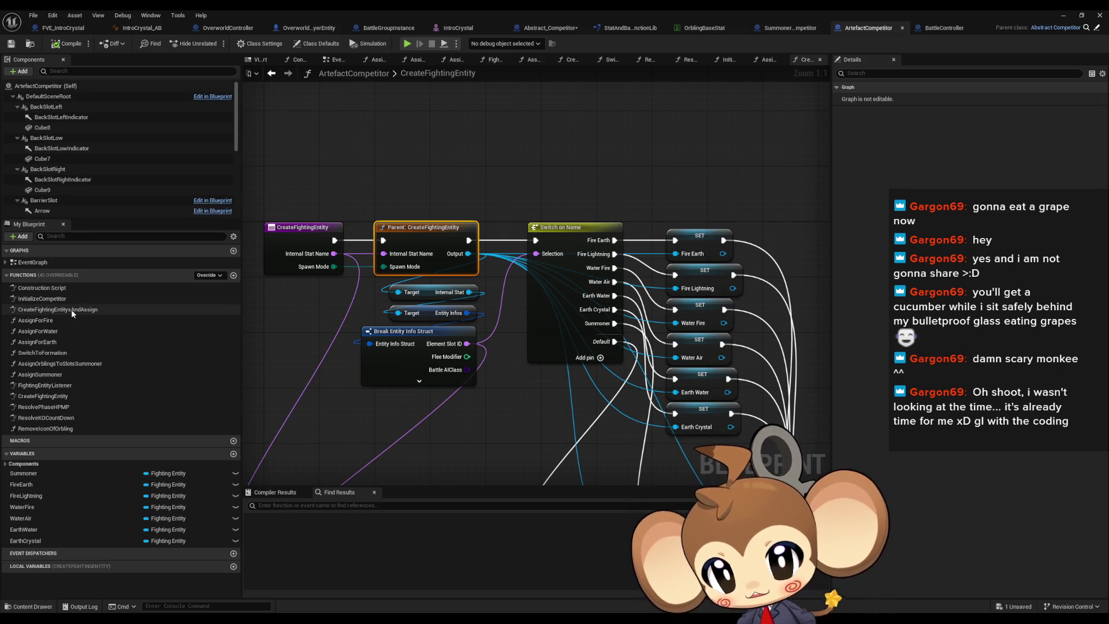
{"action": "double_click", "coordinate": [71, 310]}
{"action": "mouse_move", "coordinate": [392, 238]}
{"action": "left_mouse_down"}
{"action": "mouse_move", "coordinate": [511, 248]}
{"action": "mouse_move", "coordinate": [2, 226]}
{"action": "left_mouse_up"}
Set the class comparison before the Branch to check PlayerAvatarArtefact
{"action": "left_click_drag", "start_coordinate": [323, 249], "coordinate": [305, 248]}
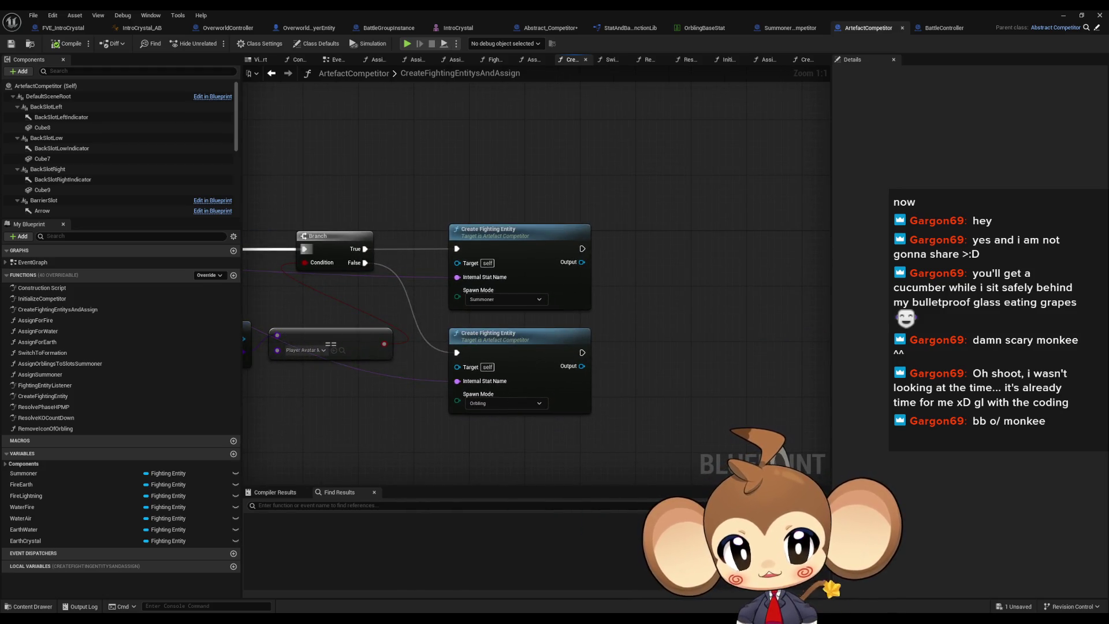
{"action": "left_click_drag", "start_coordinate": [304, 249], "coordinate": [388, 235]}
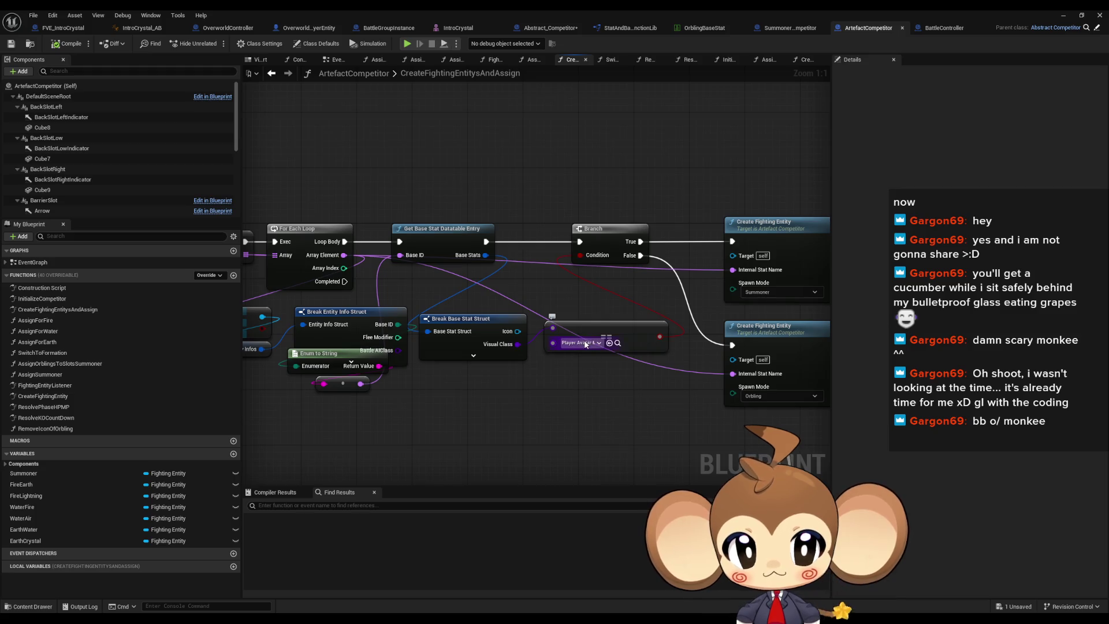
{"action": "mouse_move", "coordinate": [585, 344]}
{"action": "left_mouse_down"}
{"action": "mouse_move", "coordinate": [713, 331]}
{"action": "mouse_move", "coordinate": [423, 333]}
{"action": "left_mouse_up"}
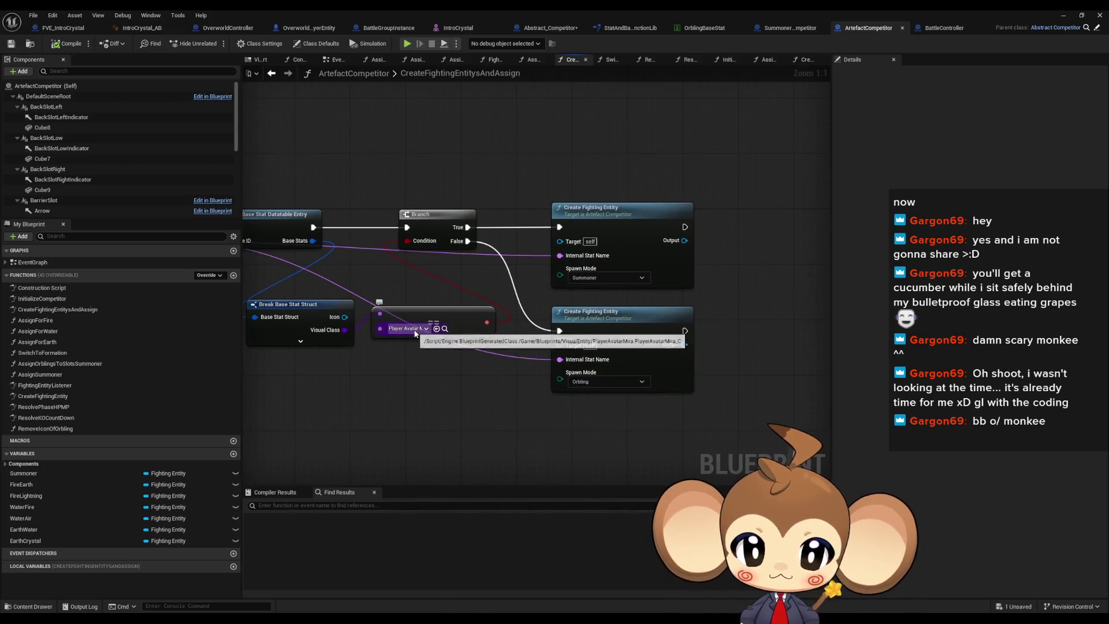
{"action": "left_click", "coordinate": [415, 330]}
{"action": "type", "text": "artef"}
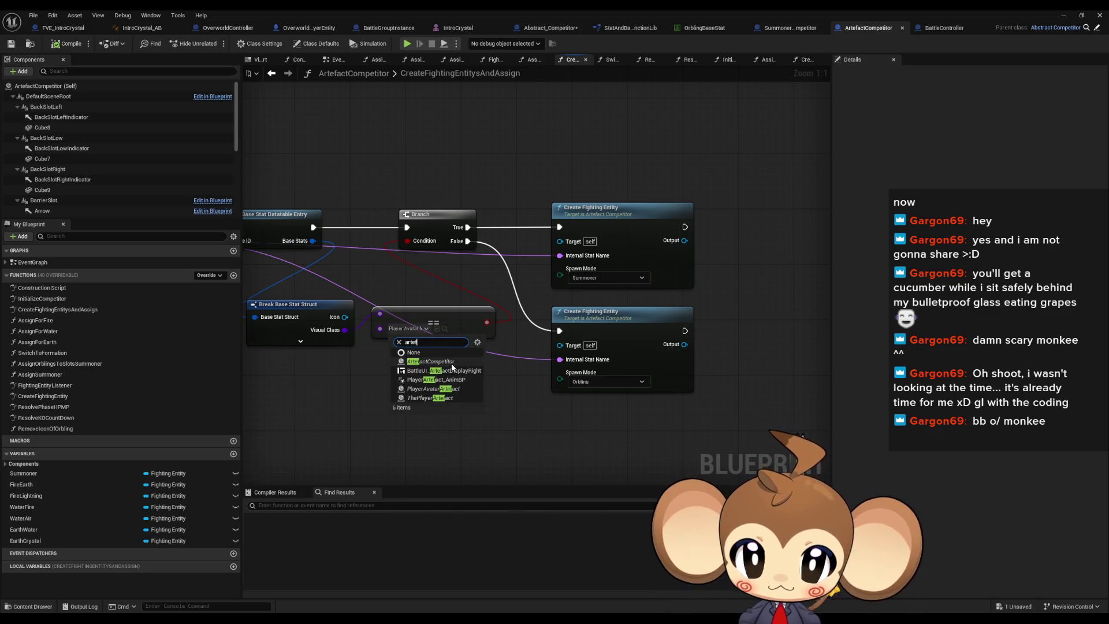
{"action": "left_click", "coordinate": [463, 394]}
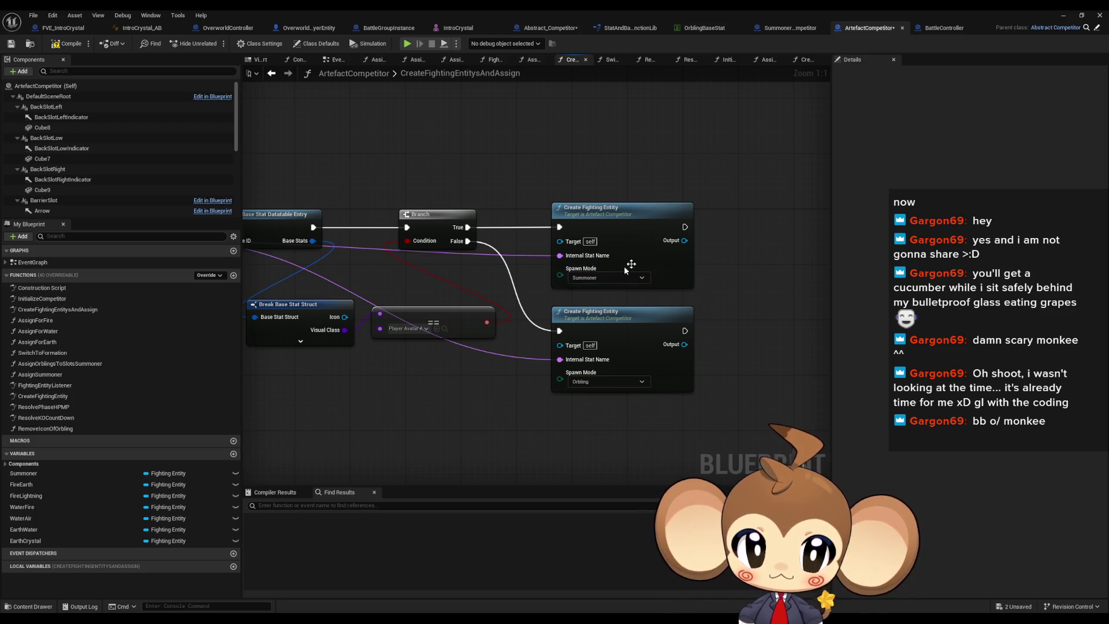
Open Abstract_Competitor's parent CreateFightingEntitysAndAssign implementation from the Parent call node
{"action": "left_click_drag", "start_coordinate": [349, 366], "coordinate": [691, 357]}
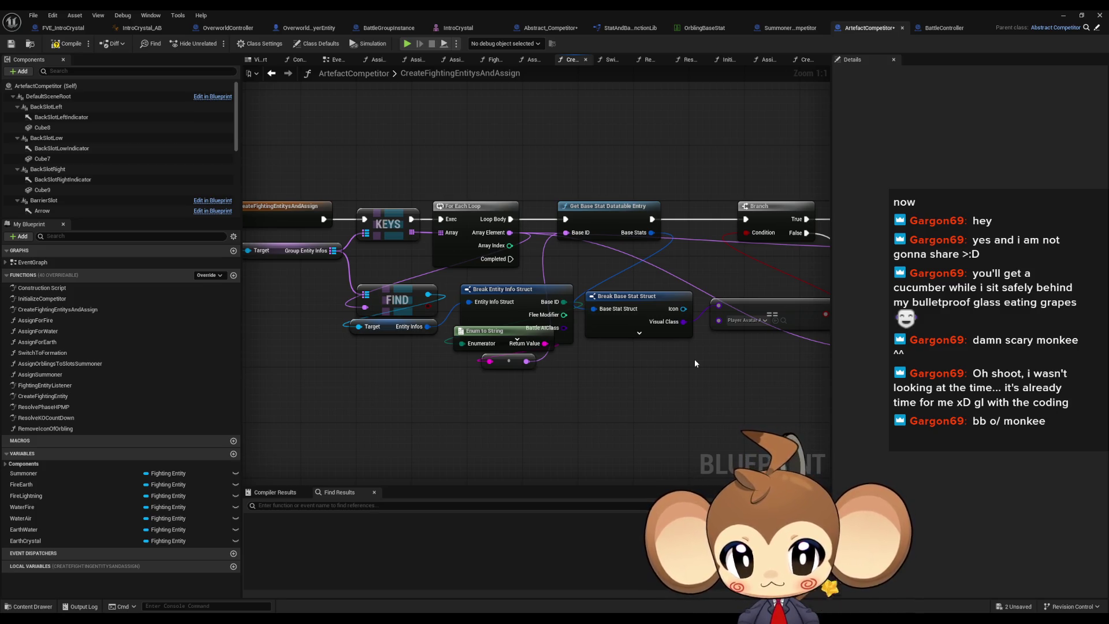
{"action": "left_click_drag", "start_coordinate": [690, 360], "coordinate": [457, 363]}
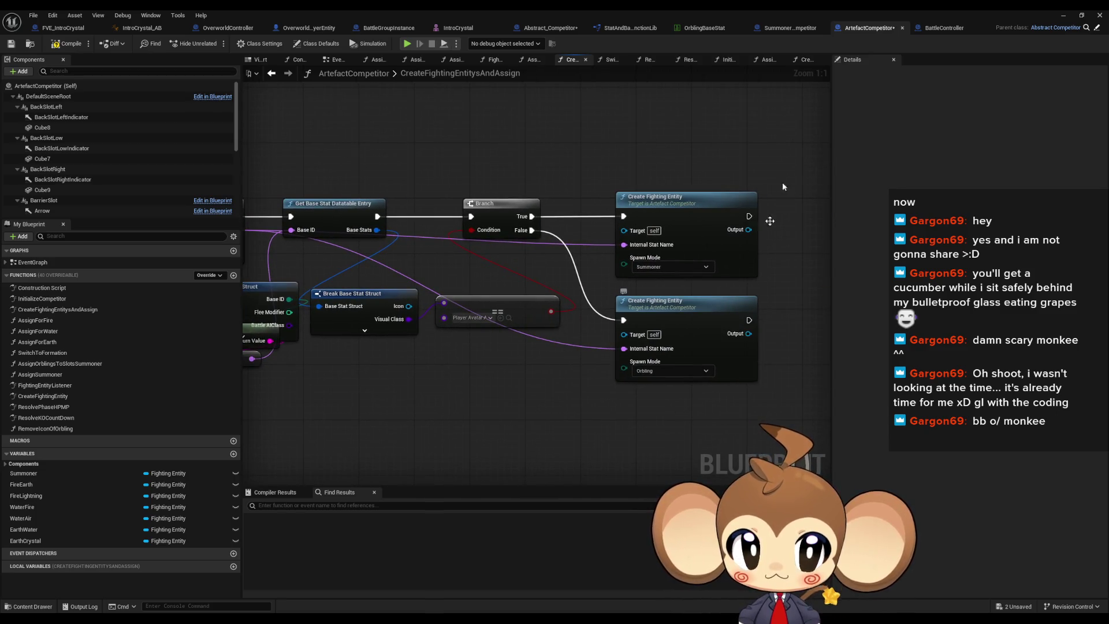
{"action": "left_click_drag", "start_coordinate": [482, 215], "coordinate": [972, 231]}
{"action": "double_click", "coordinate": [494, 227]}
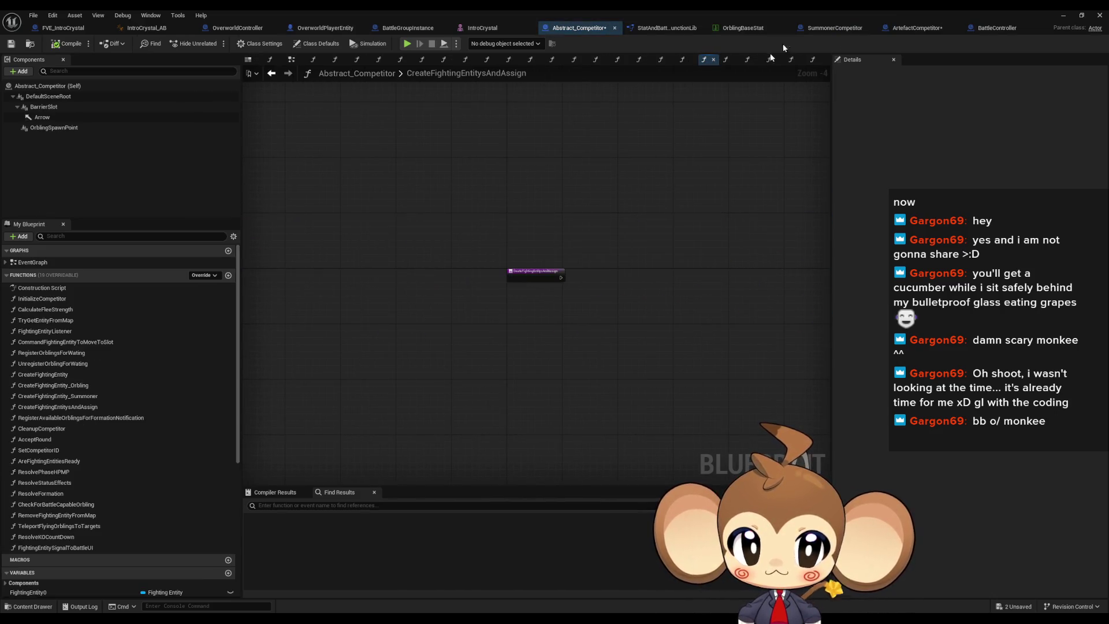
Return to ArtefactCompetitor's CreateFightingEntity graph, inspect the Fire Earth SET node, and minimise the Blueprint editor
{"action": "left_click", "coordinate": [274, 74]}
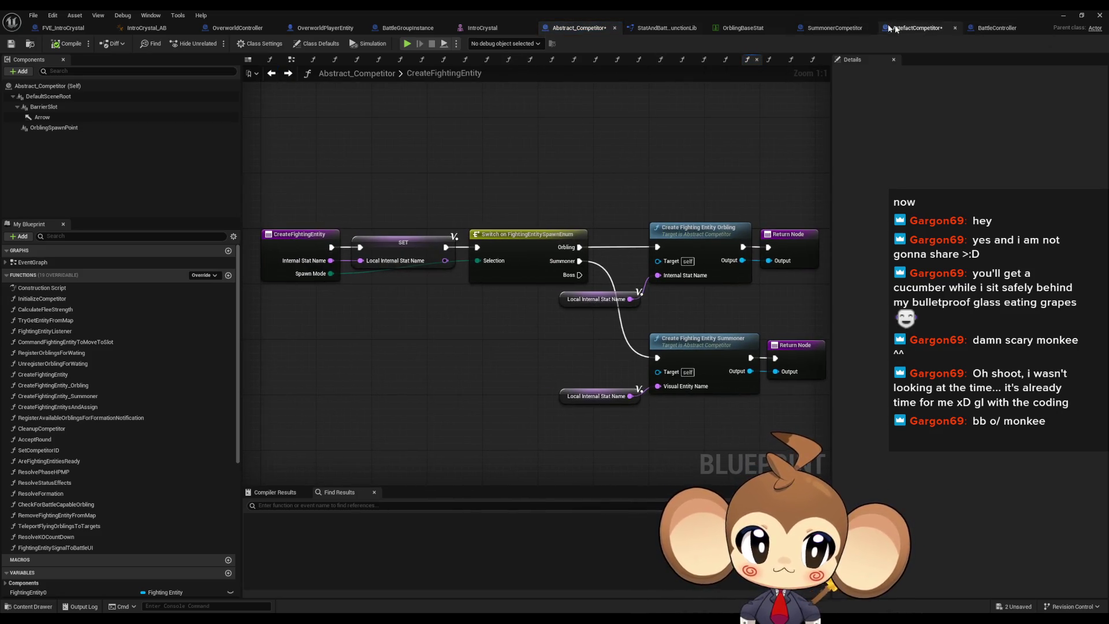
{"action": "left_click", "coordinate": [918, 27]}
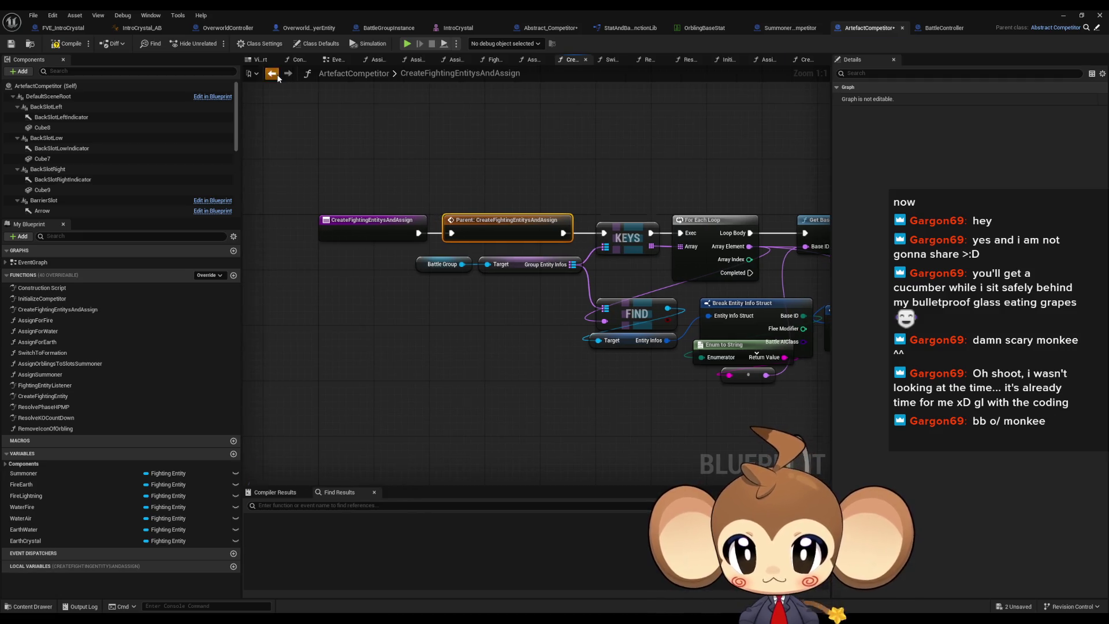
{"action": "left_click", "coordinate": [272, 73]}
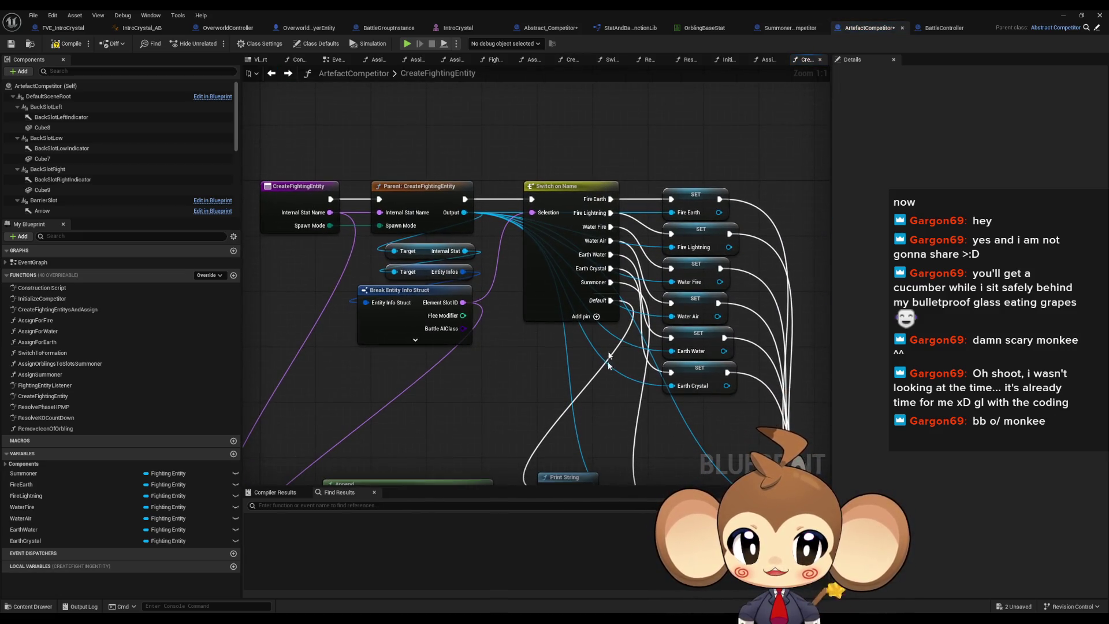
{"action": "scroll", "coordinate": [614, 373], "scroll_direction": "down", "scroll_amount": 2}
{"action": "left_click", "coordinate": [595, 143]}
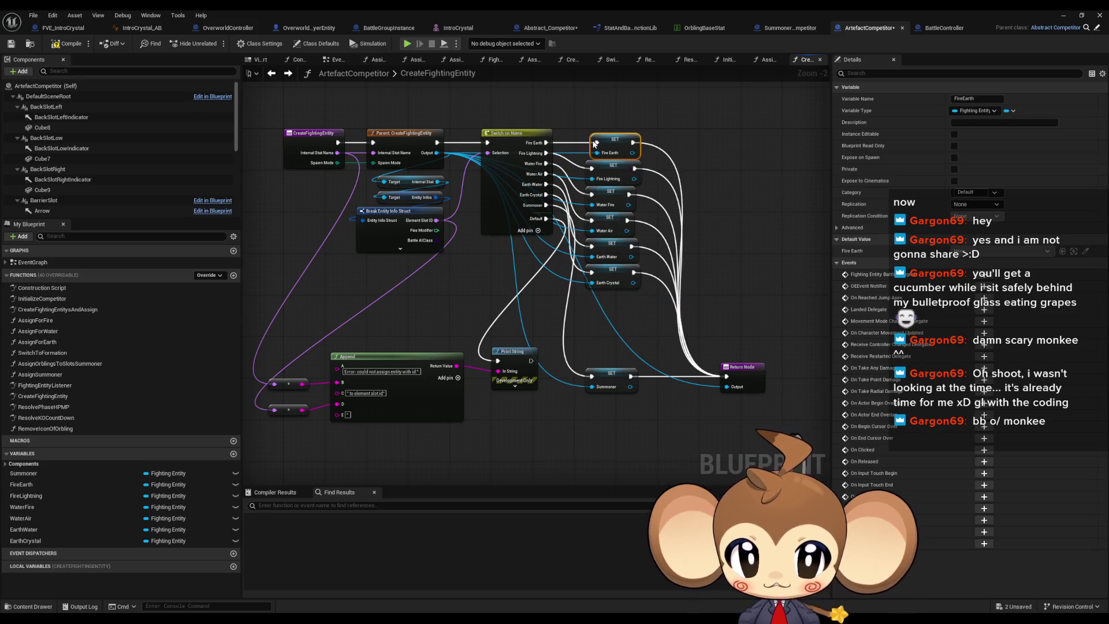
{"action": "scroll", "coordinate": [595, 173], "scroll_direction": "up", "scroll_amount": 2}
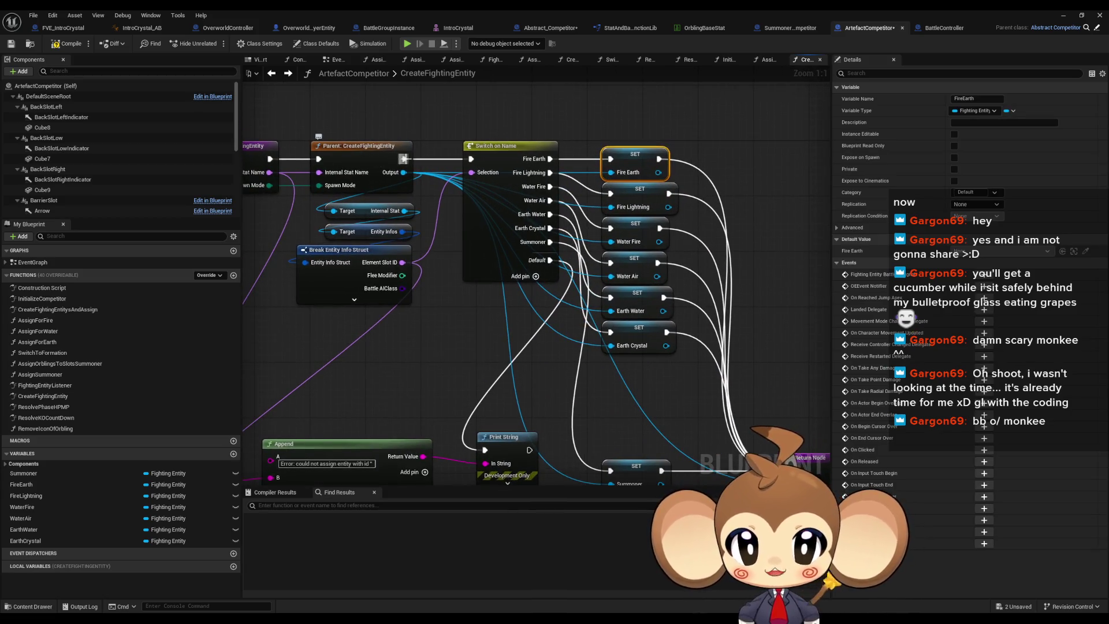
{"action": "left_click_drag", "start_coordinate": [434, 351], "coordinate": [535, 243]}
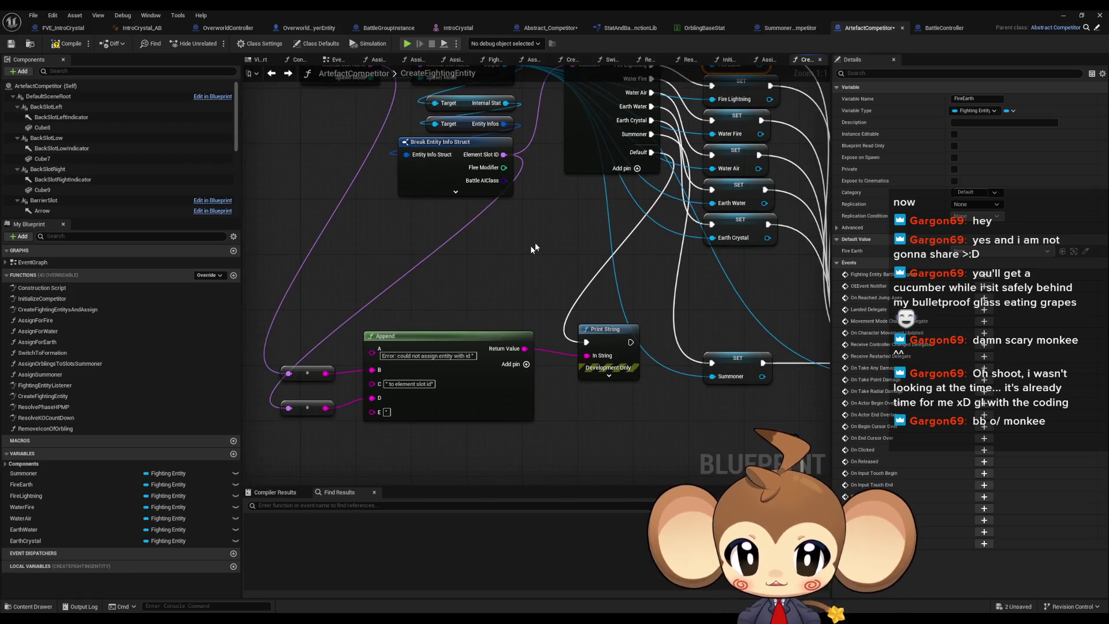
{"action": "left_click", "coordinate": [540, 244]}
{"action": "key", "text": "Home"}
{"action": "left_click", "coordinate": [1084, 14]}
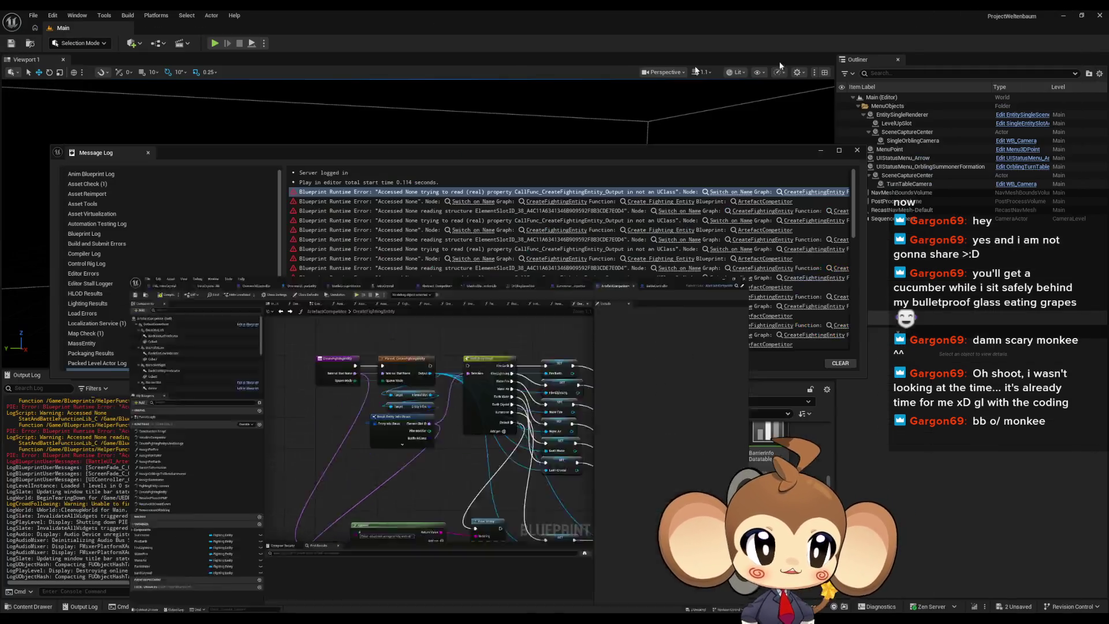
Hide the Message Log, stop the test play, and jump to the errored Set Actor Transform node
{"action": "left_click", "coordinate": [822, 152]}
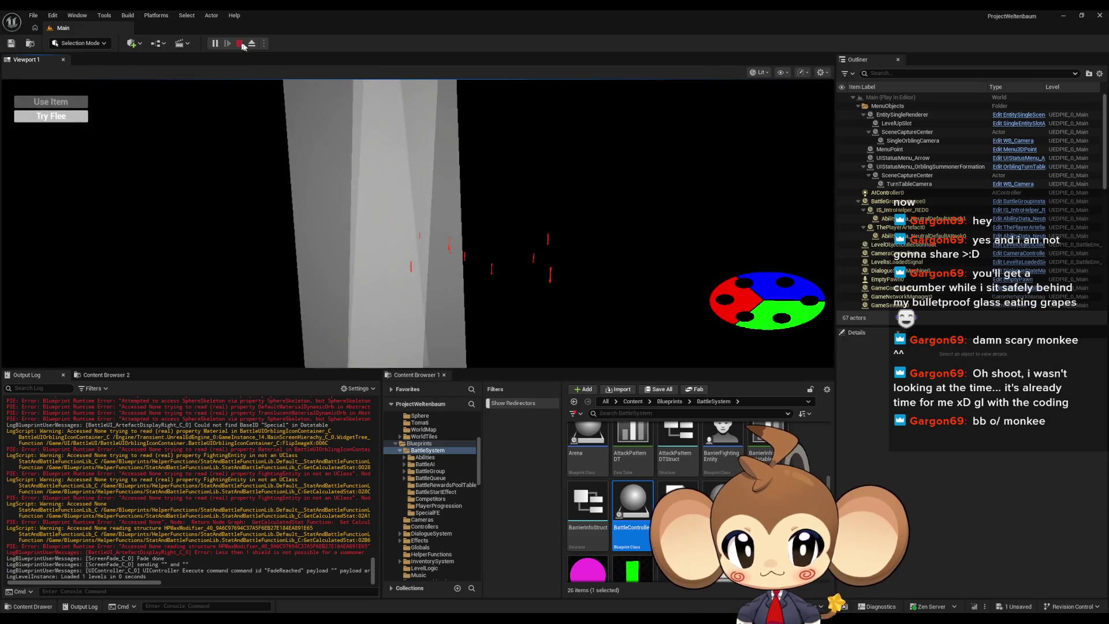
{"action": "left_click", "coordinate": [239, 43]}
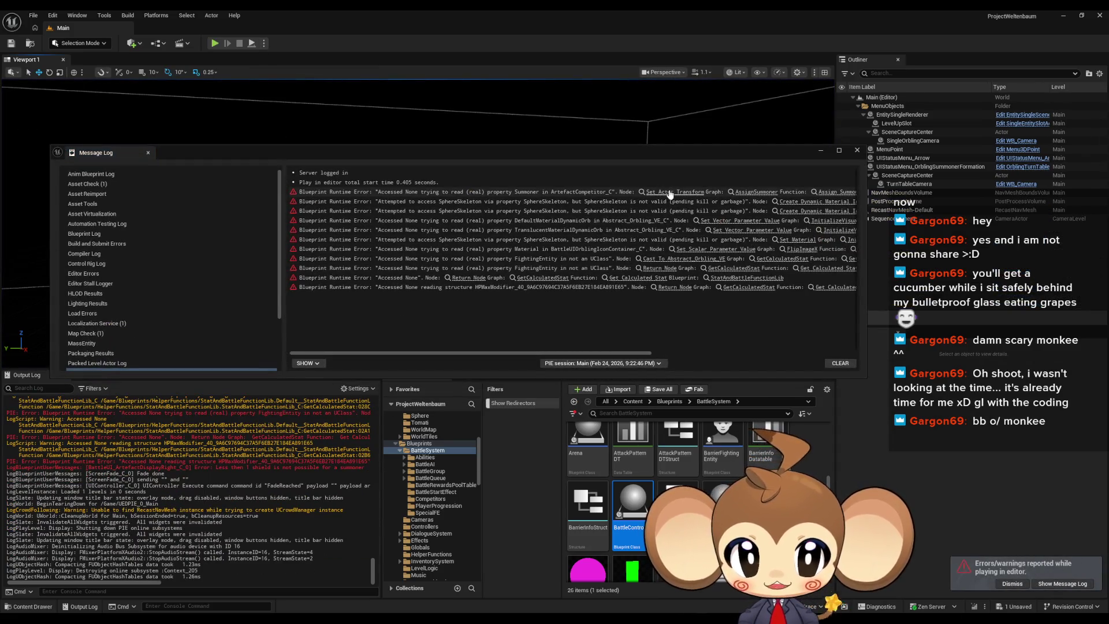
{"action": "left_click", "coordinate": [668, 191]}
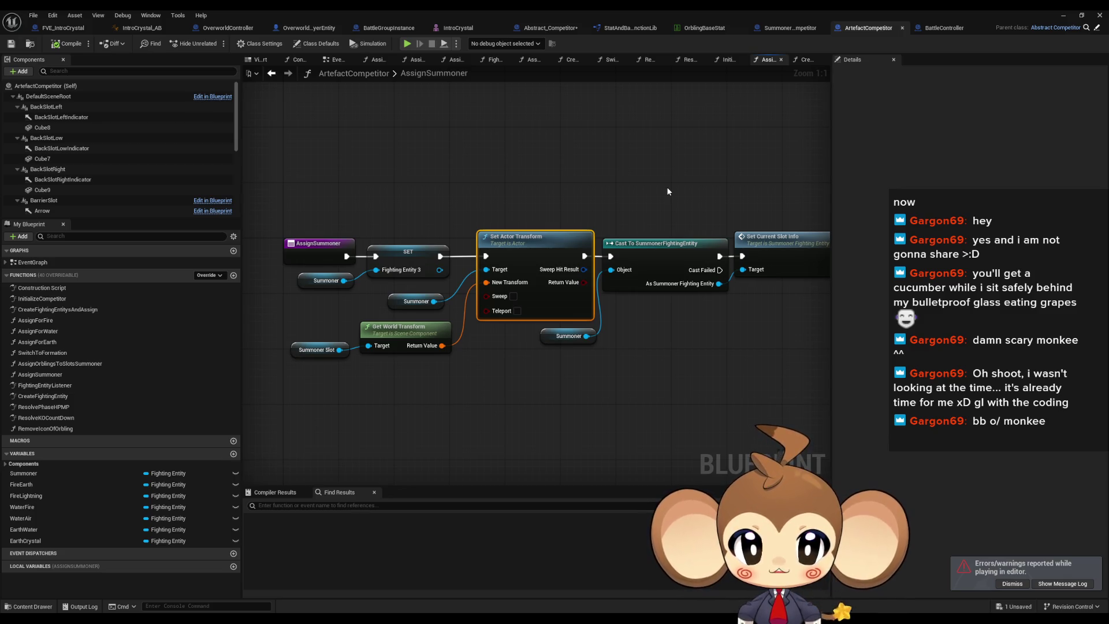
Find all references to the Summoner variable and jump to where Summoner is set
{"action": "left_click", "coordinate": [415, 301]}
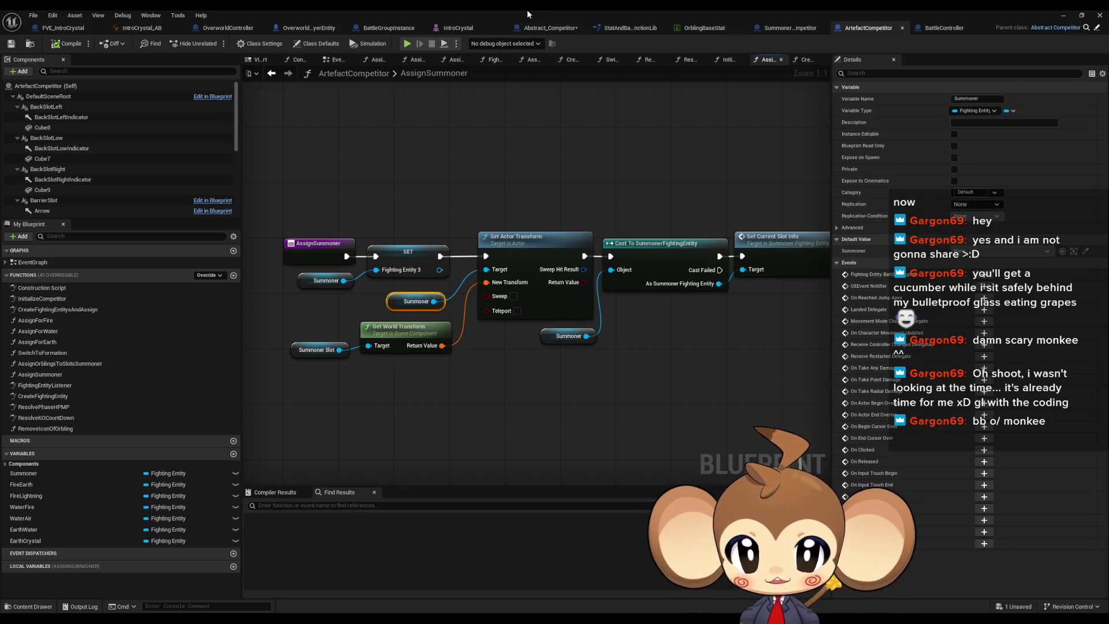
{"action": "double_click", "coordinate": [527, 9]}
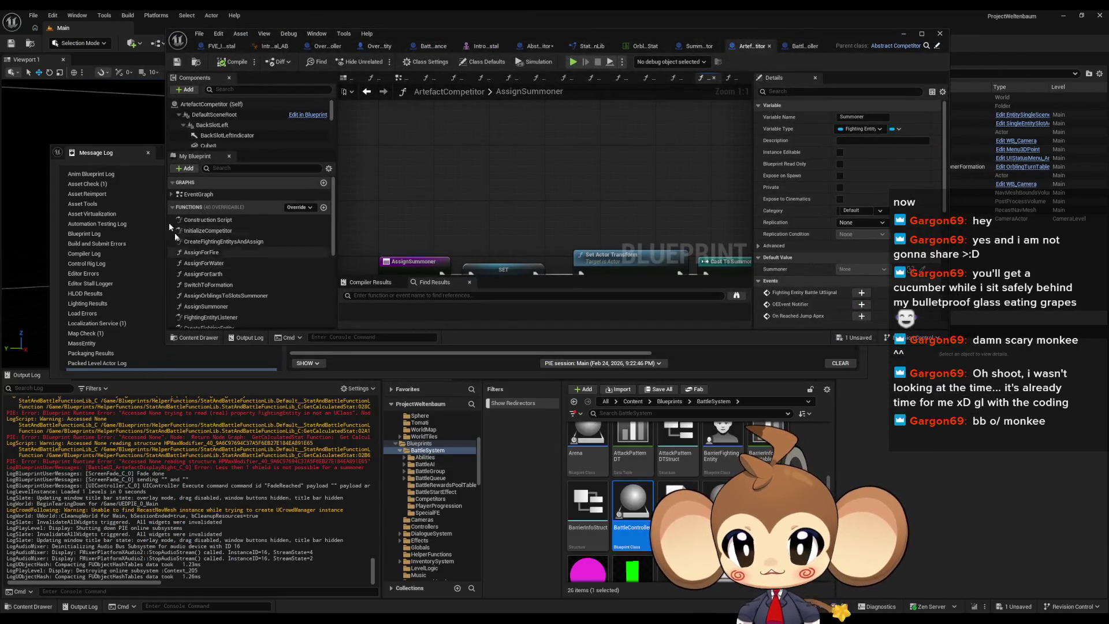
{"action": "left_click", "coordinate": [164, 150]}
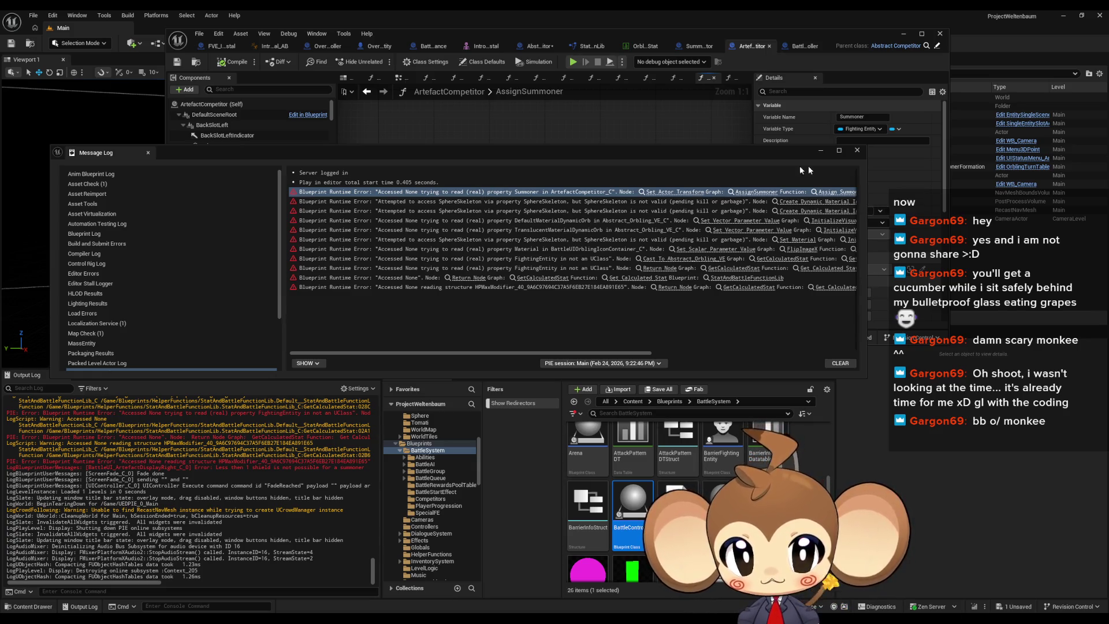
{"action": "left_click", "coordinate": [820, 151]}
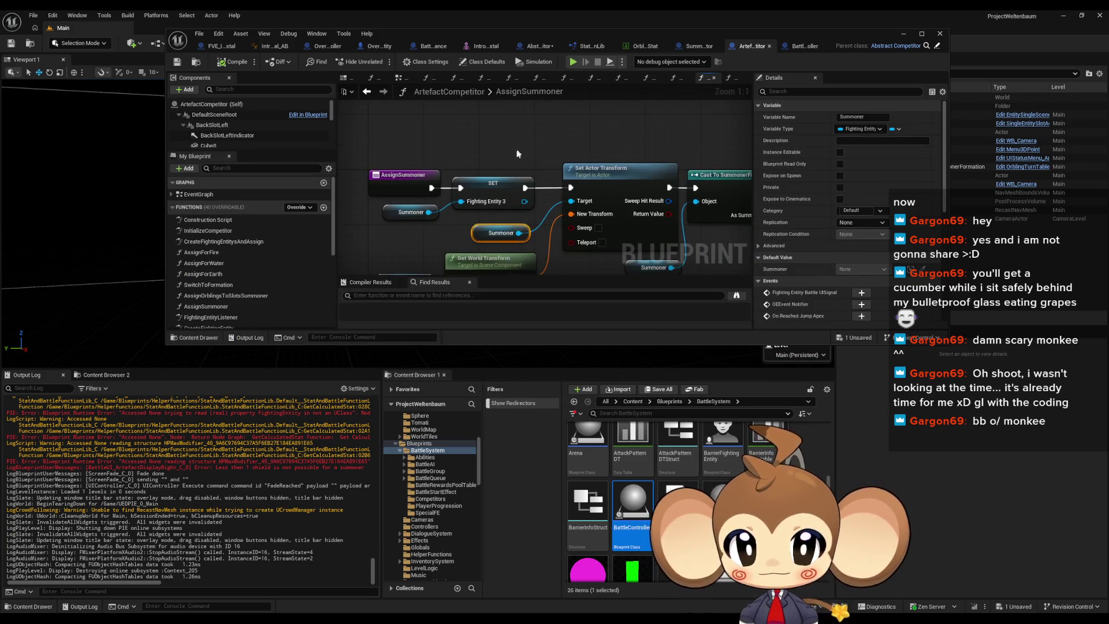
{"action": "right_click", "coordinate": [484, 234]}
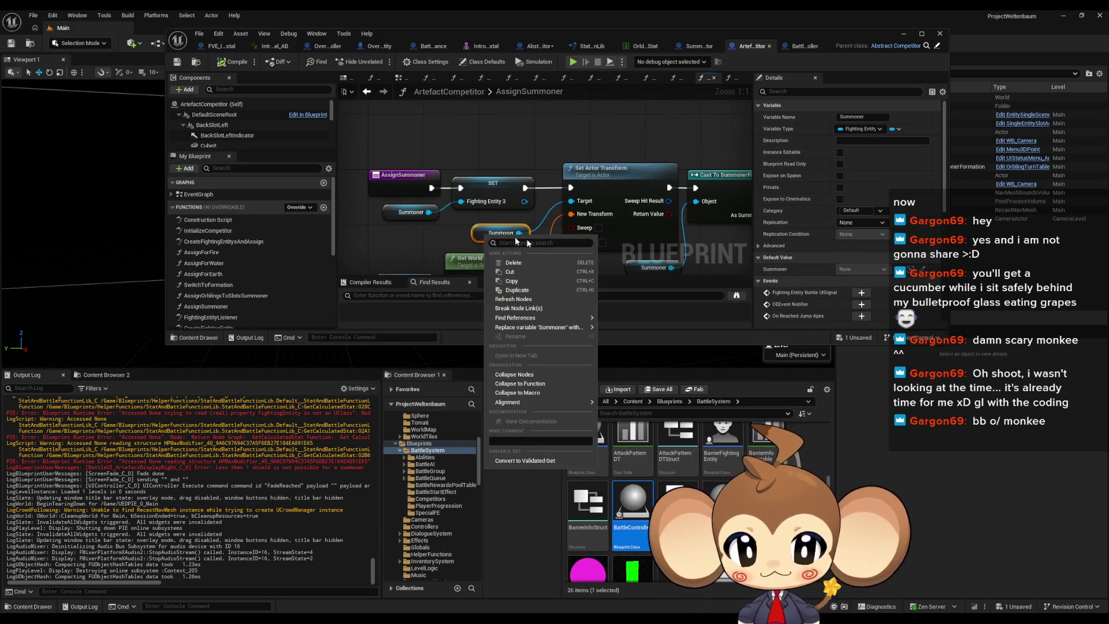
{"action": "mouse_move", "coordinate": [554, 318]}
{"action": "left_click", "coordinate": [633, 341]}
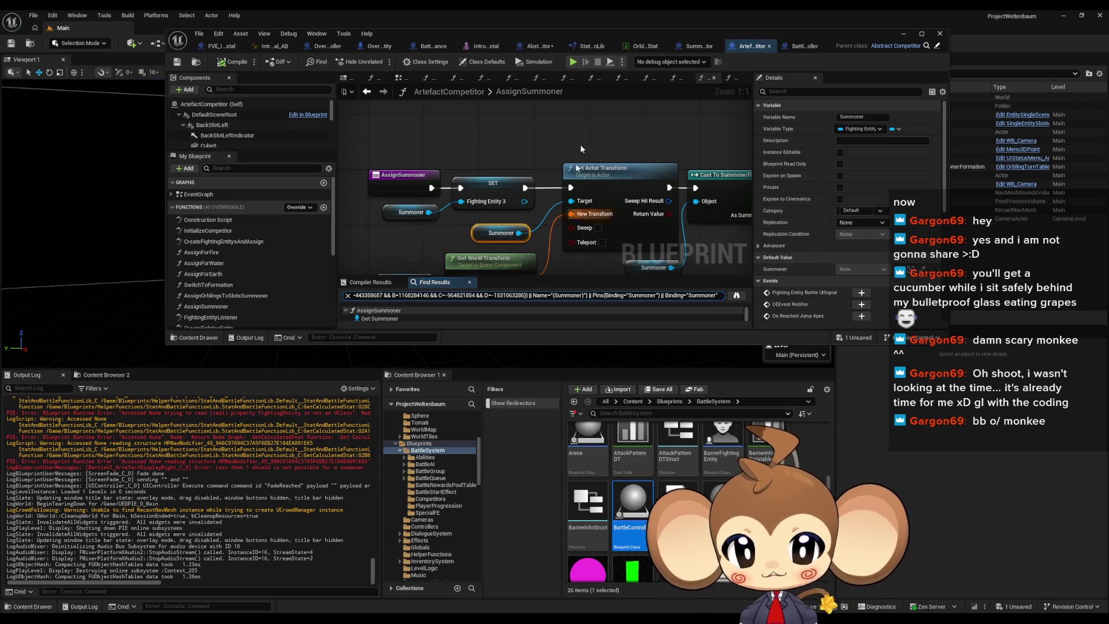
{"action": "double_click", "coordinate": [637, 30]}
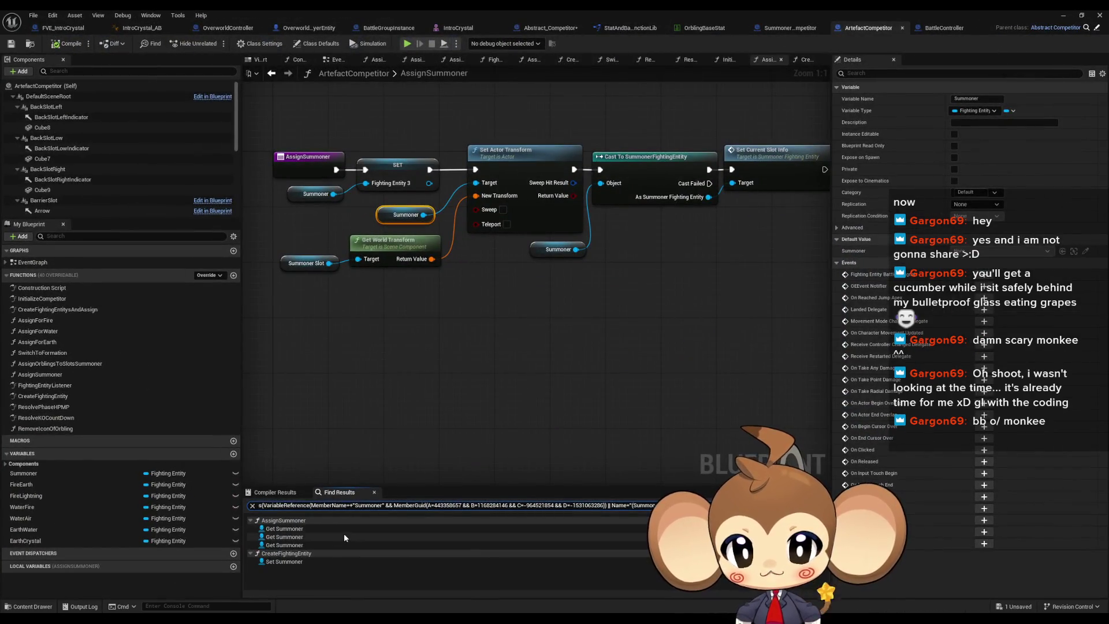
{"action": "left_click", "coordinate": [292, 563]}
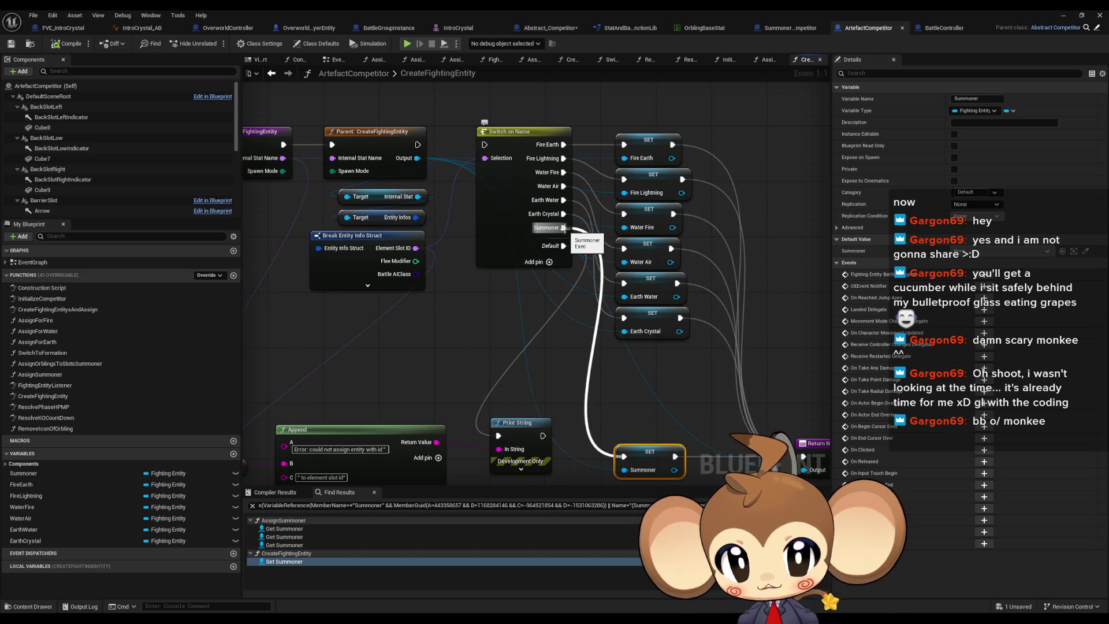
Disconnect the six Switch on Name outputs from their SET nodes and compile ArtefactCompetitor
{"action": "left_click_drag", "start_coordinate": [484, 146], "coordinate": [511, 168]}
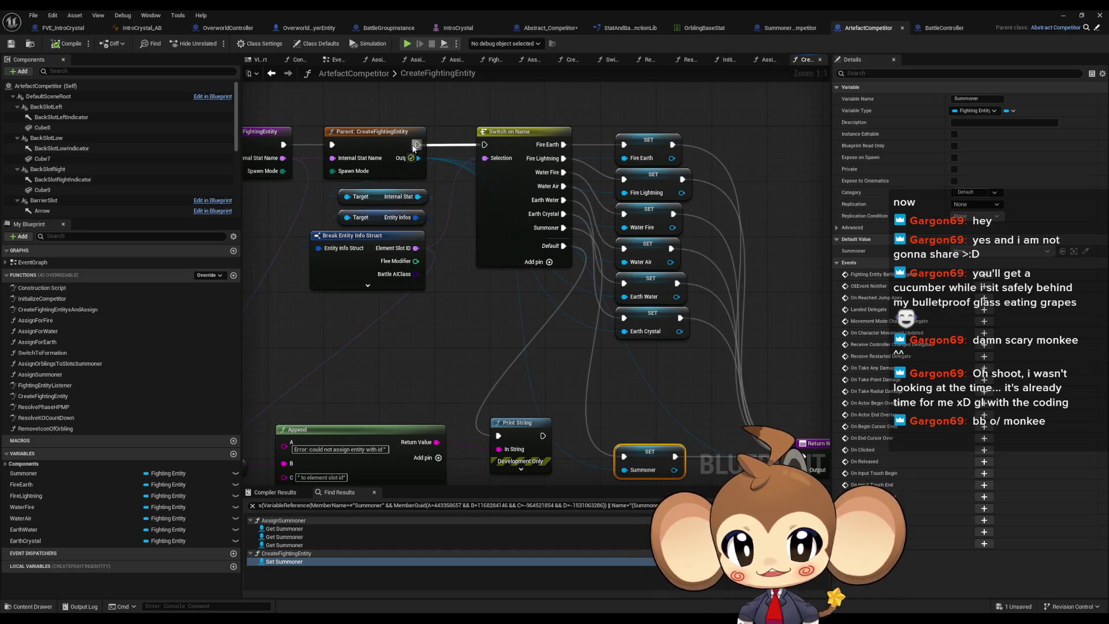
{"action": "left_click", "coordinate": [563, 214], "text": "alt"}
{"action": "left_click", "coordinate": [563, 199], "text": "alt"}
{"action": "left_click", "coordinate": [563, 186], "text": "alt"}
{"action": "left_click", "coordinate": [563, 172], "text": "alt"}
{"action": "left_click", "coordinate": [563, 158], "text": "alt"}
{"action": "left_click", "coordinate": [563, 144], "text": "alt"}
{"action": "left_click", "coordinate": [601, 113]}
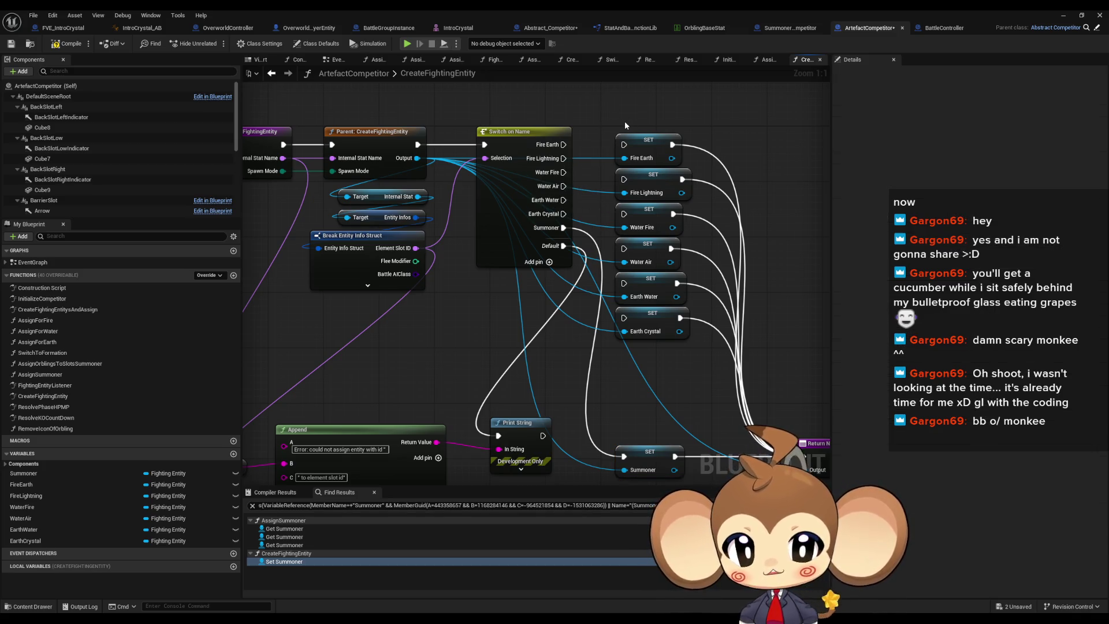
{"action": "left_click", "coordinate": [68, 43]}
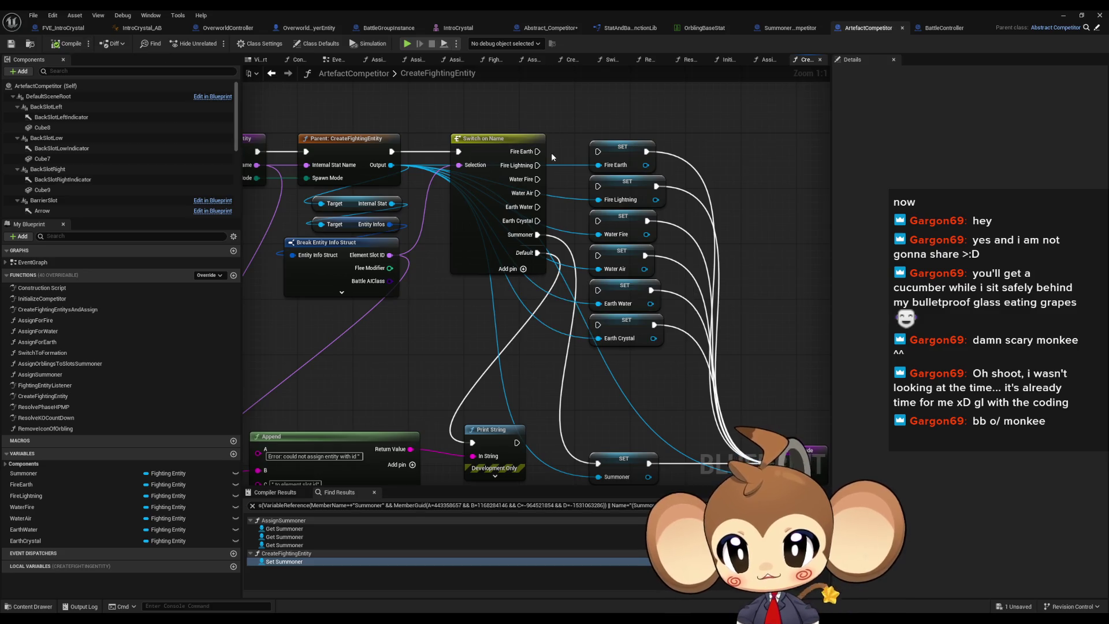
{"action": "left_click", "coordinate": [1063, 16]}
Run and stop another play-in-editor test, then reframe the CreateFightingEntity graph
{"action": "left_click", "coordinate": [214, 43]}
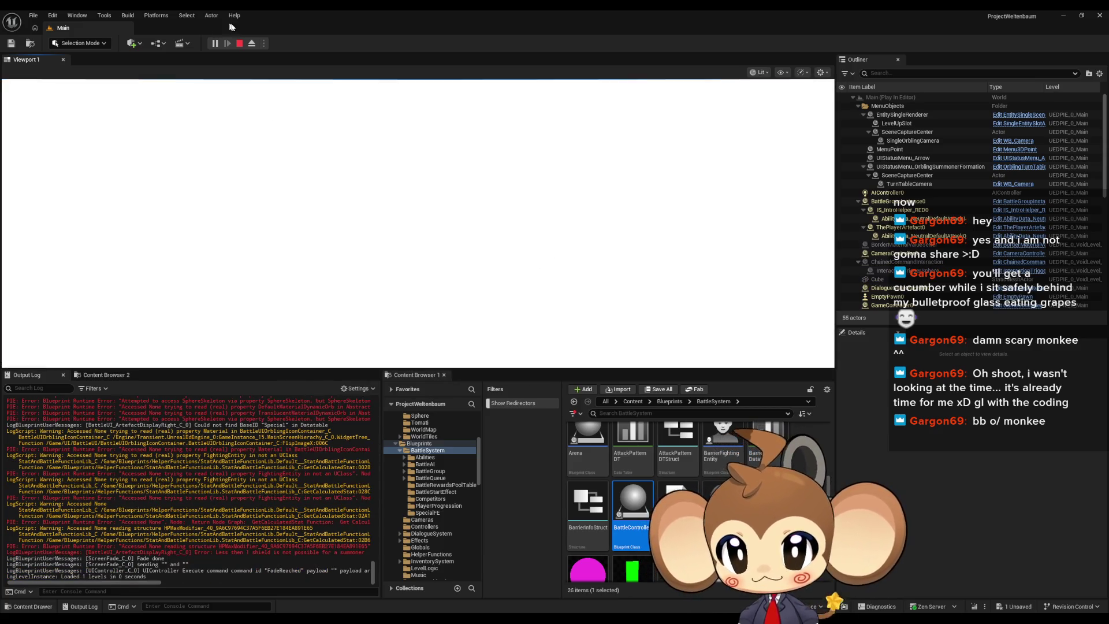
{"action": "left_click", "coordinate": [239, 43]}
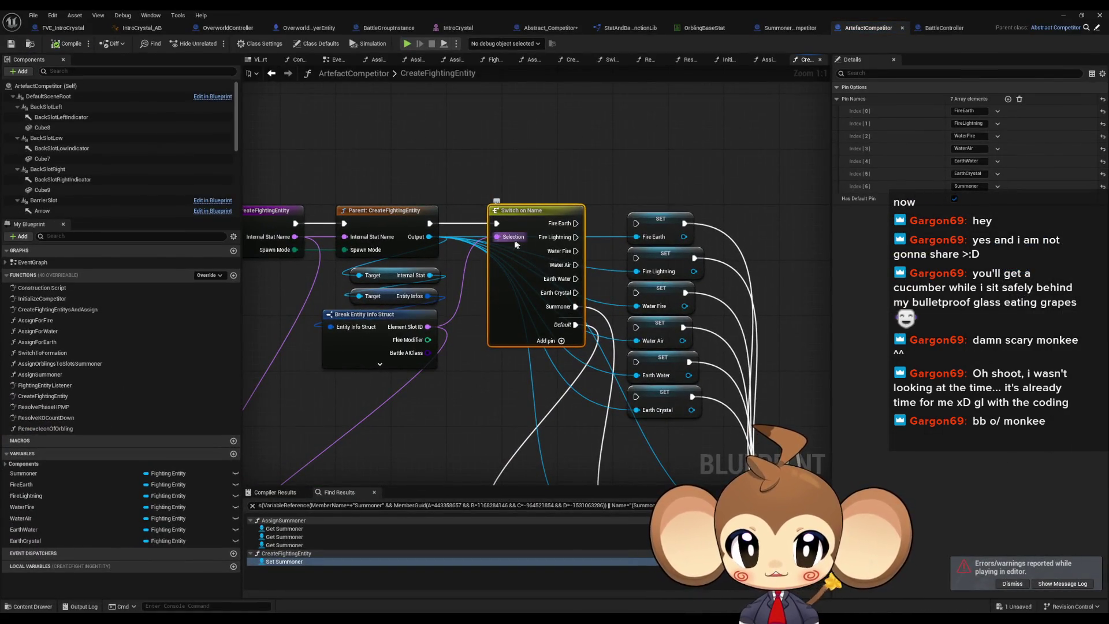
{"action": "left_click_drag", "start_coordinate": [502, 359], "coordinate": [554, 325]}
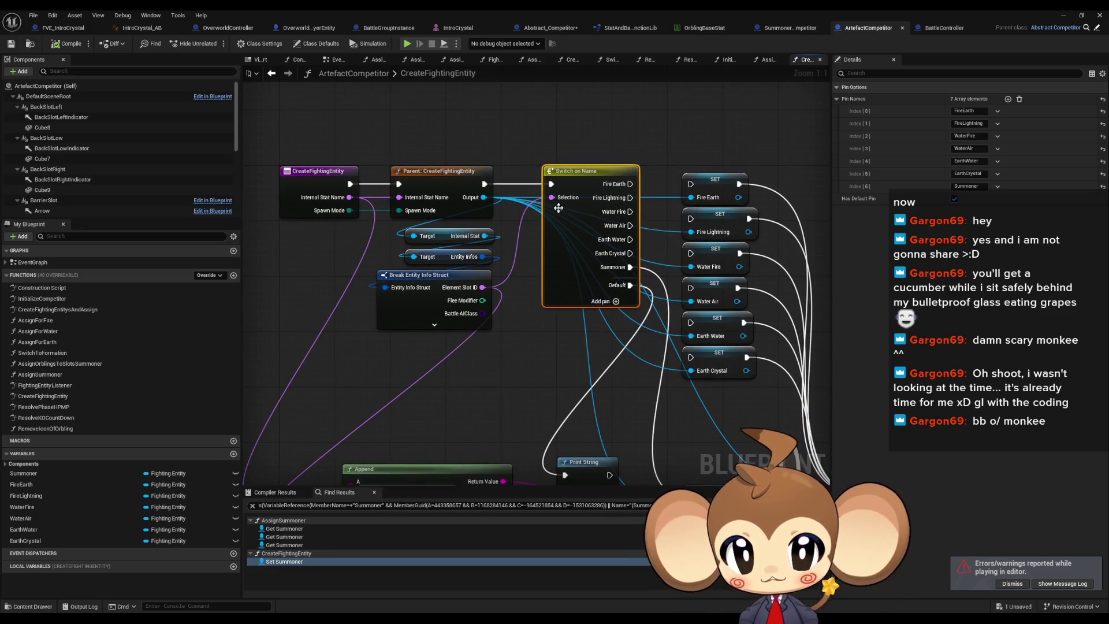
Float the Blueprint editor, review and close the Accessed None error log, and box-select the parent call nodes
{"action": "left_click_drag", "start_coordinate": [511, 14], "coordinate": [530, 36]}
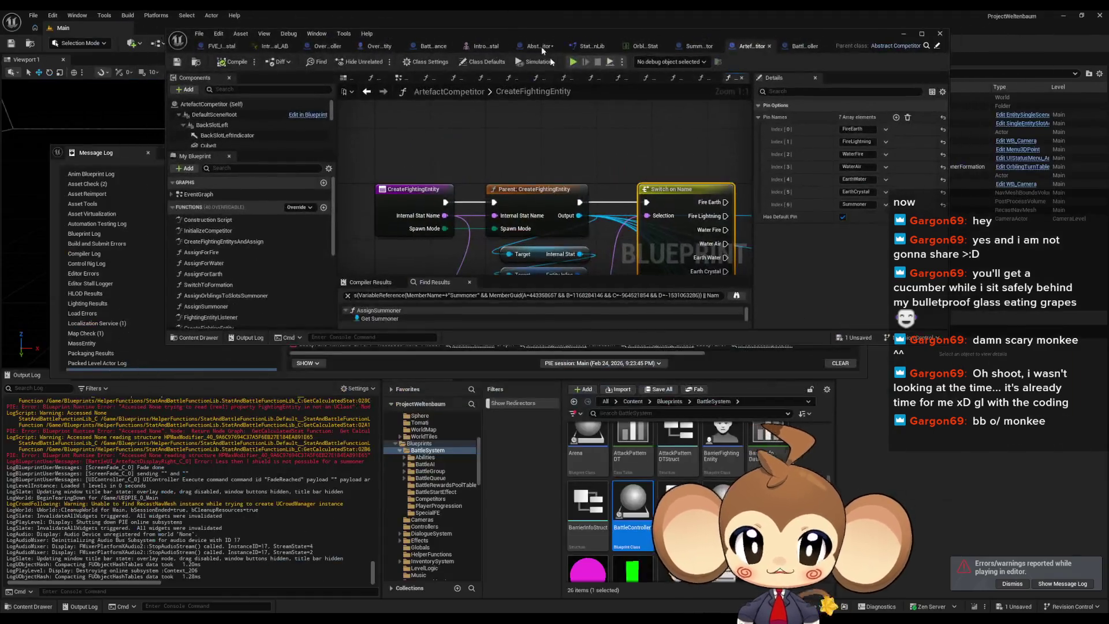
{"action": "left_click", "coordinate": [157, 150]}
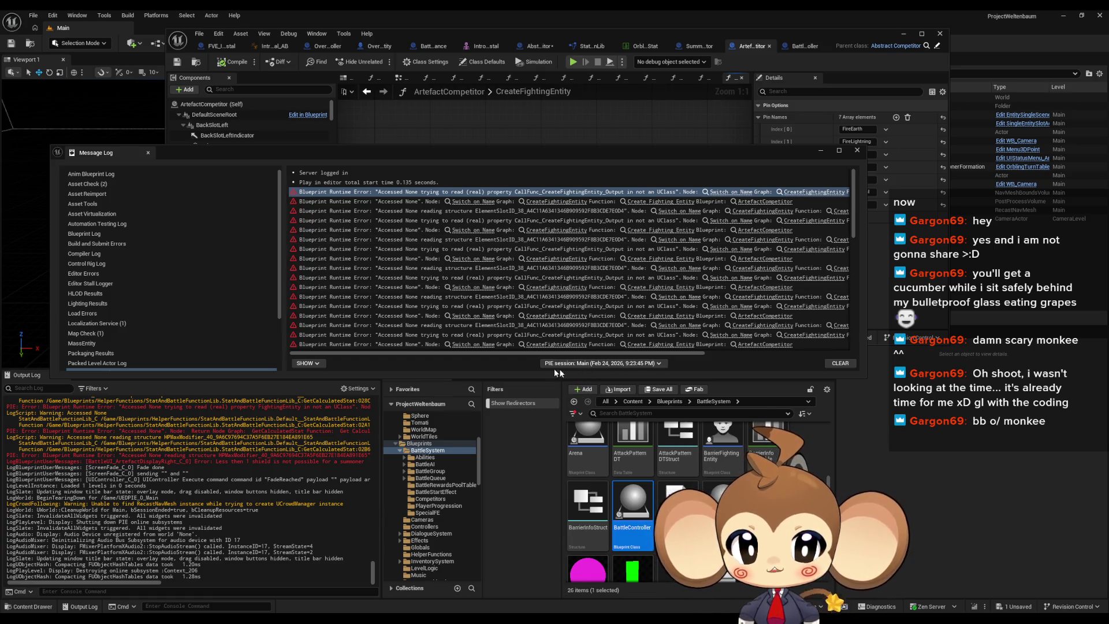
{"action": "left_click_drag", "start_coordinate": [563, 354], "coordinate": [715, 353]}
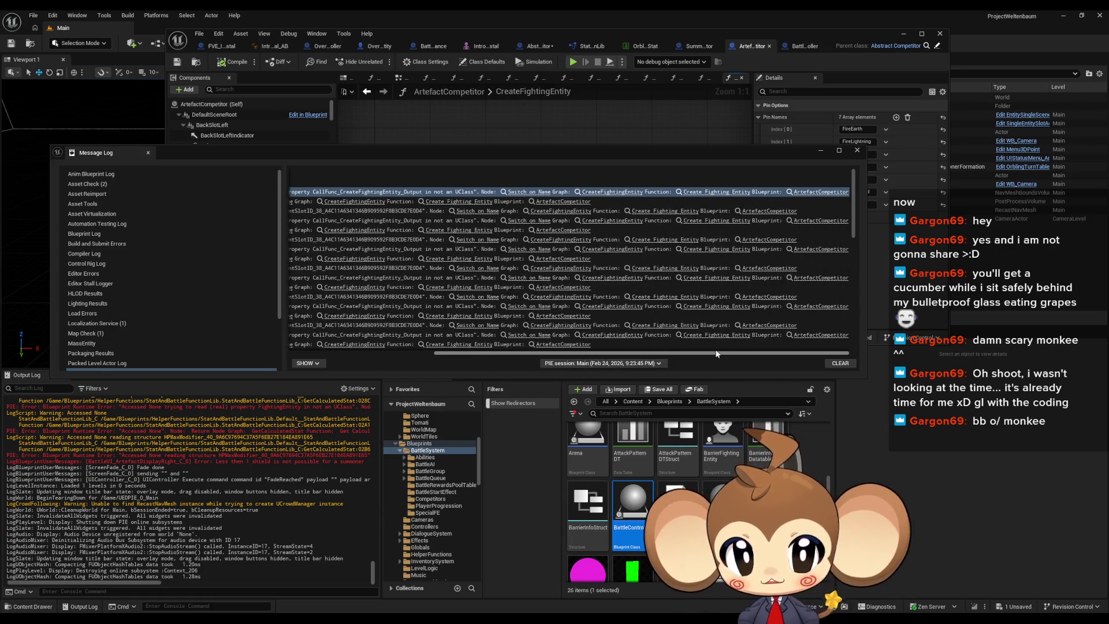
{"action": "left_click", "coordinate": [820, 150]}
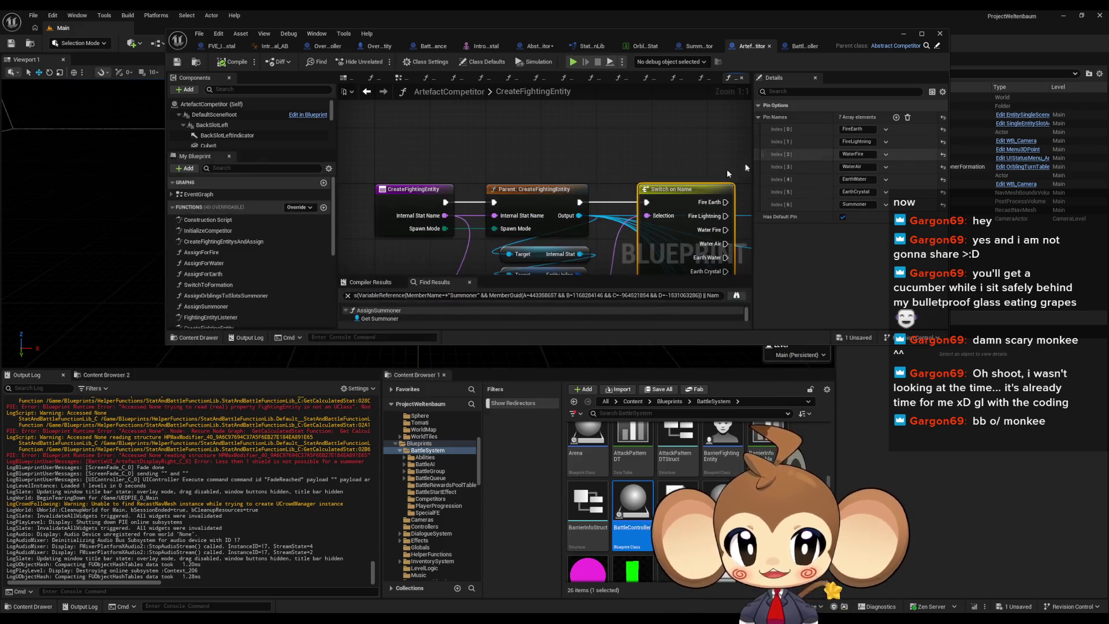
{"action": "left_click_drag", "start_coordinate": [561, 169], "coordinate": [509, 217]}
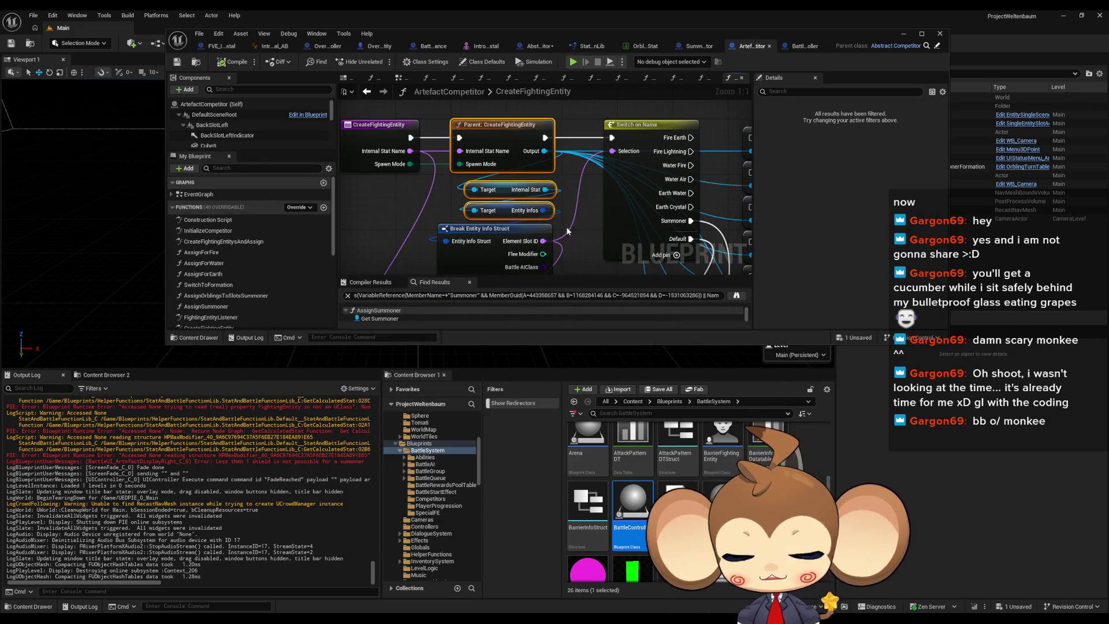
Add a breakpoint to the Parent: CreateFightingEntity node in the maximized Blueprint editor
{"action": "left_click_drag", "start_coordinate": [552, 164], "coordinate": [503, 191]}
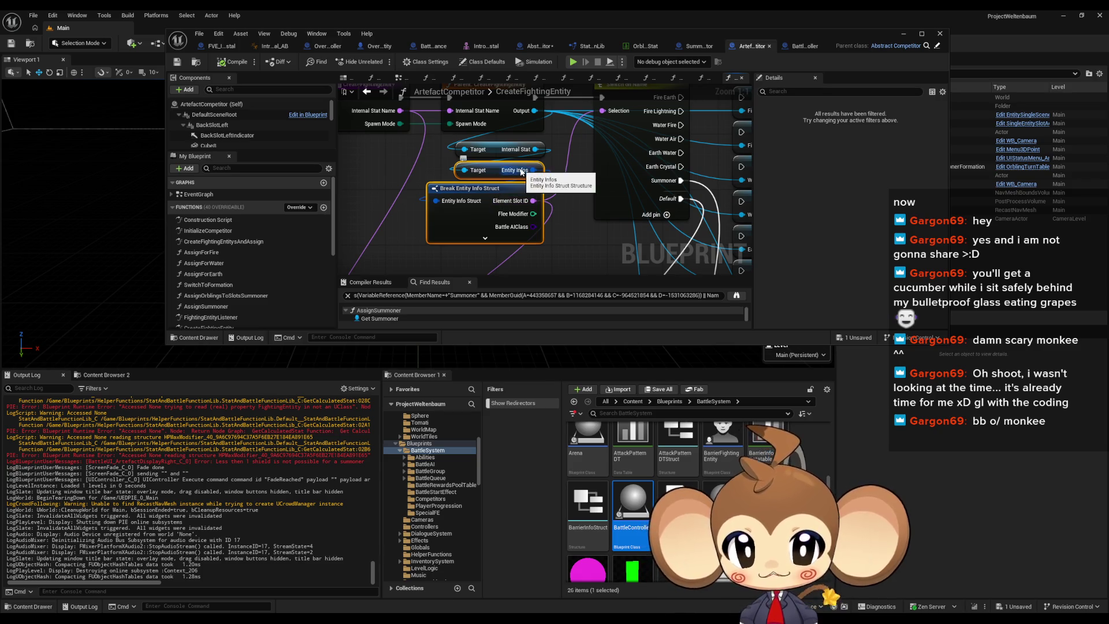
{"action": "double_click", "coordinate": [518, 40]}
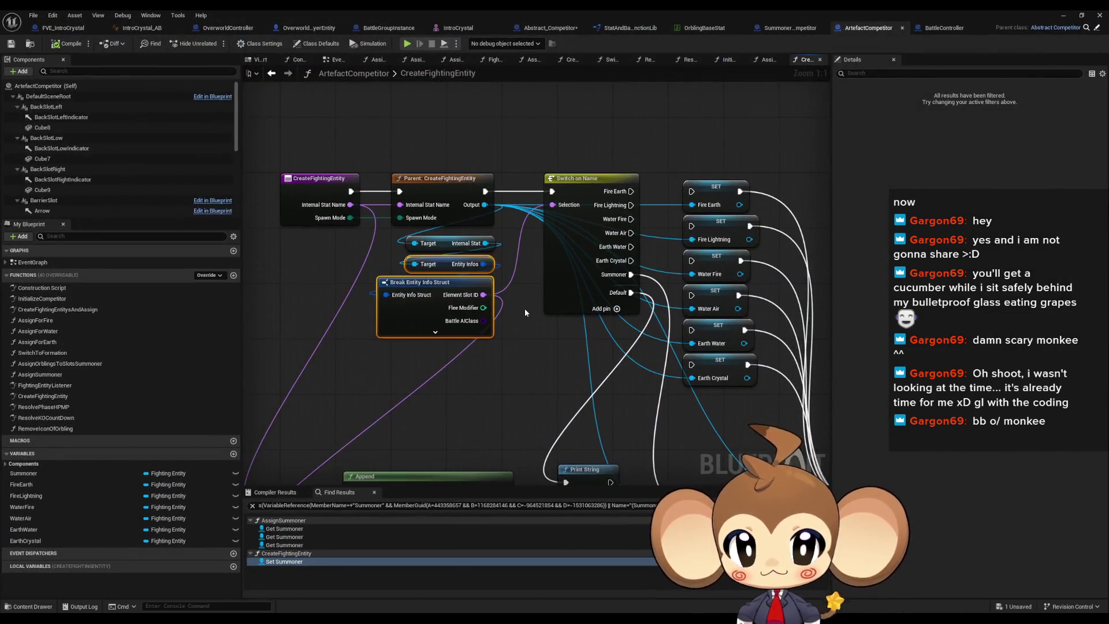
{"action": "left_click", "coordinate": [487, 224]}
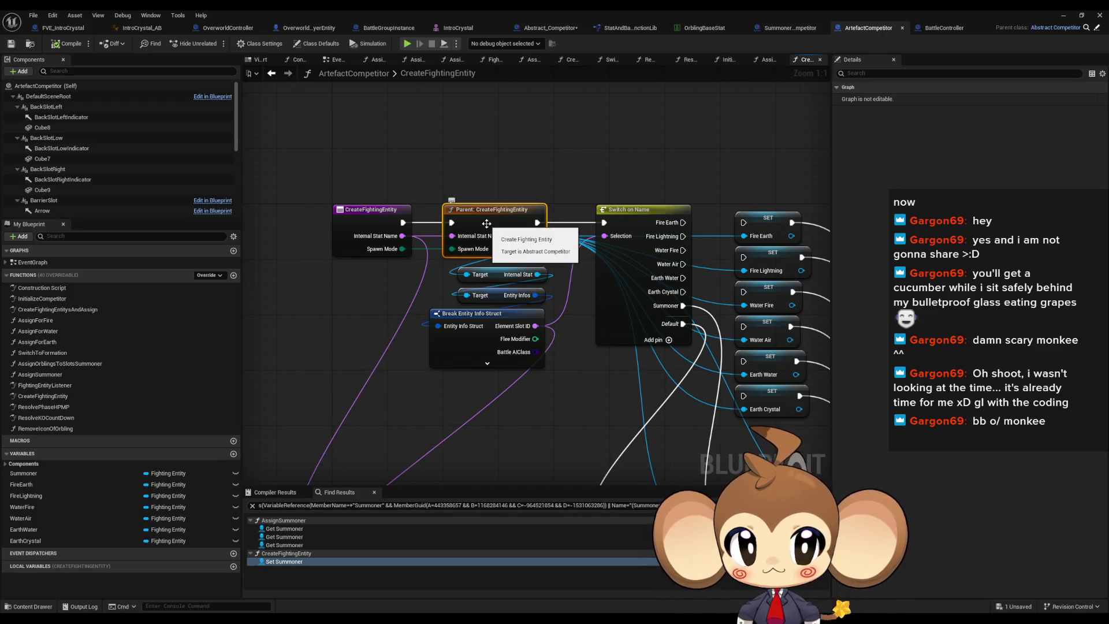
{"action": "right_click", "coordinate": [486, 224]}
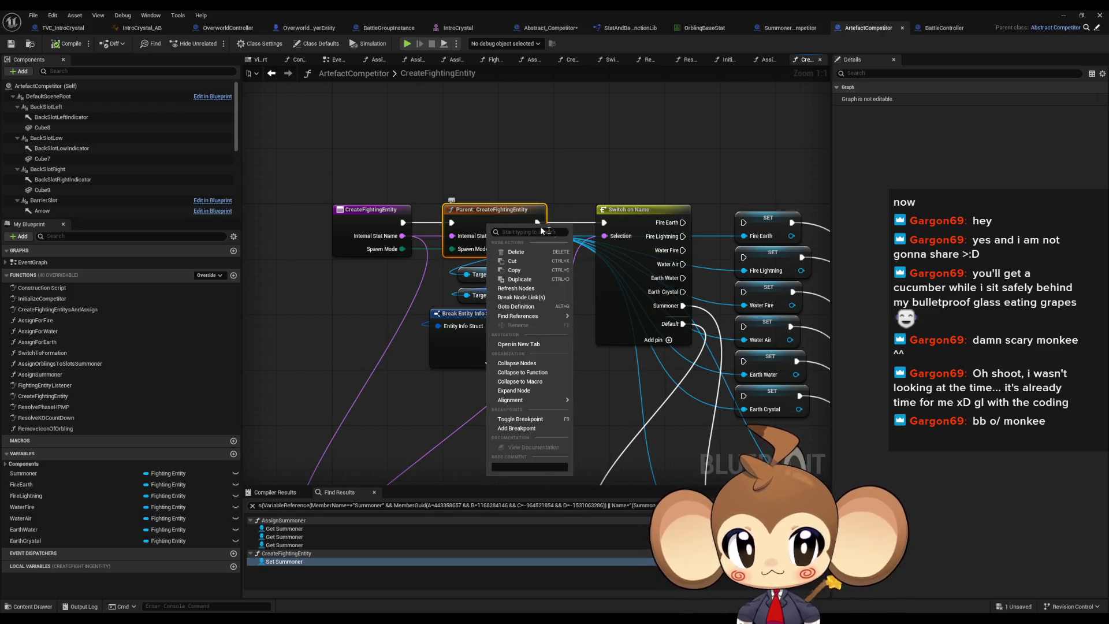
{"action": "left_click", "coordinate": [529, 429]}
{"action": "left_click", "coordinate": [1063, 14]}
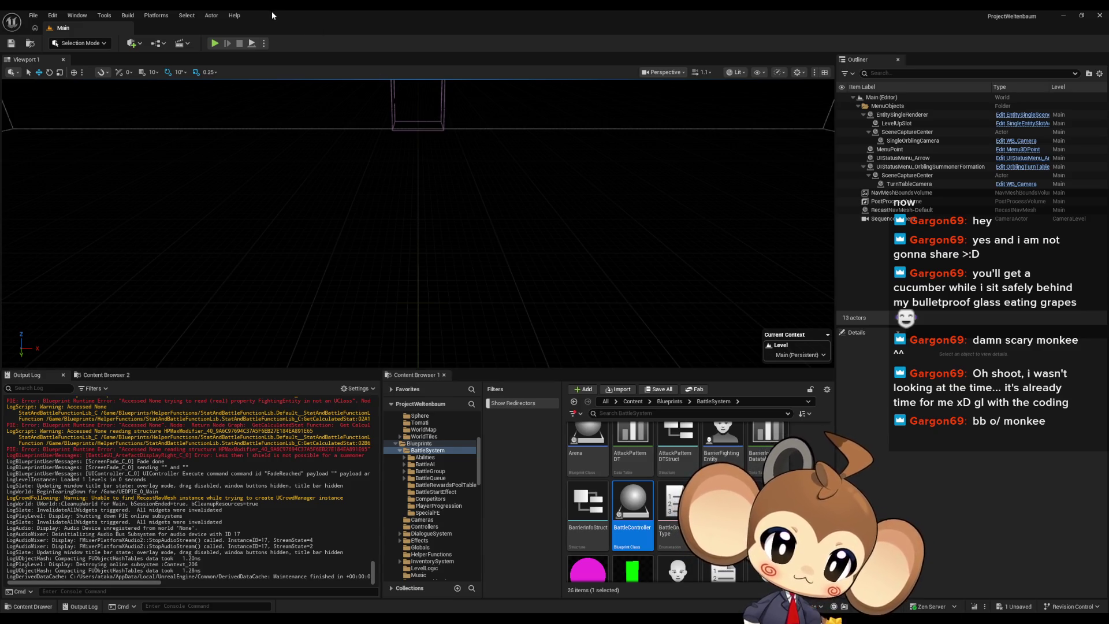
Play the level and step into Abstract_Competitor's CreateFightingEntity to its Orbling spawn branch, then stop
{"action": "left_click", "coordinate": [215, 44]}
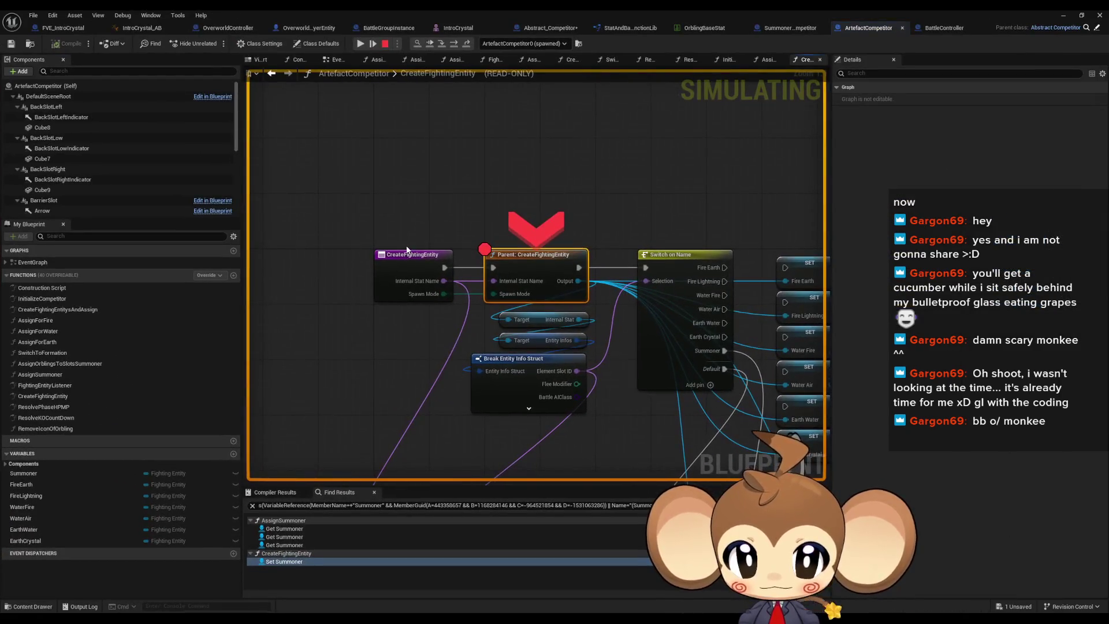
{"action": "left_click", "coordinate": [445, 42]}
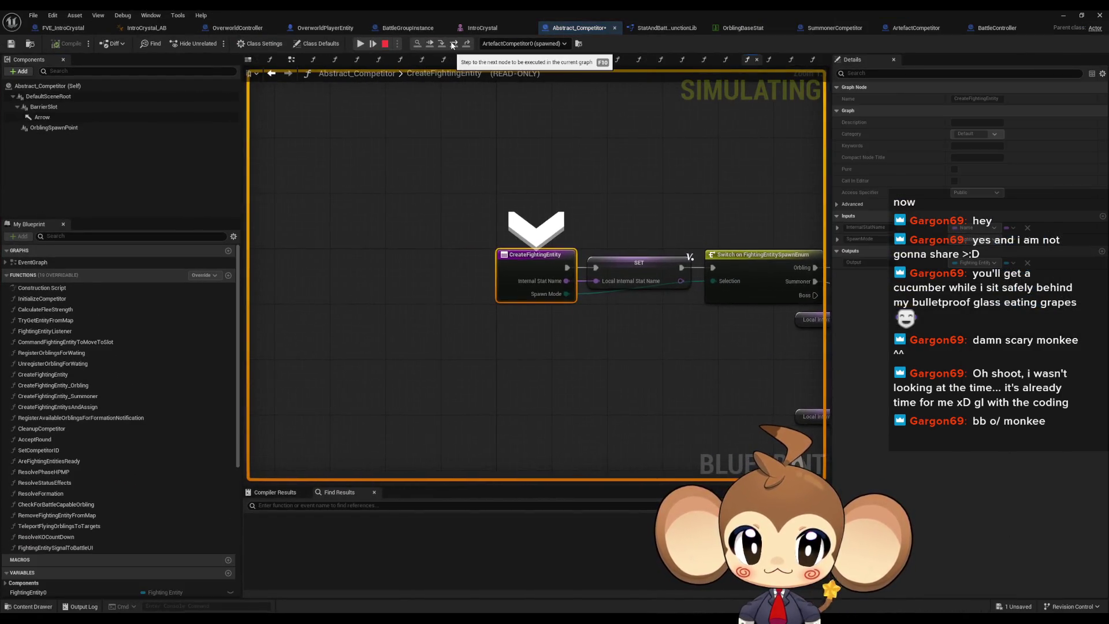
{"action": "left_click", "coordinate": [453, 45]}
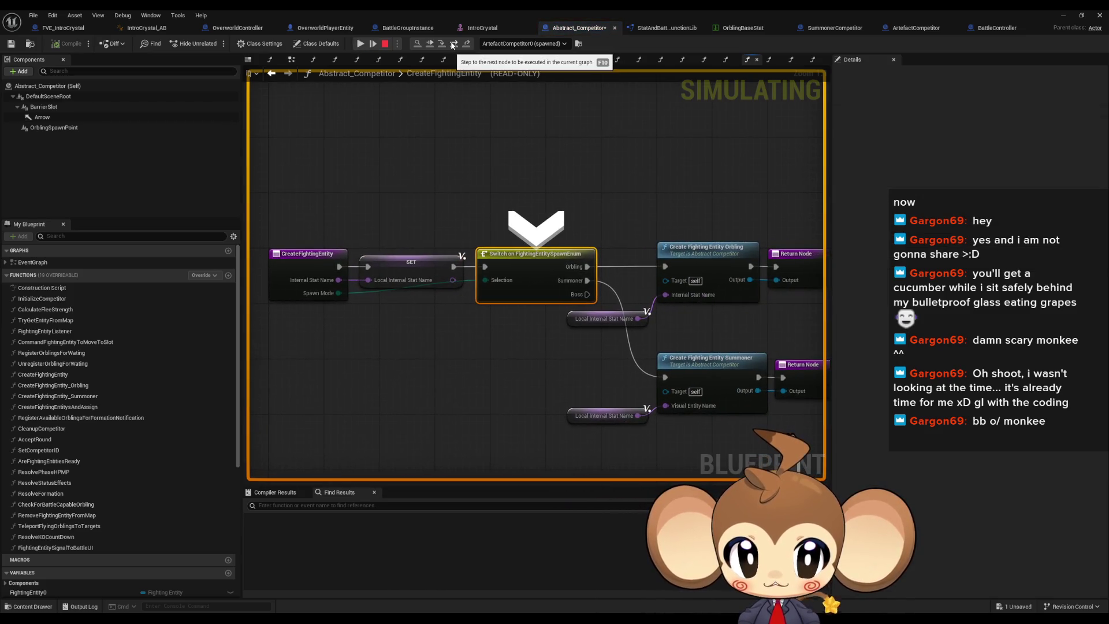
{"action": "left_click", "coordinate": [453, 45]}
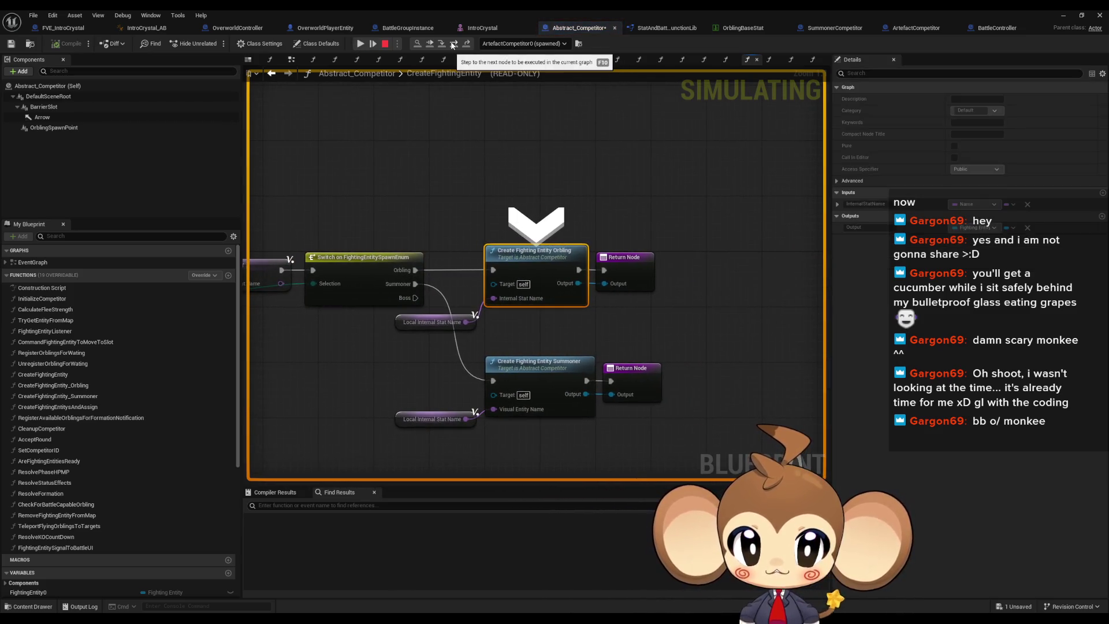
{"action": "mouse_move", "coordinate": [421, 233]}
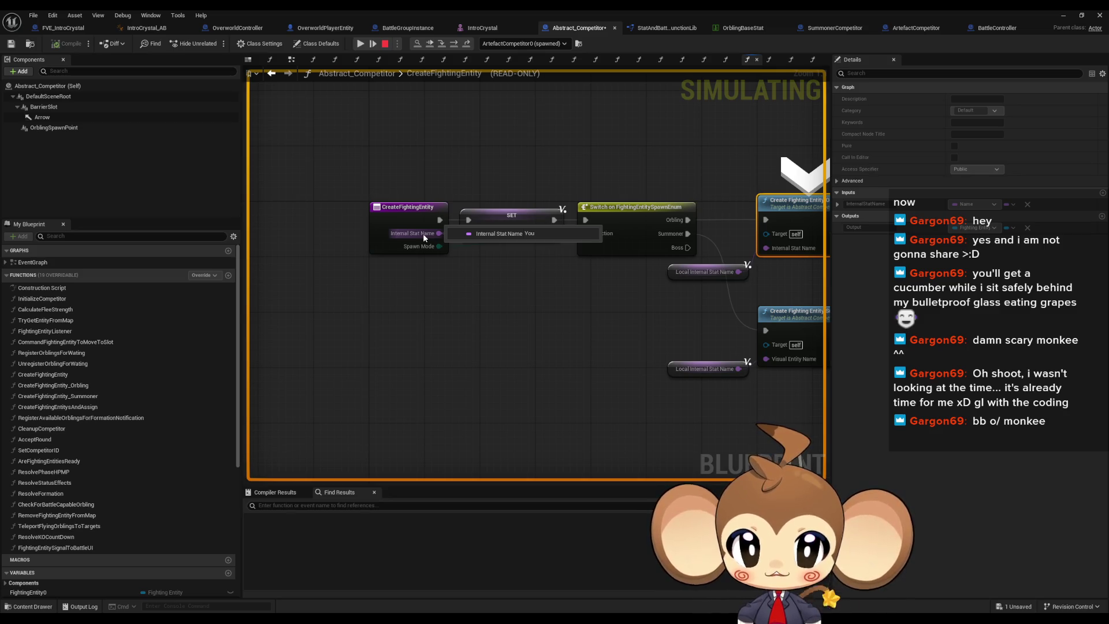
{"action": "left_click", "coordinate": [385, 44]}
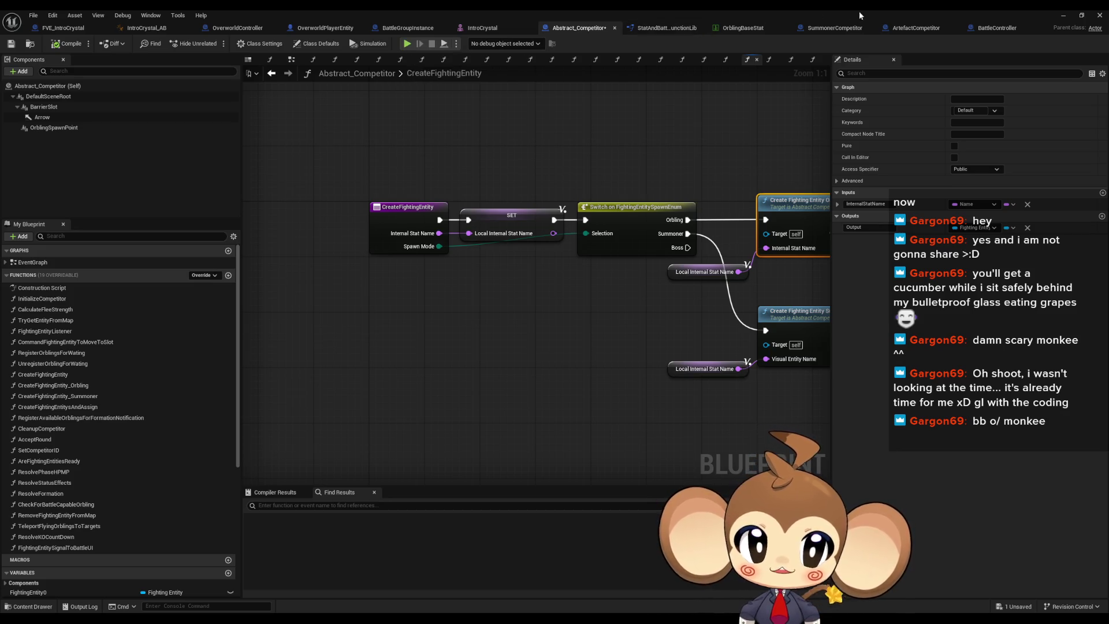
Inspect the entry node of SummonerCompetitor's CreateFightingEntity graph without changing it
{"action": "left_click", "coordinate": [836, 28]}
{"action": "left_click", "coordinate": [365, 152]}
{"action": "right_click", "coordinate": [391, 244]}
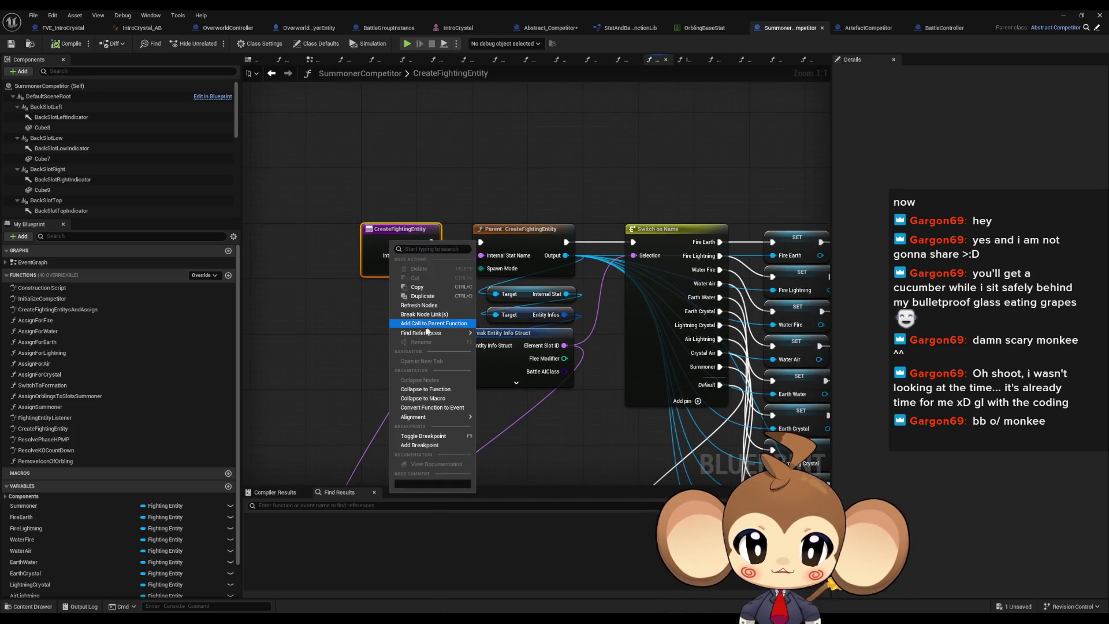
{"action": "key", "text": "Escape"}
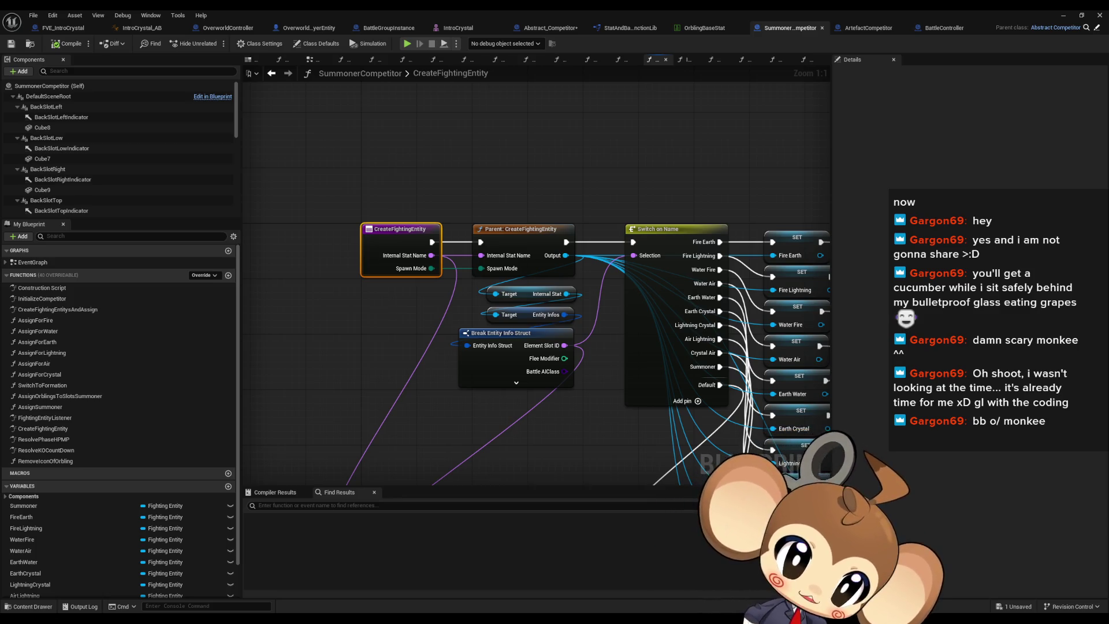
Put a breakpoint on the Branch node in ArtefactCompetitor's CreateFightingEntitysAndAssign graph
{"action": "left_click", "coordinate": [868, 28]}
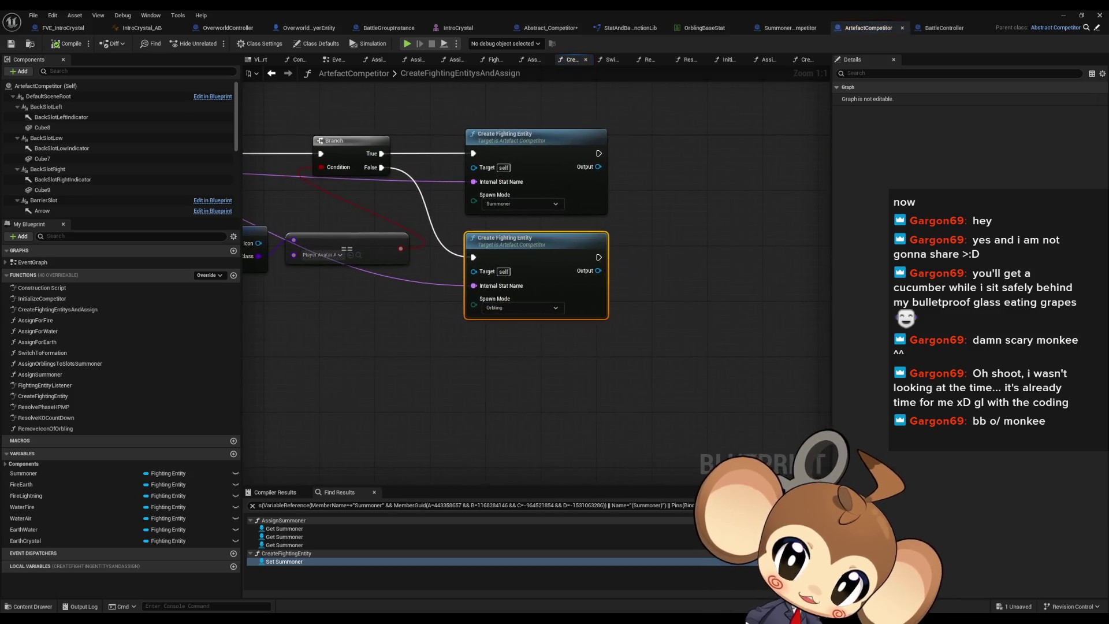
{"action": "left_click", "coordinate": [508, 344]}
{"action": "left_click_drag", "start_coordinate": [324, 322], "coordinate": [574, 306]}
{"action": "left_click", "coordinate": [583, 335]}
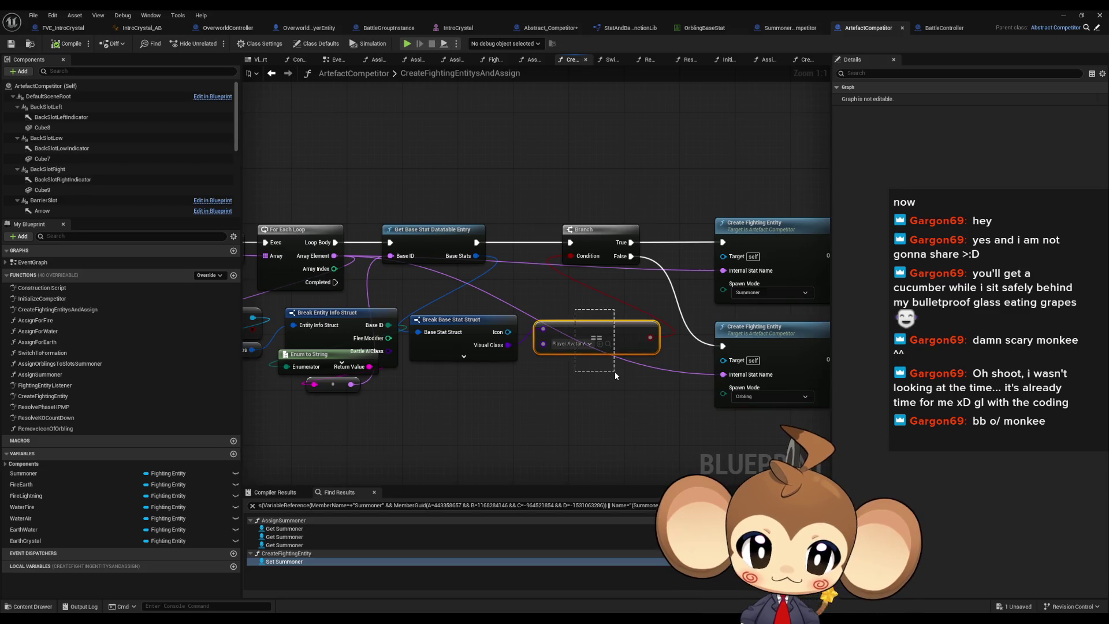
{"action": "right_click", "coordinate": [599, 244]}
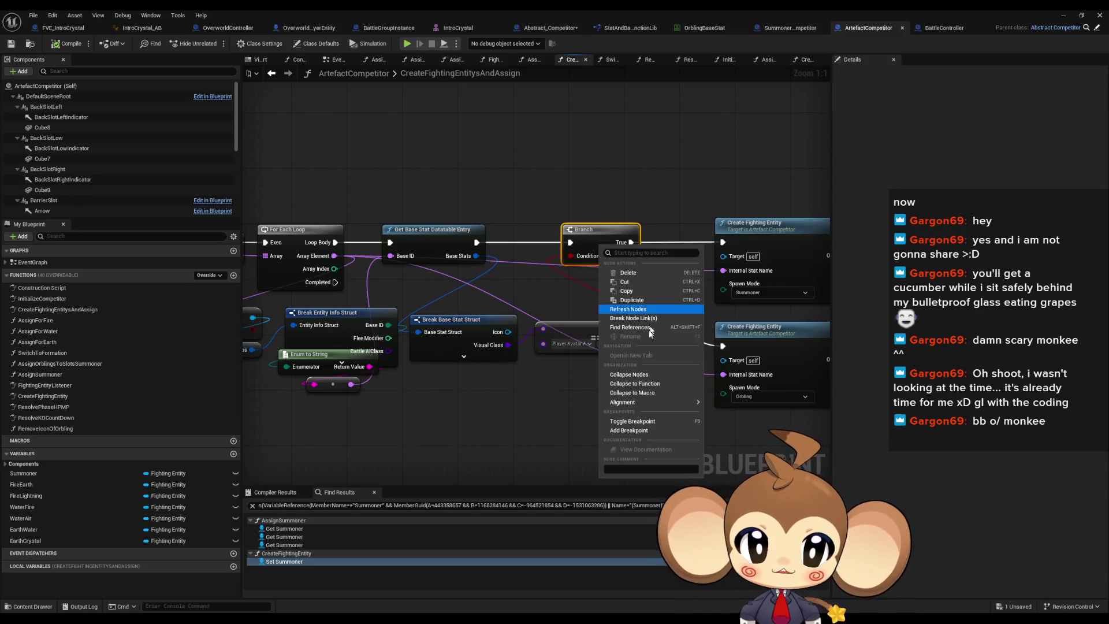
{"action": "left_click", "coordinate": [633, 434]}
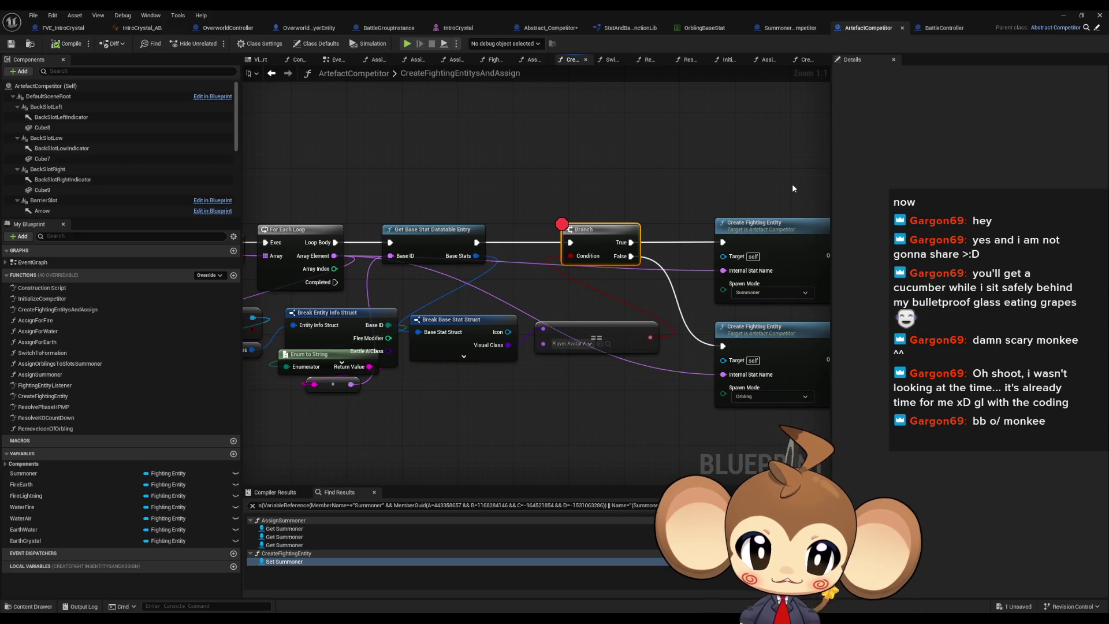
{"action": "left_click", "coordinate": [1058, 16]}
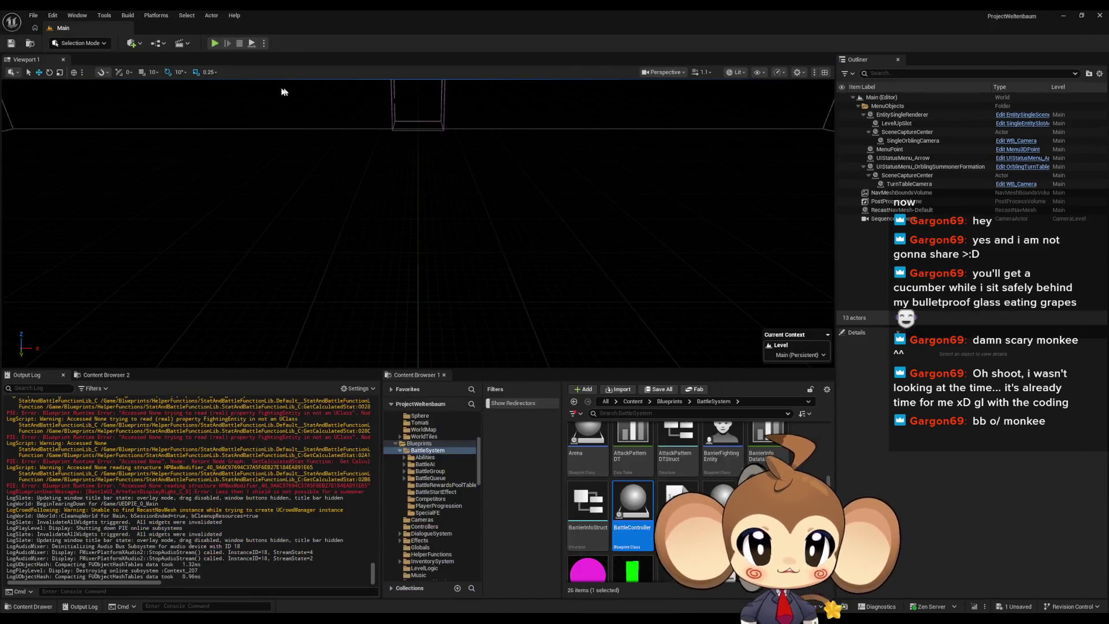
Play to the Branch breakpoint, expand Base Stats and Base Stat Struct values (Genus Frooty, BaseID Tomati), then stop
{"action": "left_click", "coordinate": [214, 44]}
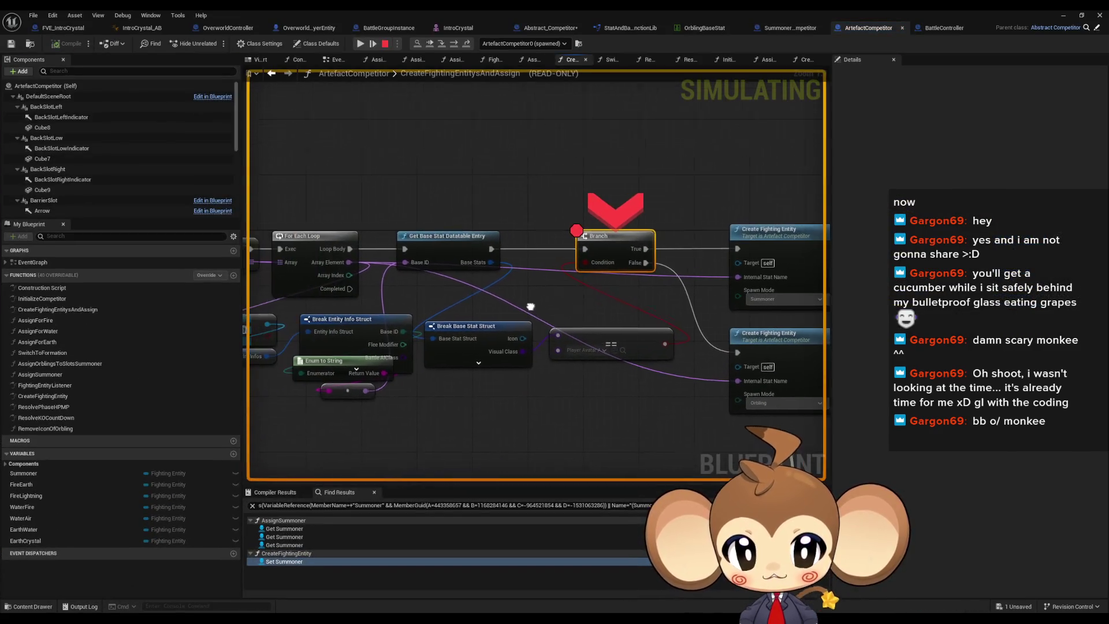
{"action": "mouse_move", "coordinate": [476, 258]}
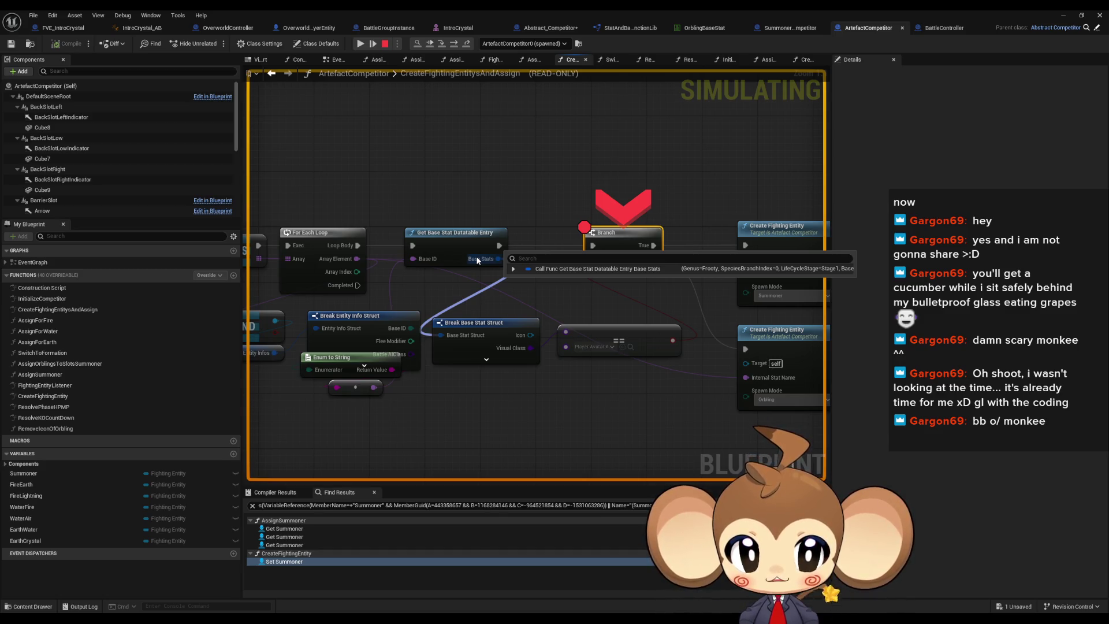
{"action": "left_click", "coordinate": [513, 270]}
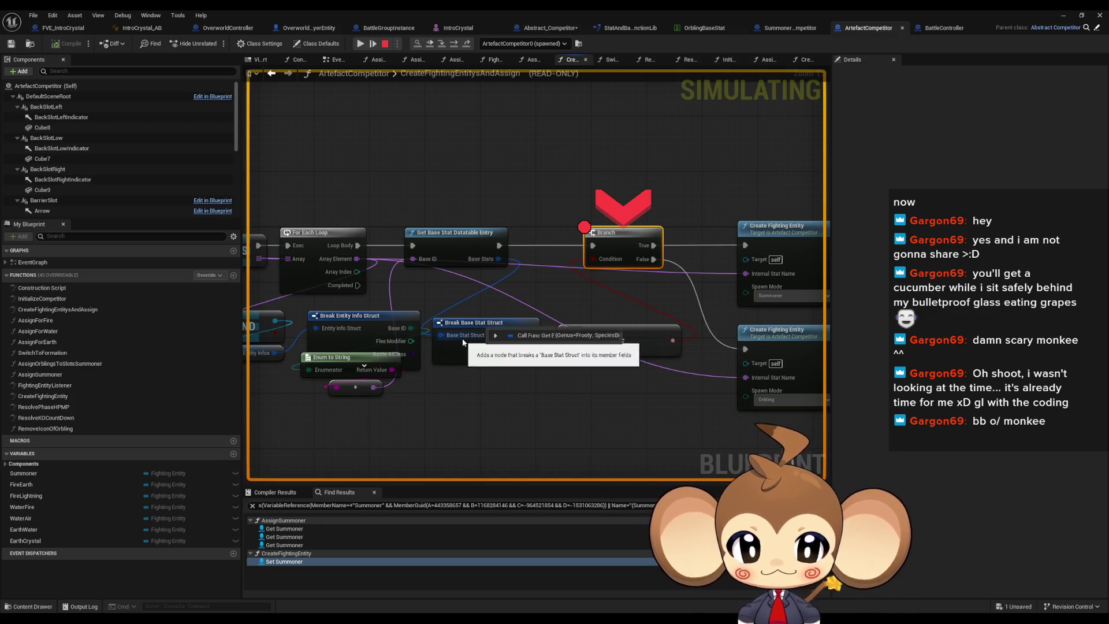
{"action": "mouse_move", "coordinate": [462, 339]}
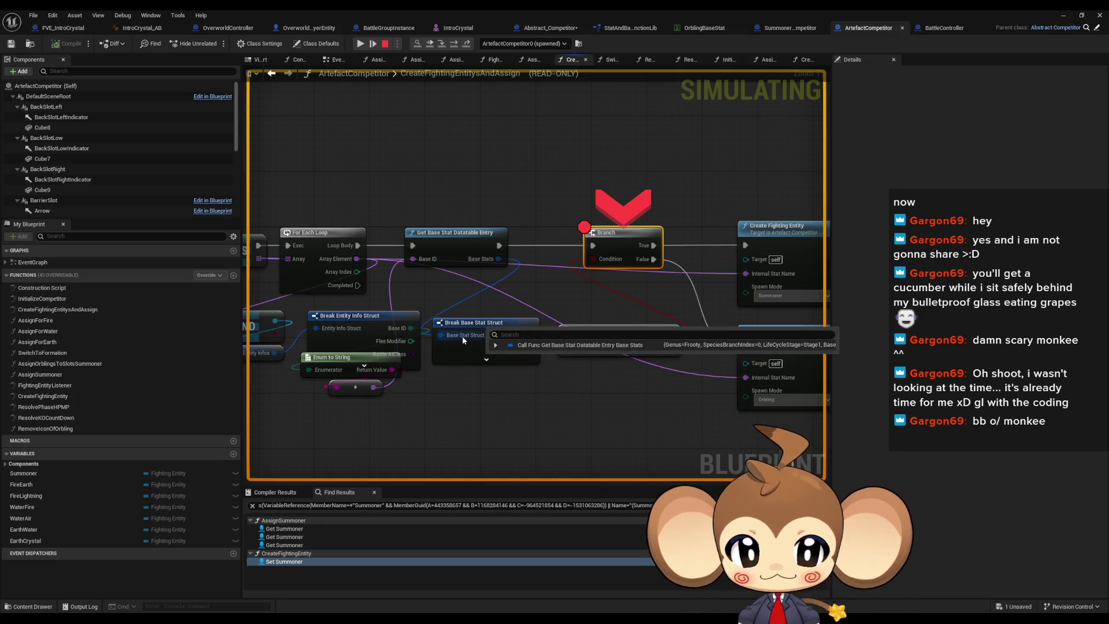
{"action": "left_click", "coordinate": [495, 346]}
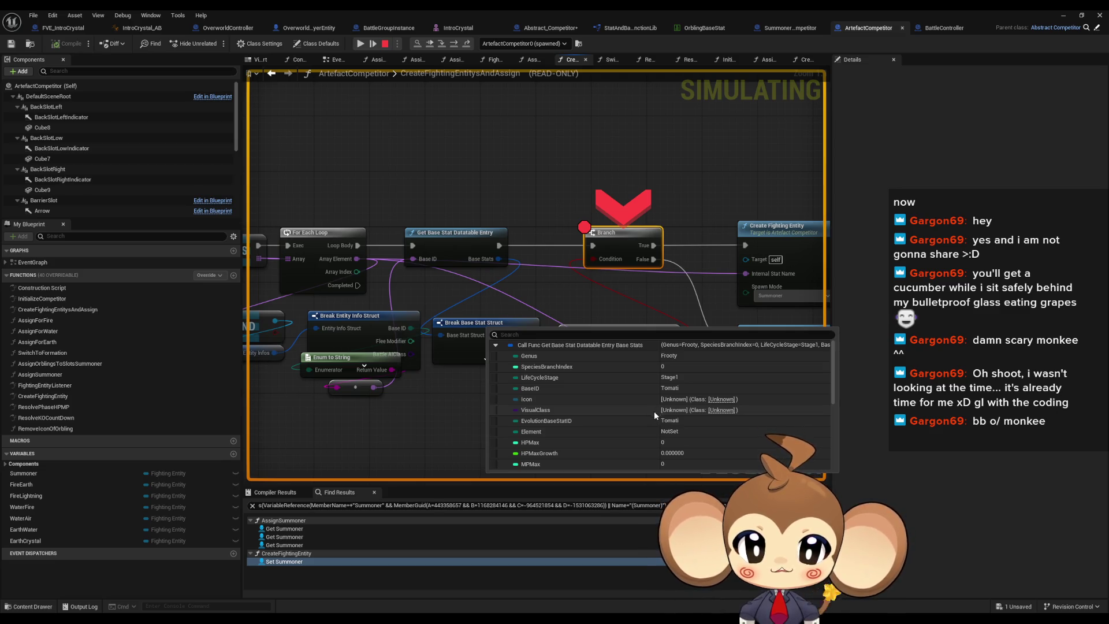
{"action": "left_click", "coordinate": [385, 44]}
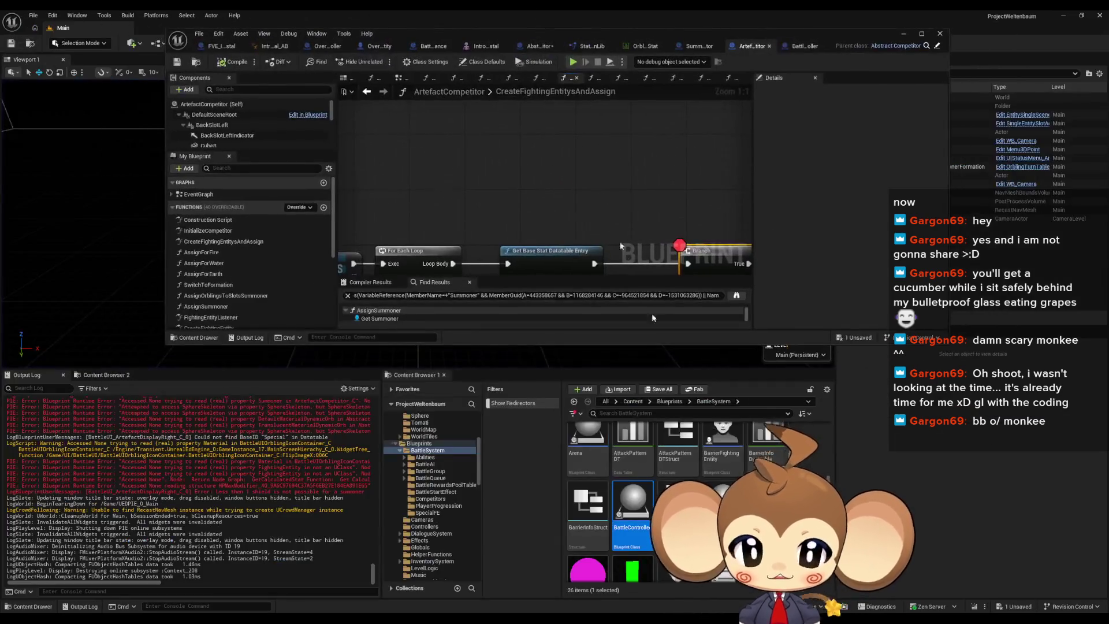
Open the PlayerAvatarArtefact blueprint from the Blueprints/VisualEntity folder
{"action": "scroll", "coordinate": [672, 467], "scroll_direction": "up", "scroll_amount": 3}
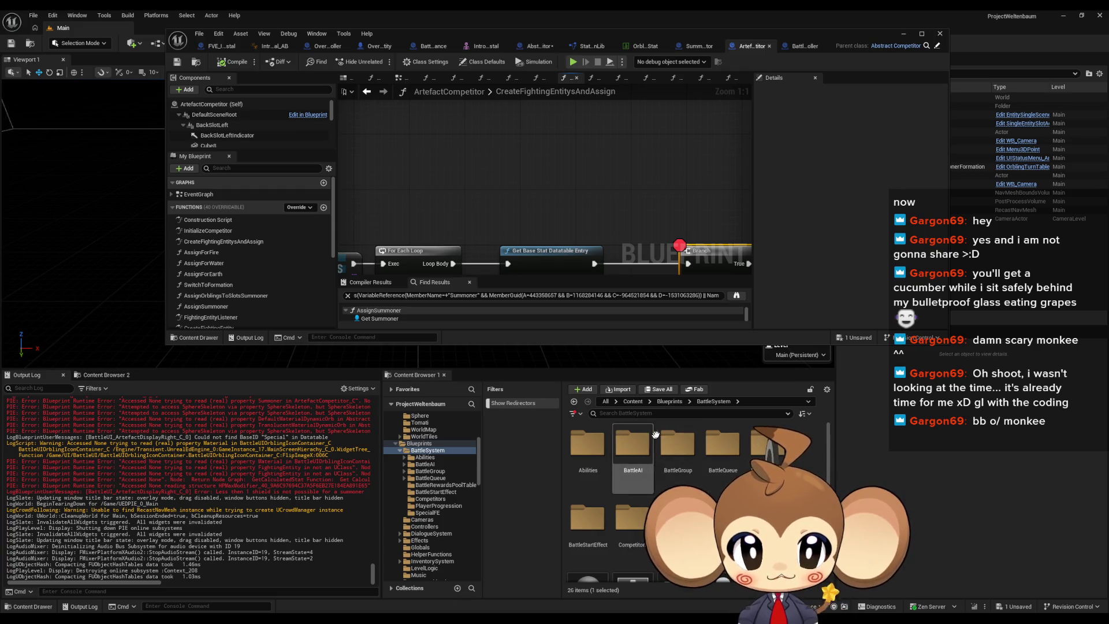
{"action": "left_click", "coordinate": [670, 401]}
{"action": "scroll", "coordinate": [618, 528], "scroll_direction": "down", "scroll_amount": 5}
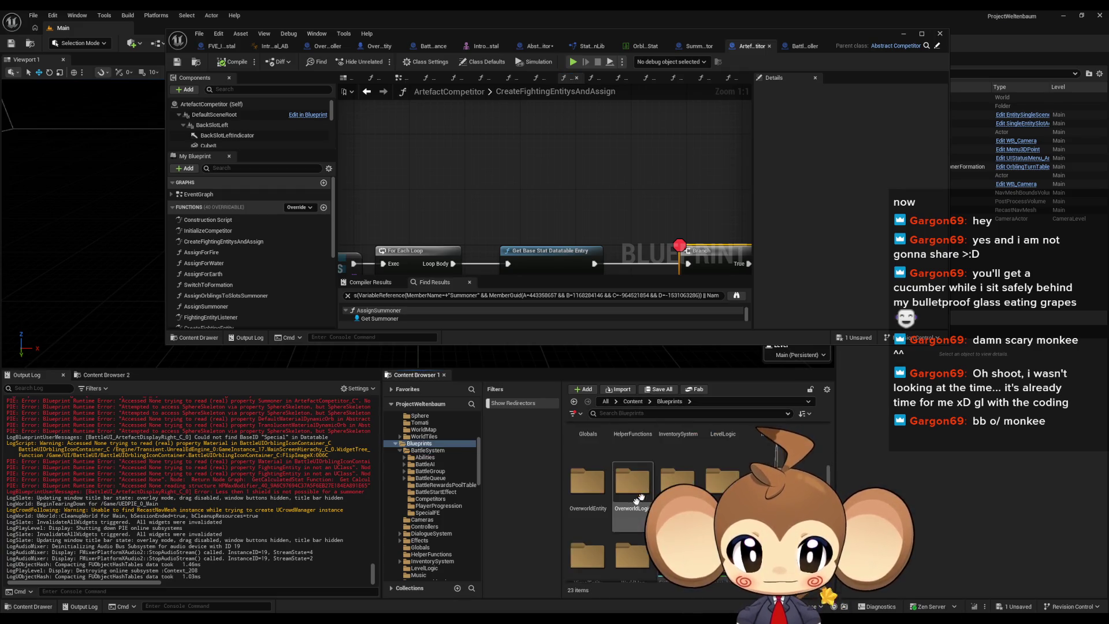
{"action": "double_click", "coordinate": [587, 490]}
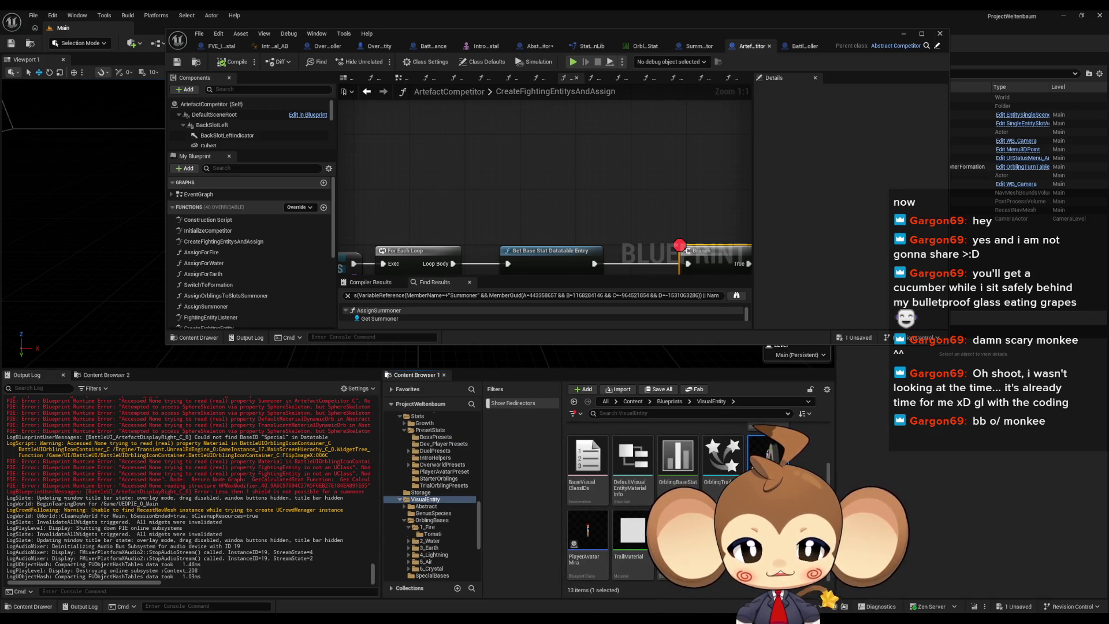
{"action": "double_click", "coordinate": [774, 462]}
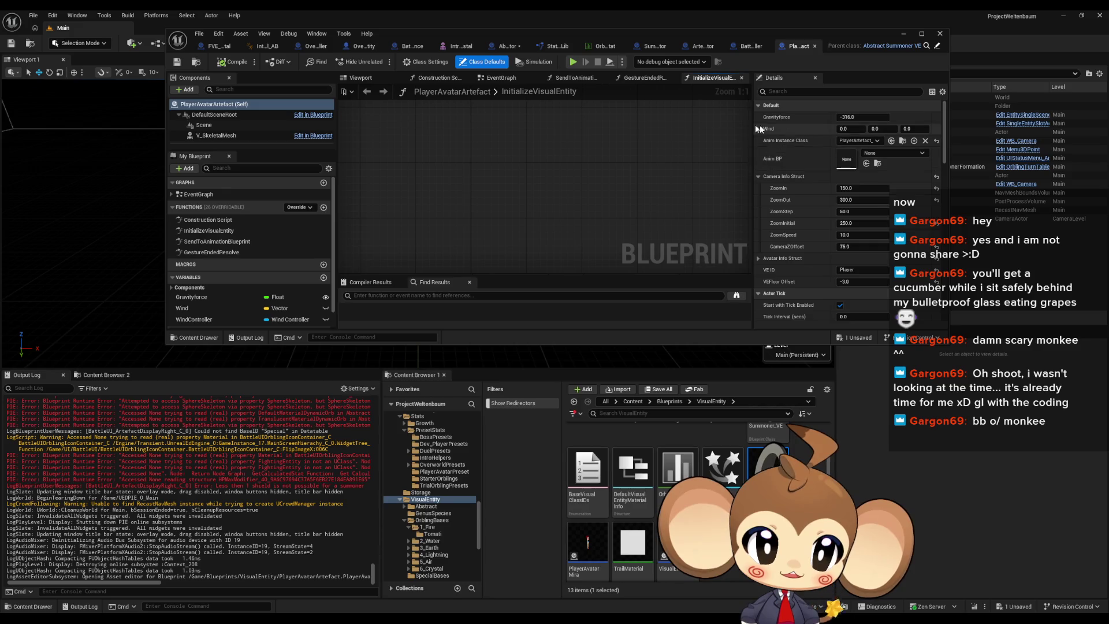
Browse Blueprints > Stats > PresetStats subfolders and open the PlayerAvatarPreset folder
{"action": "scroll", "coordinate": [765, 116], "scroll_direction": "down", "scroll_amount": 2}
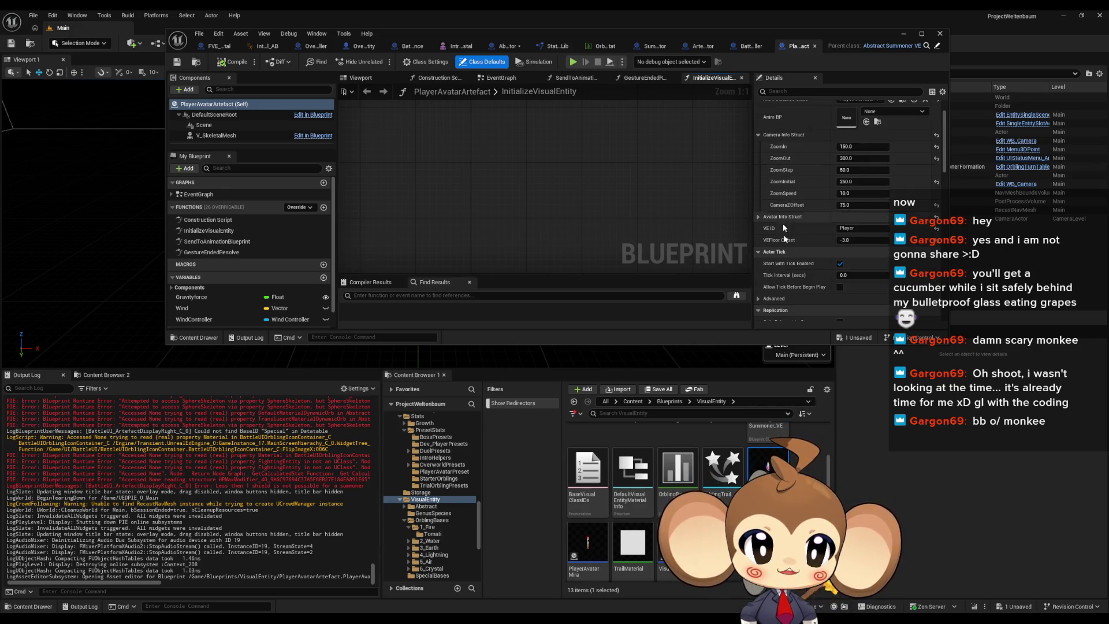
{"action": "left_click", "coordinate": [670, 401]}
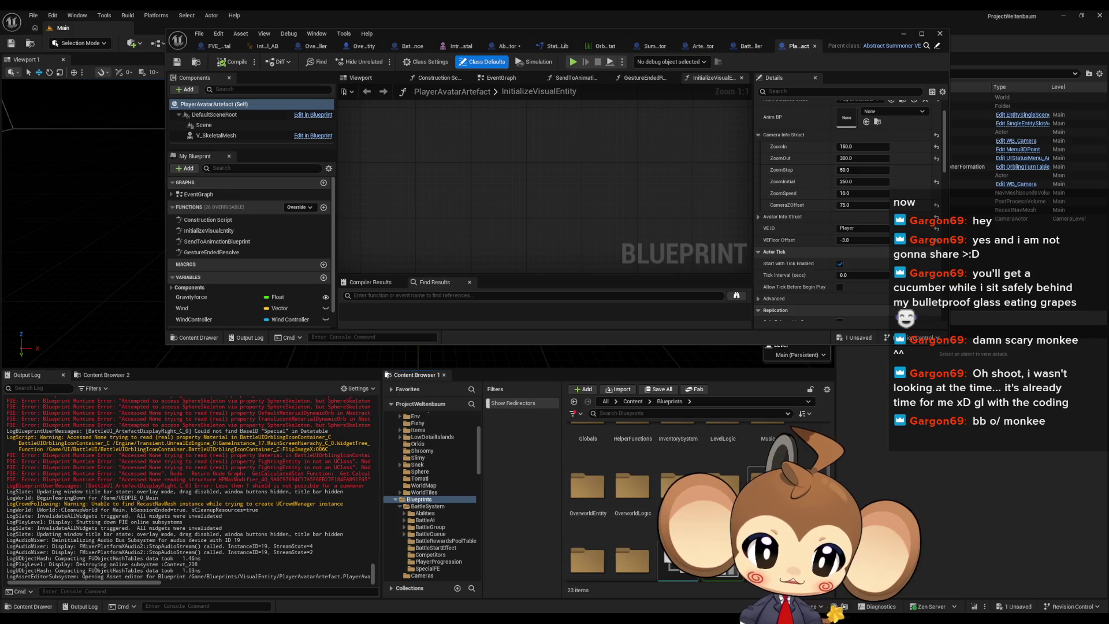
{"action": "double_click", "coordinate": [722, 483]}
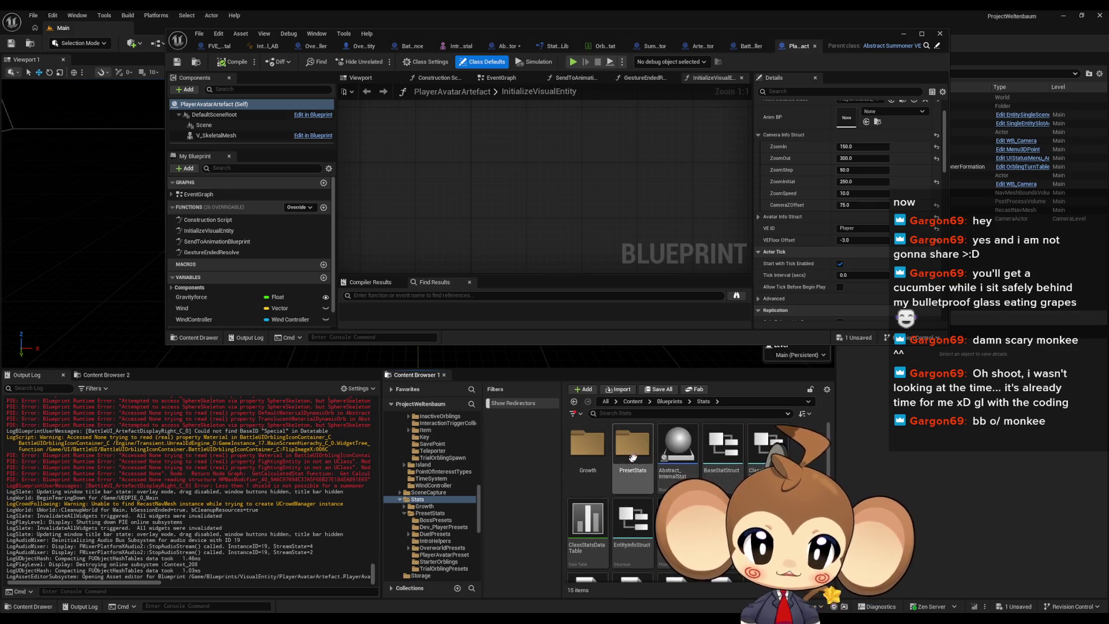
{"action": "double_click", "coordinate": [632, 448]}
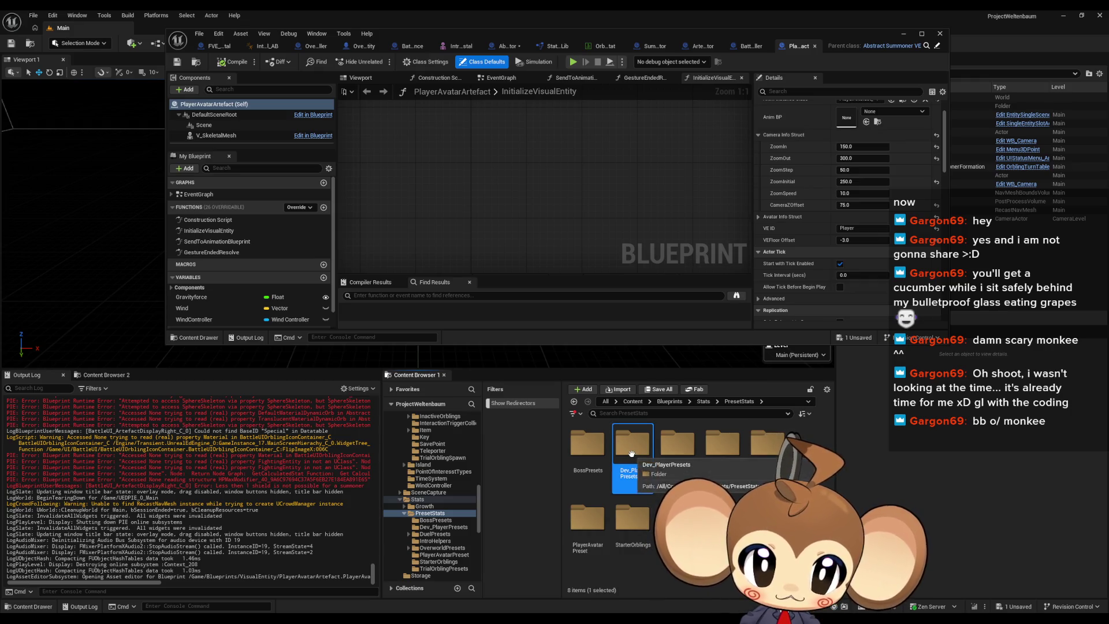
{"action": "double_click", "coordinate": [632, 454]}
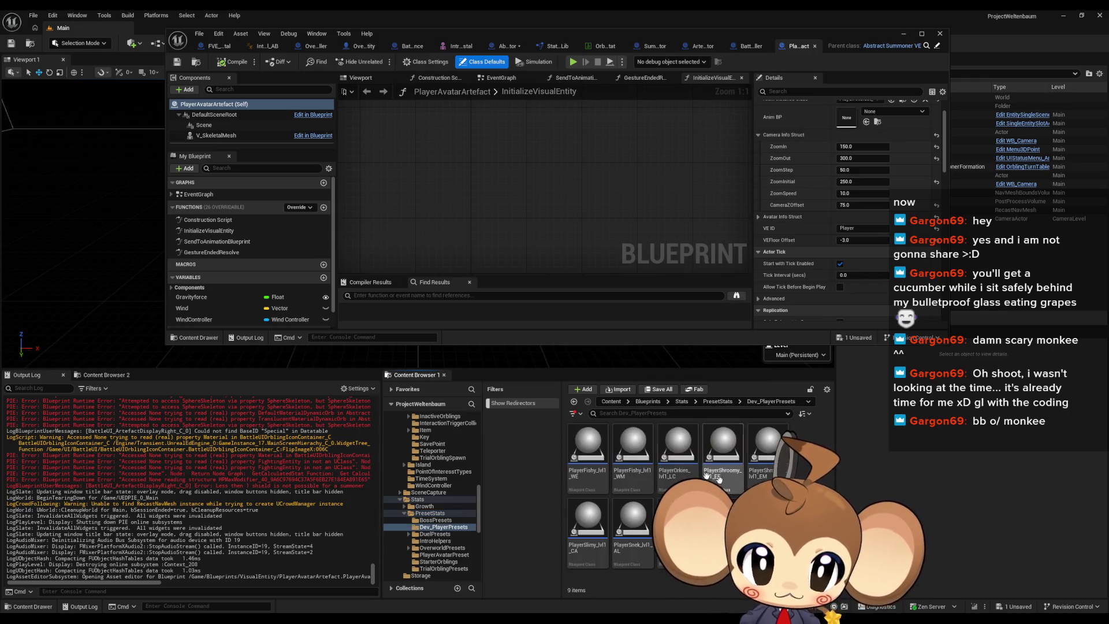
{"action": "left_click", "coordinate": [717, 401]}
{"action": "left_click", "coordinate": [677, 445]}
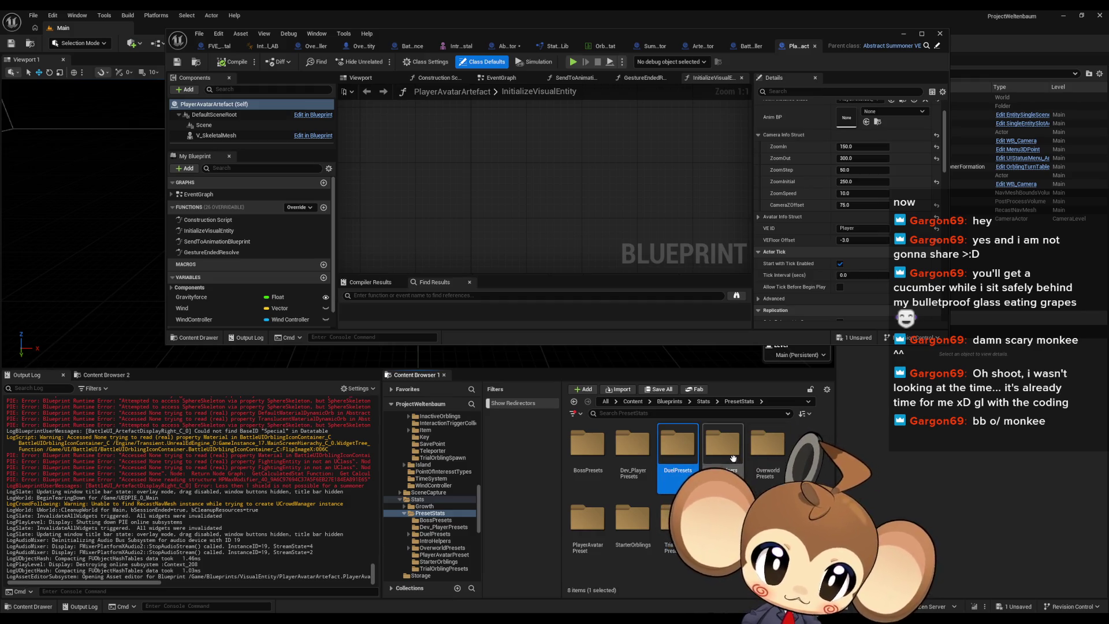
{"action": "double_click", "coordinate": [733, 459]}
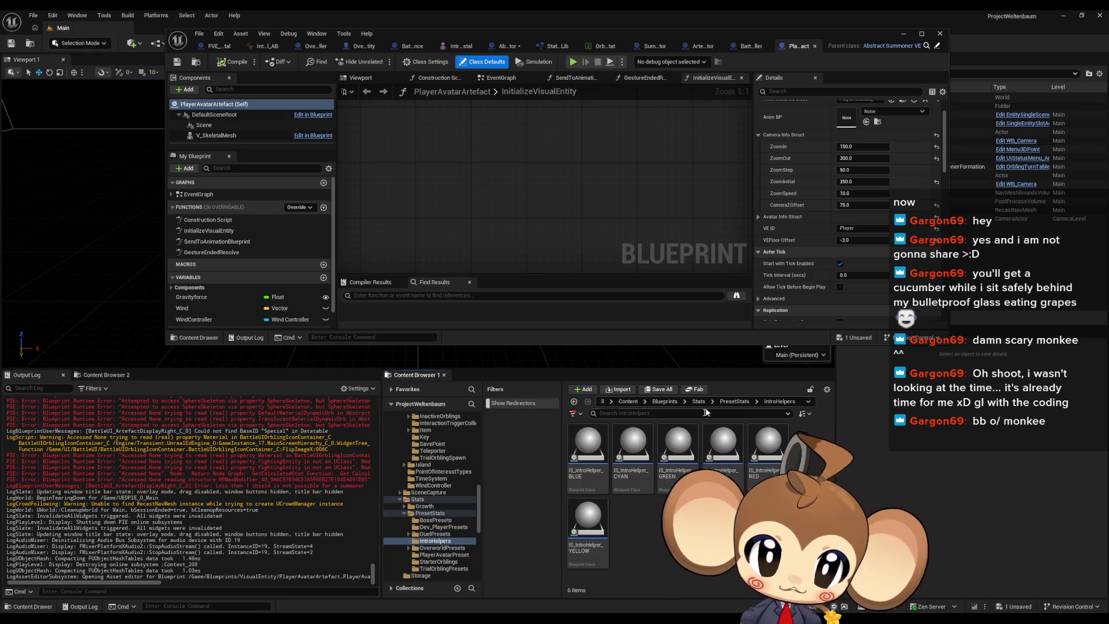
{"action": "left_click", "coordinate": [734, 401]}
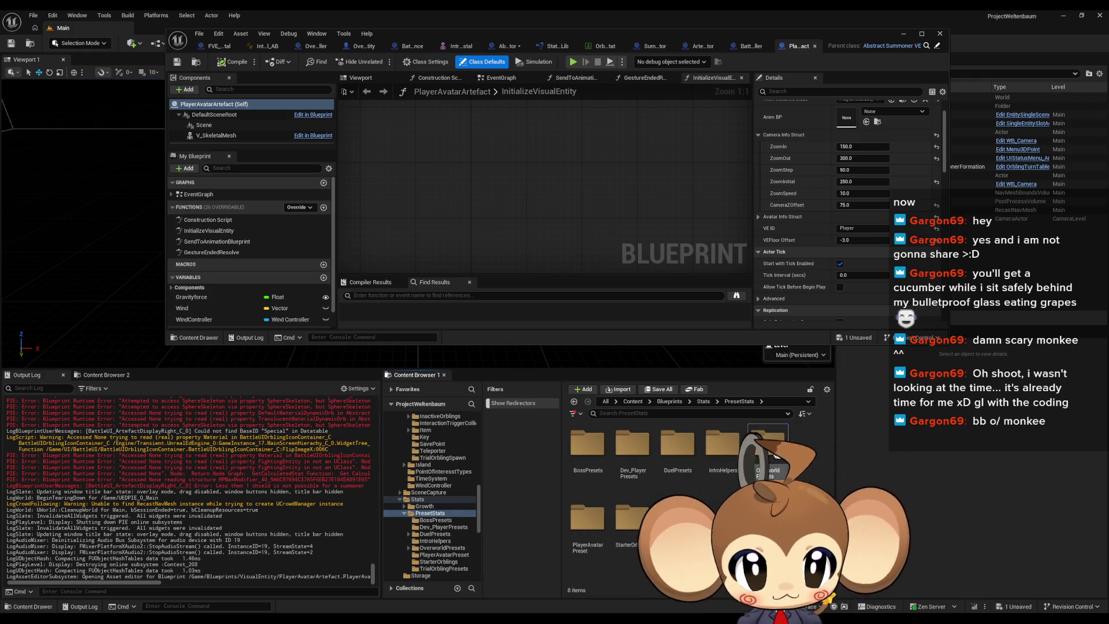
{"action": "left_click", "coordinate": [766, 445]}
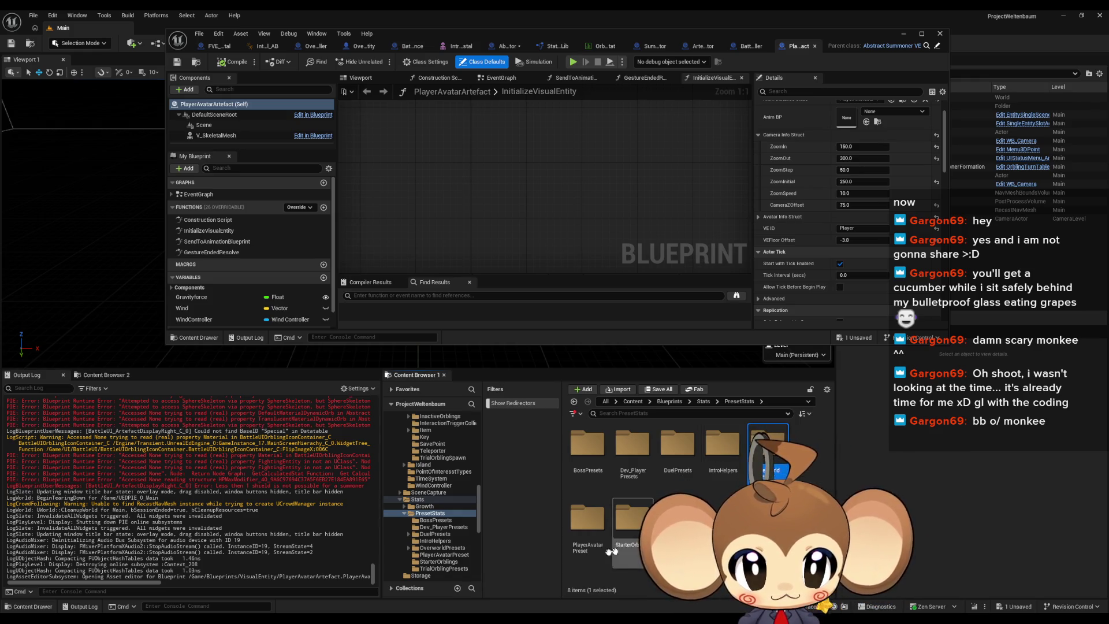
{"action": "double_click", "coordinate": [587, 520]}
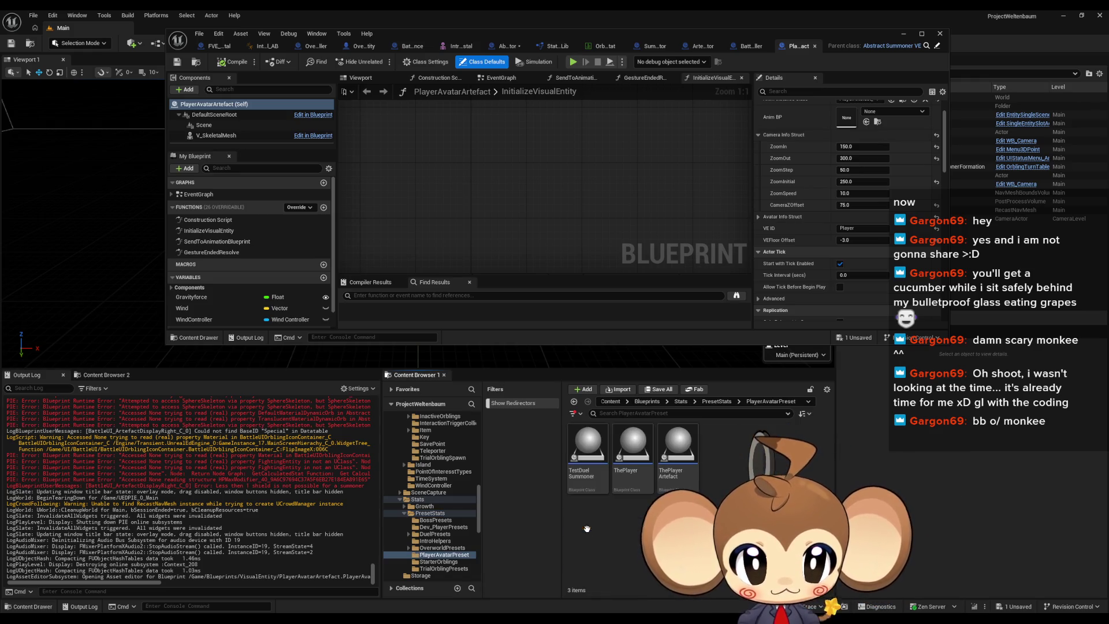
Rename the ThePlayerArtefact blueprint to IS_ThePlayerArtefact
{"action": "left_click", "coordinate": [678, 453]}
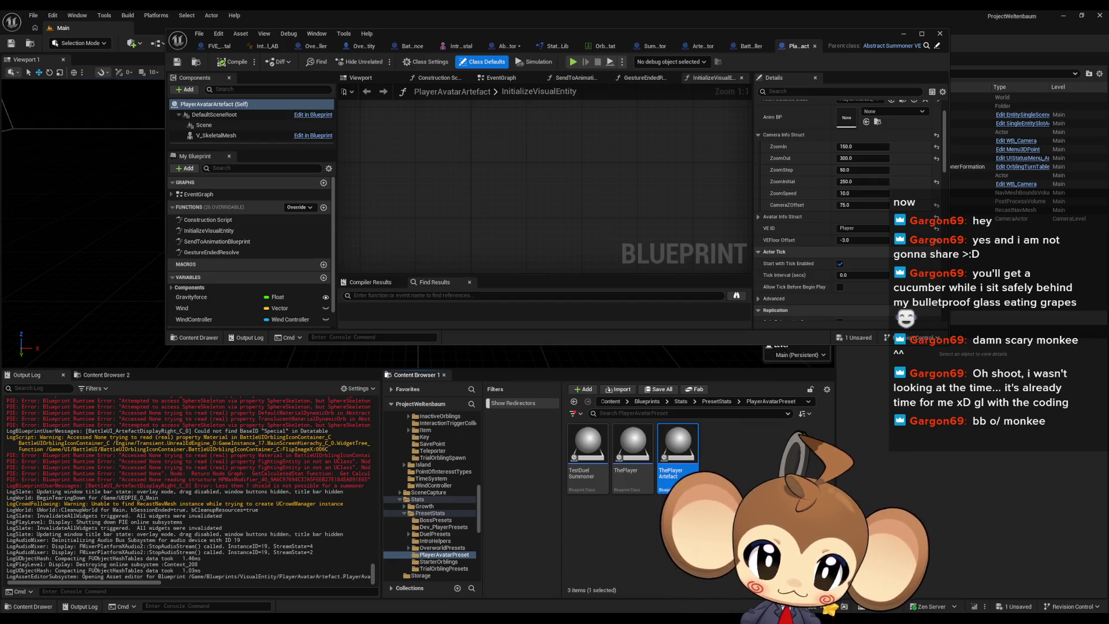
{"action": "key", "text": "F2"}
{"action": "key", "text": "Home"}
{"action": "type", "text": "Preset_"}
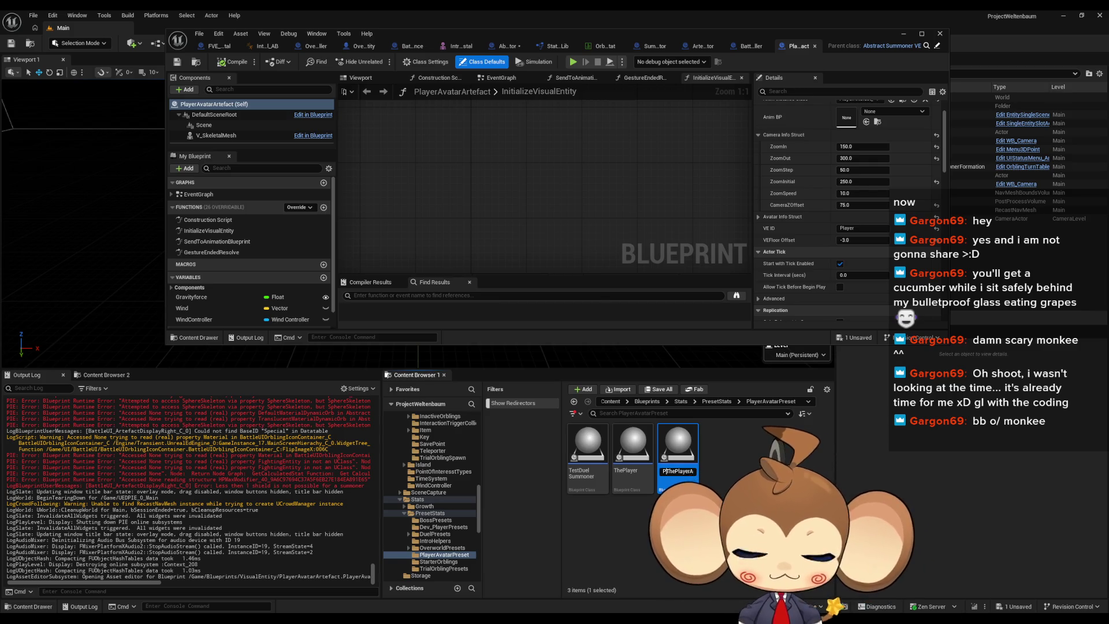
{"action": "key", "text": "Return"}
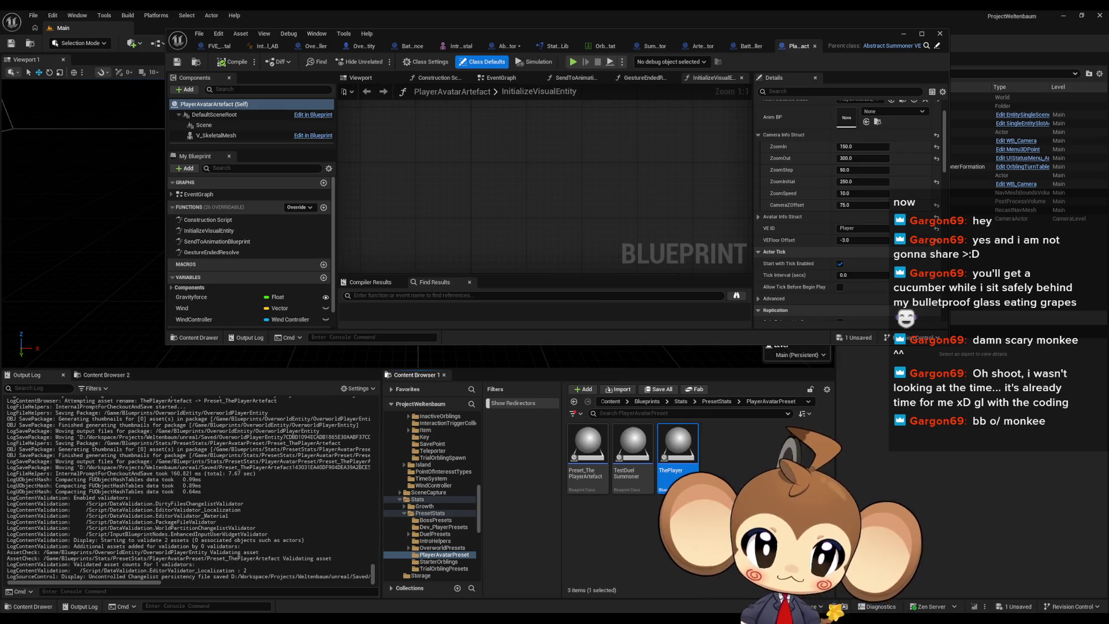
{"action": "key", "text": "Left"}
{"action": "key", "text": "Left"}
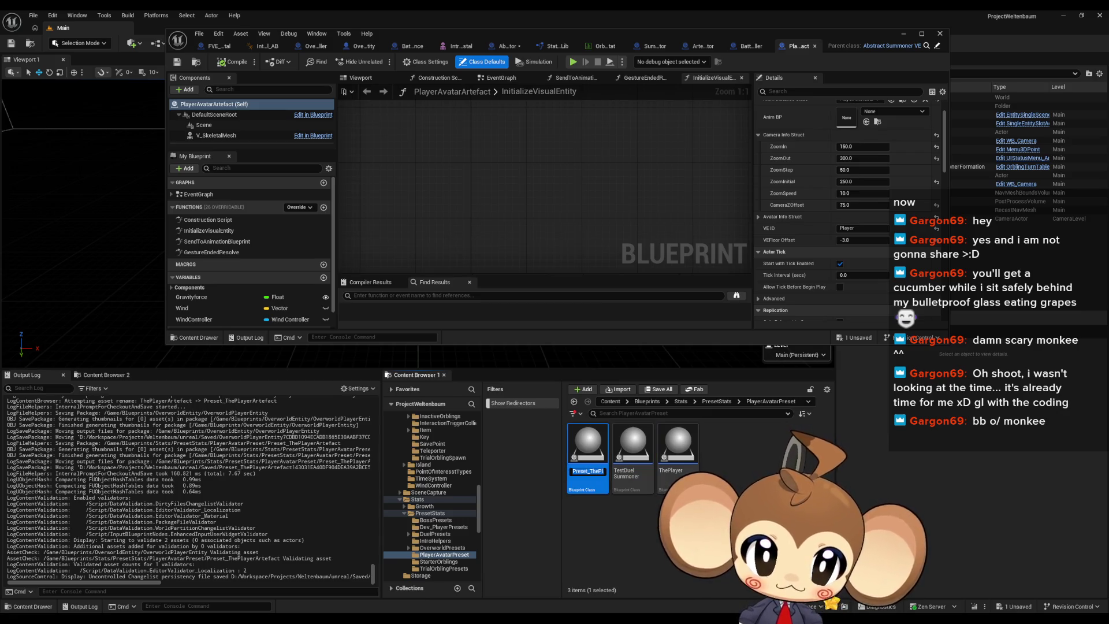
{"action": "key", "text": "F2"}
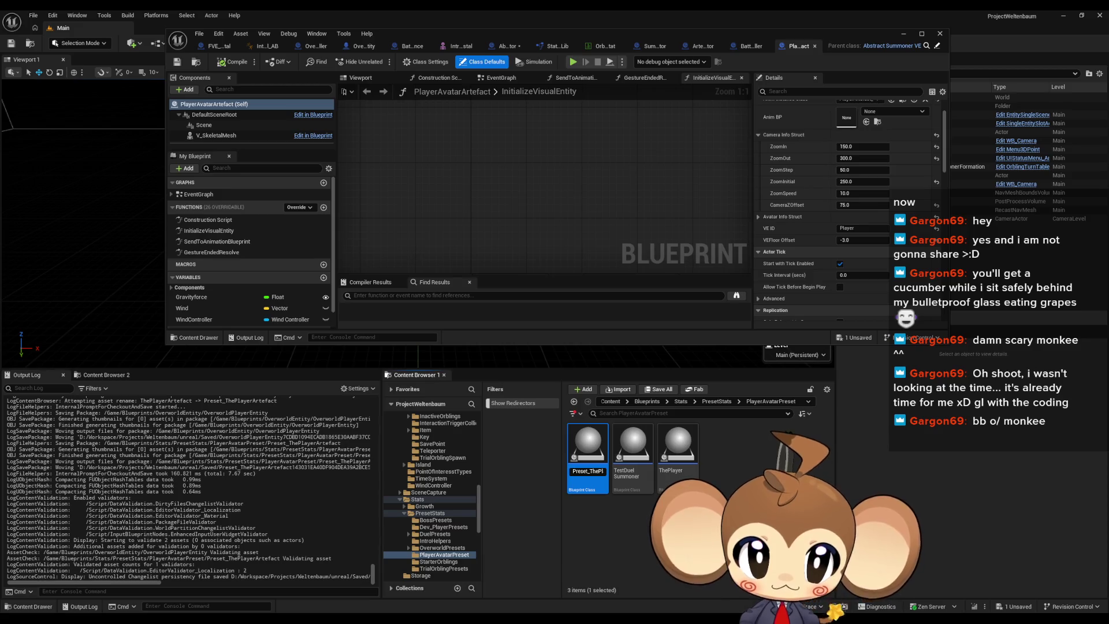
{"action": "left_click", "coordinate": [733, 473]}
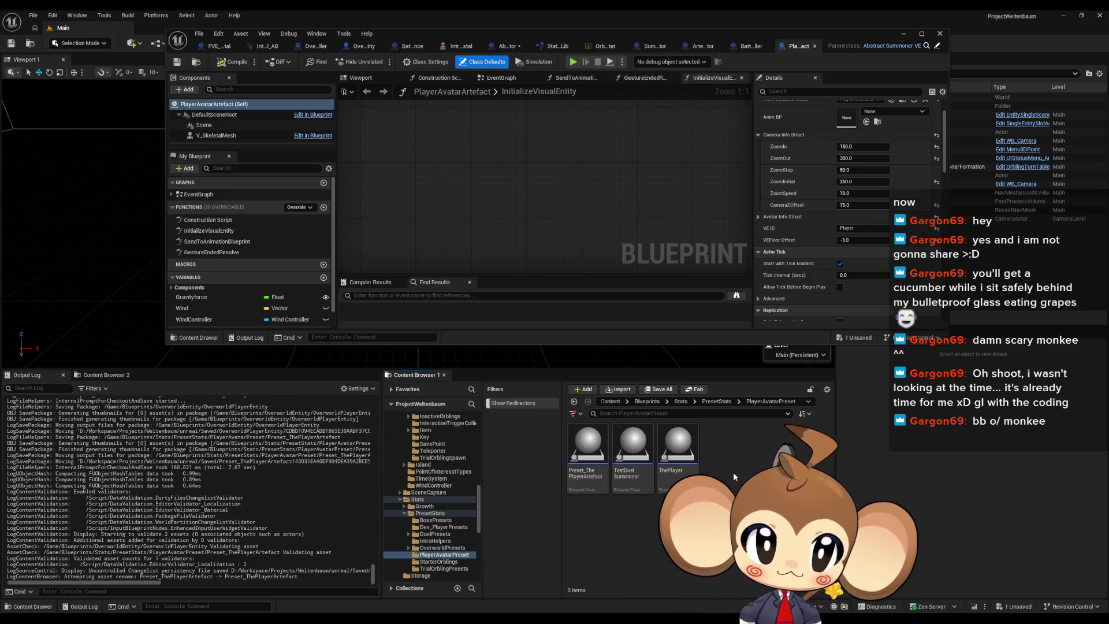
{"action": "left_click", "coordinate": [587, 445]}
{"action": "key", "text": "F2"}
{"action": "left_click", "coordinate": [575, 471]}
{"action": "key", "text": "Delete"}
{"action": "key", "text": "Delete"}
{"action": "key", "text": "Delete"}
{"action": "type", "text": "S"}
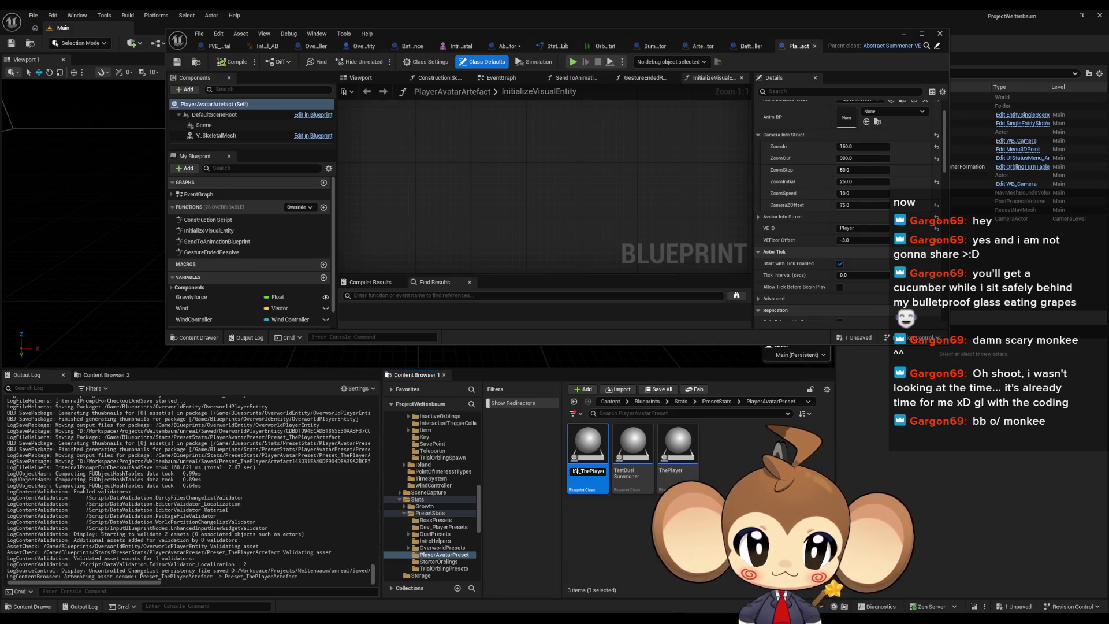
{"action": "key", "text": "Return"}
Rename TestDuelSummoner and ThePlayer to IS_TestDuelSummoner and IS_ThePlayer
{"action": "key", "text": "Right"}
{"action": "key", "text": "F2"}
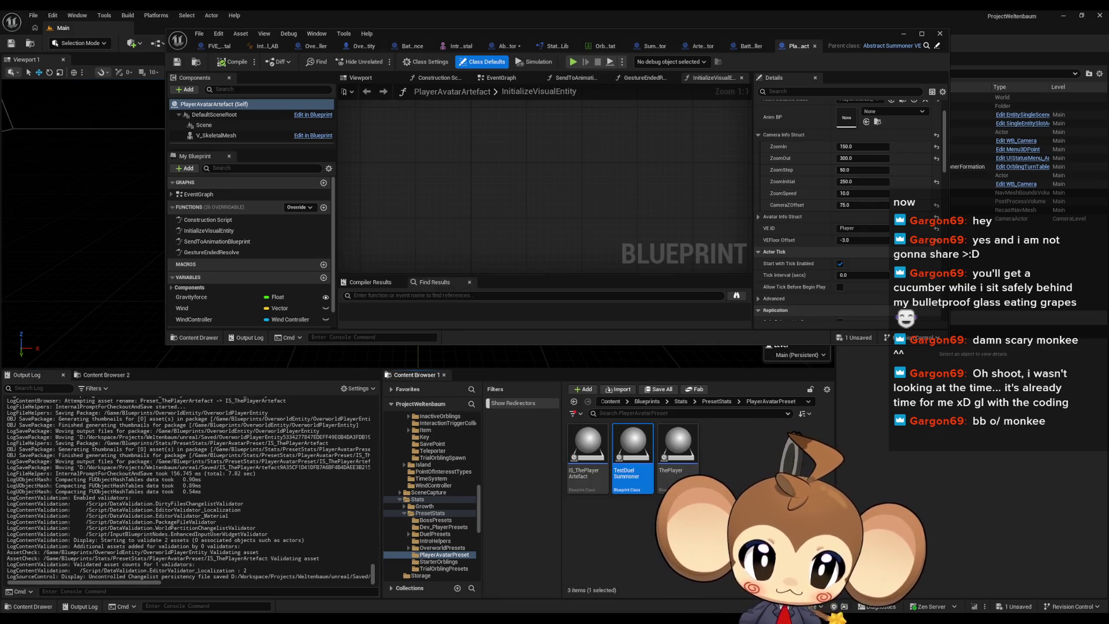
{"action": "key", "text": "Home"}
{"action": "type", "text": "IS_"}
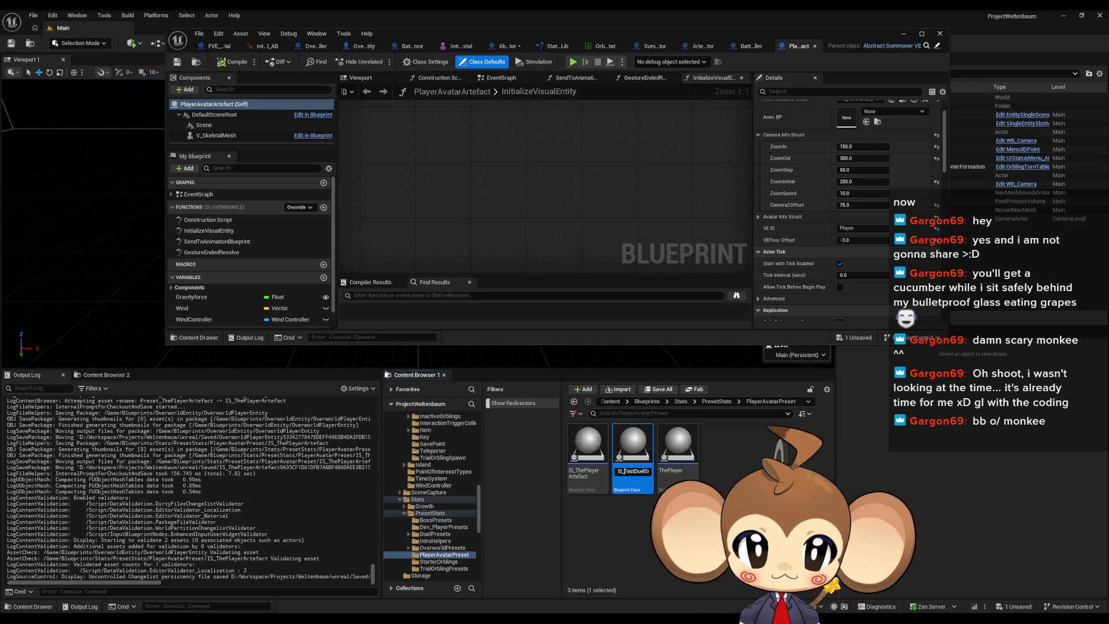
{"action": "key", "text": "Return"}
{"action": "key", "text": "Right"}
{"action": "key", "text": "Right"}
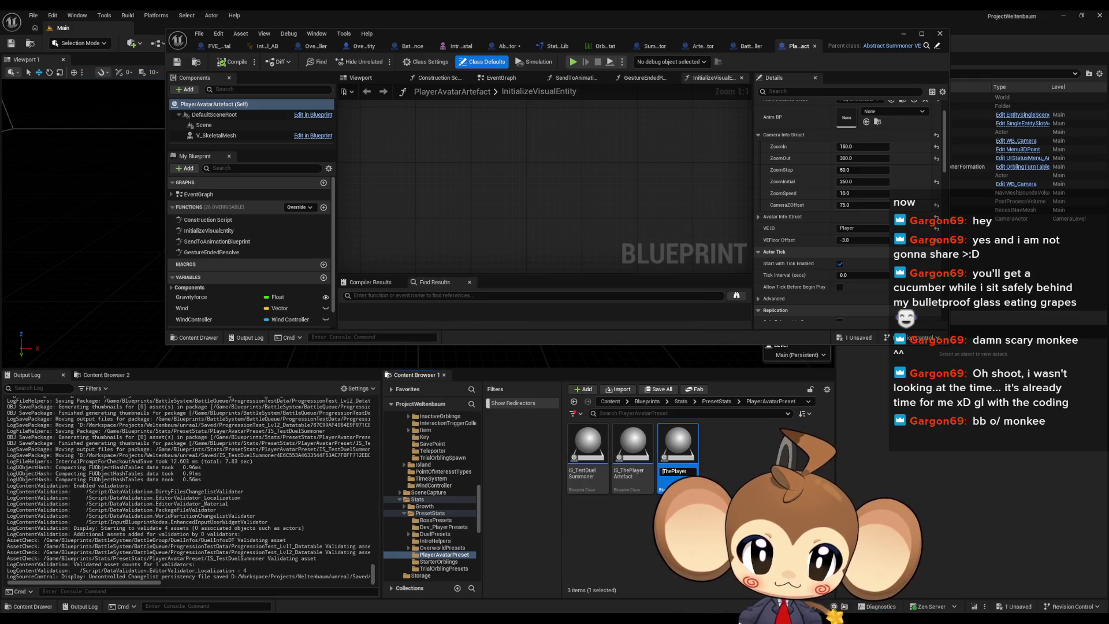
{"action": "key", "text": "F2"}
{"action": "key", "text": "Home"}
{"action": "type", "text": "IS_"}
{"action": "key", "text": "Return"}
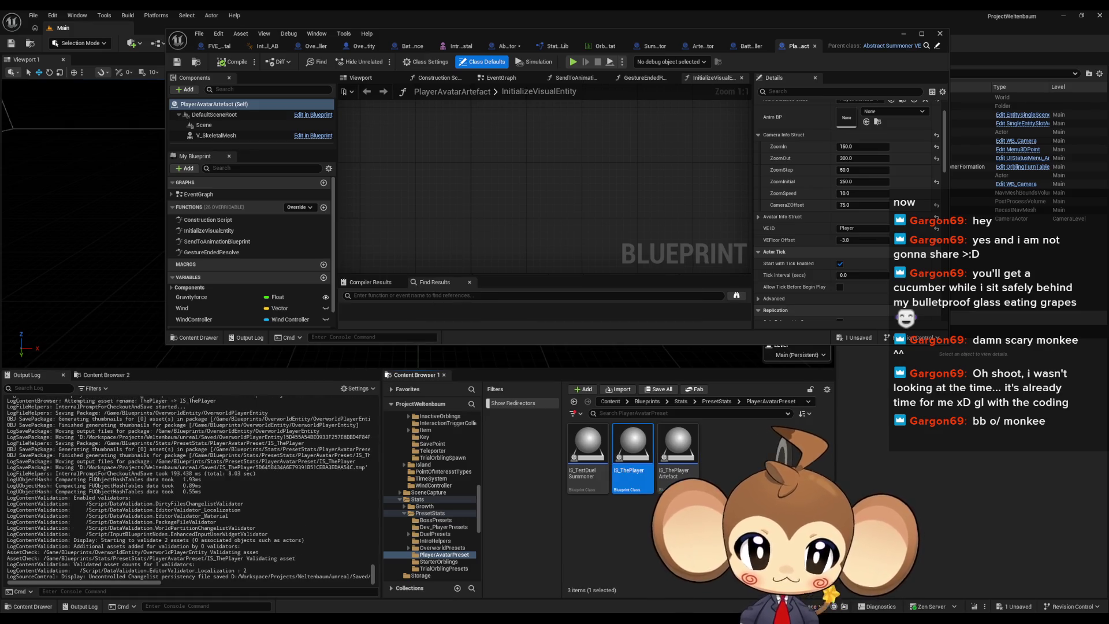
{"action": "mouse_move", "coordinate": [588, 457]}
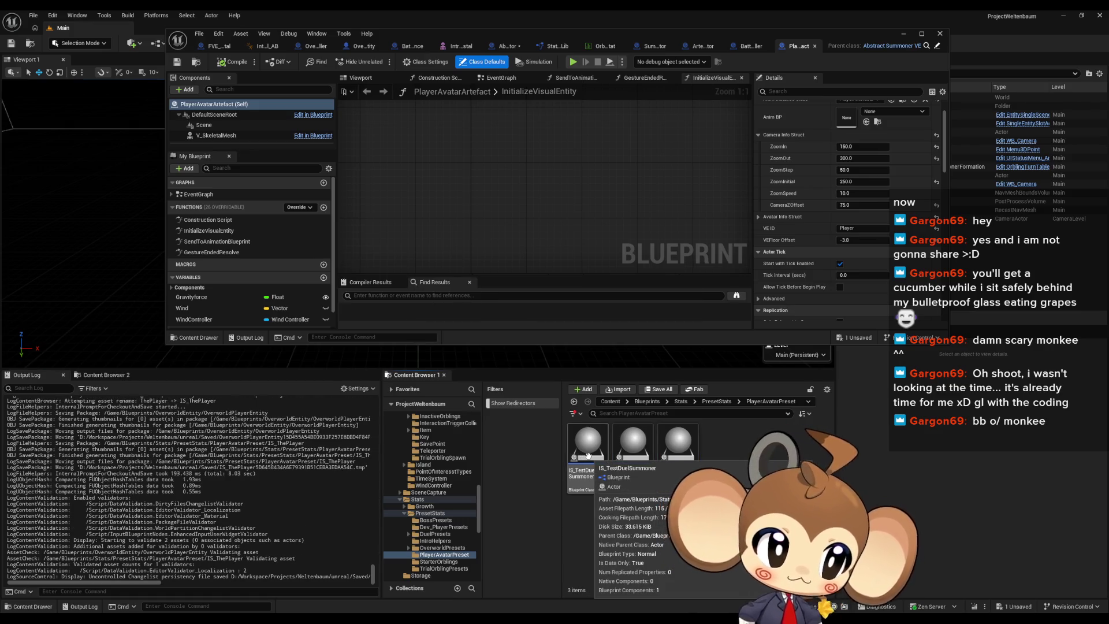
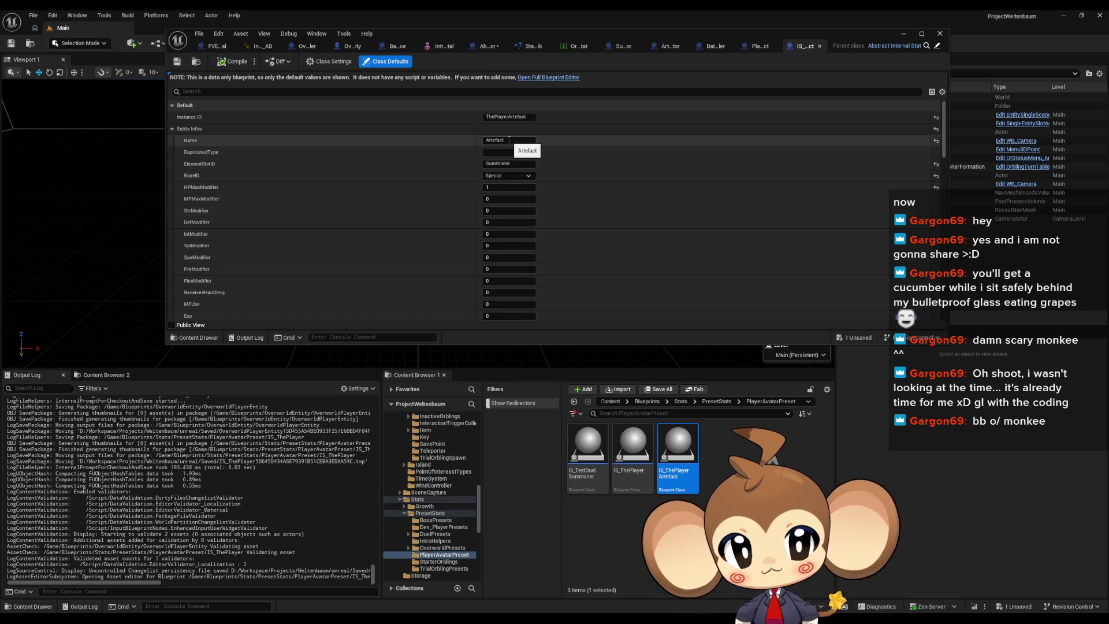
In ArtefactCompetitor, reconnect the Base ID pin of Get Base Stat Datatable Entry and minimize the Blueprint editor
{"action": "left_click", "coordinate": [709, 51]}
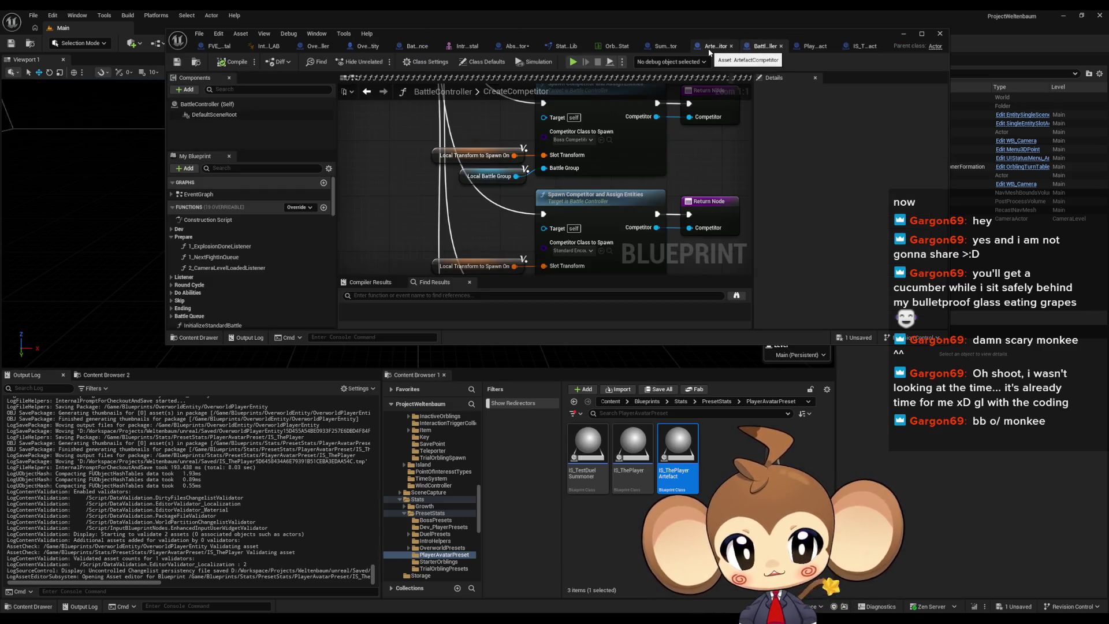
{"action": "left_click", "coordinate": [715, 48]}
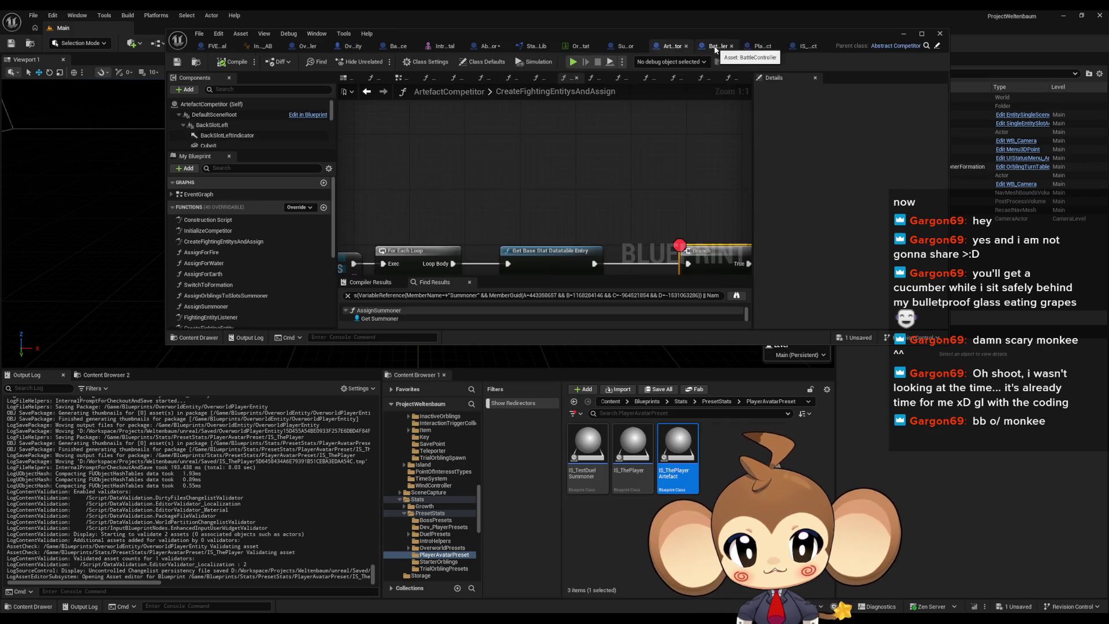
{"action": "left_click_drag", "start_coordinate": [629, 222], "coordinate": [725, 152]}
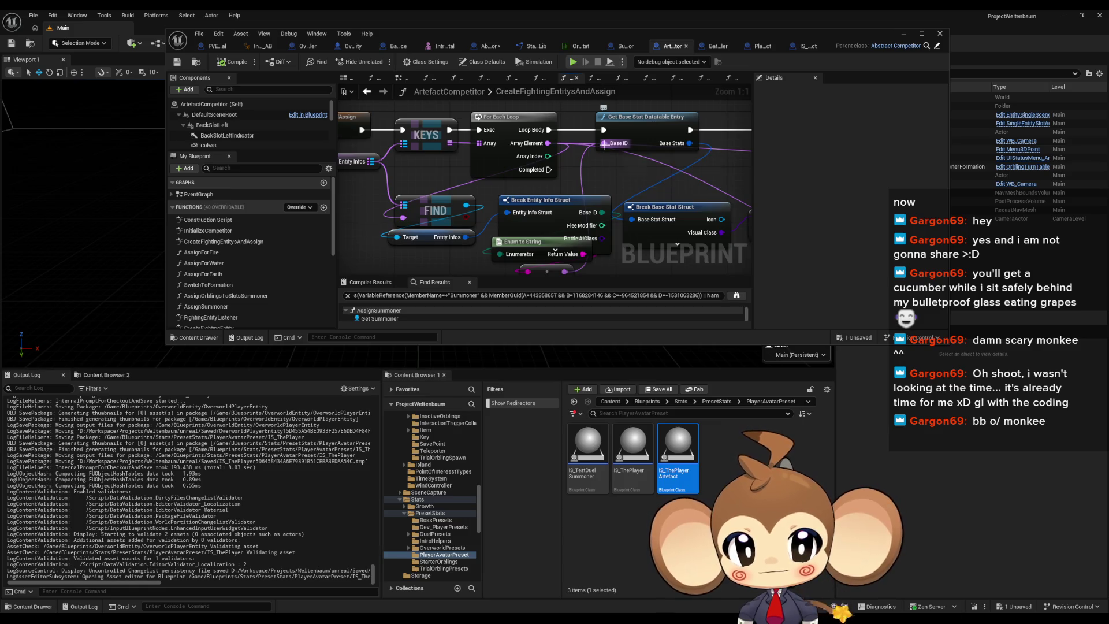
{"action": "left_click_drag", "start_coordinate": [605, 144], "coordinate": [605, 144]}
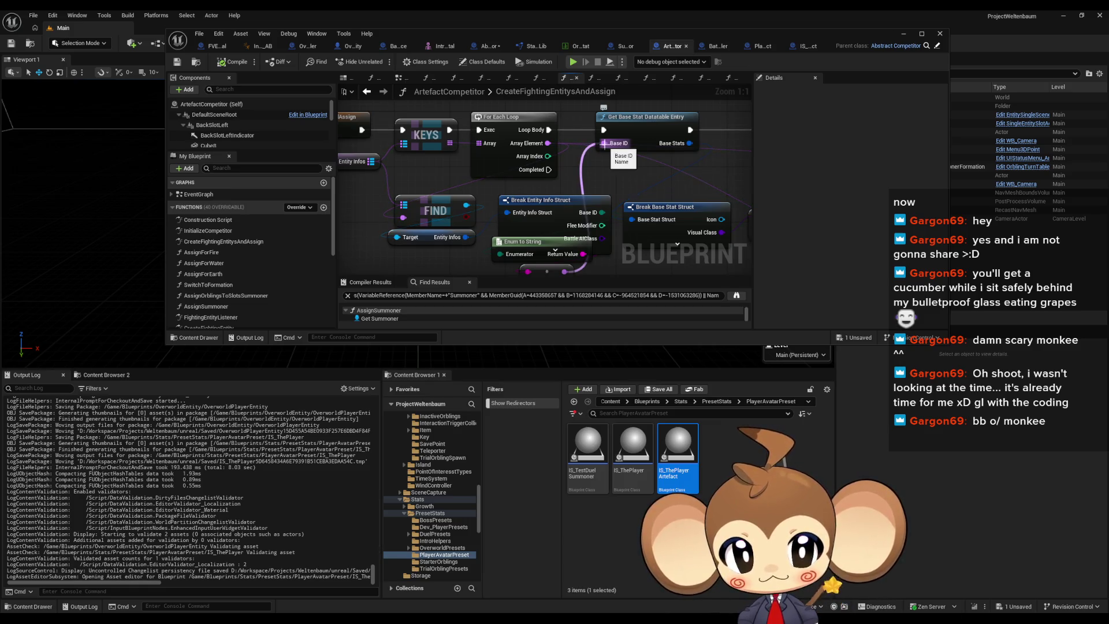
{"action": "left_click", "coordinate": [905, 33]}
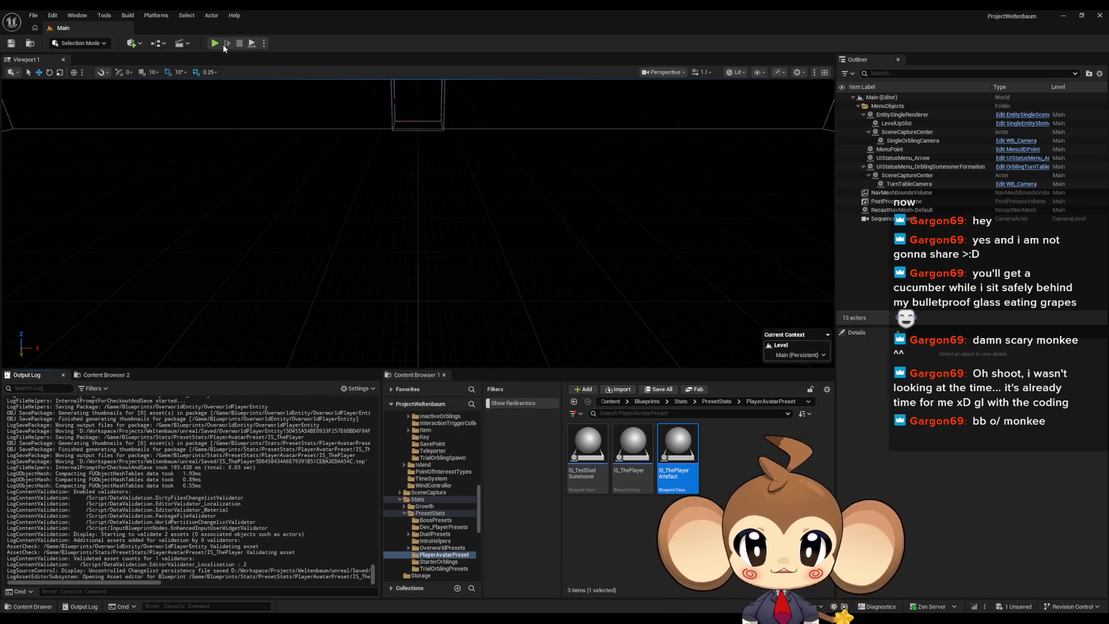
Play the level and, at the breakpoint, expand Entity Infos to inspect its values
{"action": "key", "text": "alt+p"}
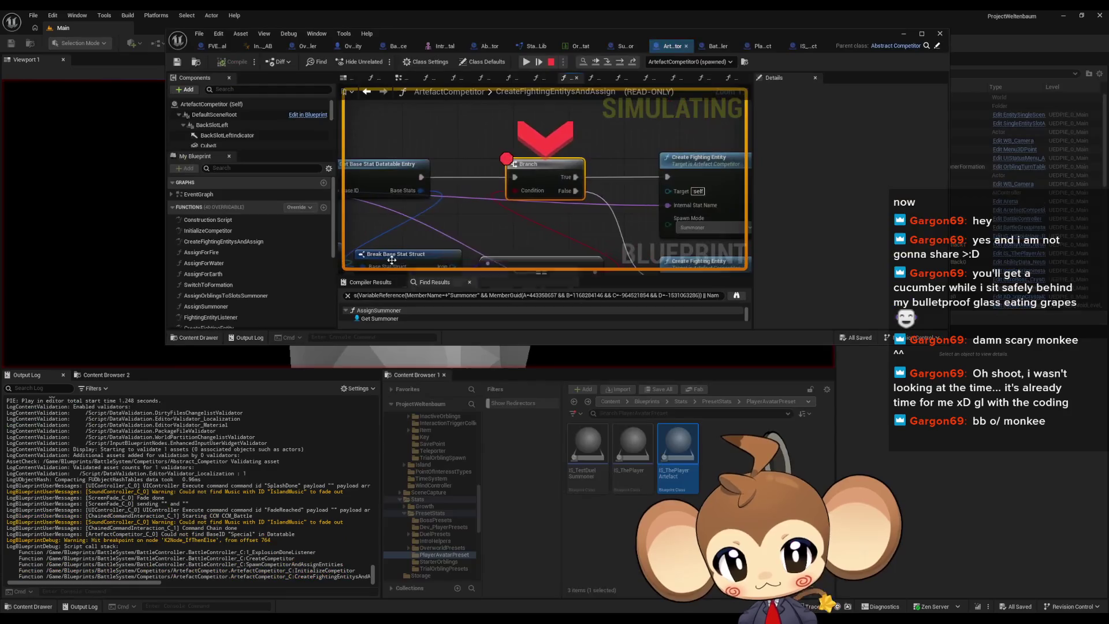
{"action": "key", "text": "F10"}
{"action": "mouse_move", "coordinate": [601, 167]}
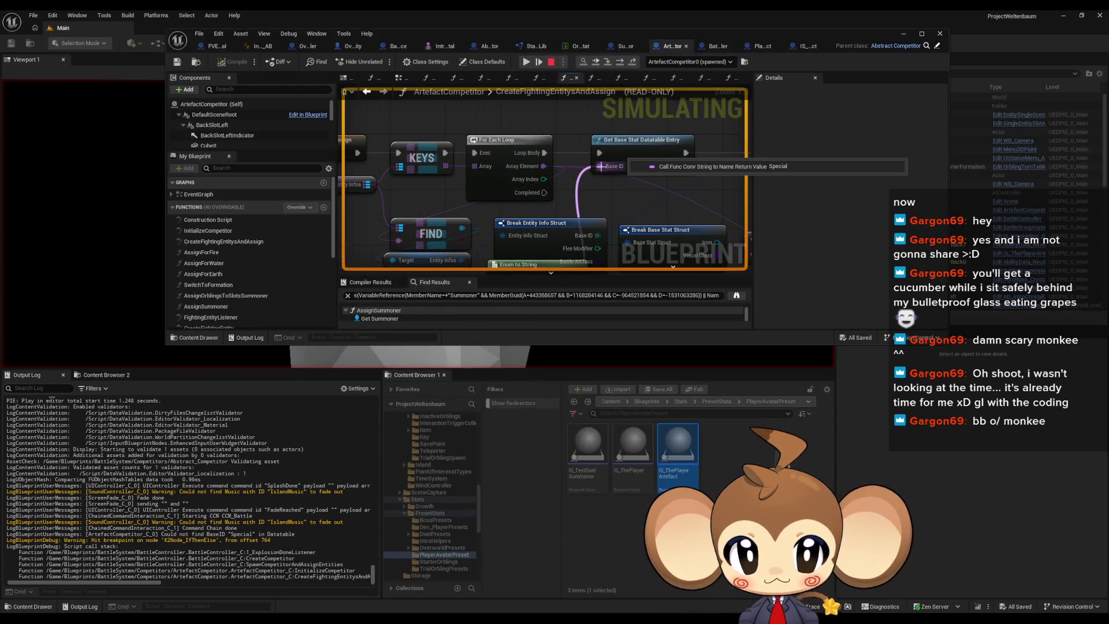
{"action": "left_click_drag", "start_coordinate": [601, 166], "coordinate": [597, 153]}
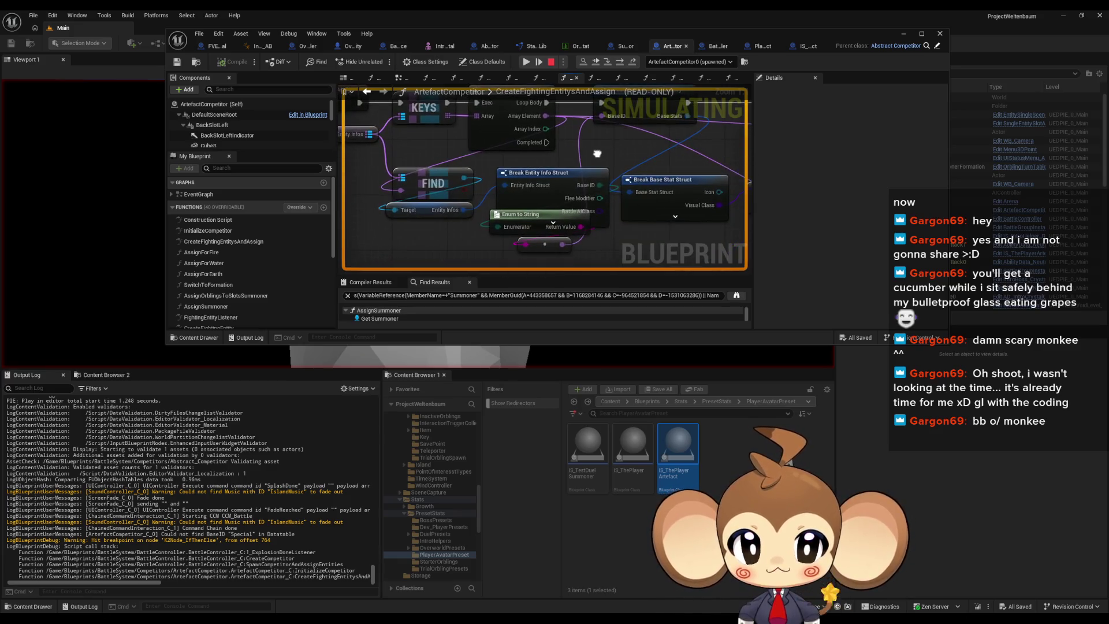
{"action": "mouse_move", "coordinate": [454, 214]}
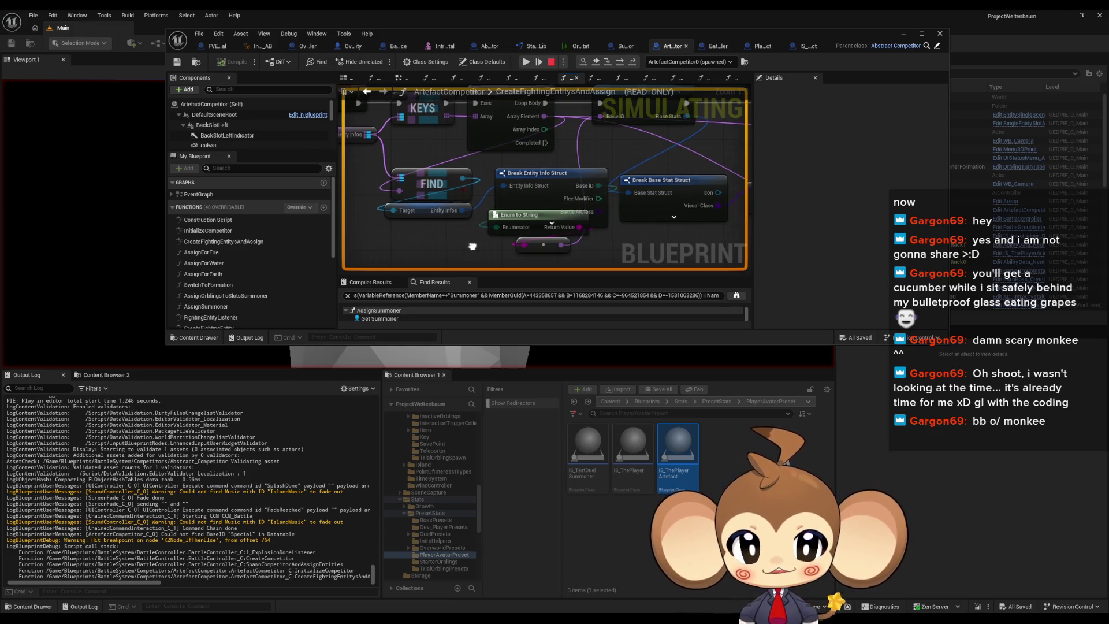
{"action": "left_click_drag", "start_coordinate": [473, 244], "coordinate": [449, 249]}
{"action": "mouse_move", "coordinate": [576, 202]}
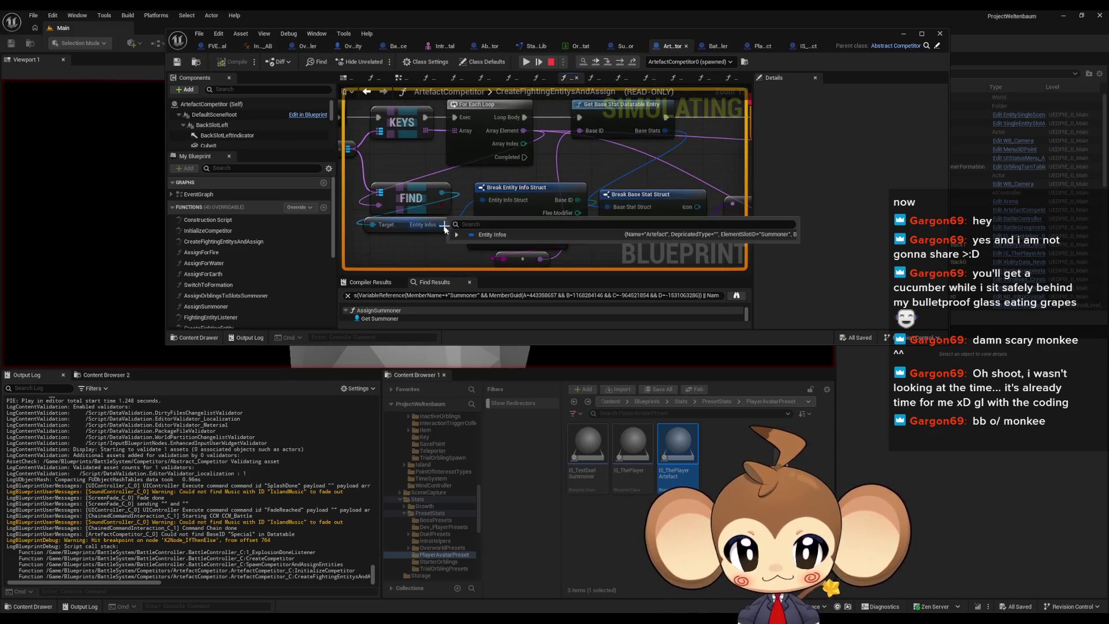
{"action": "left_click", "coordinate": [457, 235]}
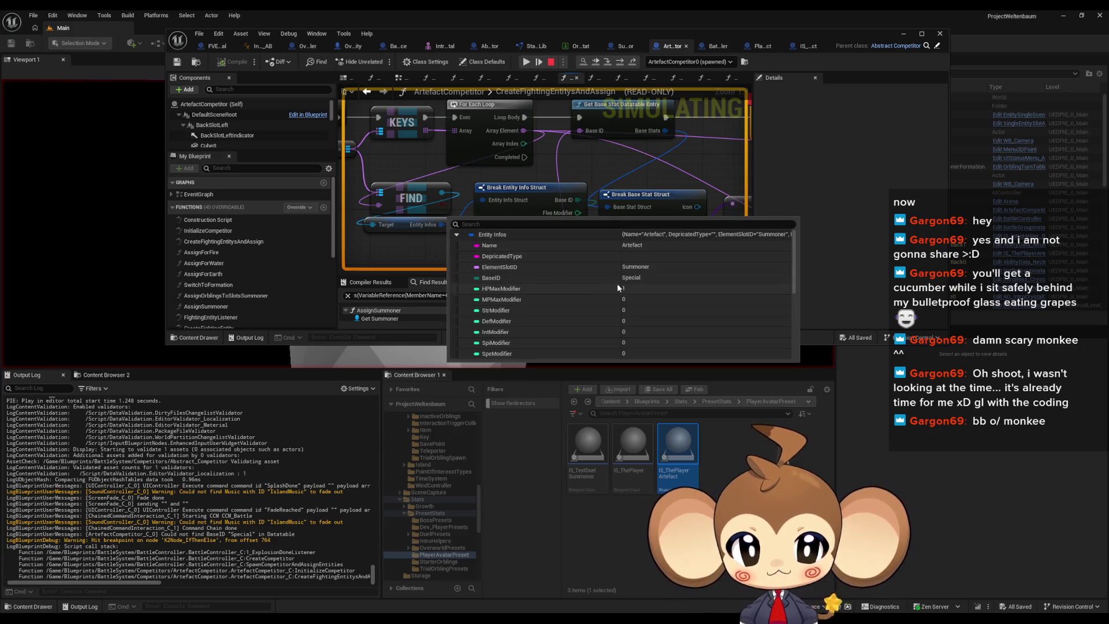
Inspect the Branch and Create Fighting Entity nodes, then stop the play session
{"action": "left_click_drag", "start_coordinate": [579, 200], "coordinate": [557, 190]}
{"action": "mouse_move", "coordinate": [556, 191]}
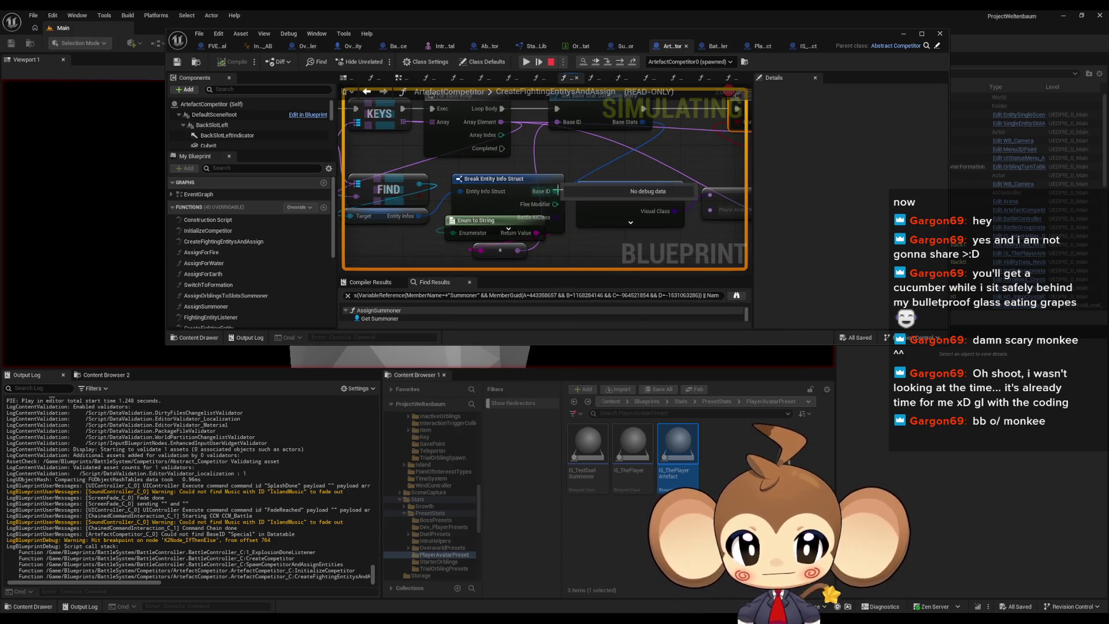
{"action": "mouse_move", "coordinate": [539, 143]}
{"action": "left_mouse_down"}
{"action": "mouse_move", "coordinate": [487, 125]}
{"action": "mouse_move", "coordinate": [450, 201]}
{"action": "mouse_move", "coordinate": [397, 164]}
{"action": "mouse_move", "coordinate": [403, 147]}
{"action": "left_mouse_up"}
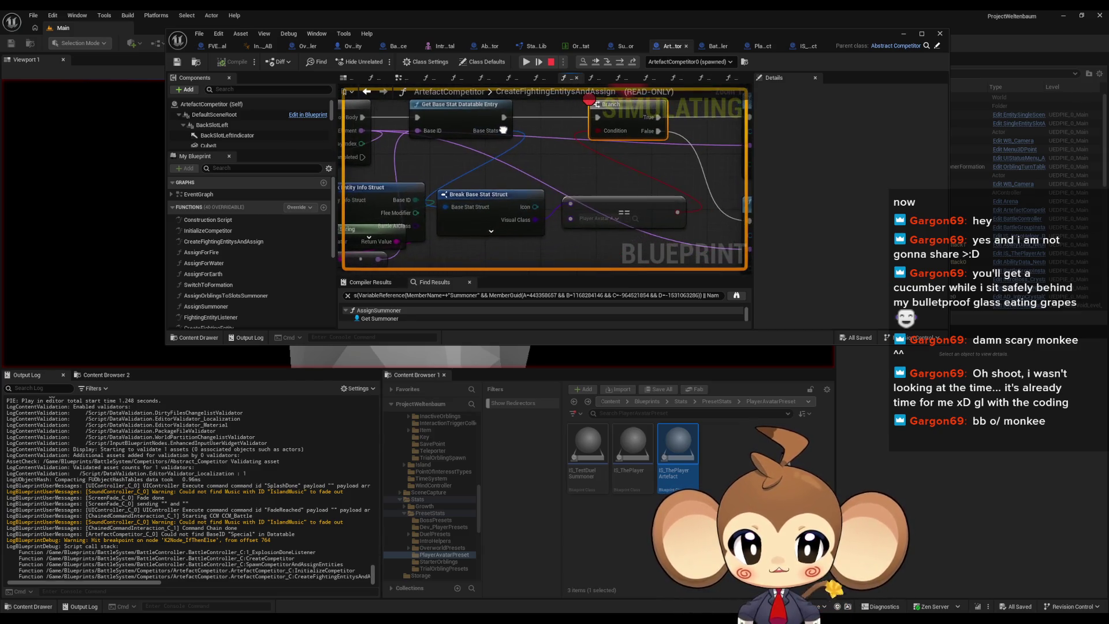
{"action": "left_click_drag", "start_coordinate": [499, 131], "coordinate": [480, 137]}
{"action": "scroll", "coordinate": [499, 159], "scroll_direction": "down", "scroll_amount": 2}
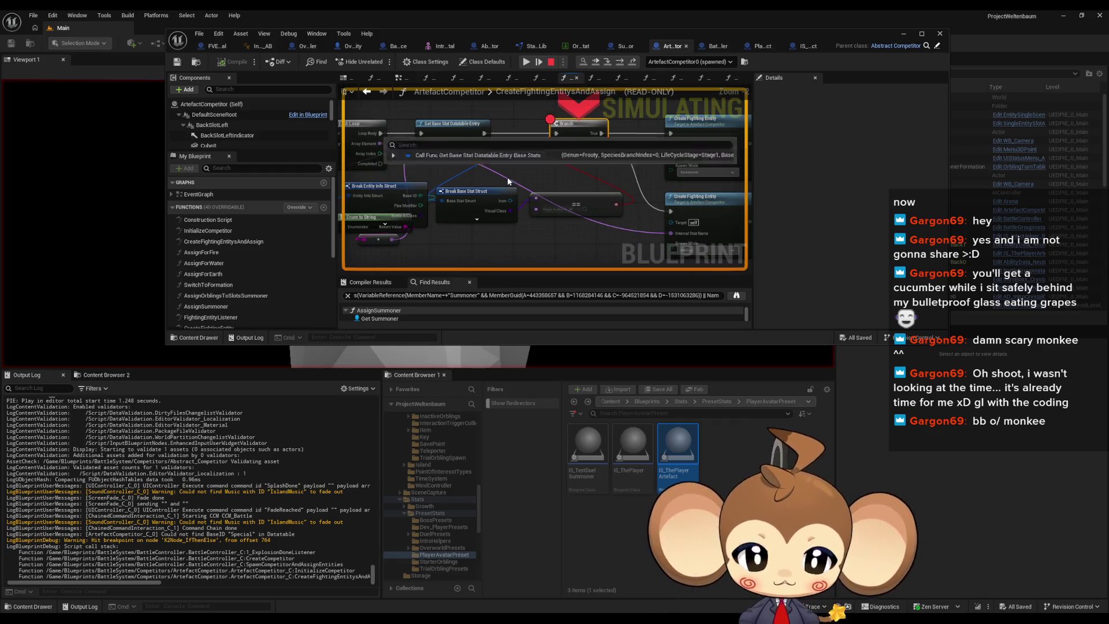
{"action": "mouse_move", "coordinate": [505, 178]}
{"action": "left_mouse_down"}
{"action": "mouse_move", "coordinate": [566, 195]}
{"action": "mouse_move", "coordinate": [478, 181]}
{"action": "mouse_move", "coordinate": [548, 196]}
{"action": "left_mouse_up"}
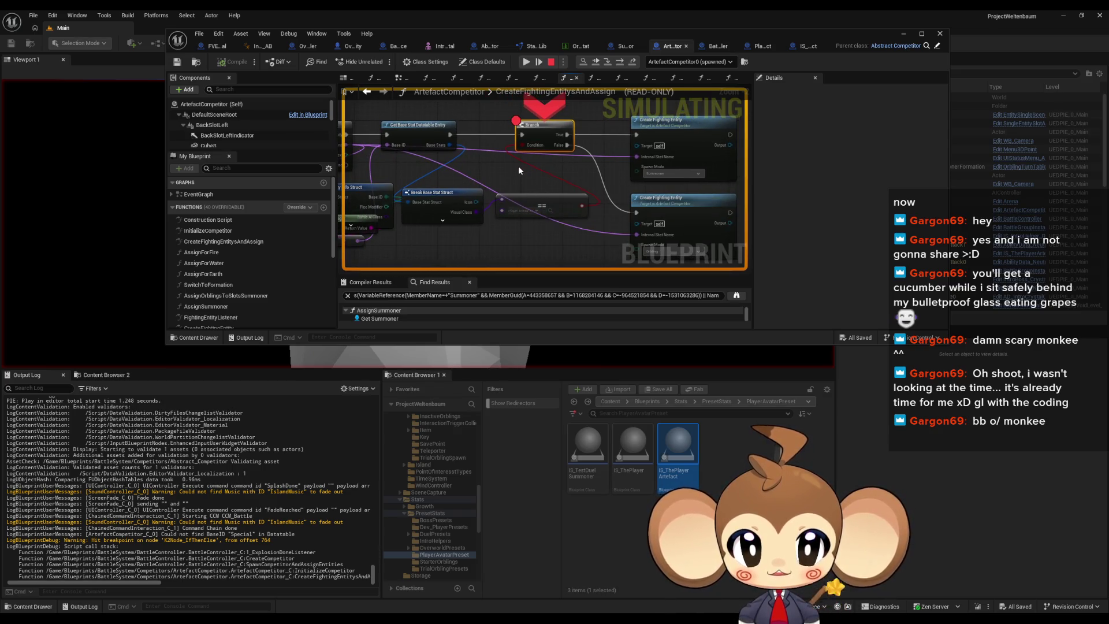
{"action": "scroll", "coordinate": [459, 175], "scroll_direction": "up", "scroll_amount": 2}
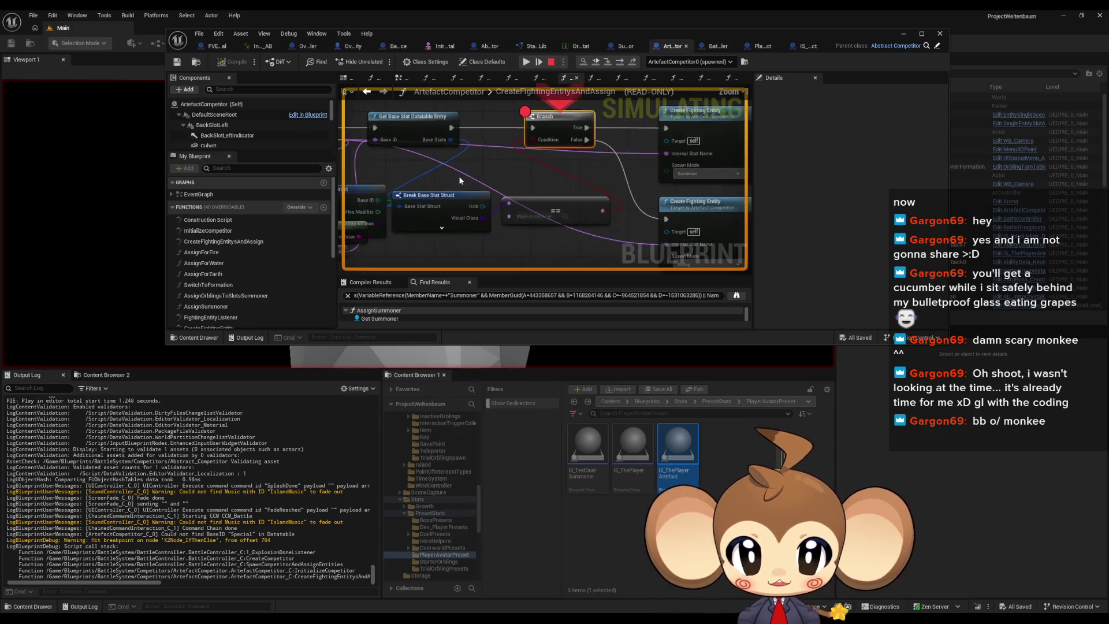
{"action": "left_click_drag", "start_coordinate": [459, 176], "coordinate": [500, 174]}
{"action": "scroll", "coordinate": [494, 198], "scroll_direction": "down", "scroll_amount": 3}
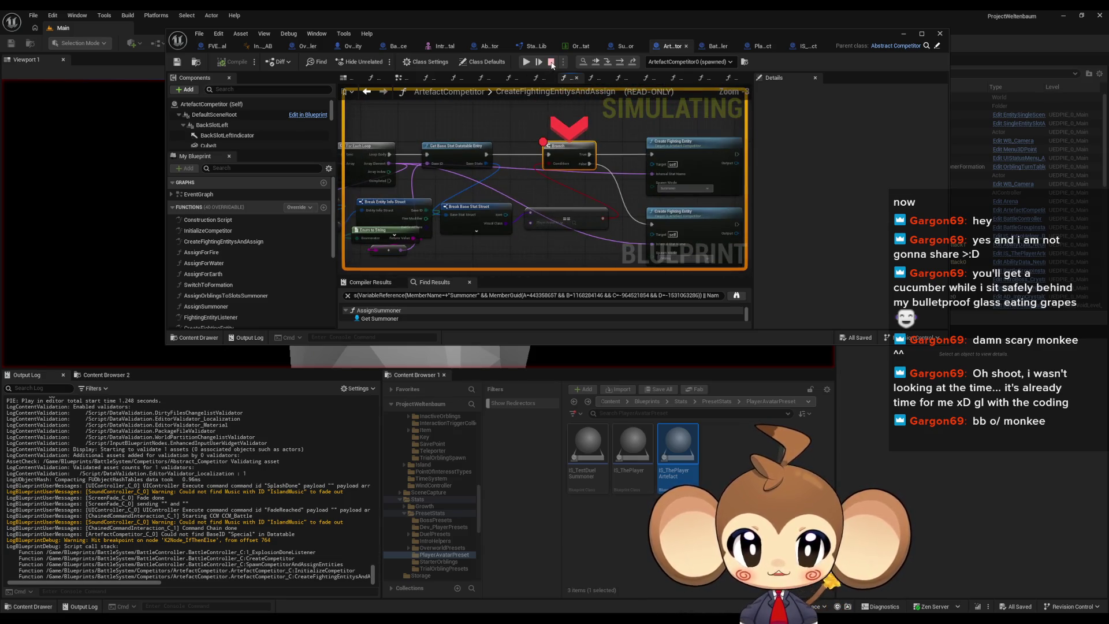
{"action": "left_click", "coordinate": [551, 62]}
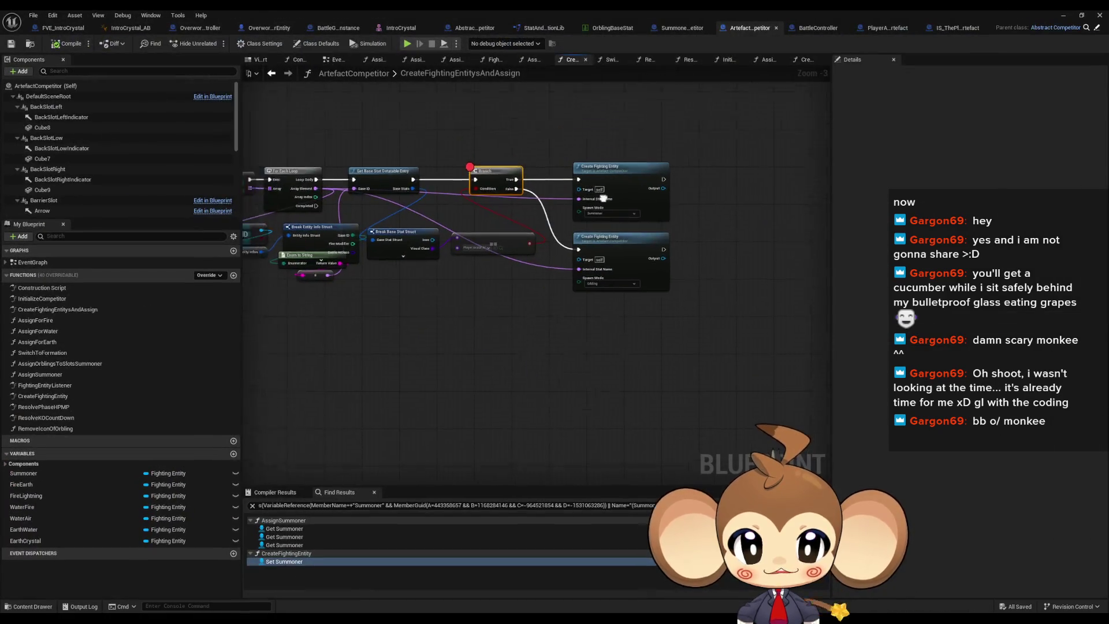
Shift the Branch, Create Fighting Entity, compare and datatable lookup nodes right to make room
{"action": "scroll", "coordinate": [599, 195], "scroll_direction": "up", "scroll_amount": 4}
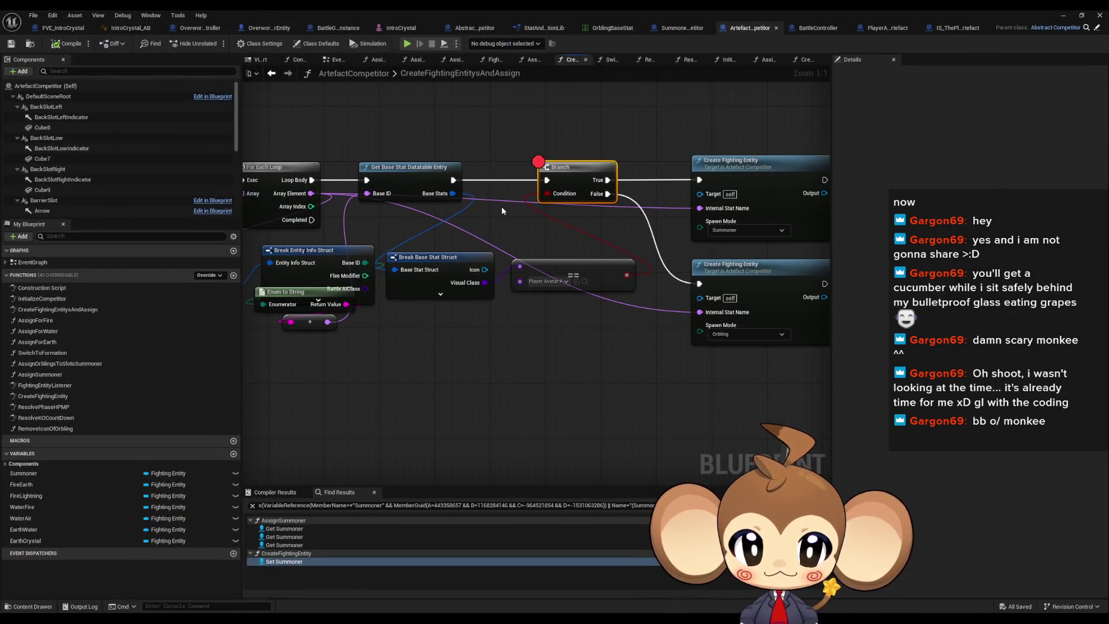
{"action": "left_click_drag", "start_coordinate": [499, 207], "coordinate": [501, 194]}
{"action": "mouse_move", "coordinate": [467, 157]}
{"action": "left_mouse_down"}
{"action": "mouse_move", "coordinate": [497, 163]}
{"action": "mouse_move", "coordinate": [462, 162]}
{"action": "mouse_move", "coordinate": [488, 161]}
{"action": "left_mouse_up"}
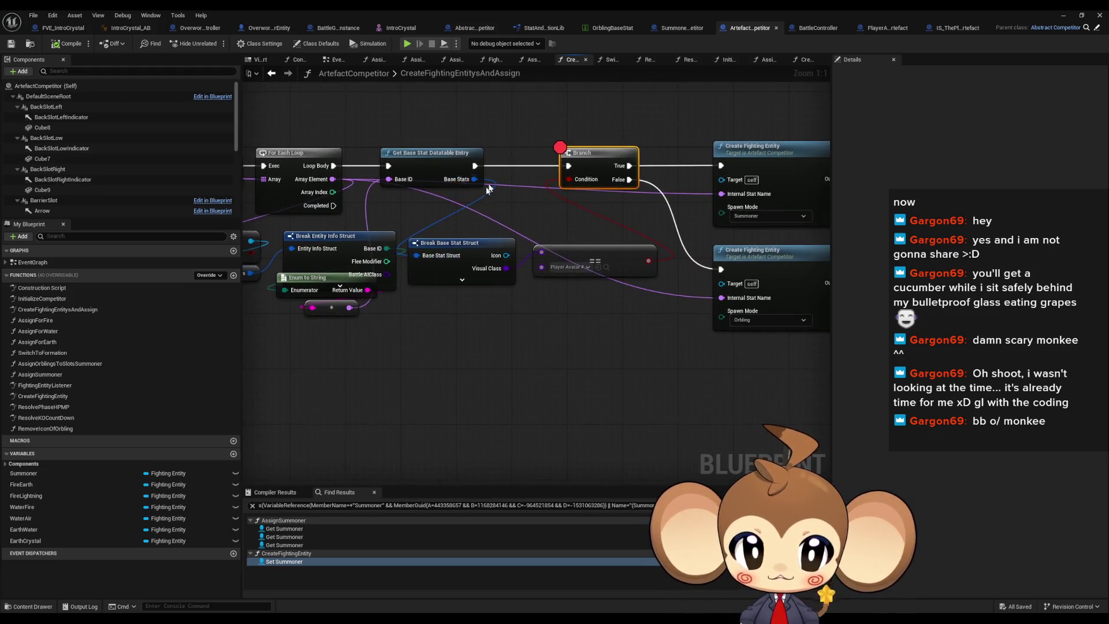
{"action": "left_click_drag", "start_coordinate": [629, 244], "coordinate": [823, 254]}
{"action": "left_click_drag", "start_coordinate": [472, 186], "coordinate": [581, 184]}
{"action": "left_click_drag", "start_coordinate": [357, 203], "coordinate": [527, 206]}
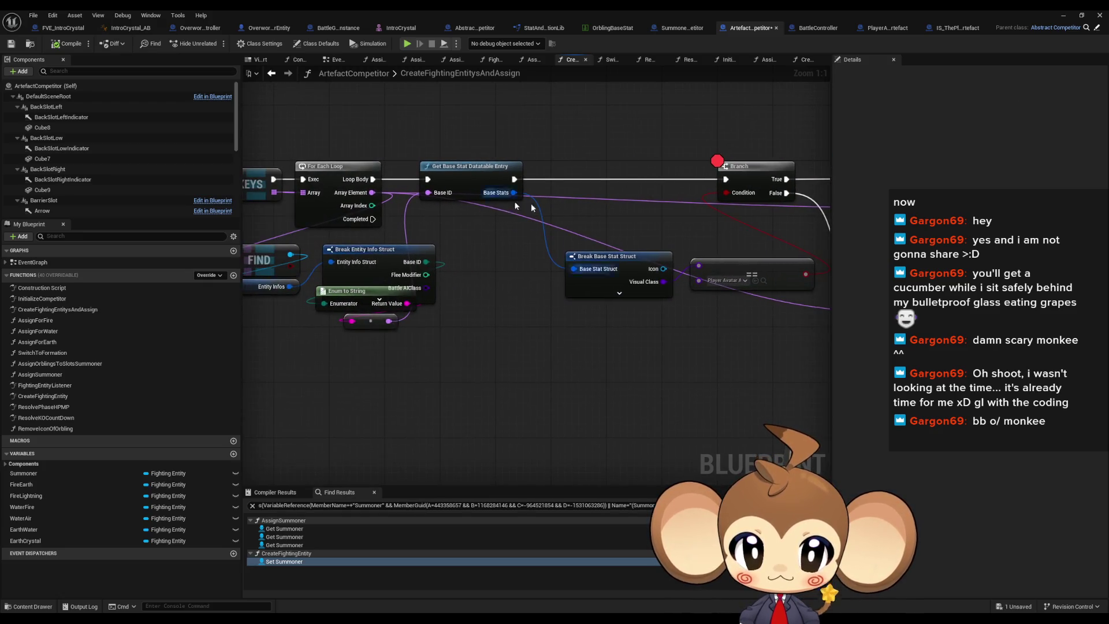
{"action": "left_click_drag", "start_coordinate": [465, 177], "coordinate": [580, 181]}
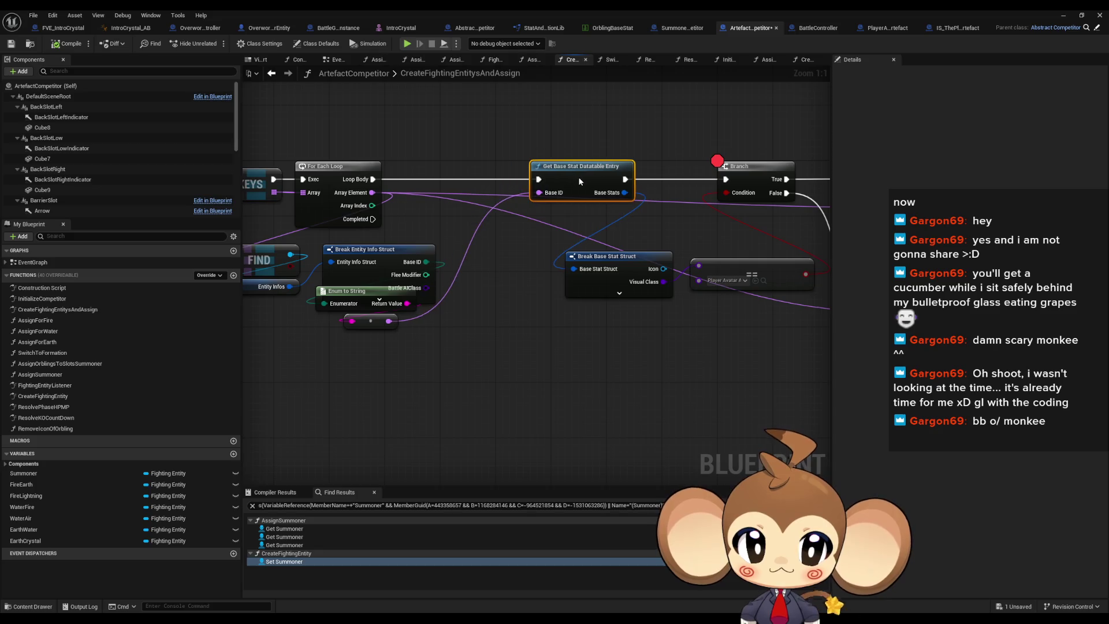
Promote the converted name to a local variable Local_BaseID and duplicate its SET node below
{"action": "left_click_drag", "start_coordinate": [388, 320], "coordinate": [421, 370]}
{"action": "type", "text": "local pro"}
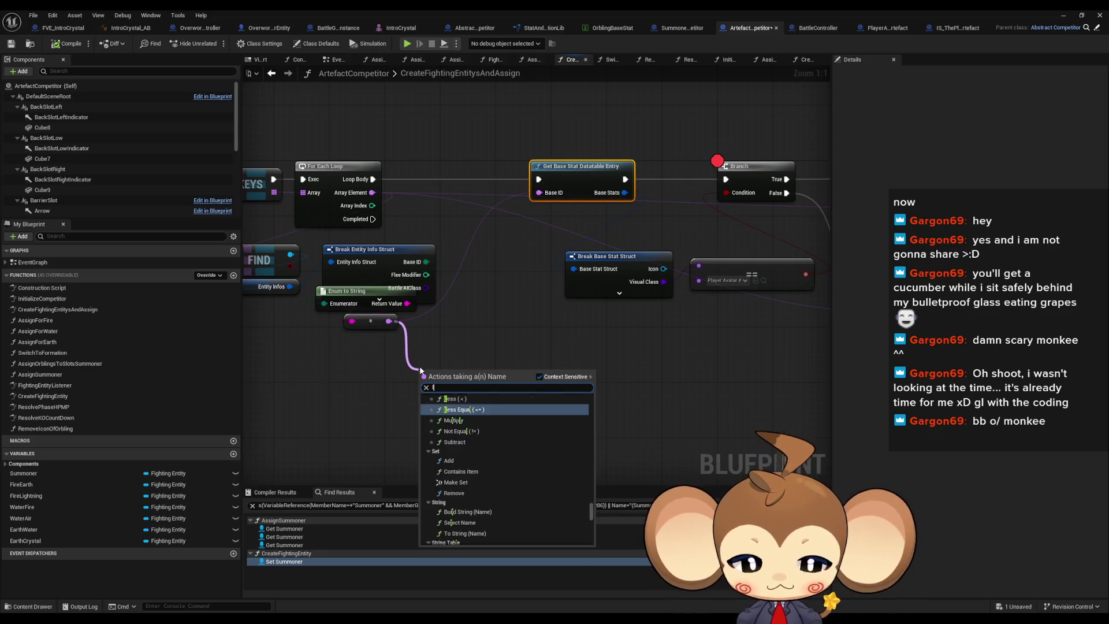
{"action": "key", "text": "Return"}
{"action": "type", "text": "Local_"}
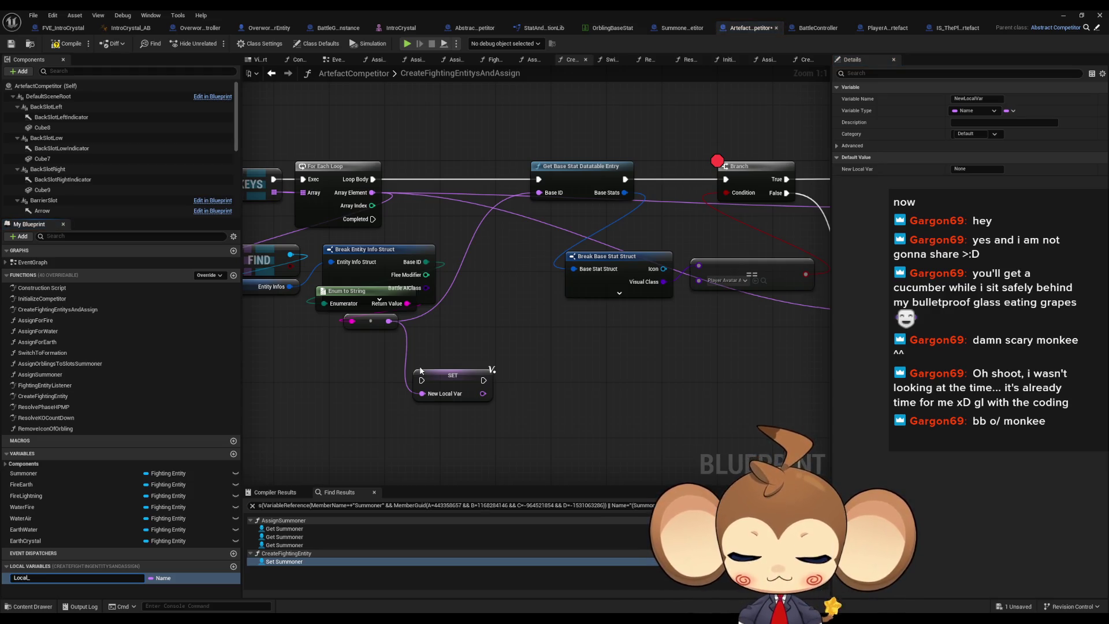
{"action": "type", "text": "BaseID"}
{"action": "key", "text": "Return"}
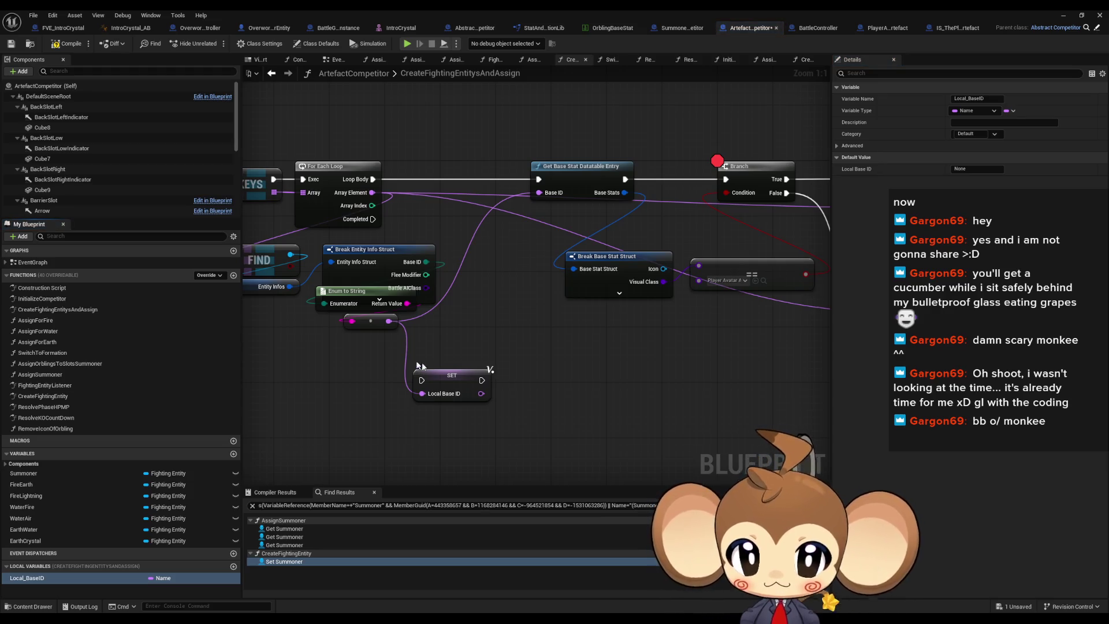
{"action": "left_click_drag", "start_coordinate": [455, 381], "coordinate": [510, 361]}
{"action": "key", "text": "ctrl+d"}
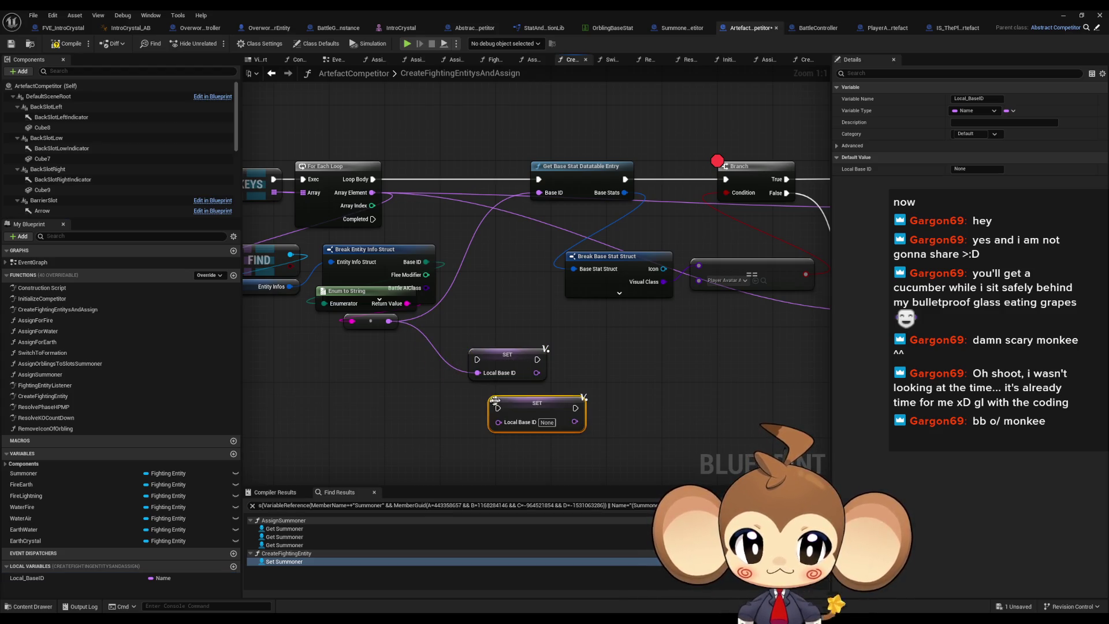
{"action": "left_click_drag", "start_coordinate": [537, 404], "coordinate": [511, 404]}
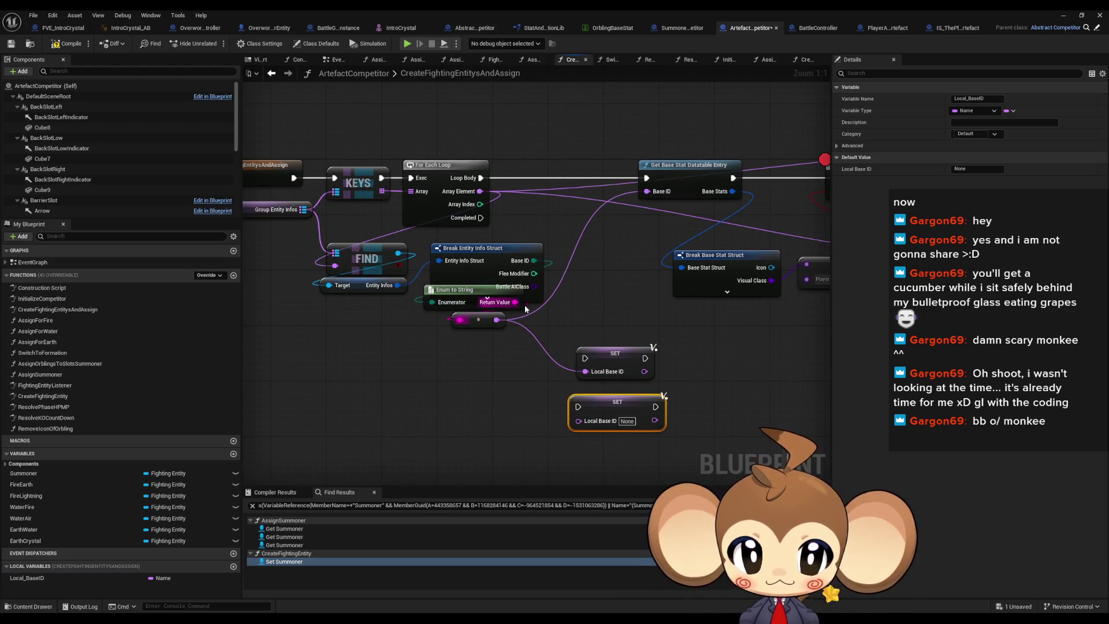
Add a Base ID != Special comparison and a Branch driven by it
{"action": "left_click_drag", "start_coordinate": [533, 260], "coordinate": [569, 284]}
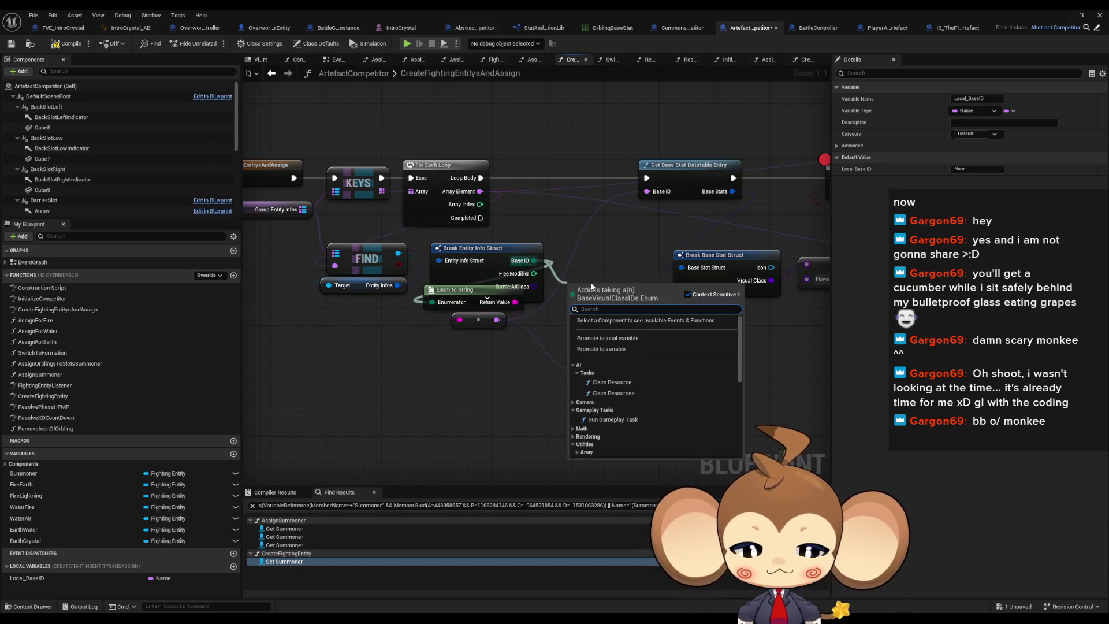
{"action": "type", "text": "!="}
{"action": "left_click", "coordinate": [610, 315]}
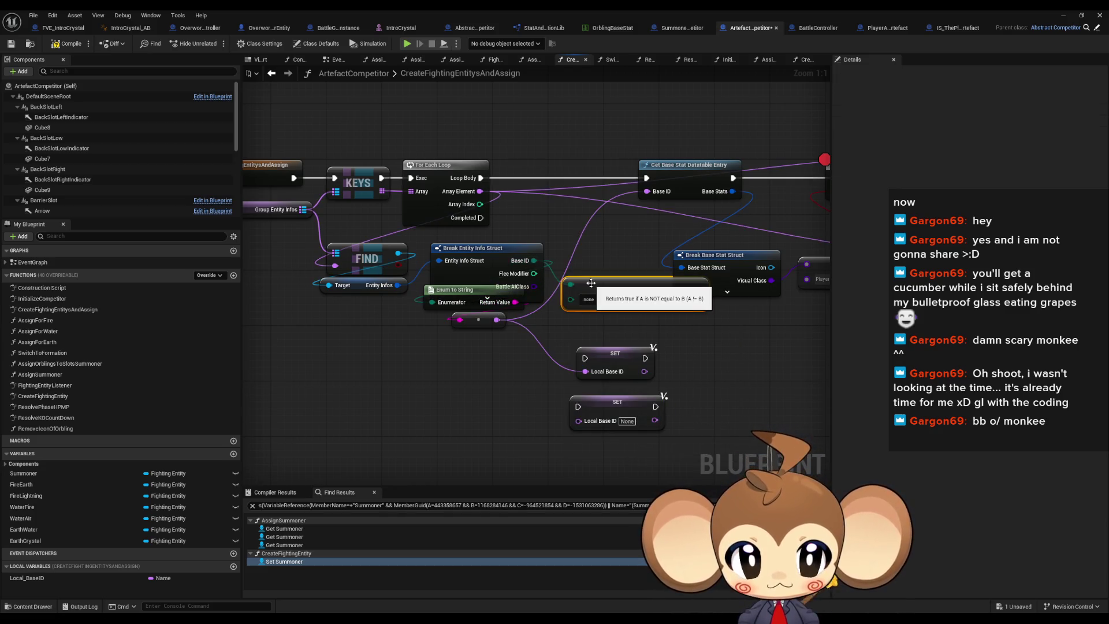
{"action": "left_click", "coordinate": [593, 300]}
{"action": "left_click", "coordinate": [593, 386]}
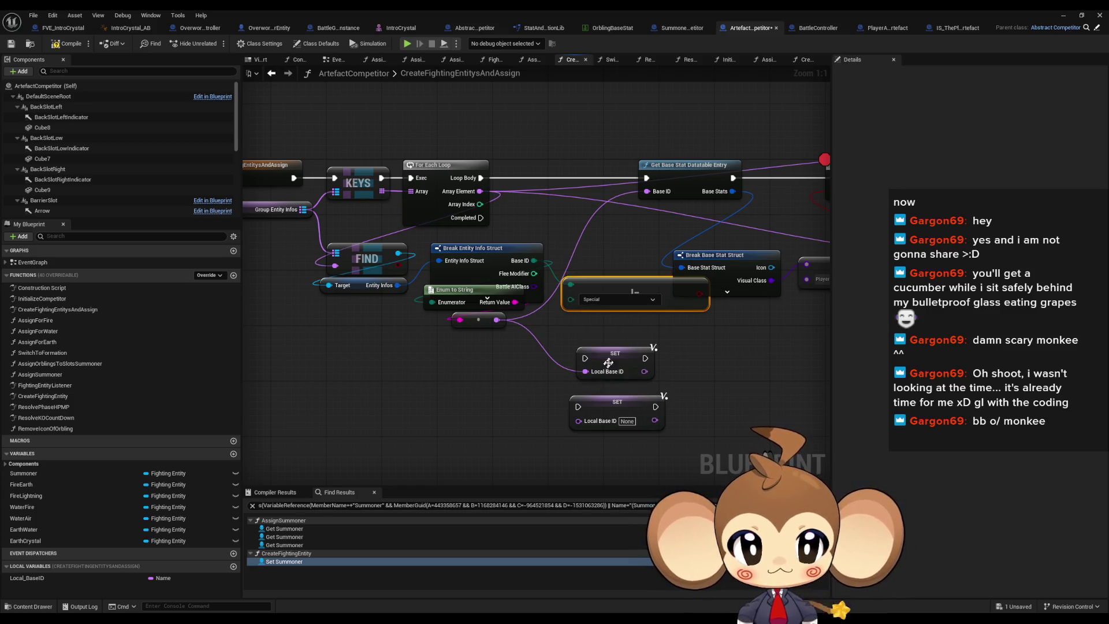
{"action": "left_click_drag", "start_coordinate": [614, 290], "coordinate": [400, 394]}
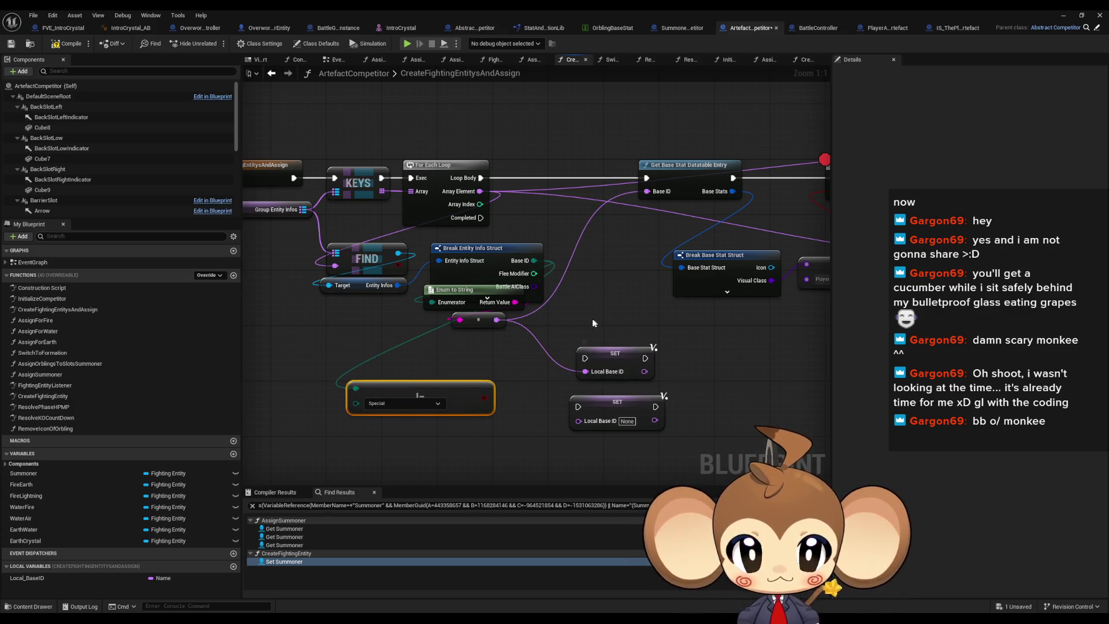
{"action": "mouse_move", "coordinate": [480, 397]}
{"action": "left_mouse_down"}
{"action": "mouse_move", "coordinate": [503, 425]}
{"action": "mouse_move", "coordinate": [578, 406]}
{"action": "left_mouse_up"}
{"action": "type", "text": "branch"}
{"action": "key", "text": "Return"}
Wire Branch True to the lower Local Base ID setter, fed by the struct's exposed Name pin
{"action": "left_click_drag", "start_coordinate": [553, 462], "coordinate": [553, 456]}
{"action": "left_click", "coordinate": [508, 241]}
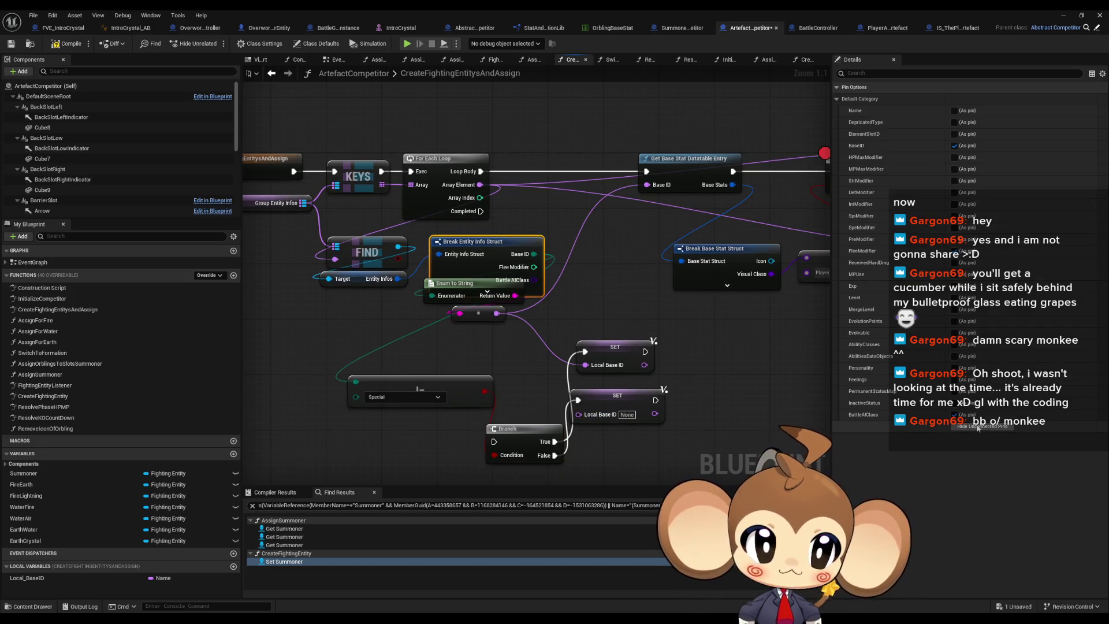
{"action": "left_click", "coordinate": [978, 426]}
{"action": "left_click", "coordinate": [954, 111]}
{"action": "mouse_move", "coordinate": [519, 254]}
{"action": "left_mouse_down"}
{"action": "mouse_move", "coordinate": [578, 414]}
{"action": "mouse_move", "coordinate": [615, 409]}
{"action": "left_mouse_up"}
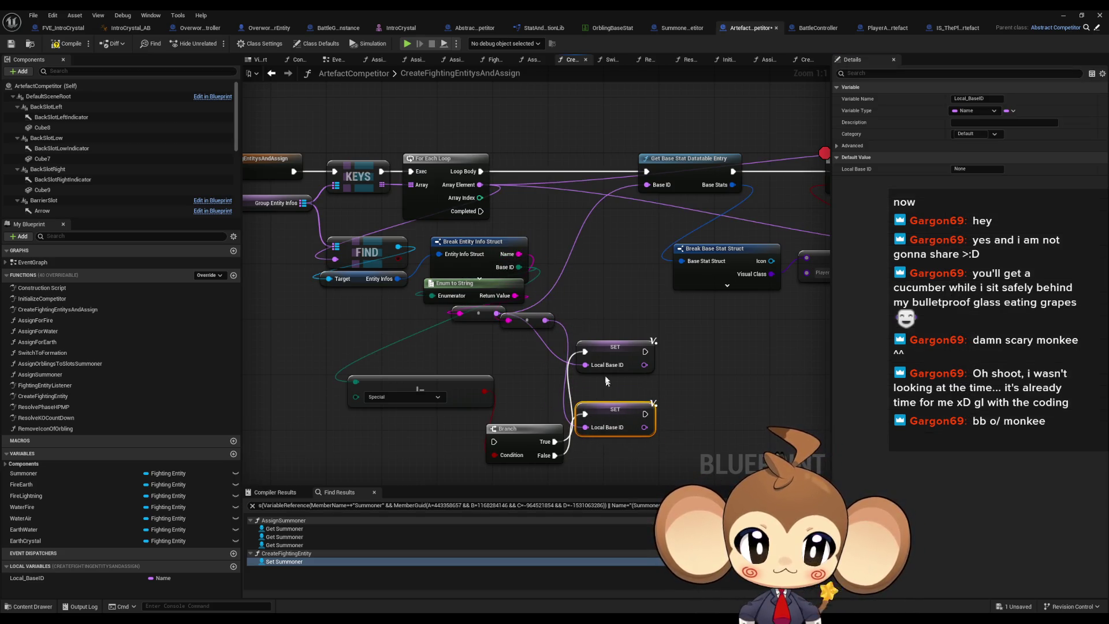
Connect the loop body into the new Branch and both setters into the datatable lookup
{"action": "left_click_drag", "start_coordinate": [656, 362], "coordinate": [435, 436]}
{"action": "left_click_drag", "start_coordinate": [370, 454], "coordinate": [356, 183]}
{"action": "mouse_move", "coordinate": [520, 363]}
{"action": "left_mouse_down"}
{"action": "mouse_move", "coordinate": [521, 183]}
{"action": "mouse_move", "coordinate": [520, 425]}
{"action": "left_mouse_up"}
Arrange the Branch, stacked setters and lookup group side by side
{"action": "mouse_move", "coordinate": [498, 353]}
{"action": "left_mouse_down"}
{"action": "mouse_move", "coordinate": [557, 364]}
{"action": "mouse_move", "coordinate": [544, 396]}
{"action": "left_mouse_up"}
{"action": "left_click_drag", "start_coordinate": [452, 463], "coordinate": [493, 199]}
{"action": "scroll", "coordinate": [493, 199], "scroll_direction": "down", "scroll_amount": 3}
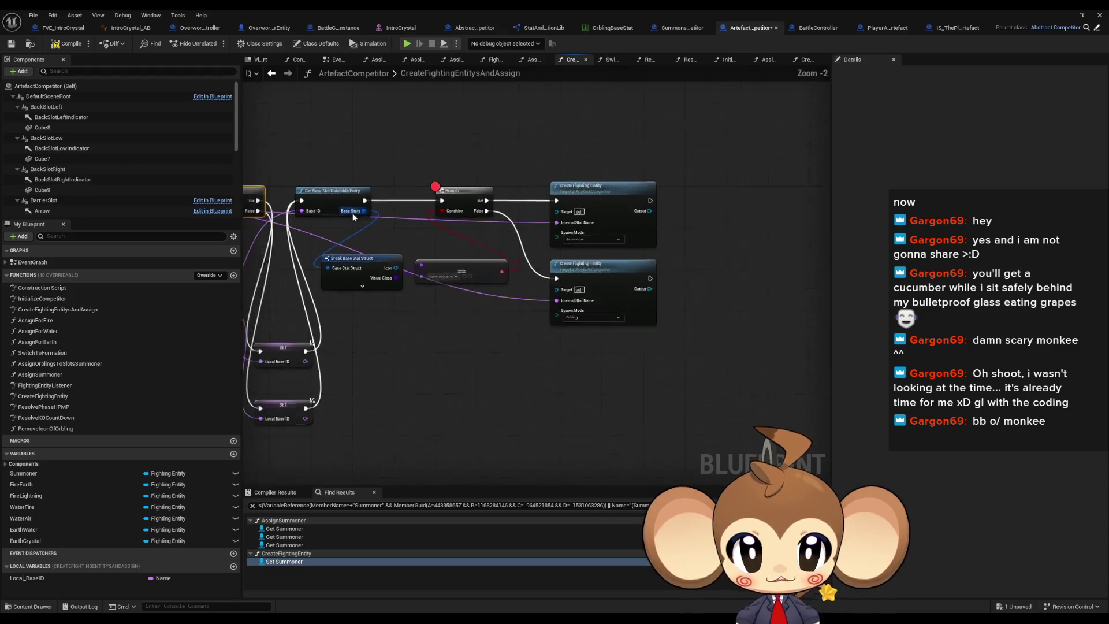
{"action": "left_click_drag", "start_coordinate": [389, 473], "coordinate": [625, 292]}
{"action": "left_click_drag", "start_coordinate": [528, 201], "coordinate": [555, 338]}
{"action": "scroll", "coordinate": [555, 338], "scroll_direction": "up", "scroll_amount": 3}
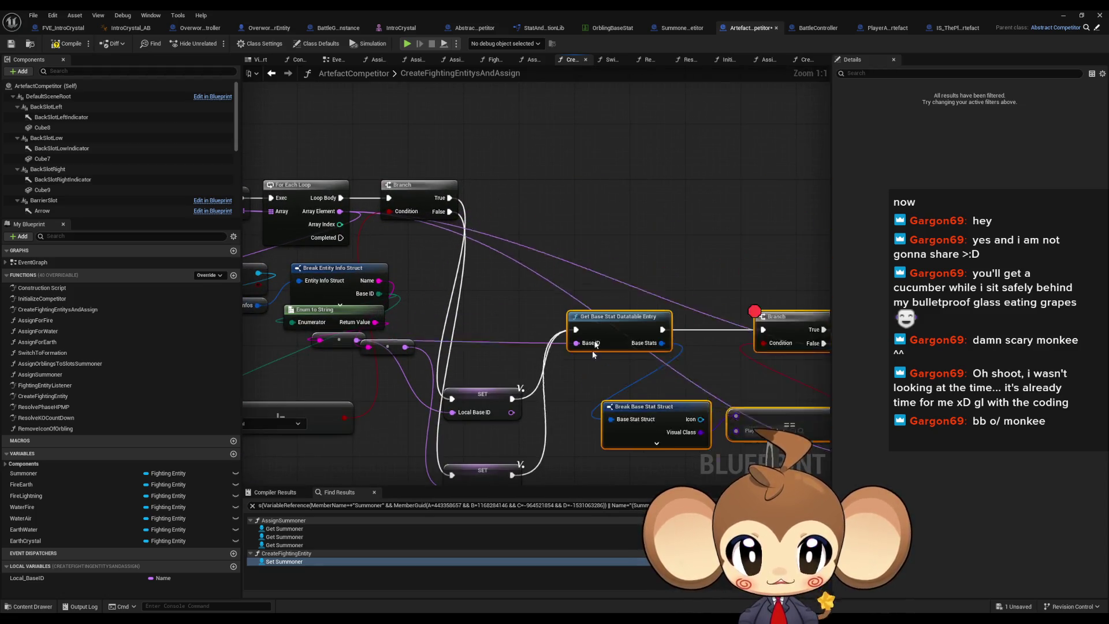
{"action": "mouse_move", "coordinate": [483, 395]}
{"action": "left_mouse_down"}
{"action": "mouse_move", "coordinate": [574, 230]}
{"action": "mouse_move", "coordinate": [579, 195]}
{"action": "left_mouse_up"}
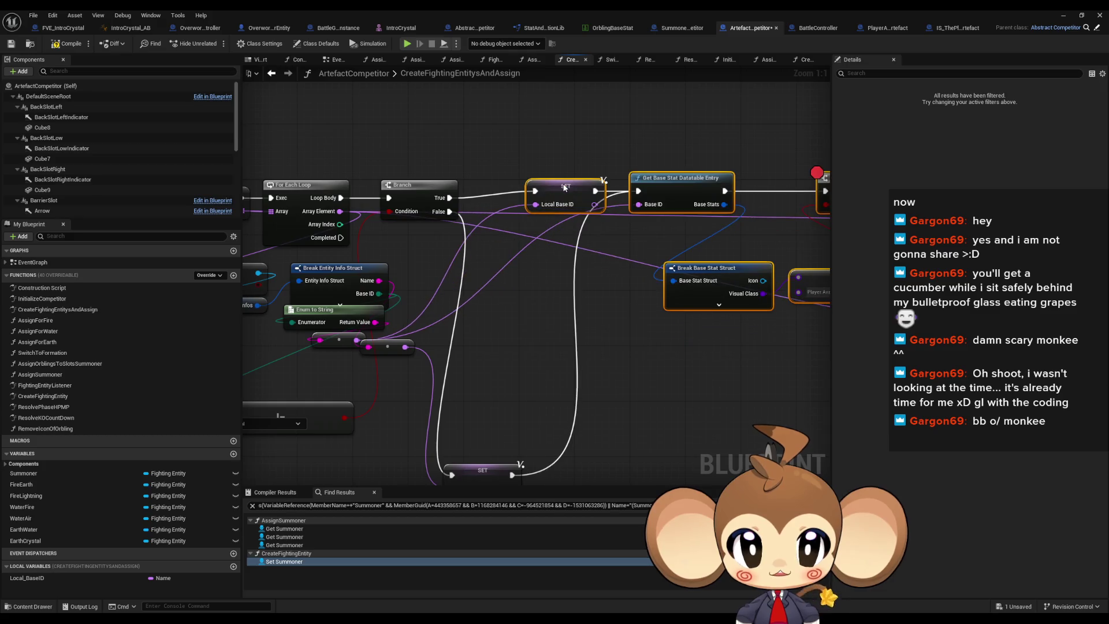
{"action": "mouse_move", "coordinate": [483, 472]}
{"action": "left_mouse_down"}
{"action": "mouse_move", "coordinate": [571, 248]}
{"action": "mouse_move", "coordinate": [573, 280]}
{"action": "left_mouse_up"}
{"action": "left_click_drag", "start_coordinate": [377, 139], "coordinate": [621, 303]}
{"action": "left_click", "coordinate": [627, 384]}
Reposition Enum to String, its reroutes and the Special comparison, then compile the blueprint
{"action": "mouse_move", "coordinate": [626, 383]}
{"action": "left_mouse_down"}
{"action": "mouse_move", "coordinate": [591, 411]}
{"action": "mouse_move", "coordinate": [634, 407]}
{"action": "mouse_move", "coordinate": [478, 396]}
{"action": "left_mouse_up"}
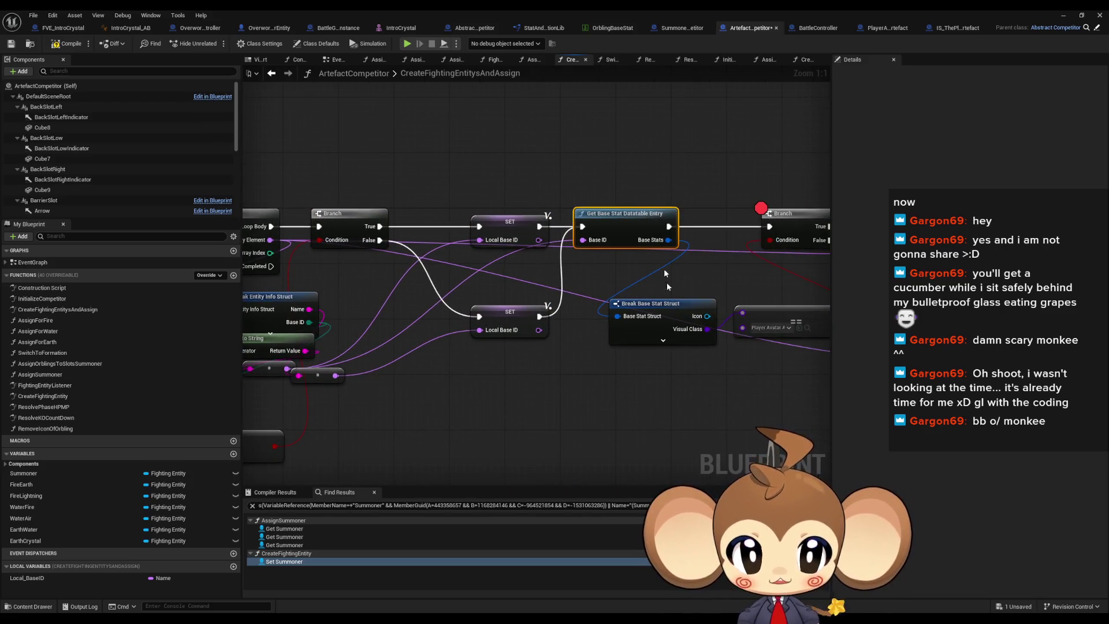
{"action": "left_click_drag", "start_coordinate": [632, 270], "coordinate": [674, 369]}
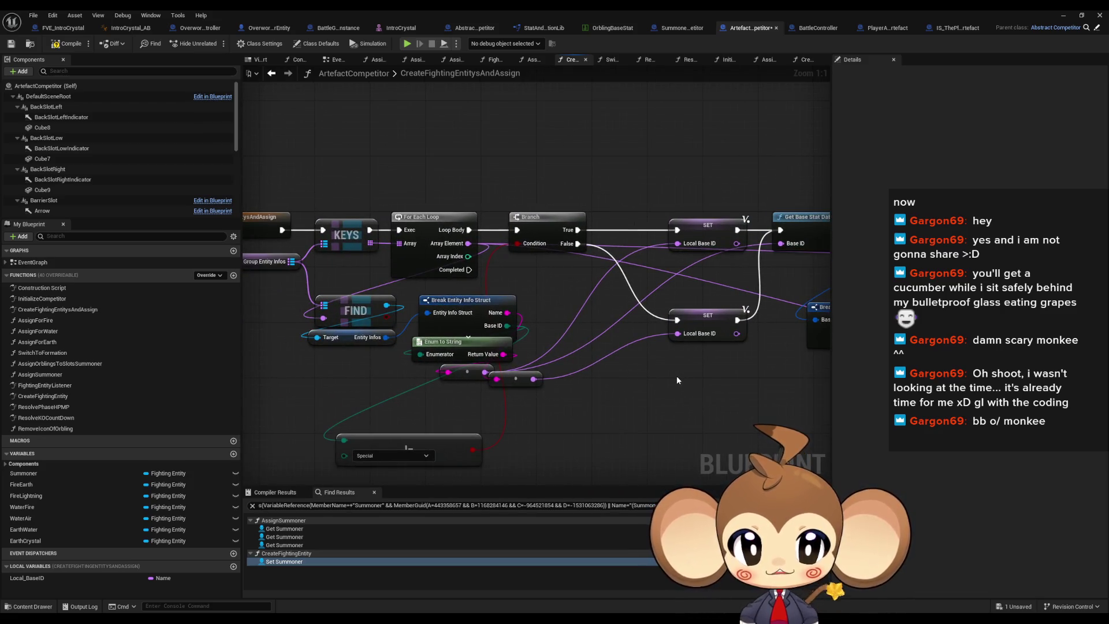
{"action": "left_click_drag", "start_coordinate": [556, 213], "coordinate": [527, 209]}
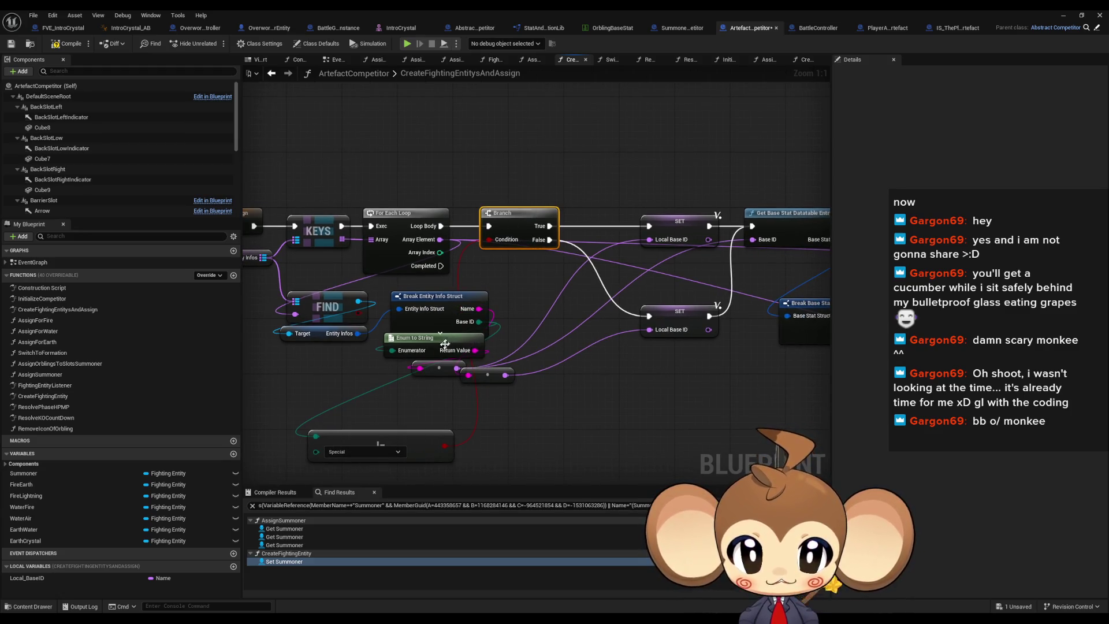
{"action": "mouse_move", "coordinate": [438, 347]}
{"action": "left_mouse_down"}
{"action": "mouse_move", "coordinate": [543, 376]}
{"action": "mouse_move", "coordinate": [548, 424]}
{"action": "left_mouse_up"}
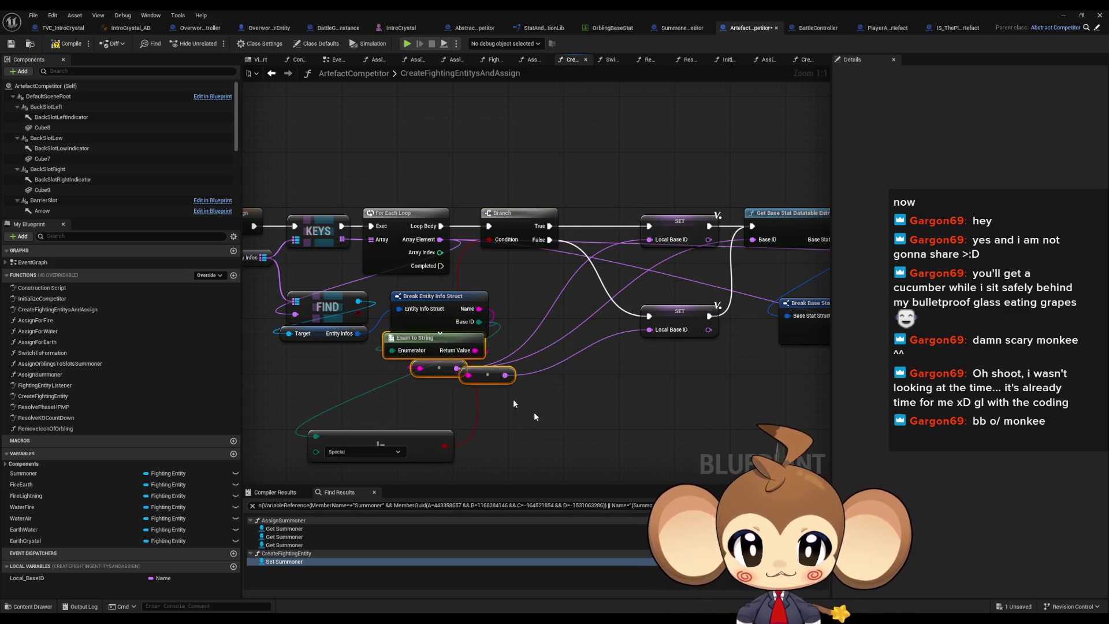
{"action": "left_click_drag", "start_coordinate": [426, 341], "coordinate": [425, 355]}
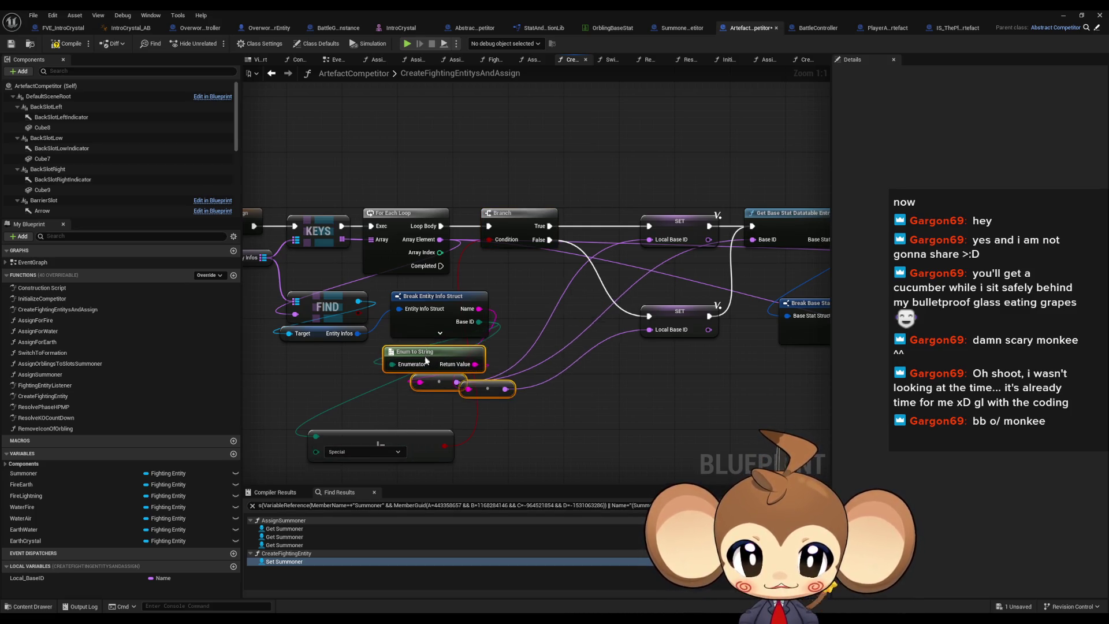
{"action": "left_click_drag", "start_coordinate": [444, 453], "coordinate": [519, 445]}
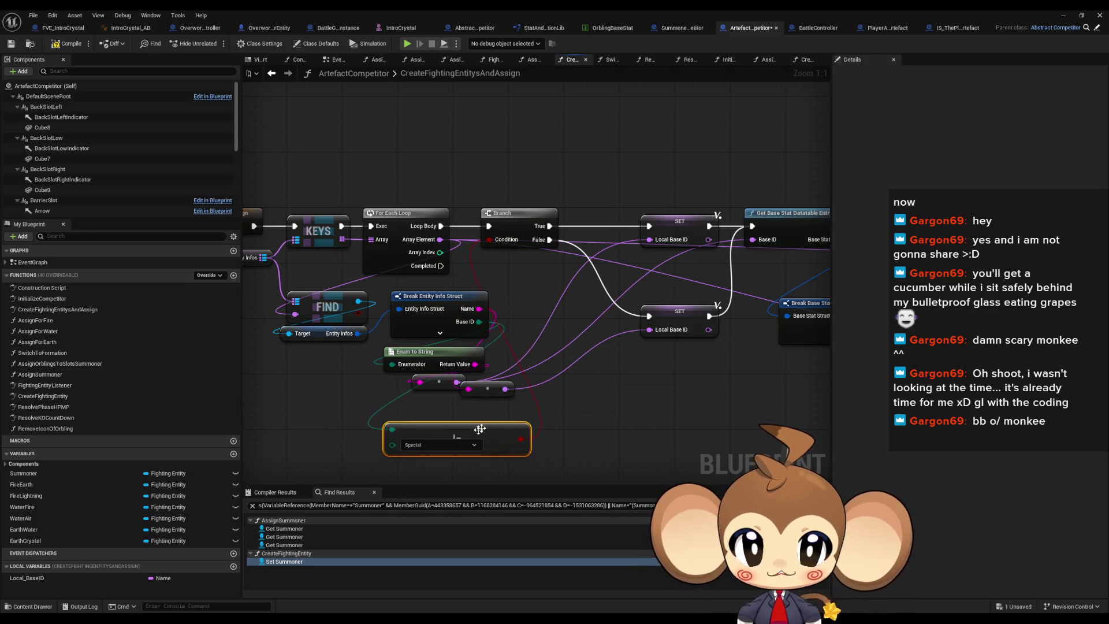
{"action": "left_click", "coordinate": [63, 44]}
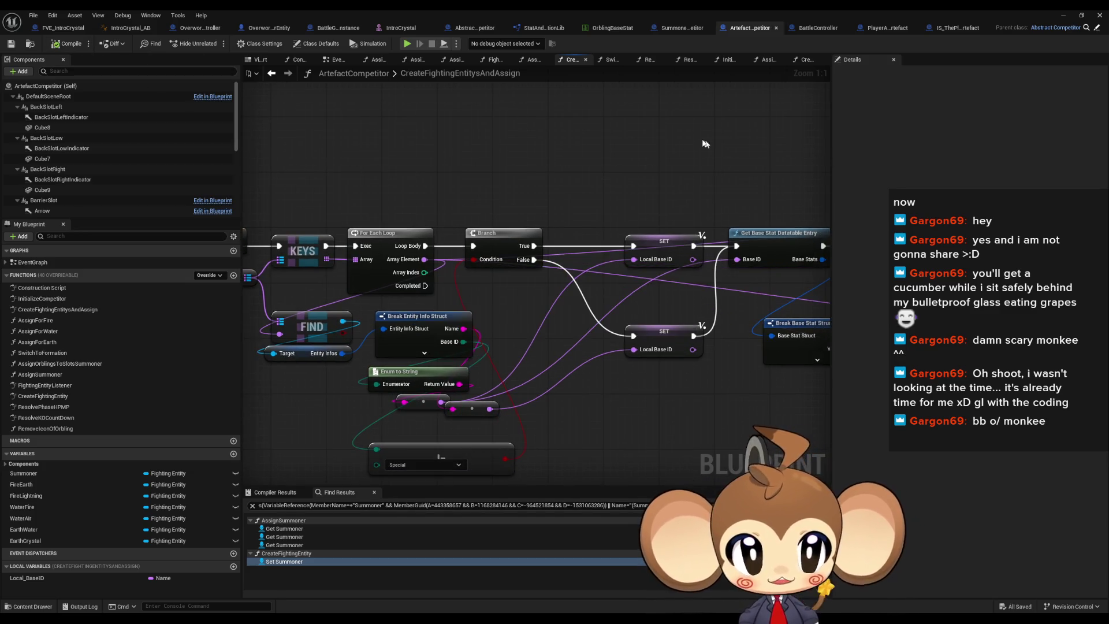
{"action": "scroll", "coordinate": [713, 141], "scroll_direction": "down", "scroll_amount": 1}
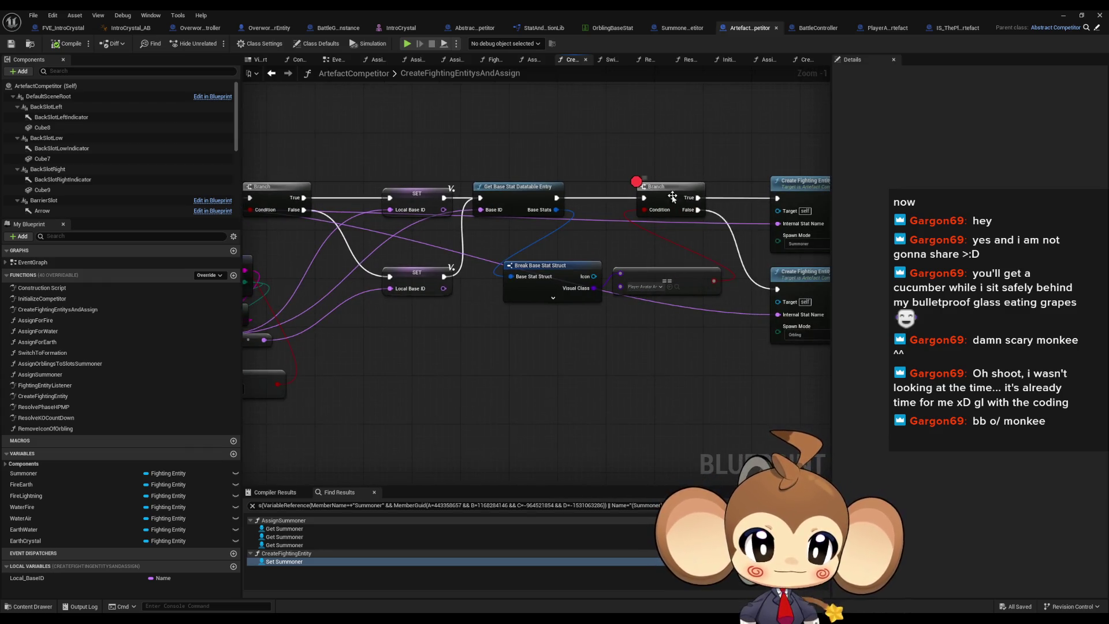
Return to the level editor, start a Play-in-Editor session, and view the breakpointed Branch
{"action": "left_click", "coordinate": [1062, 15]}
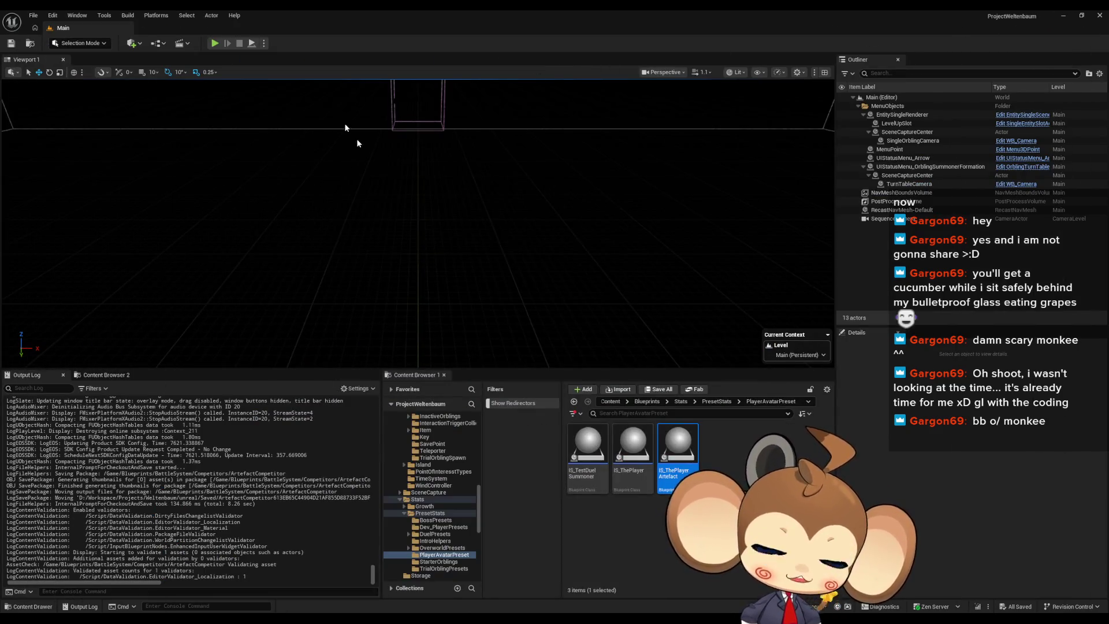
{"action": "left_click", "coordinate": [219, 45]}
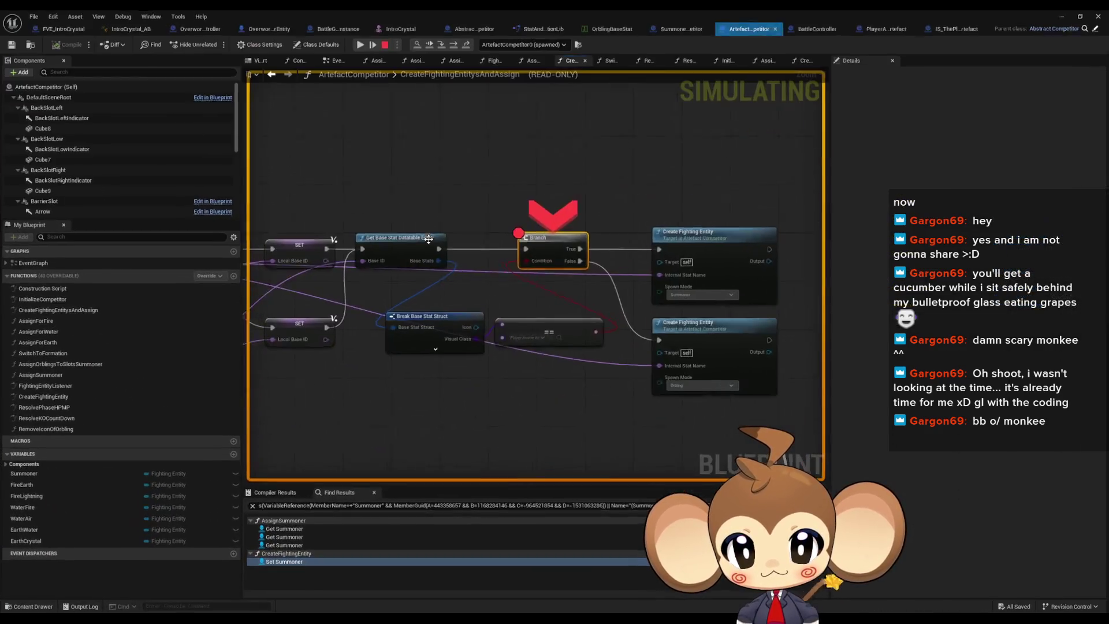
{"action": "scroll", "coordinate": [428, 239], "scroll_direction": "up", "scroll_amount": 1}
{"action": "mouse_move", "coordinate": [428, 239]}
{"action": "left_mouse_down"}
{"action": "mouse_move", "coordinate": [491, 249]}
{"action": "mouse_move", "coordinate": [645, 338]}
{"action": "left_mouse_up"}
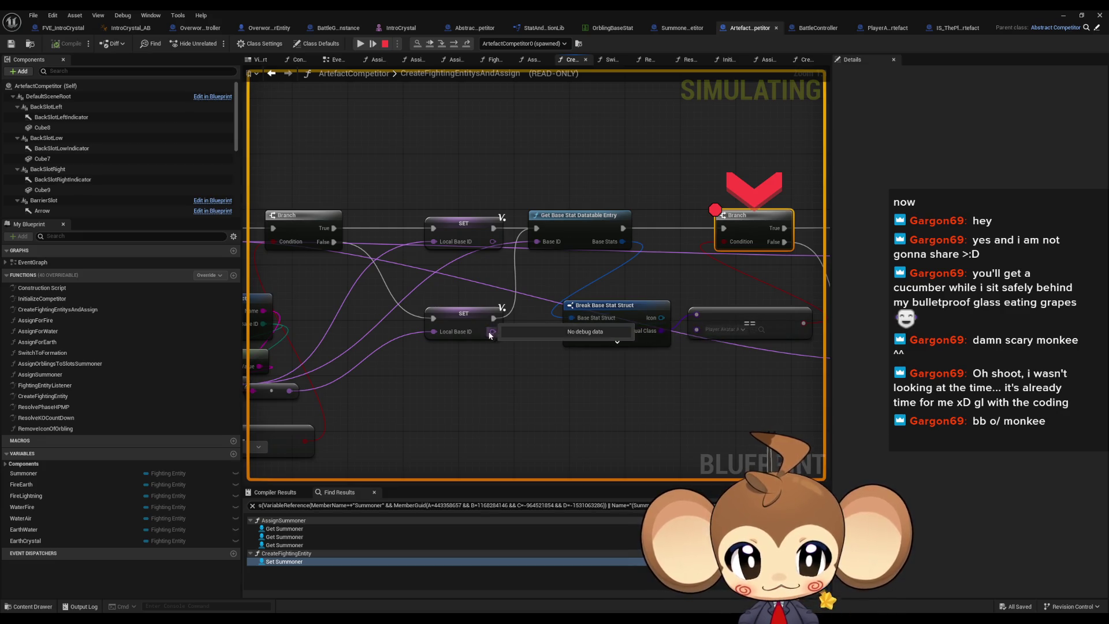
Check the pin debug values at the breakpoint, then stop the play session
{"action": "mouse_move", "coordinate": [456, 330]}
{"action": "mouse_move", "coordinate": [545, 243]}
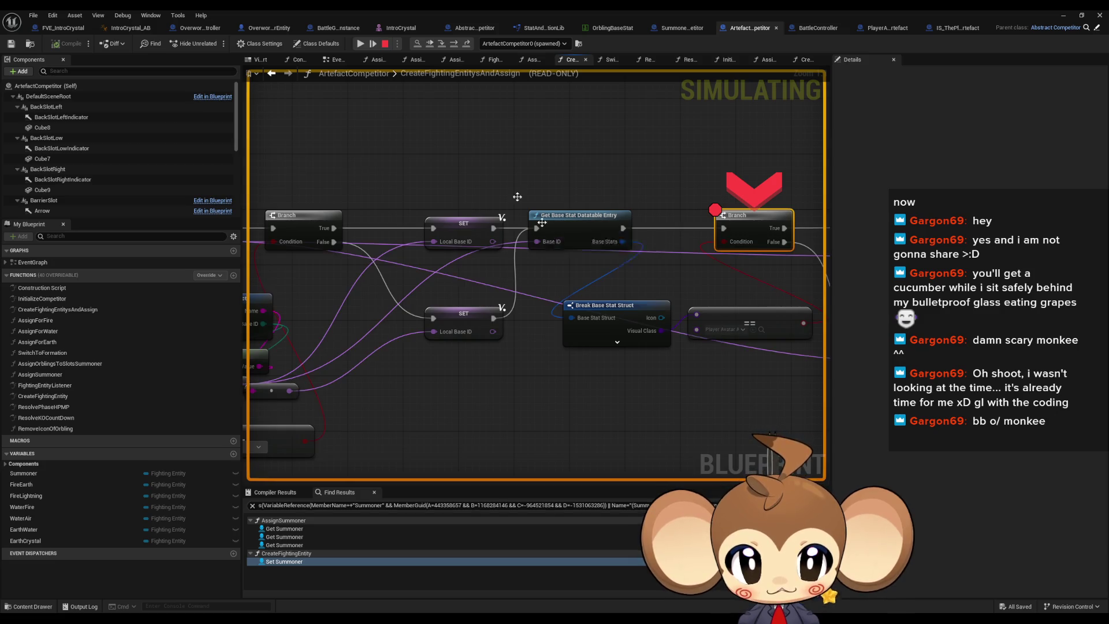
{"action": "left_click", "coordinate": [390, 44]}
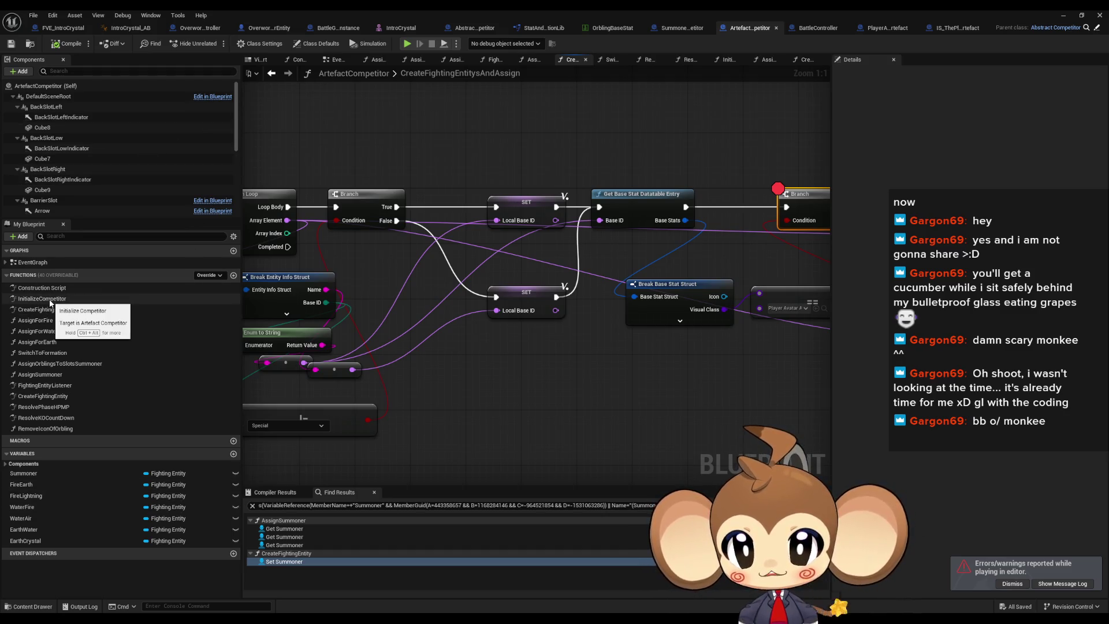
Feed a Local_BaseID getter into the lookup's Base ID and minimize the Blueprint editor
{"action": "double_click", "coordinate": [421, 75]}
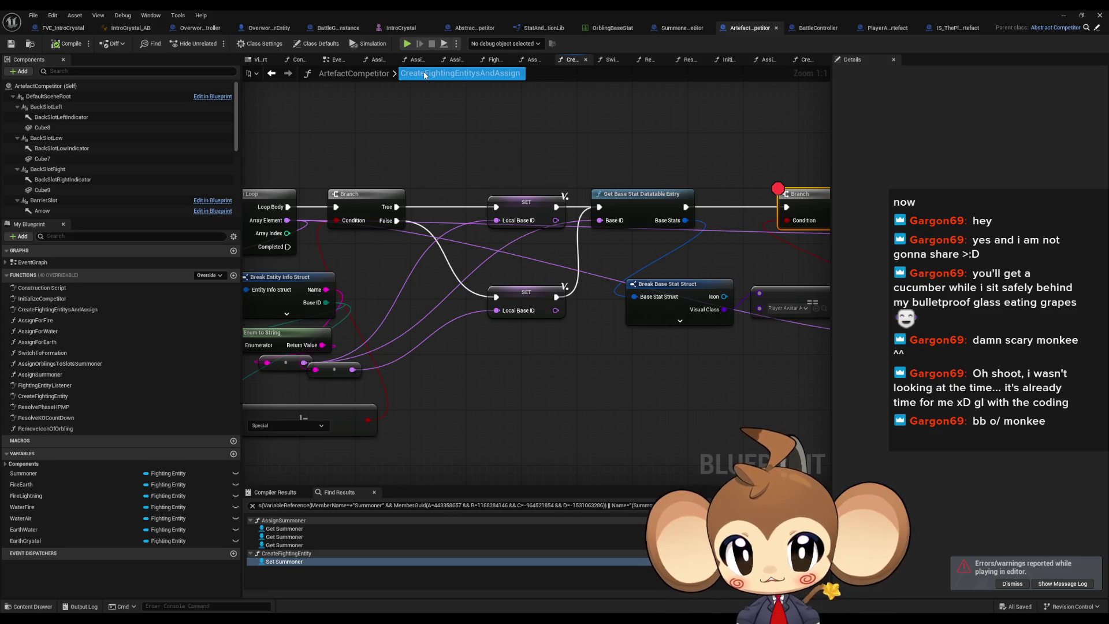
{"action": "key", "text": "Escape"}
{"action": "double_click", "coordinate": [38, 320]}
{"action": "double_click", "coordinate": [46, 310]}
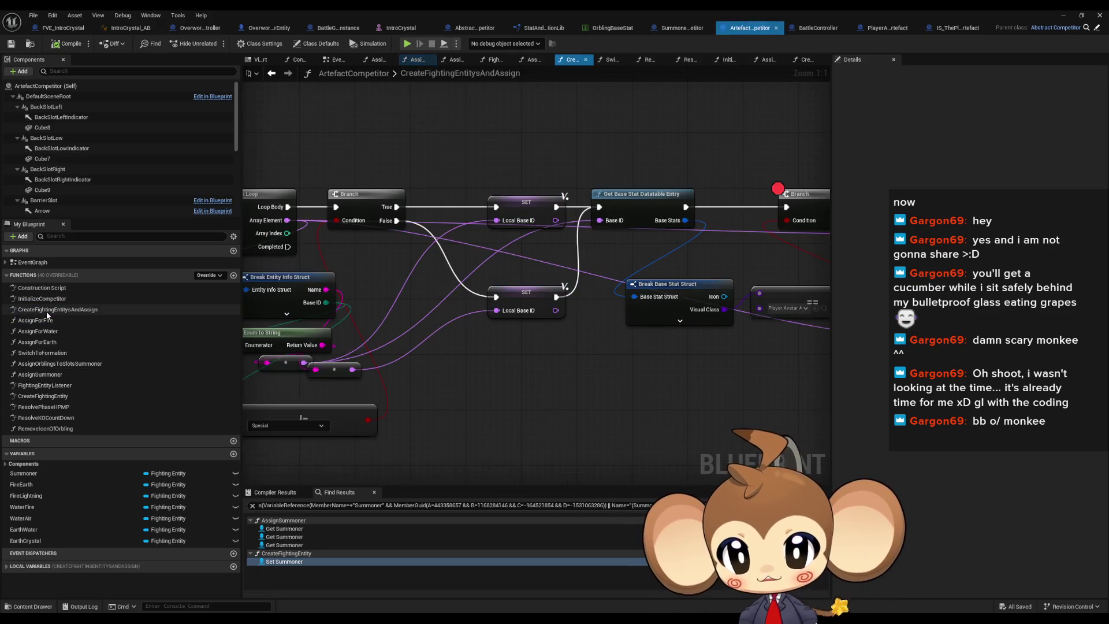
{"action": "left_click", "coordinate": [7, 566]}
{"action": "left_click_drag", "start_coordinate": [26, 577], "coordinate": [512, 333]}
{"action": "left_click", "coordinate": [532, 344]}
{"action": "mouse_move", "coordinate": [599, 220]}
{"action": "left_mouse_down"}
{"action": "mouse_move", "coordinate": [546, 336]}
{"action": "mouse_move", "coordinate": [526, 341]}
{"action": "mouse_move", "coordinate": [525, 252]}
{"action": "left_mouse_up"}
{"action": "left_click", "coordinate": [1063, 15]}
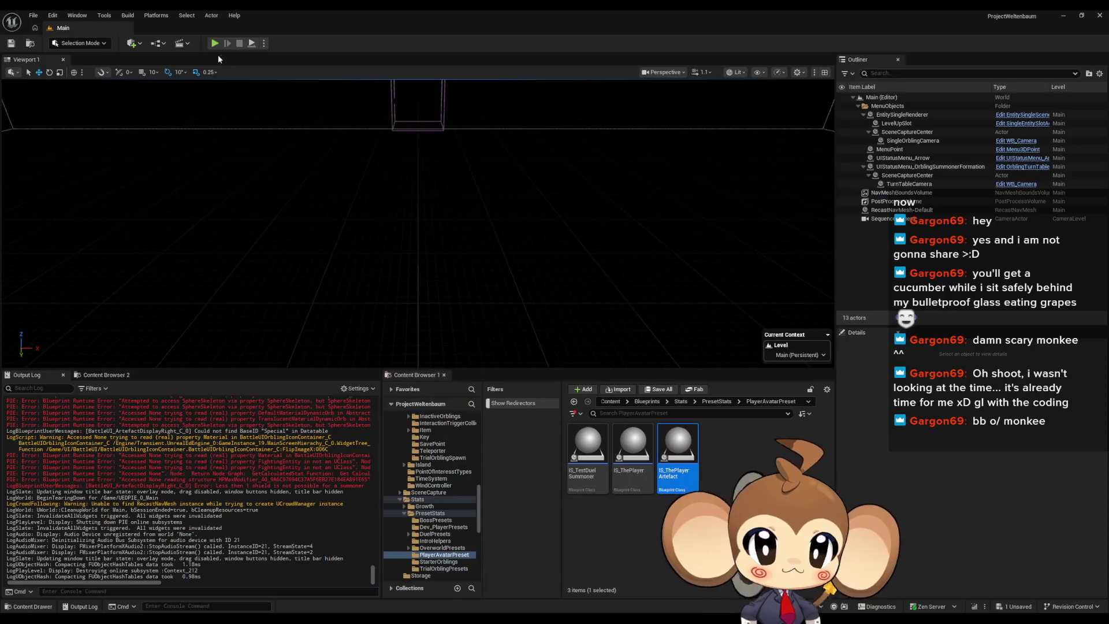
Play the level, step past the paused Branch, and remove its breakpoint
{"action": "left_click", "coordinate": [217, 45]}
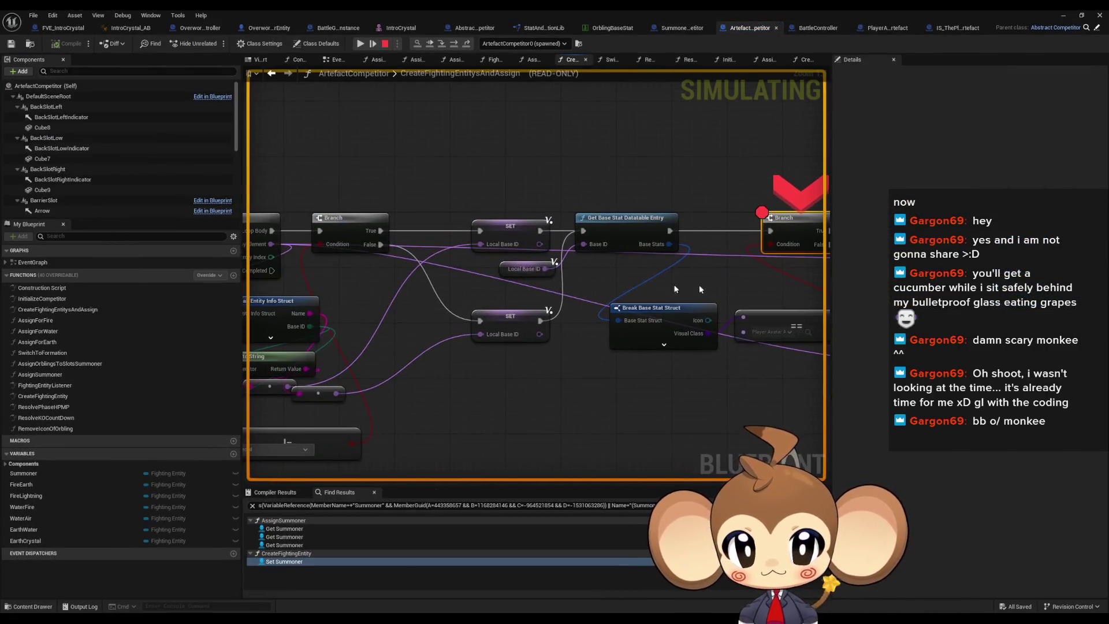
{"action": "mouse_move", "coordinate": [526, 270]}
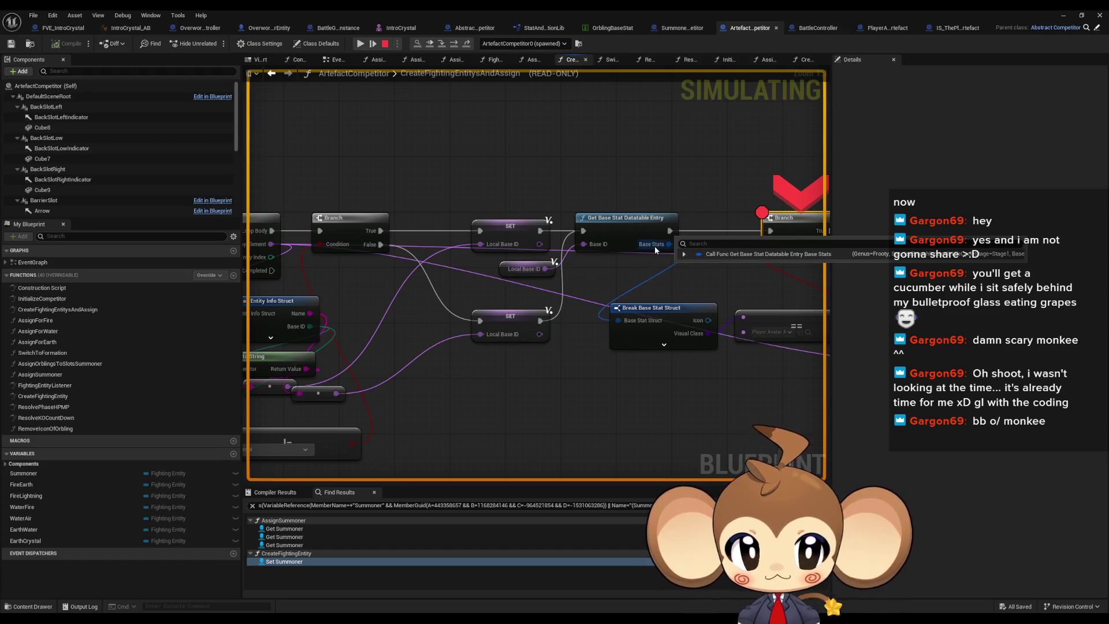
{"action": "left_click_drag", "start_coordinate": [654, 246], "coordinate": [446, 254]}
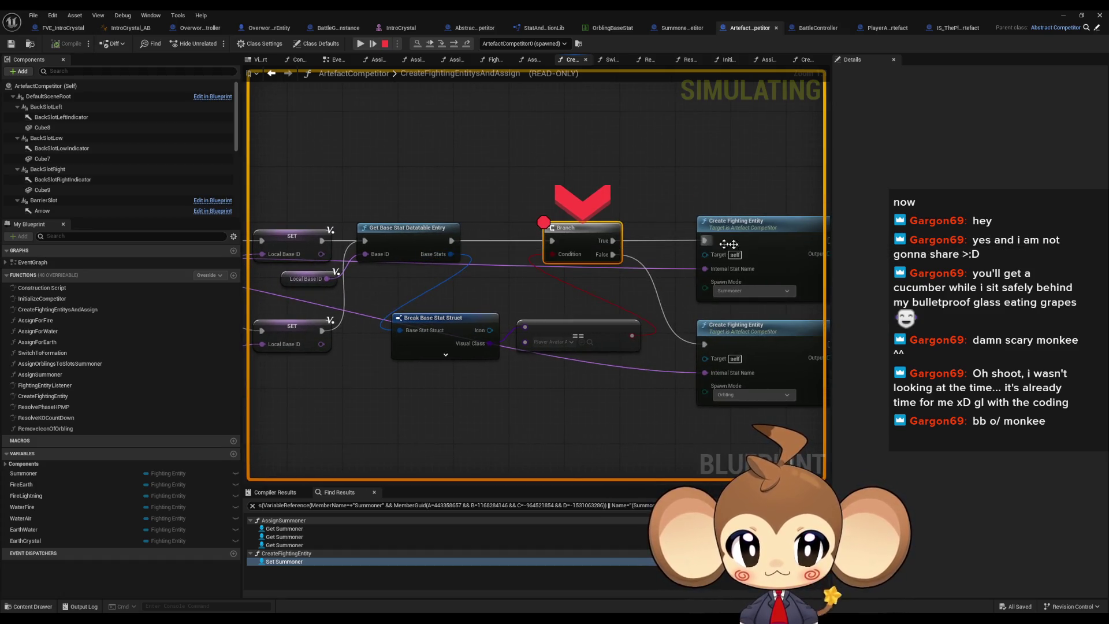
{"action": "left_click", "coordinate": [450, 45]}
{"action": "right_click", "coordinate": [475, 240]}
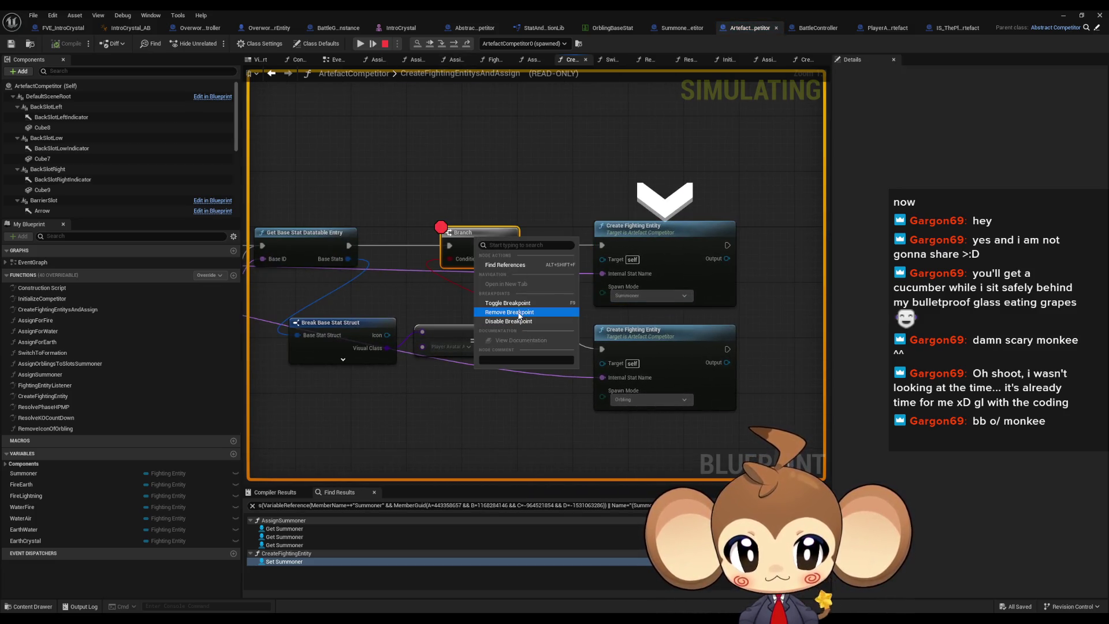
{"action": "left_click", "coordinate": [519, 313]}
Step into CreateFightingEntity, remove the Parent call's breakpoint, and advance to the summoner call
{"action": "left_click", "coordinate": [437, 46]}
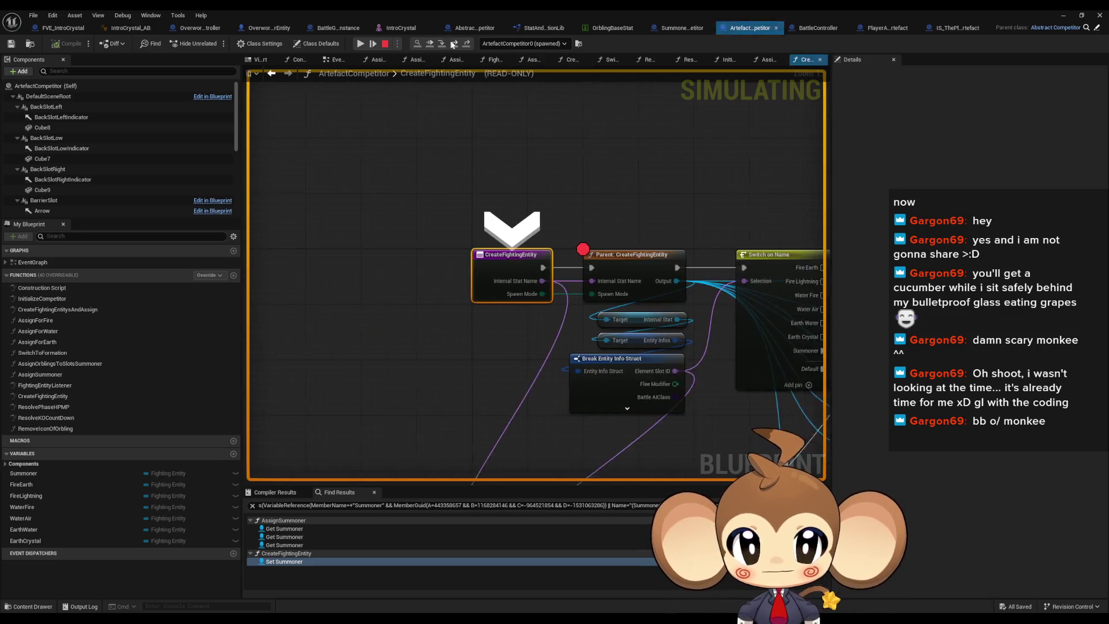
{"action": "left_click", "coordinate": [454, 44]}
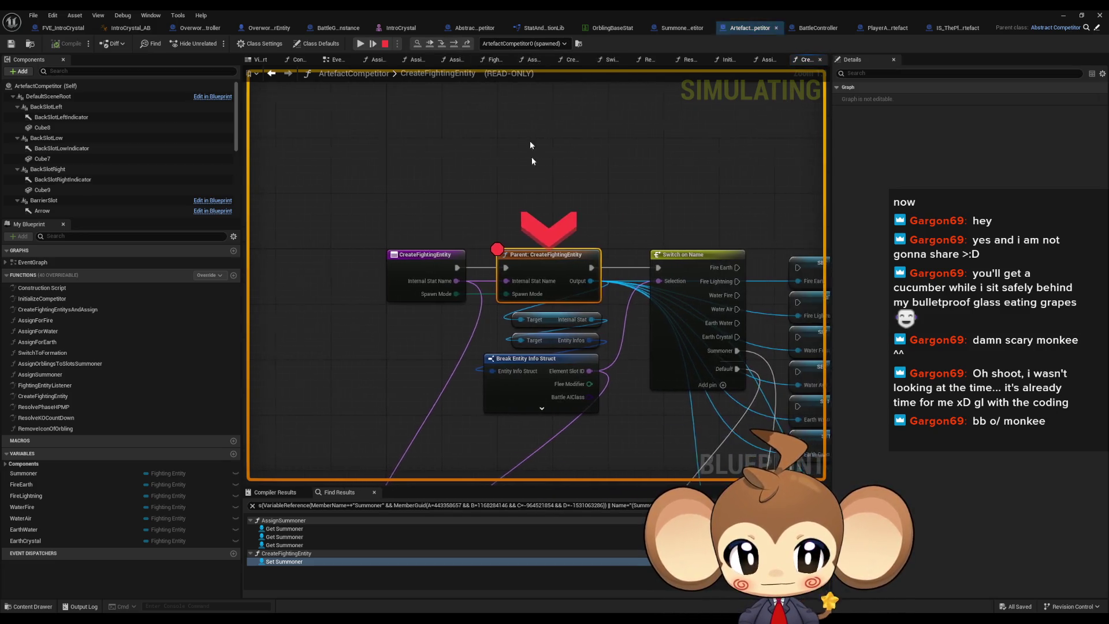
{"action": "right_click", "coordinate": [512, 264]}
{"action": "left_click", "coordinate": [536, 345]}
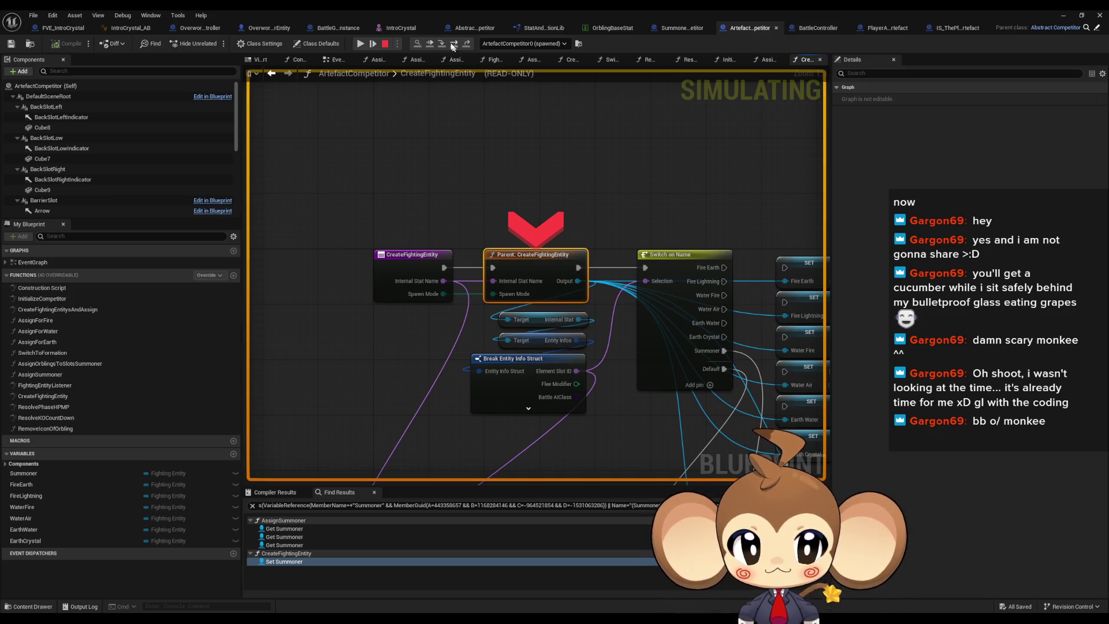
{"action": "left_click", "coordinate": [441, 43]}
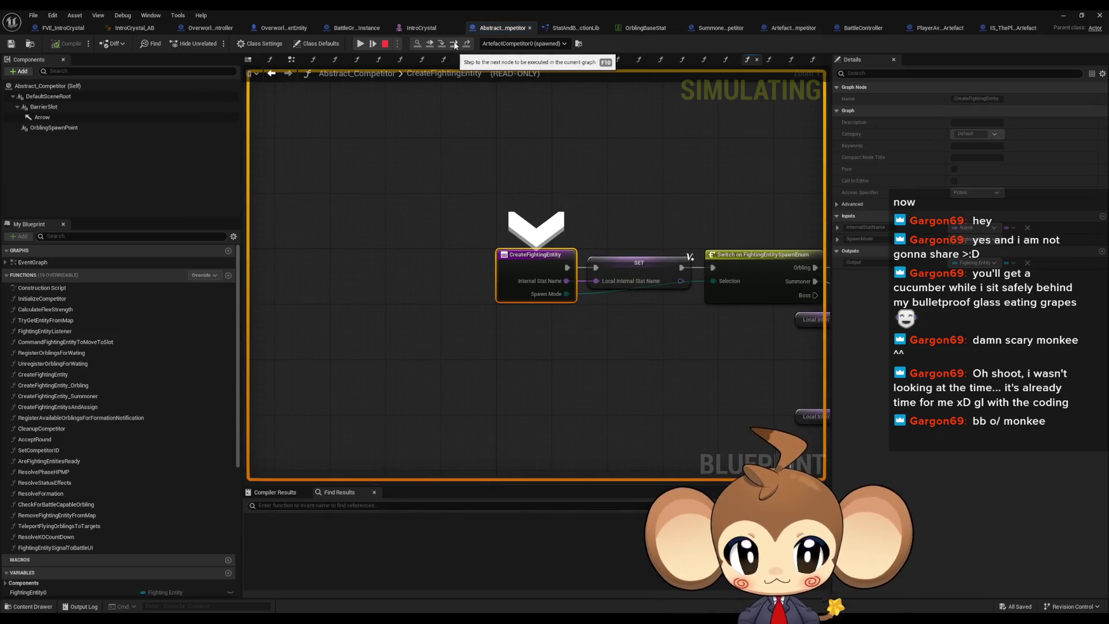
{"action": "left_click", "coordinate": [455, 44]}
{"action": "left_click", "coordinate": [454, 43]}
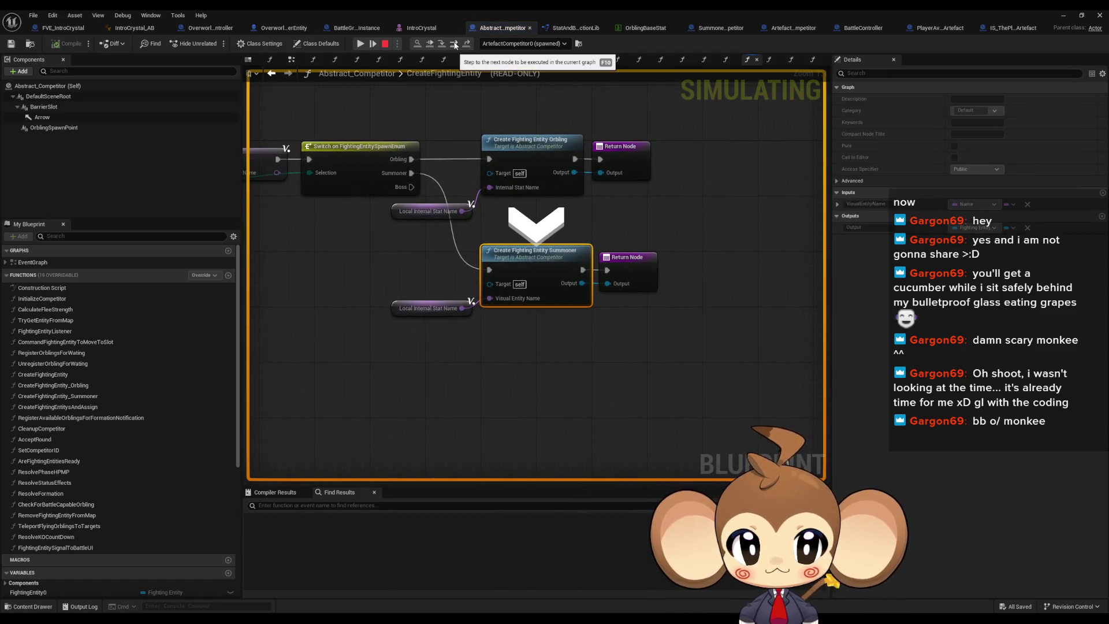
Step into CreateFightingEntity_Summoner and advance through the Branch checks to SpawnActor
{"action": "left_click", "coordinate": [443, 45]}
{"action": "left_click", "coordinate": [454, 44]}
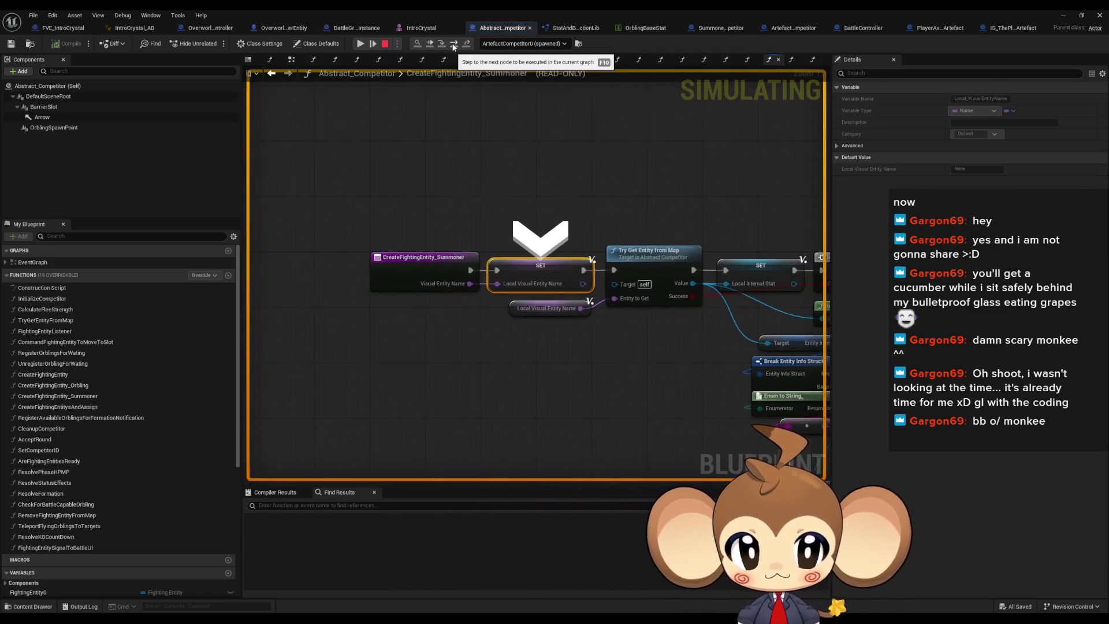
{"action": "left_click", "coordinate": [454, 44]}
{"action": "left_click", "coordinate": [454, 45]}
{"action": "left_click", "coordinate": [454, 45]}
{"action": "mouse_move", "coordinate": [370, 287]}
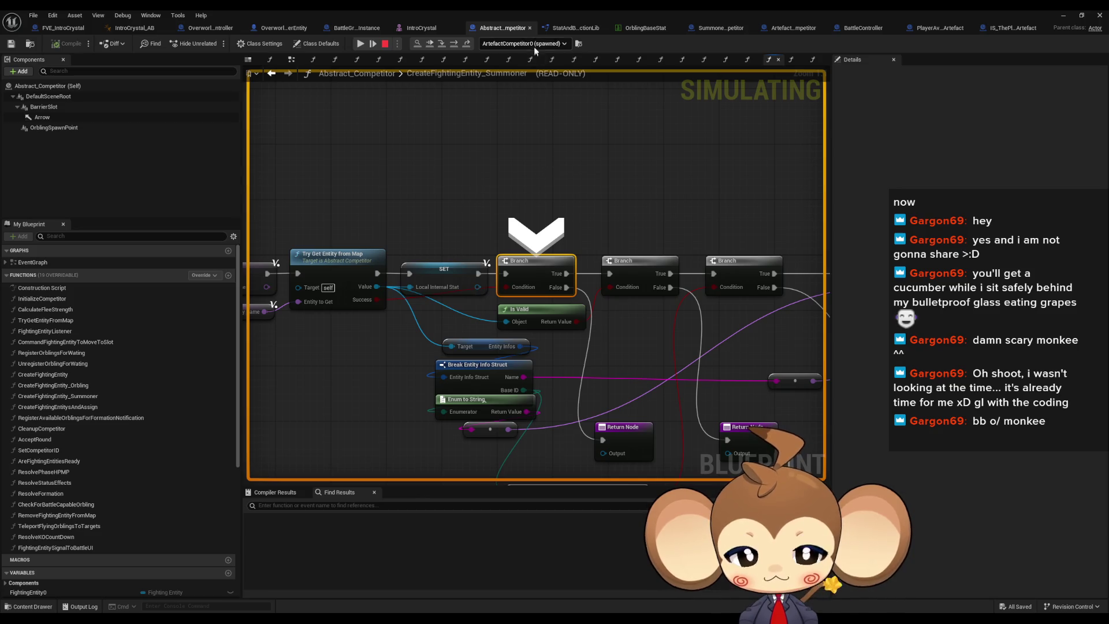
{"action": "left_click", "coordinate": [453, 46]}
{"action": "left_click", "coordinate": [454, 46]}
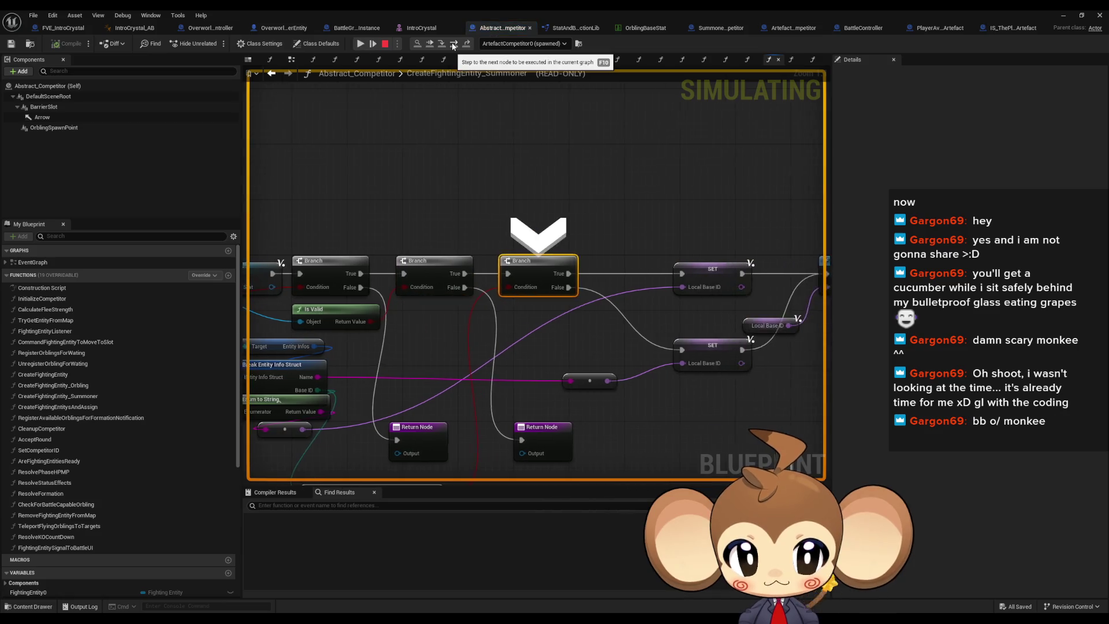
{"action": "left_click", "coordinate": [454, 46]}
{"action": "left_click", "coordinate": [453, 46]}
{"action": "left_click", "coordinate": [453, 47]}
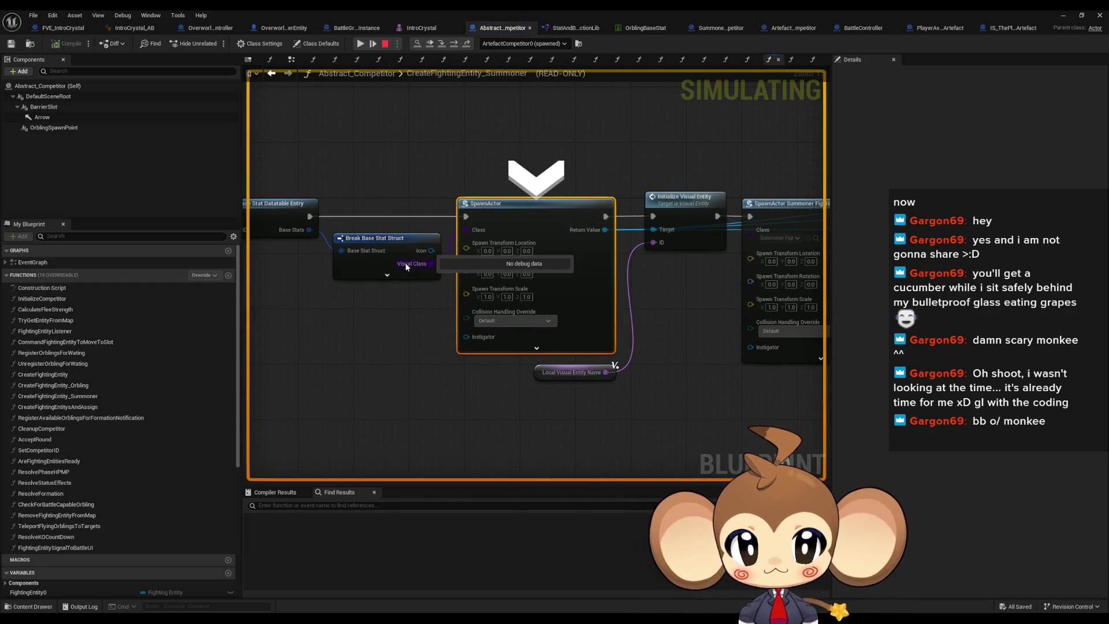
Expand the Base Stats values, then step into the InitializeVisualEntity override
{"action": "left_click", "coordinate": [324, 240]}
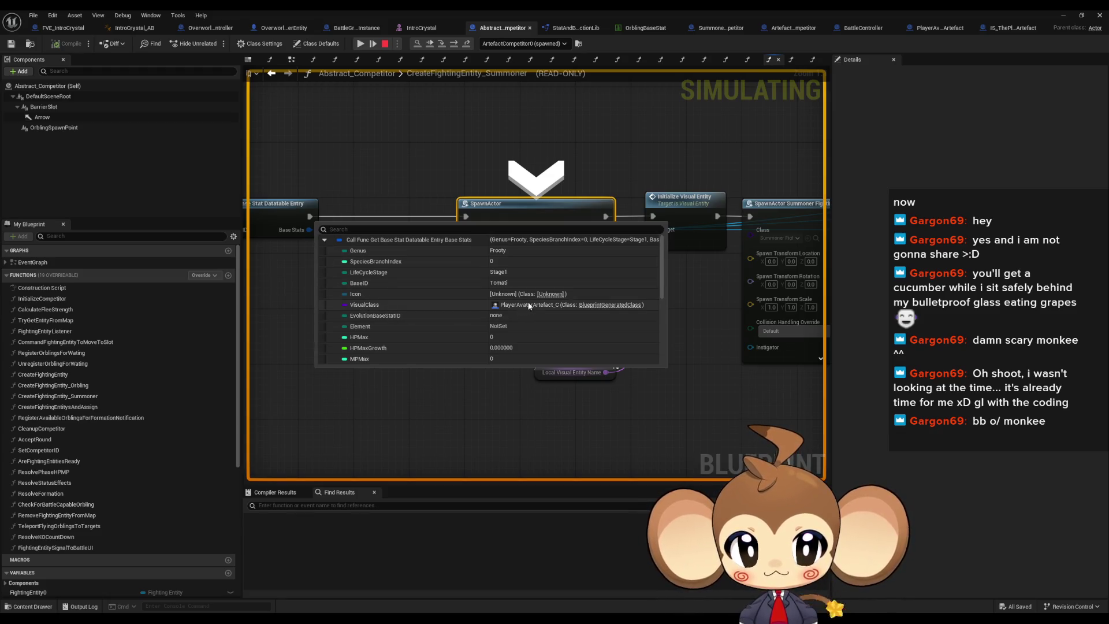
{"action": "left_click", "coordinate": [455, 44]}
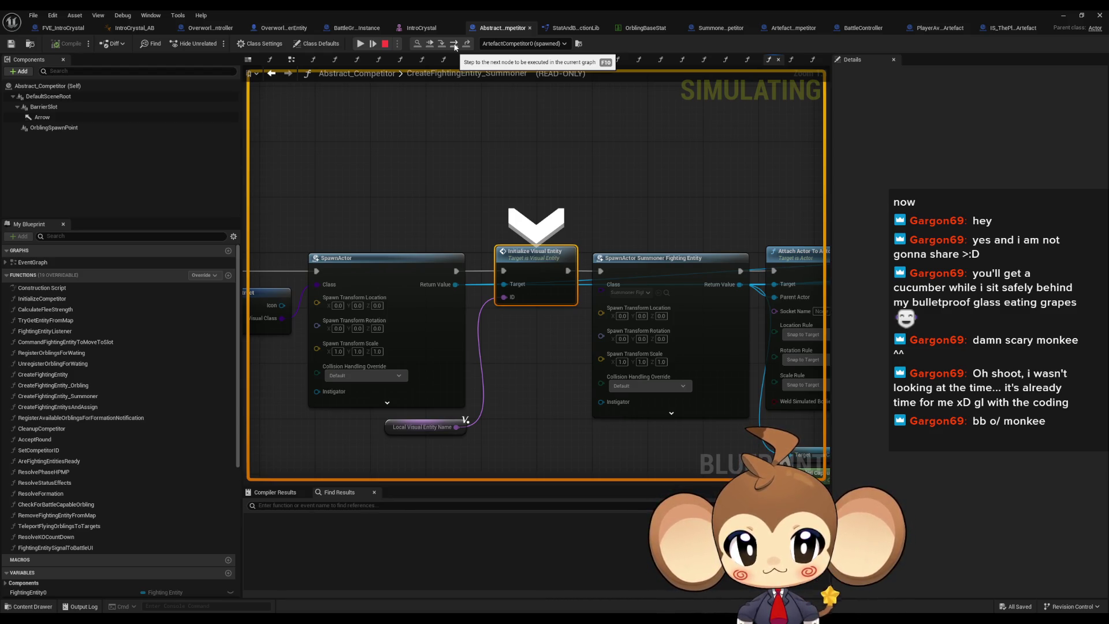
{"action": "left_click", "coordinate": [454, 44]}
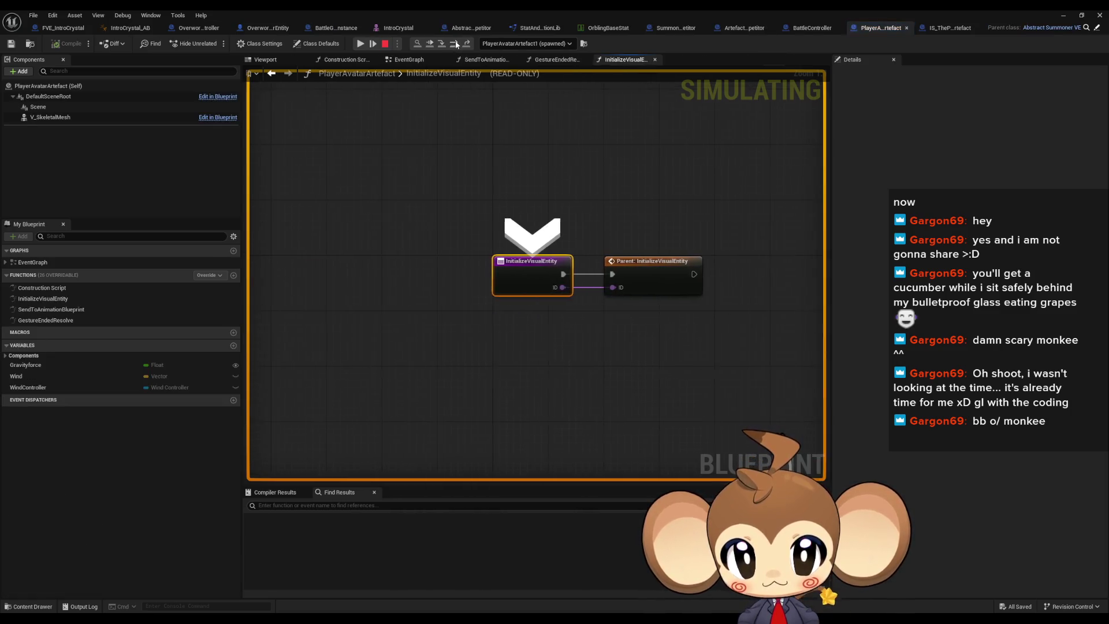
Step through the parent InitializeVisualEntity calls, including Abstract_Summoner_VE, to the VE ID SET
{"action": "left_click", "coordinate": [453, 44]}
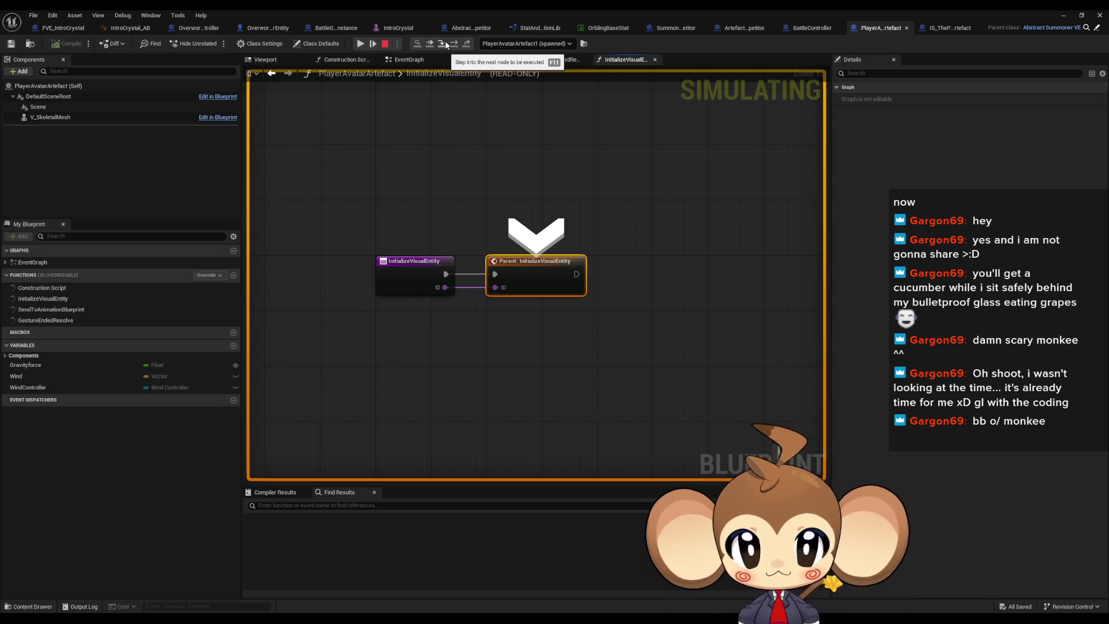
{"action": "left_click", "coordinate": [445, 45]}
{"action": "left_click", "coordinate": [445, 45]}
{"action": "left_click", "coordinate": [445, 45]}
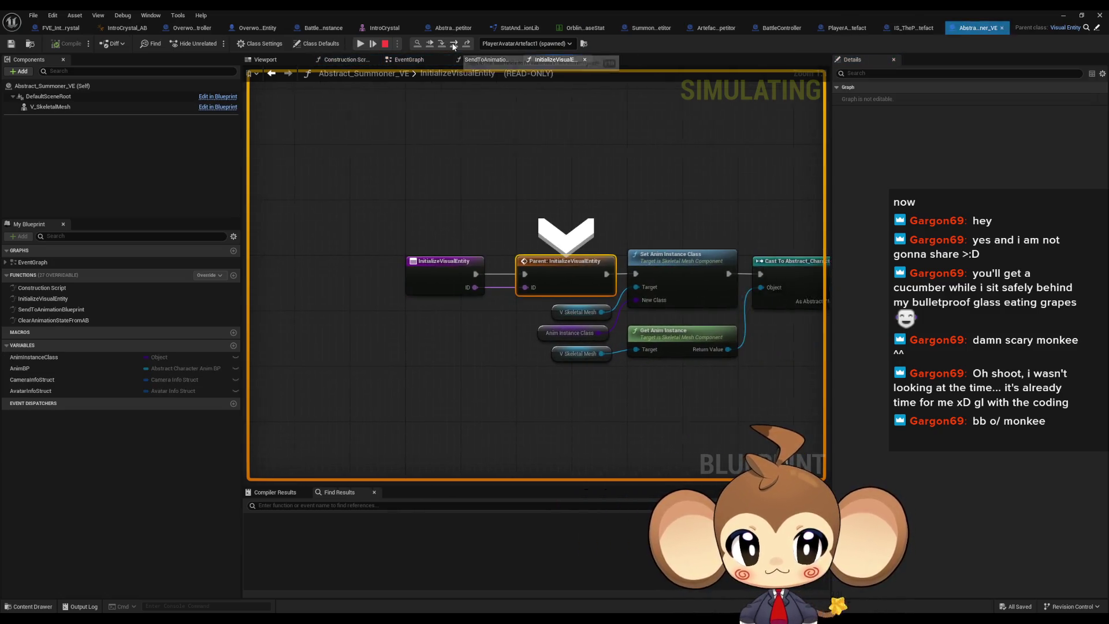
{"action": "left_click", "coordinate": [445, 44]}
{"action": "left_click", "coordinate": [445, 44]}
{"action": "left_click", "coordinate": [454, 45]}
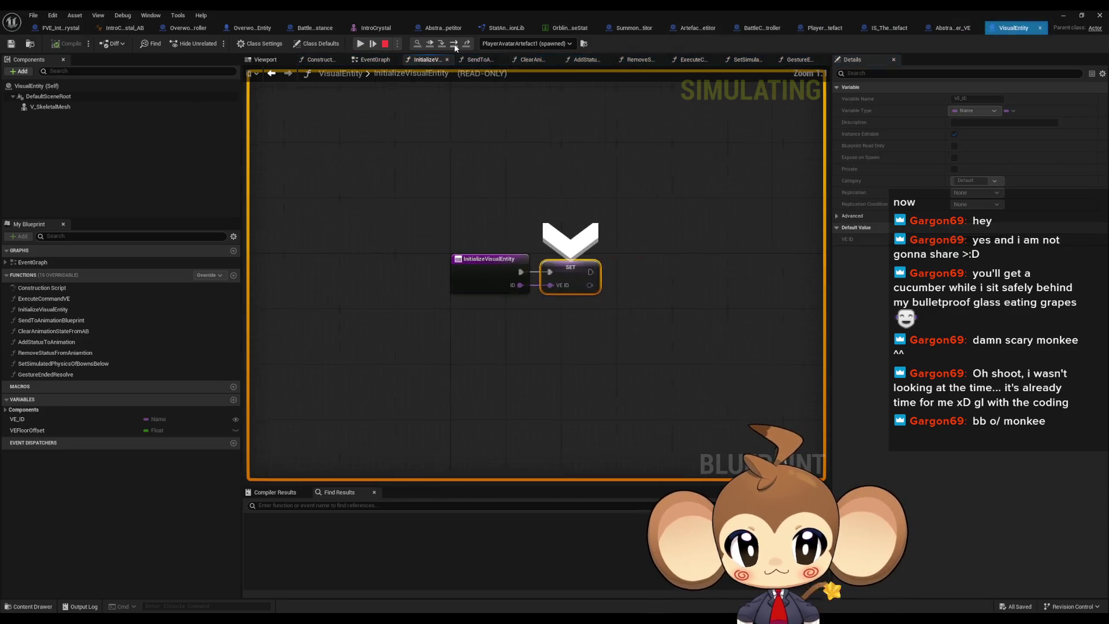
{"action": "left_click", "coordinate": [454, 44]}
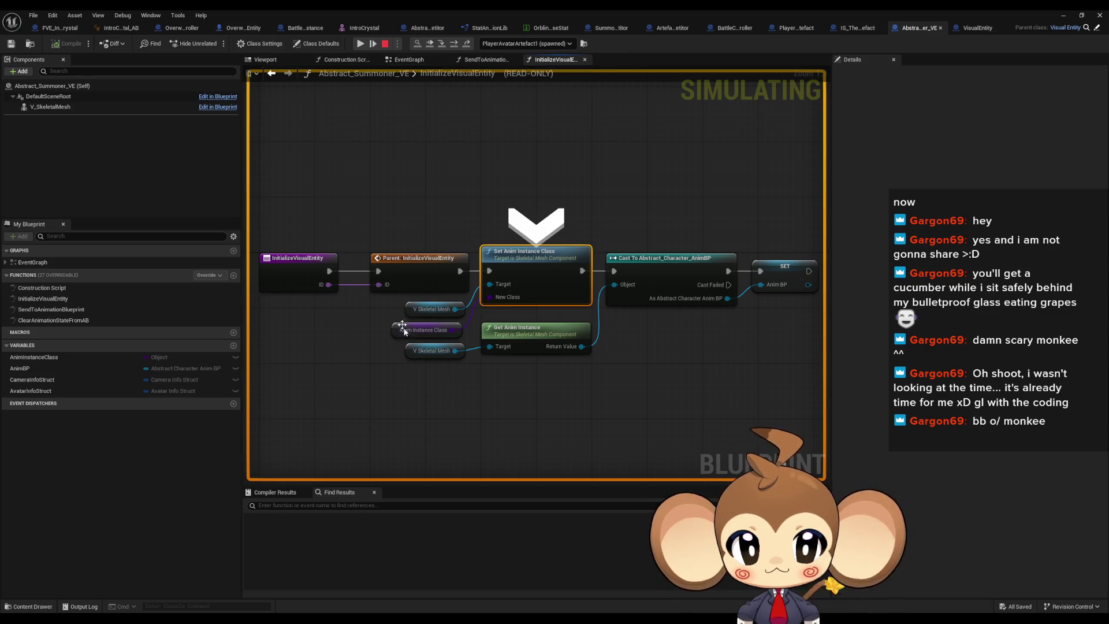
Finish visual entity initialization and step through spawning and attaching the summoner actor
{"action": "mouse_move", "coordinate": [416, 331]}
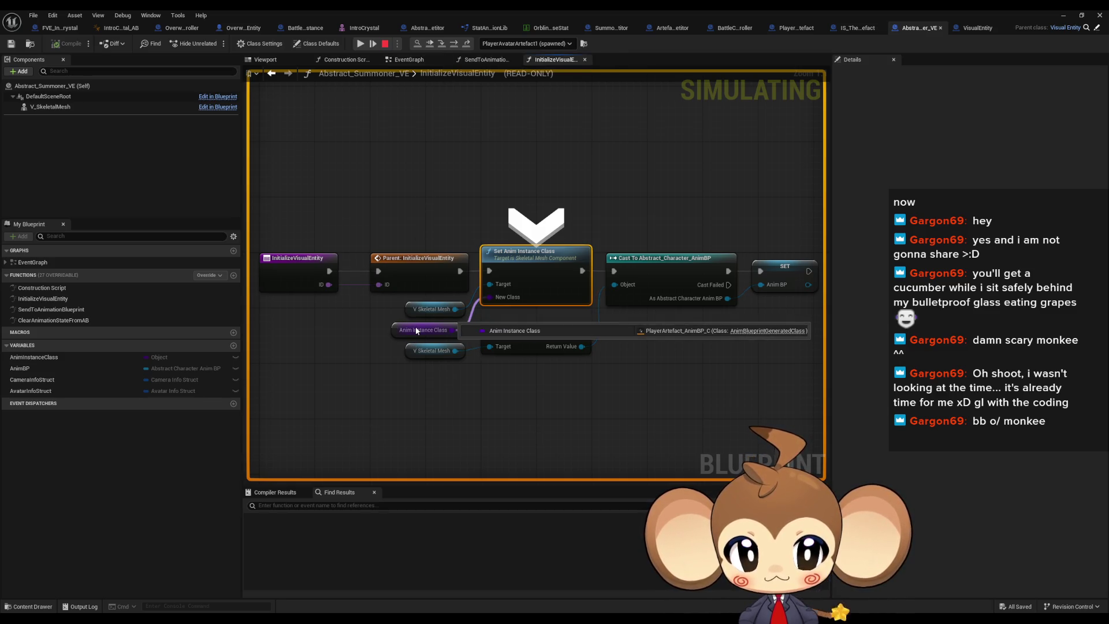
{"action": "mouse_move", "coordinate": [425, 313]}
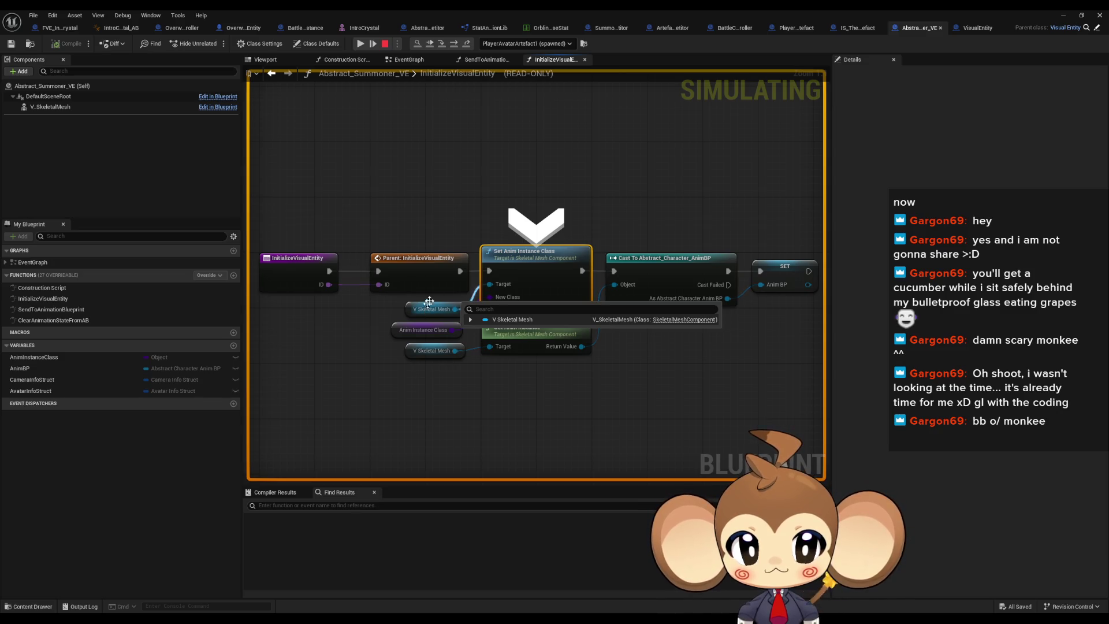
{"action": "left_click", "coordinate": [455, 45]}
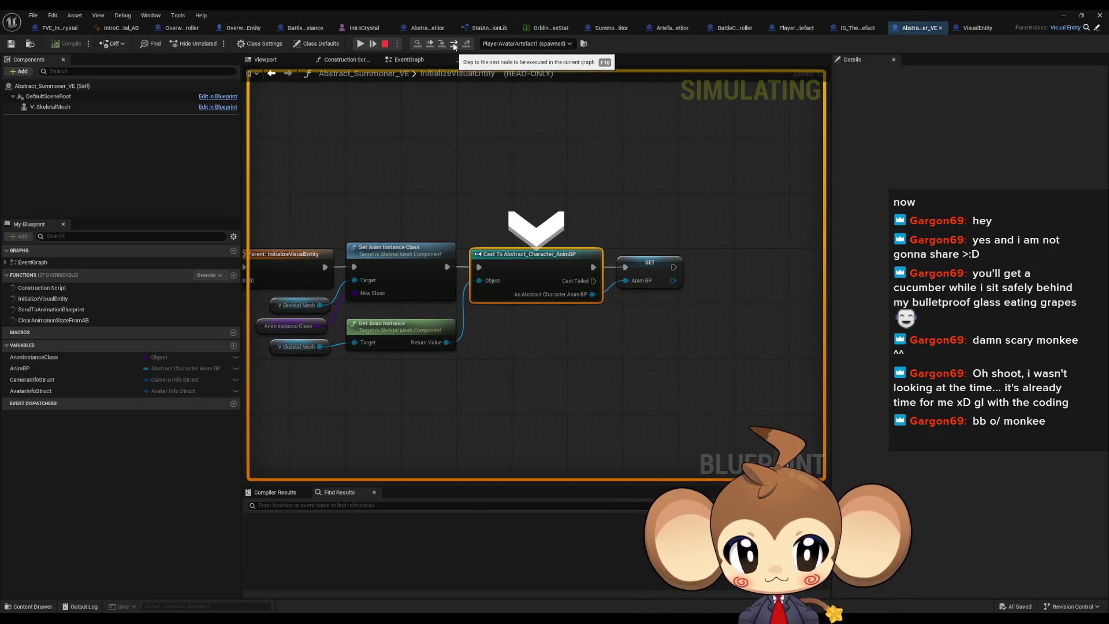
{"action": "left_click", "coordinate": [454, 44]}
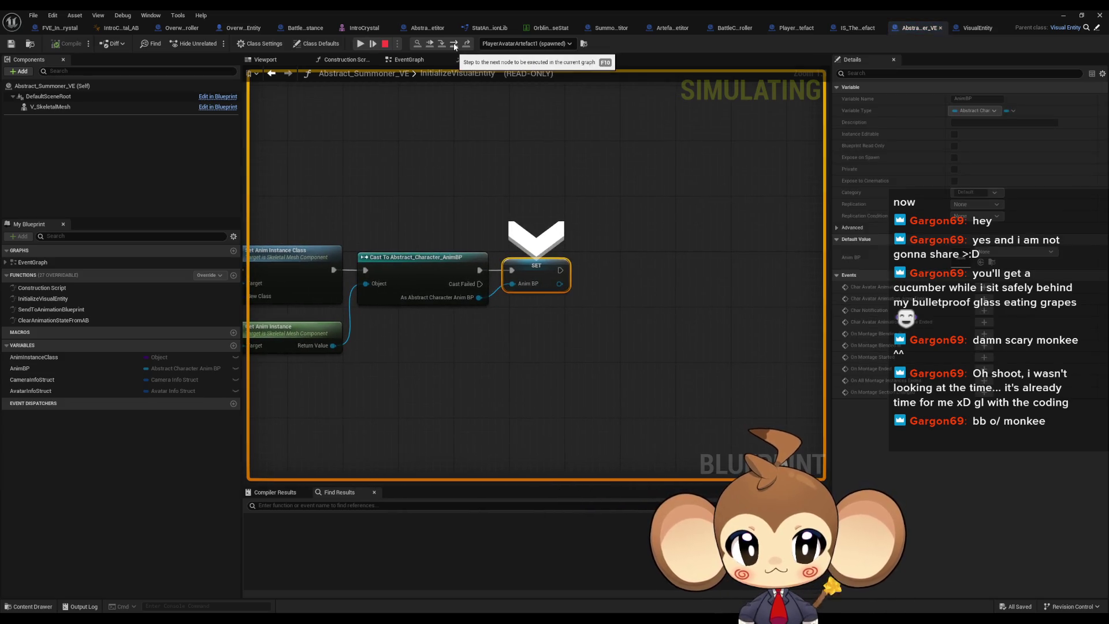
{"action": "left_click", "coordinate": [454, 45]}
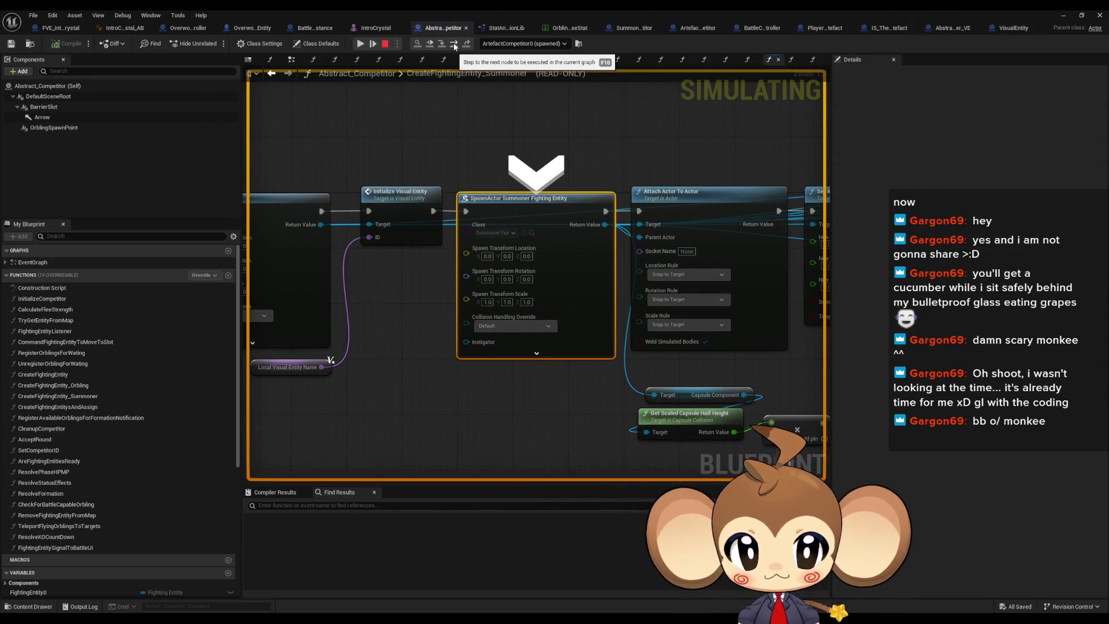
{"action": "left_click", "coordinate": [455, 45]}
{"action": "left_click", "coordinate": [454, 45]}
{"action": "left_click", "coordinate": [455, 44]}
Step back to ArtefactCompetitor's CreateFightingEntity, past setting Summoner, to its Return Node
{"action": "left_click", "coordinate": [455, 44]}
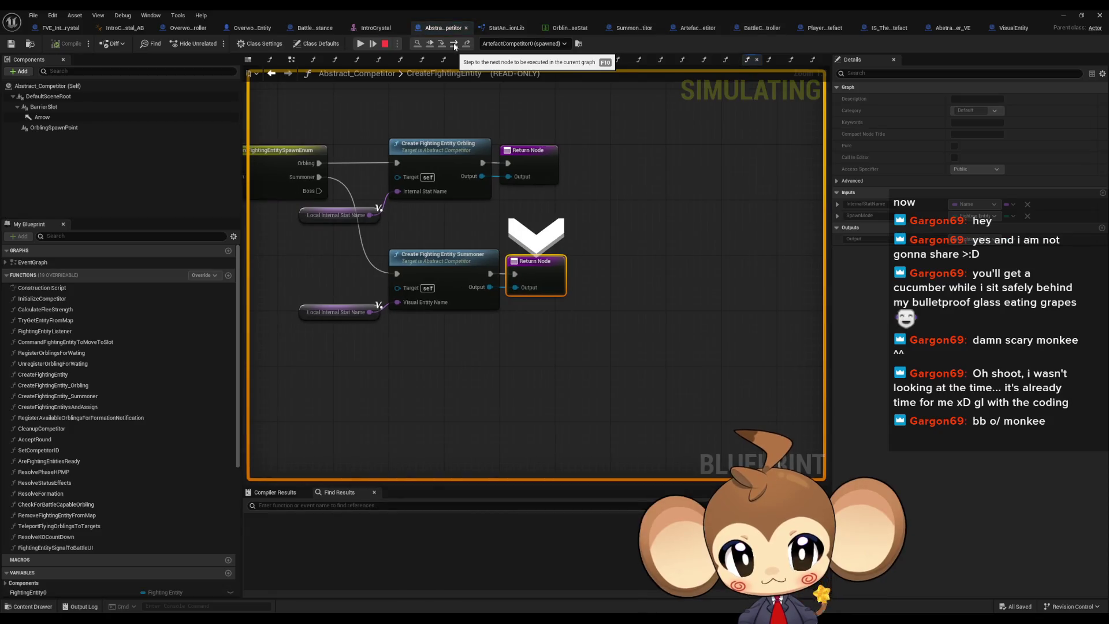
{"action": "left_click", "coordinate": [454, 45]}
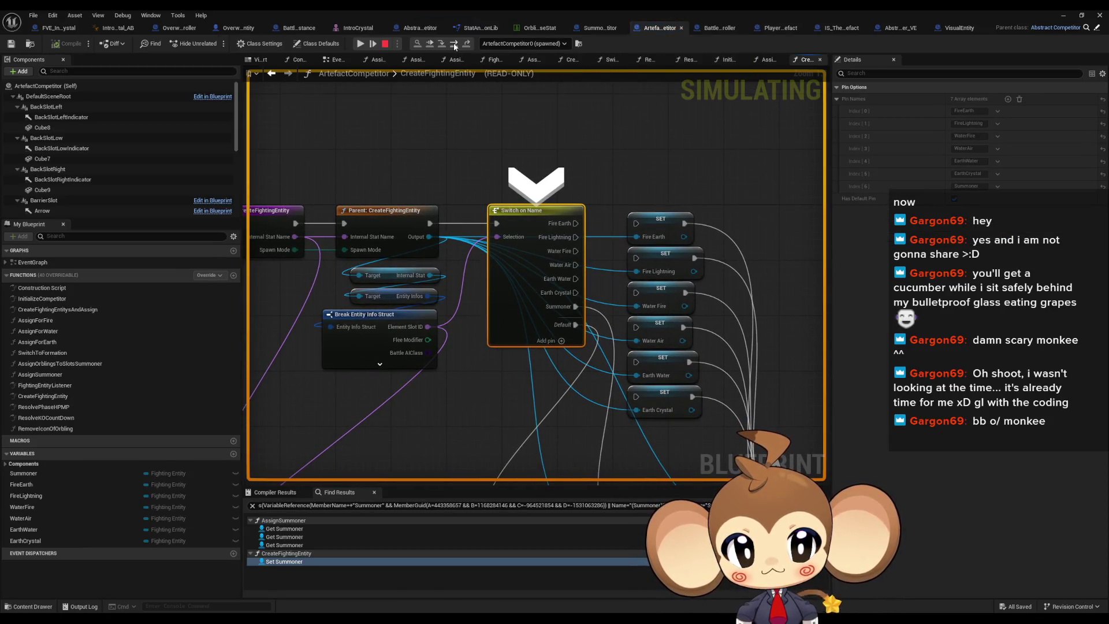
{"action": "left_click", "coordinate": [455, 45]}
{"action": "left_click", "coordinate": [455, 45]}
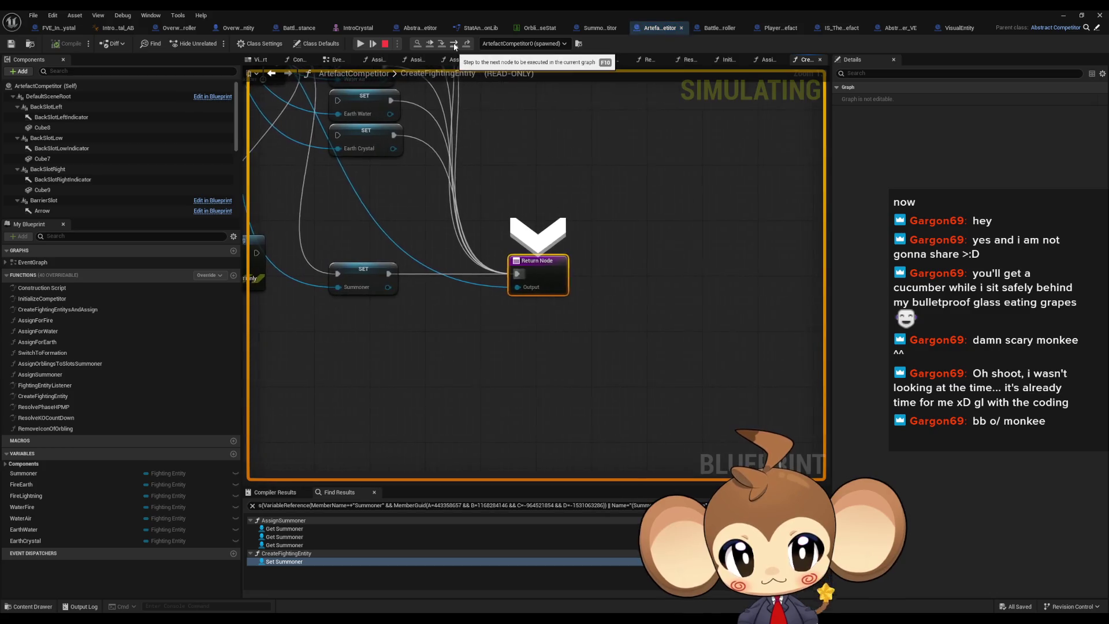
{"action": "left_click", "coordinate": [1064, 15]}
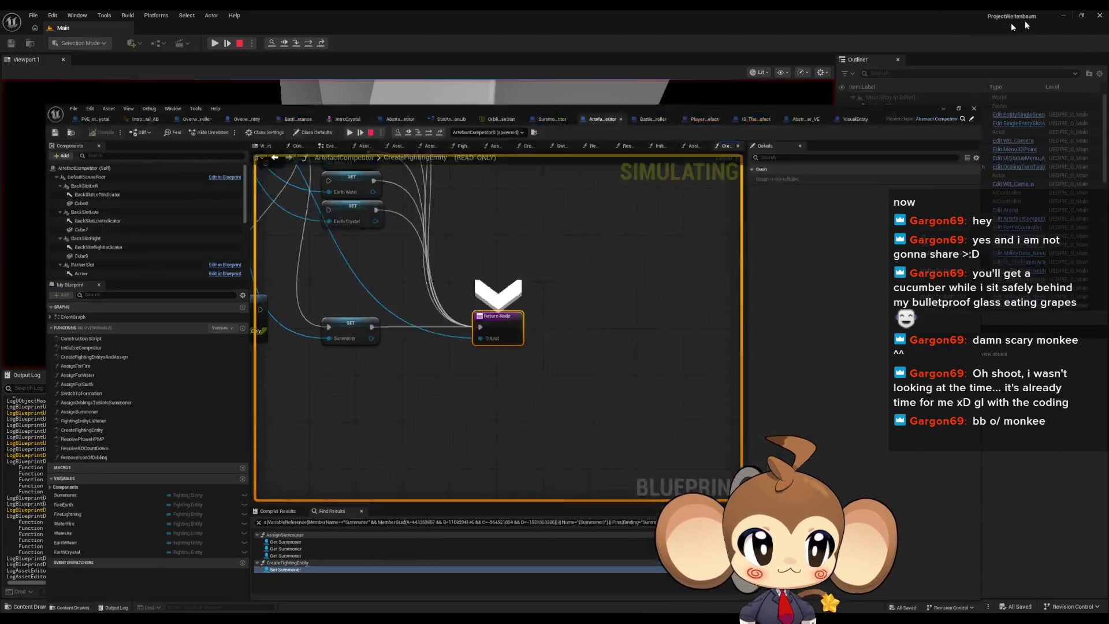
End the paused play session and open the erroring Switch on Name node from the Message Log
{"action": "left_click", "coordinate": [216, 43]}
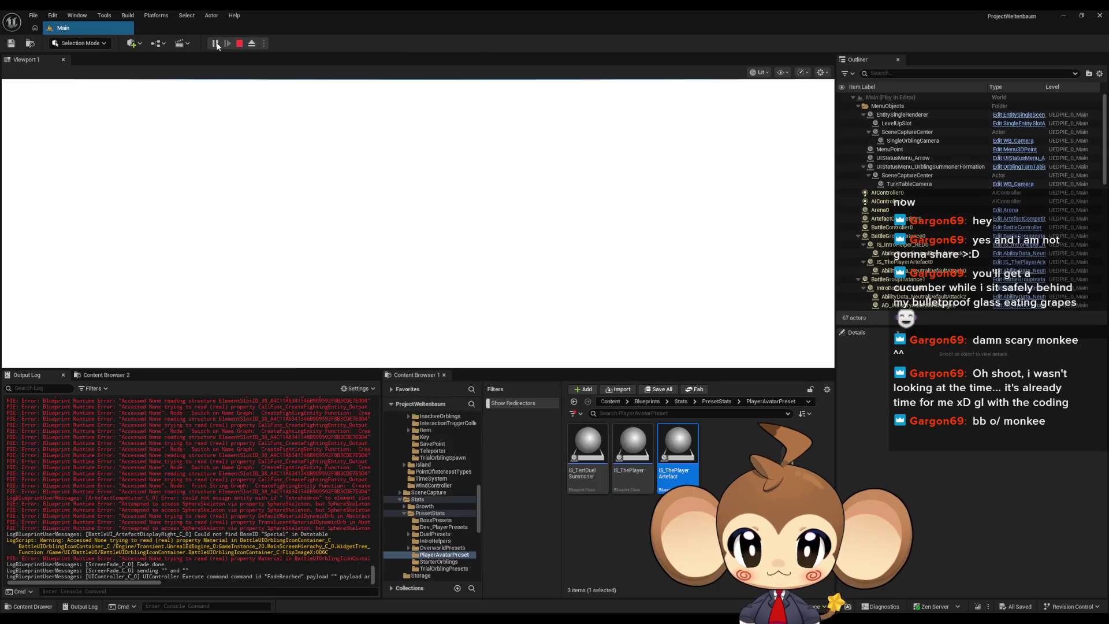
{"action": "left_click", "coordinate": [240, 43]}
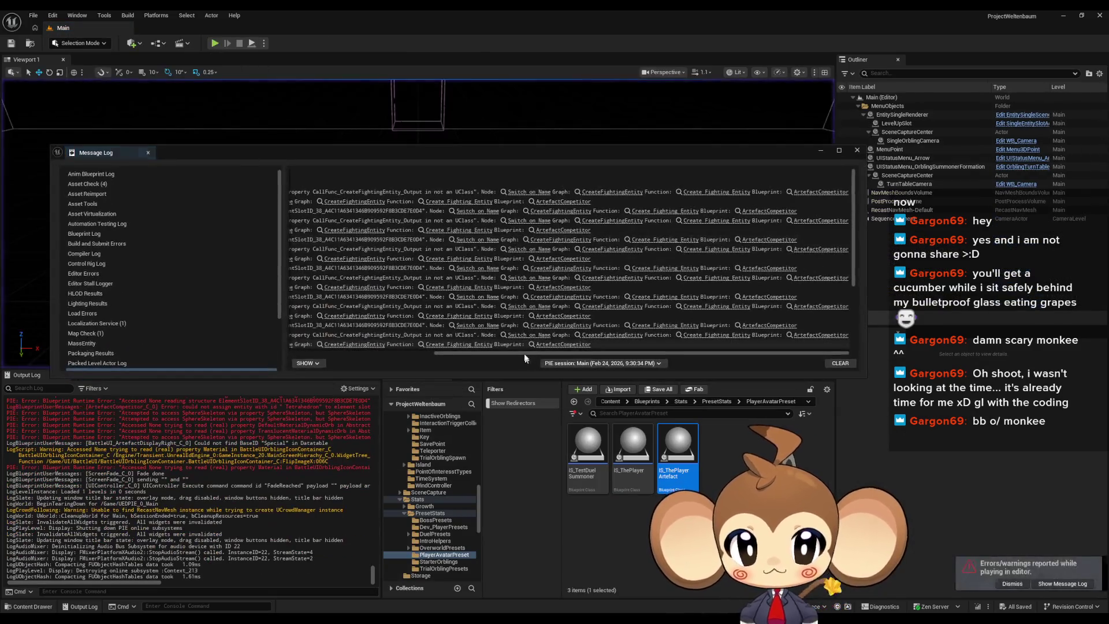
{"action": "left_click", "coordinate": [521, 193]}
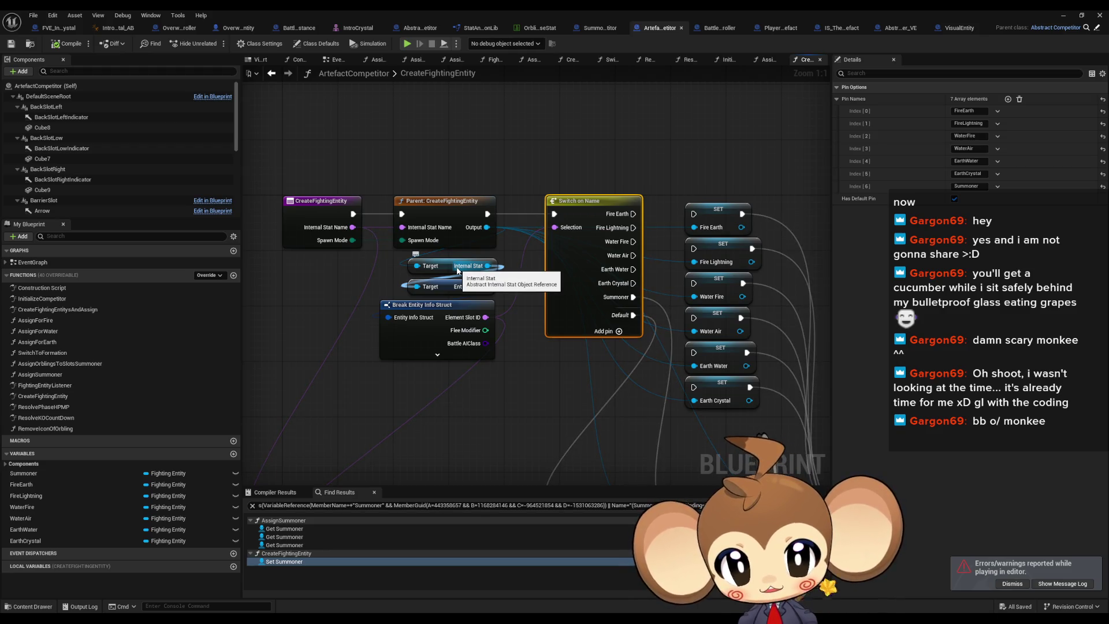
{"action": "left_click_drag", "start_coordinate": [322, 221], "coordinate": [448, 230]}
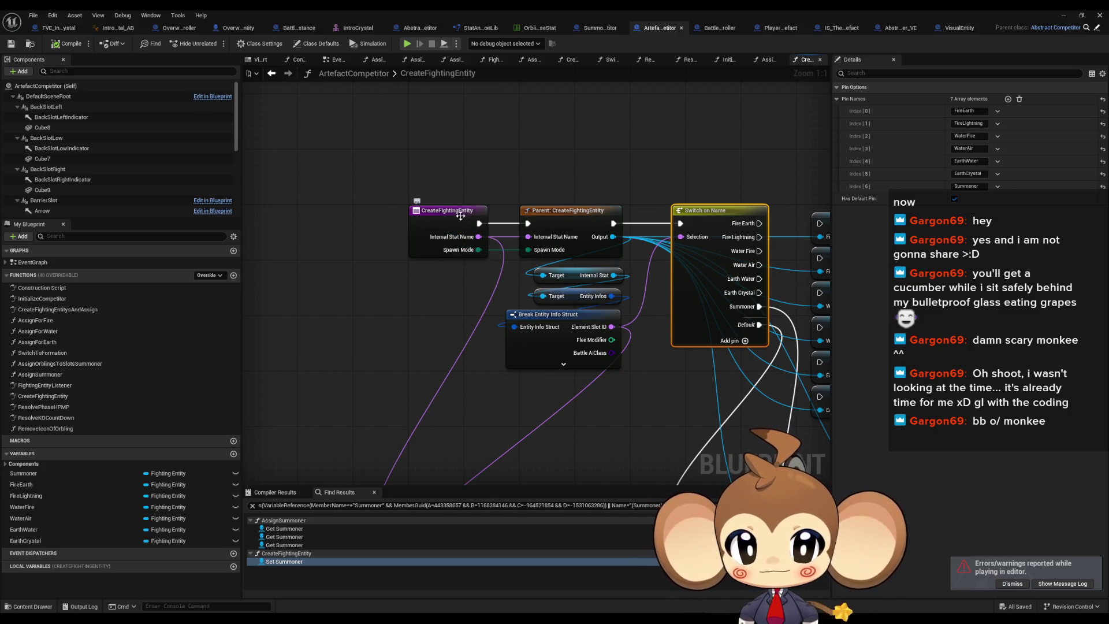
{"action": "double_click", "coordinate": [294, 562]}
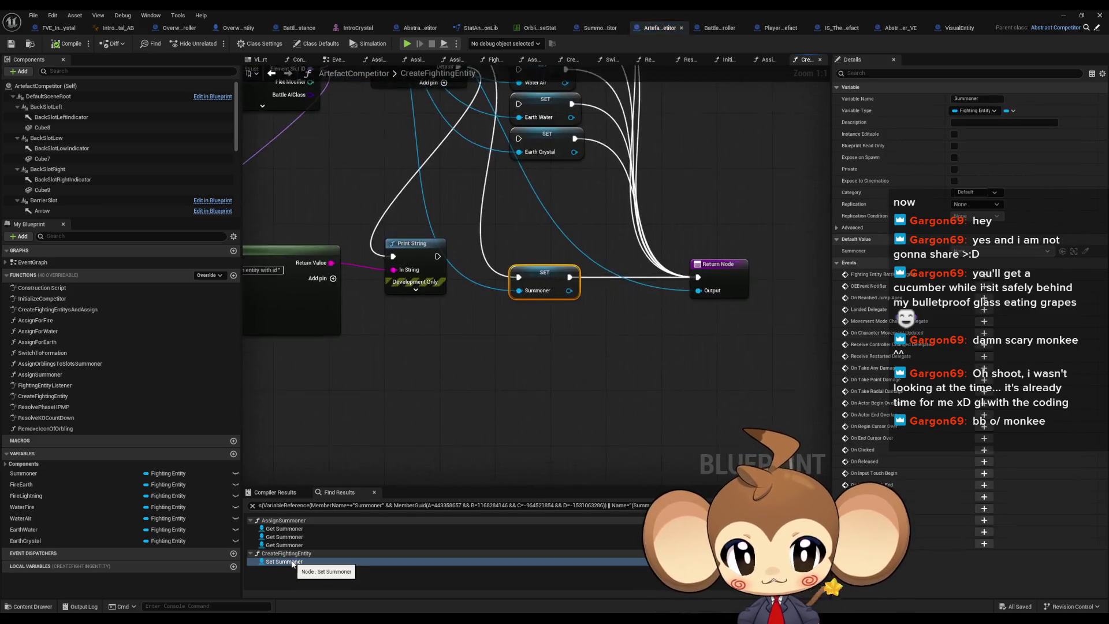
{"action": "left_click_drag", "start_coordinate": [389, 473], "coordinate": [597, 585]}
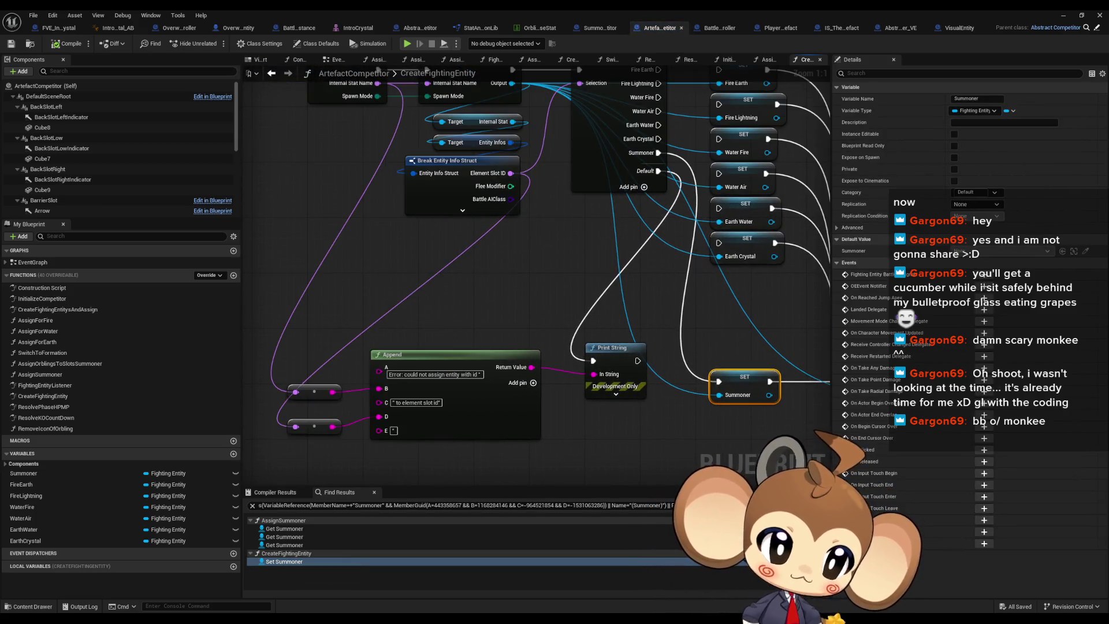
In the CreateFightingEntitysAndAssign graph, bring both Create Fighting Entity calls into view
{"action": "left_click", "coordinate": [572, 60]}
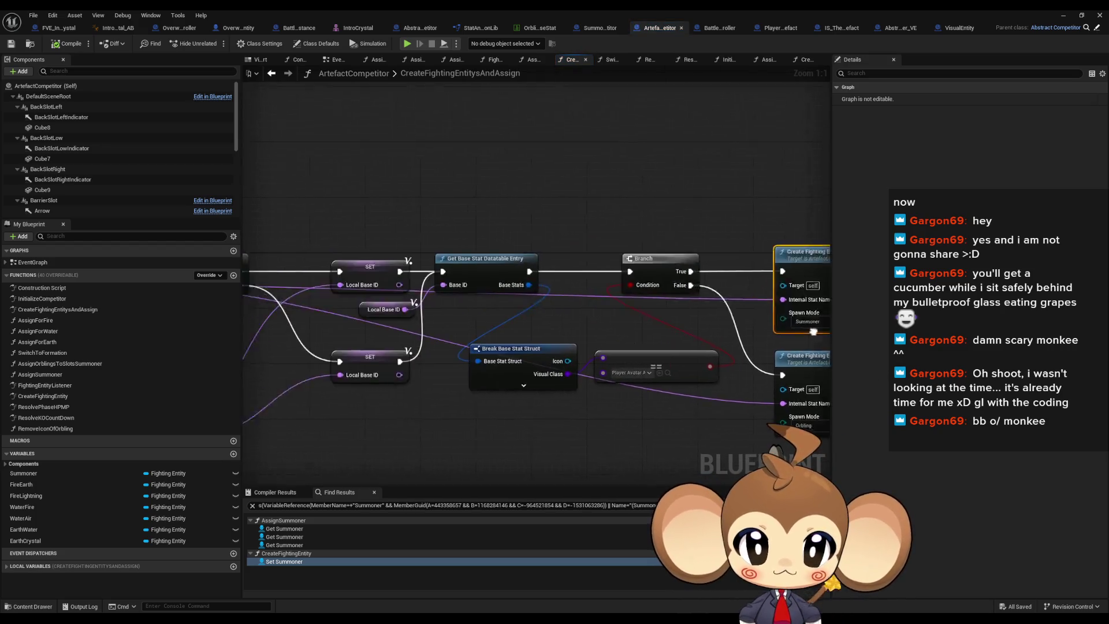
{"action": "scroll", "coordinate": [537, 353], "scroll_direction": "down", "scroll_amount": 2}
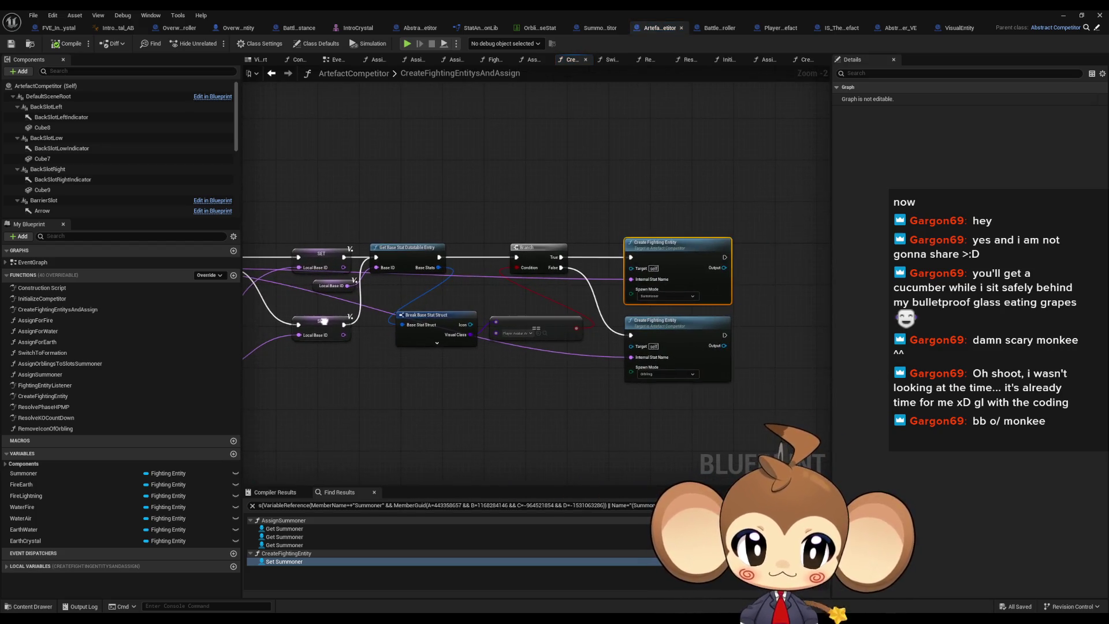
{"action": "scroll", "coordinate": [484, 328], "scroll_direction": "up", "scroll_amount": 2}
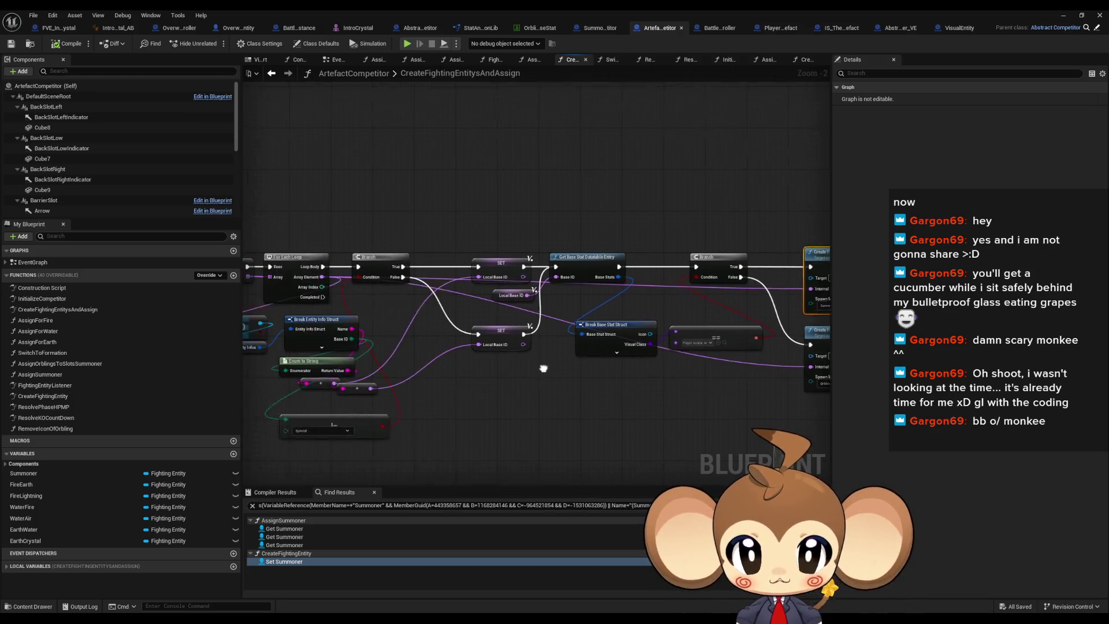
{"action": "left_click_drag", "start_coordinate": [485, 346], "coordinate": [348, 347]}
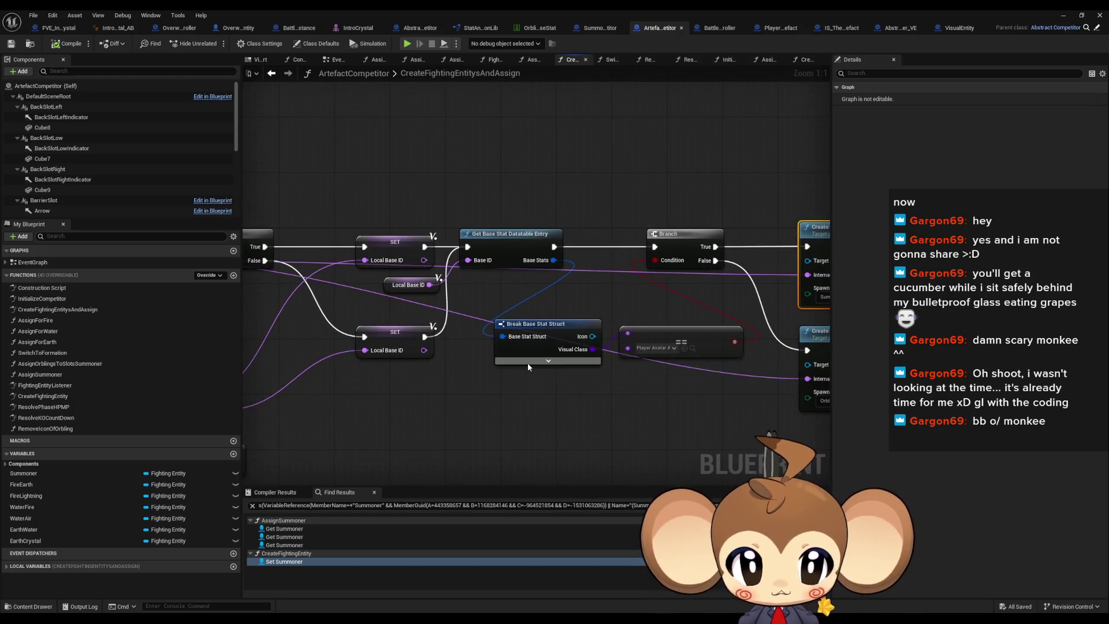
{"action": "mouse_move", "coordinate": [659, 301]}
{"action": "left_mouse_down"}
{"action": "mouse_move", "coordinate": [685, 389]}
{"action": "mouse_move", "coordinate": [762, 338]}
{"action": "left_mouse_up"}
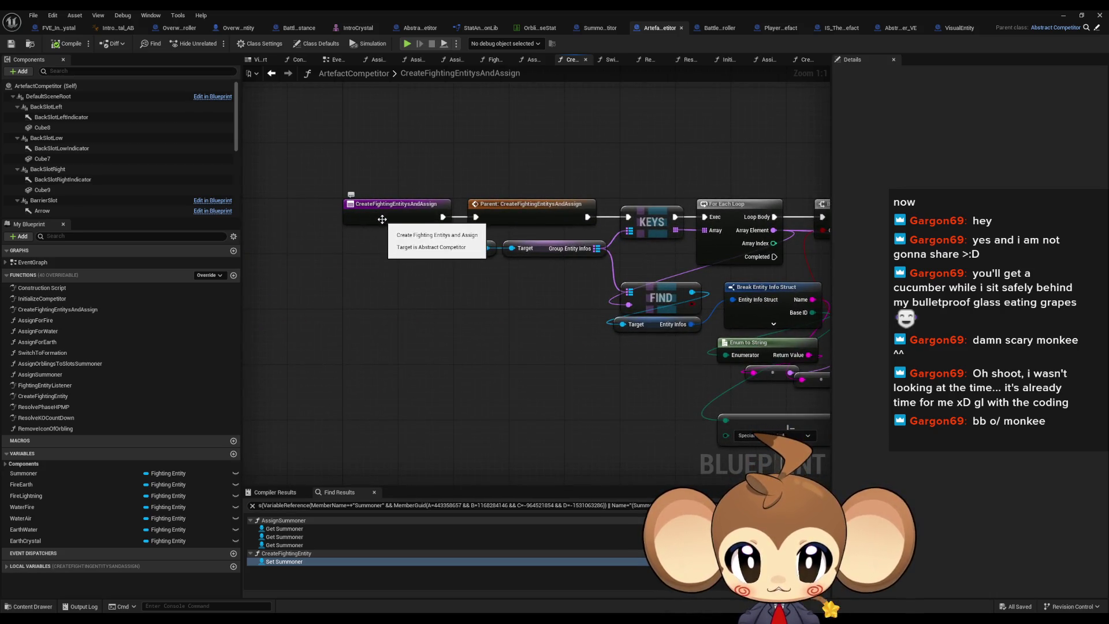
{"action": "left_click_drag", "start_coordinate": [382, 219], "coordinate": [244, 212]}
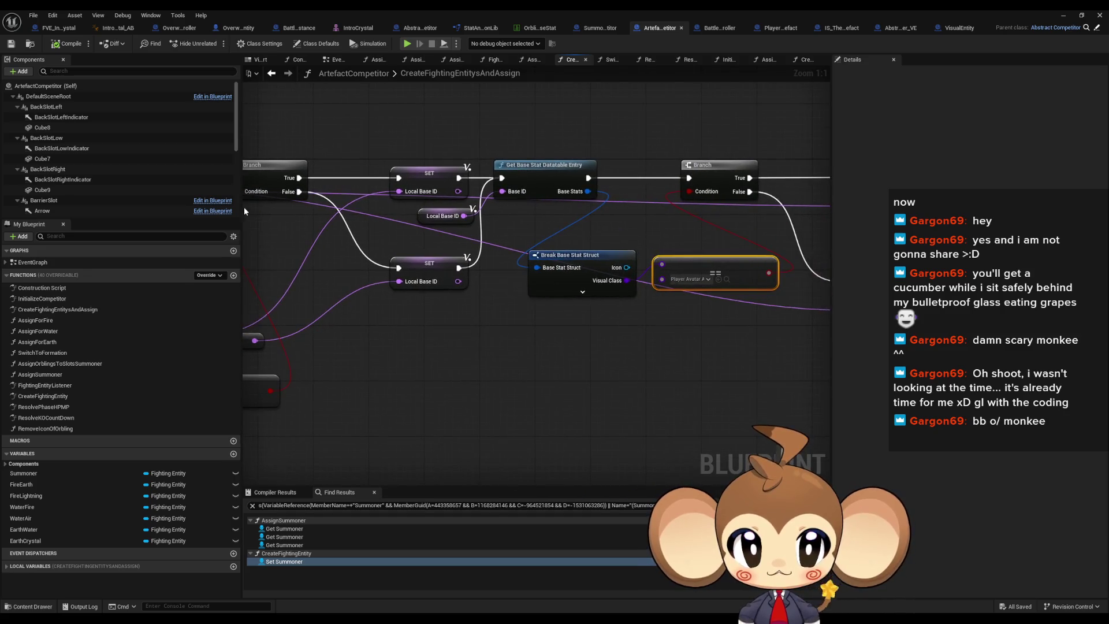
{"action": "left_click_drag", "start_coordinate": [755, 274], "coordinate": [620, 270]}
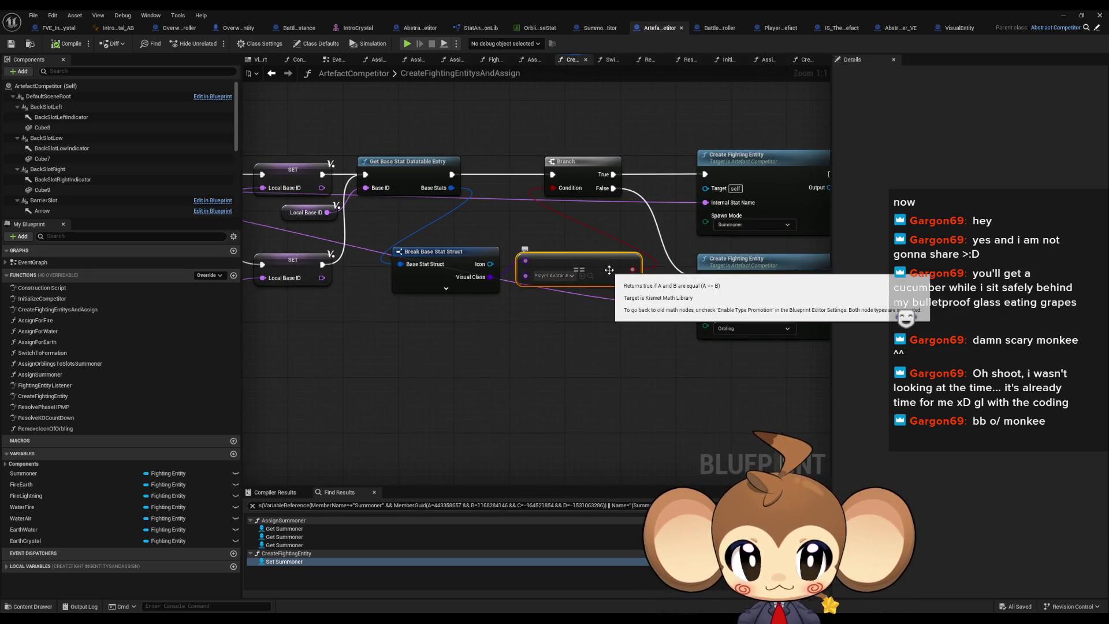
{"action": "mouse_move", "coordinate": [313, 277]}
{"action": "left_mouse_down"}
{"action": "mouse_move", "coordinate": [704, 278]}
{"action": "mouse_move", "coordinate": [520, 290]}
{"action": "left_mouse_up"}
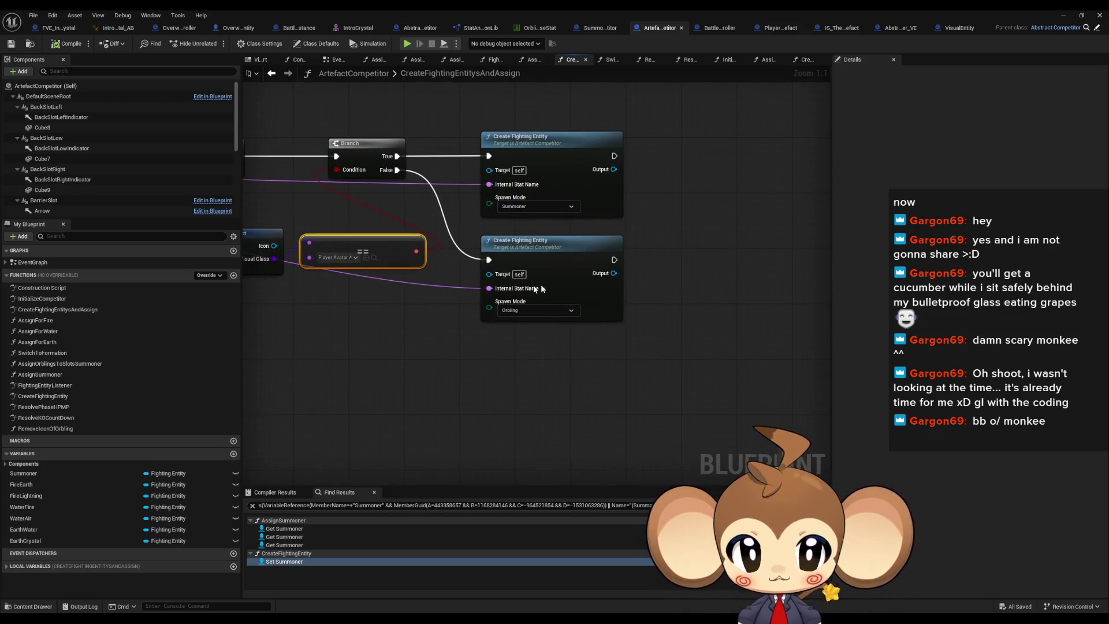
Add a breakpoint on the Orbling Create Fighting Entity call and start a Play-in-Editor session
{"action": "right_click", "coordinate": [525, 265]}
{"action": "key", "text": "Escape"}
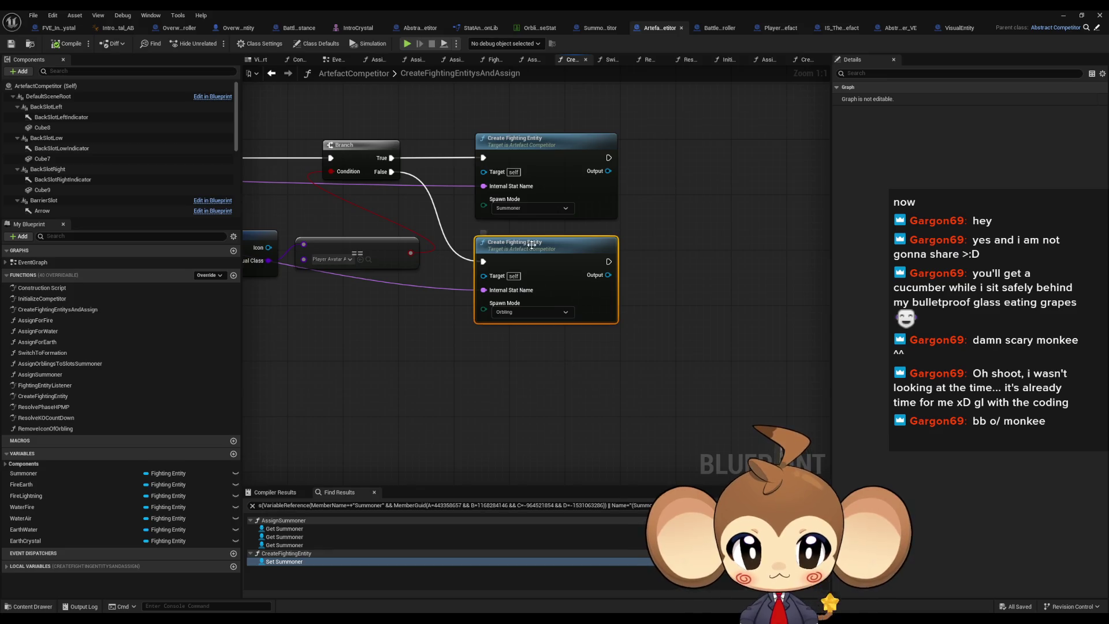
{"action": "right_click", "coordinate": [531, 244]}
{"action": "left_click", "coordinate": [557, 442]}
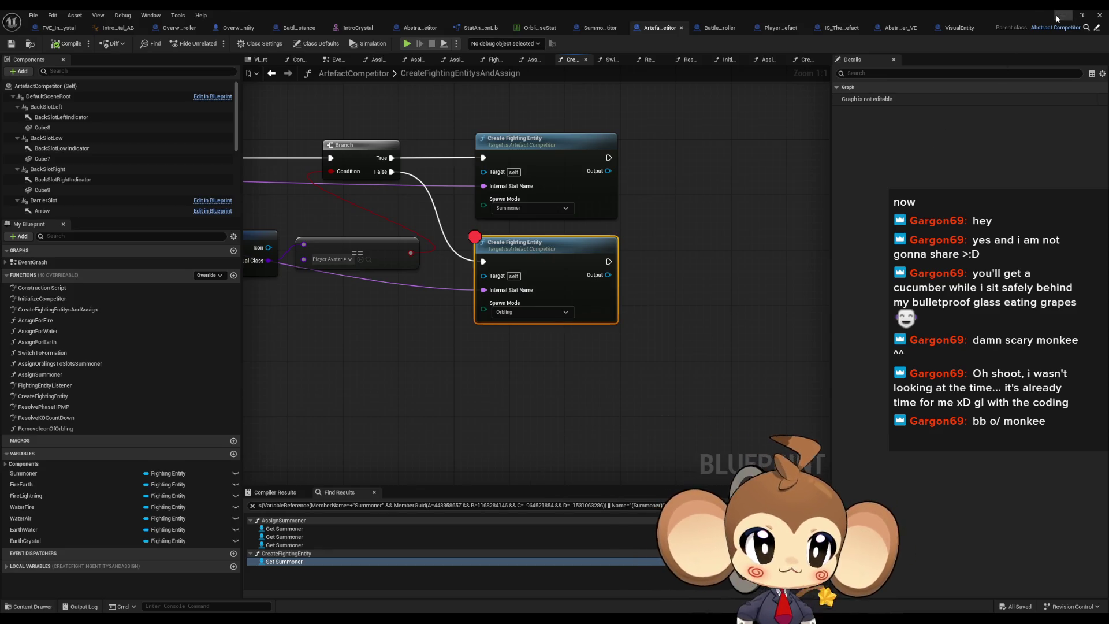
{"action": "left_click", "coordinate": [1056, 15]}
{"action": "left_click", "coordinate": [215, 44]}
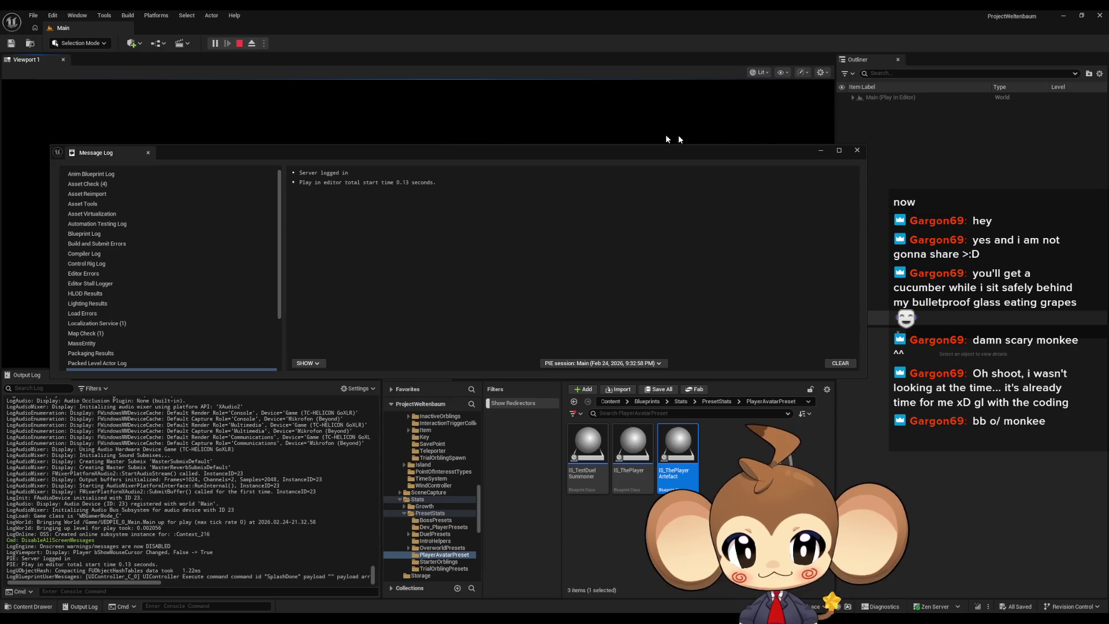
Close the Message Log, then inspect the You and Tetrahedron map keys and the Entity Infos values
{"action": "left_click", "coordinate": [851, 151]}
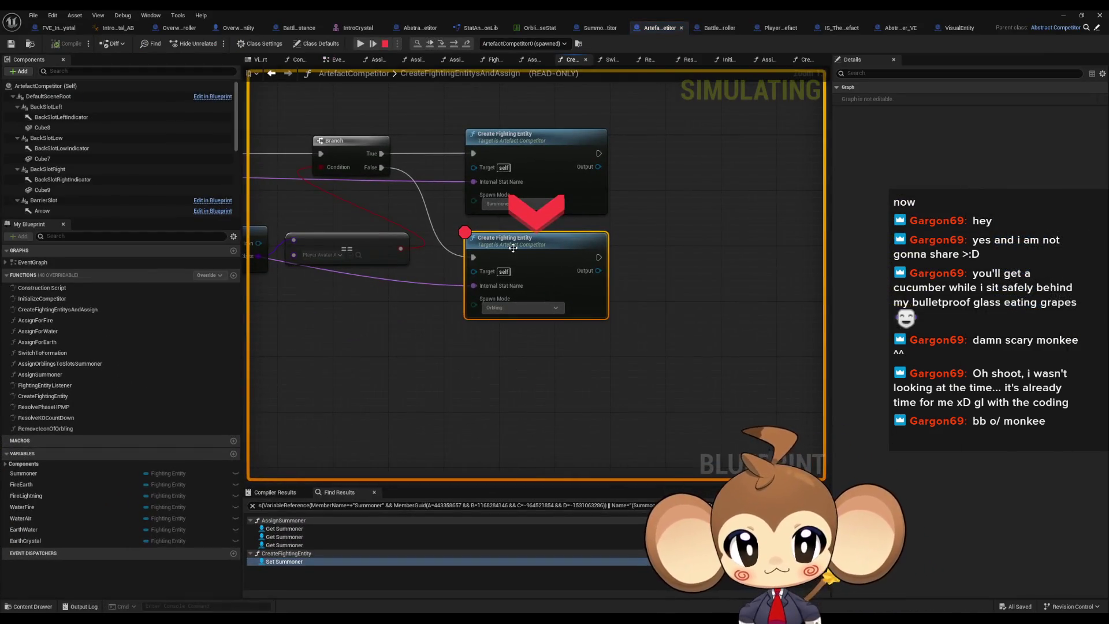
{"action": "left_click_drag", "start_coordinate": [477, 287], "coordinate": [567, 312]}
{"action": "left_click_drag", "start_coordinate": [324, 243], "coordinate": [398, 258]}
{"action": "mouse_move", "coordinate": [400, 255]}
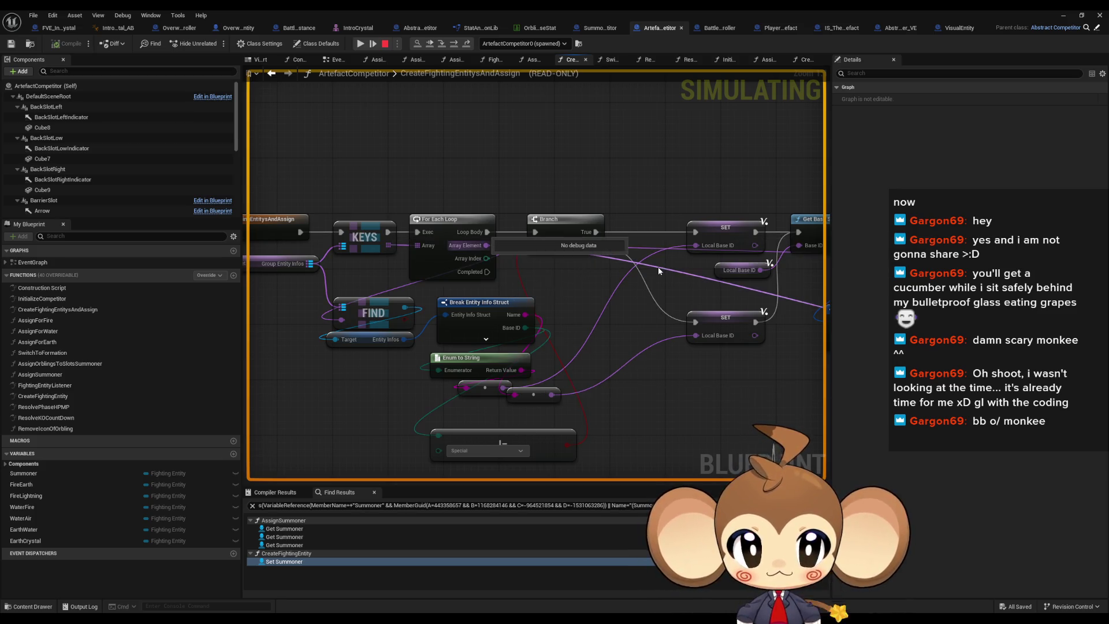
{"action": "mouse_move", "coordinate": [526, 315]}
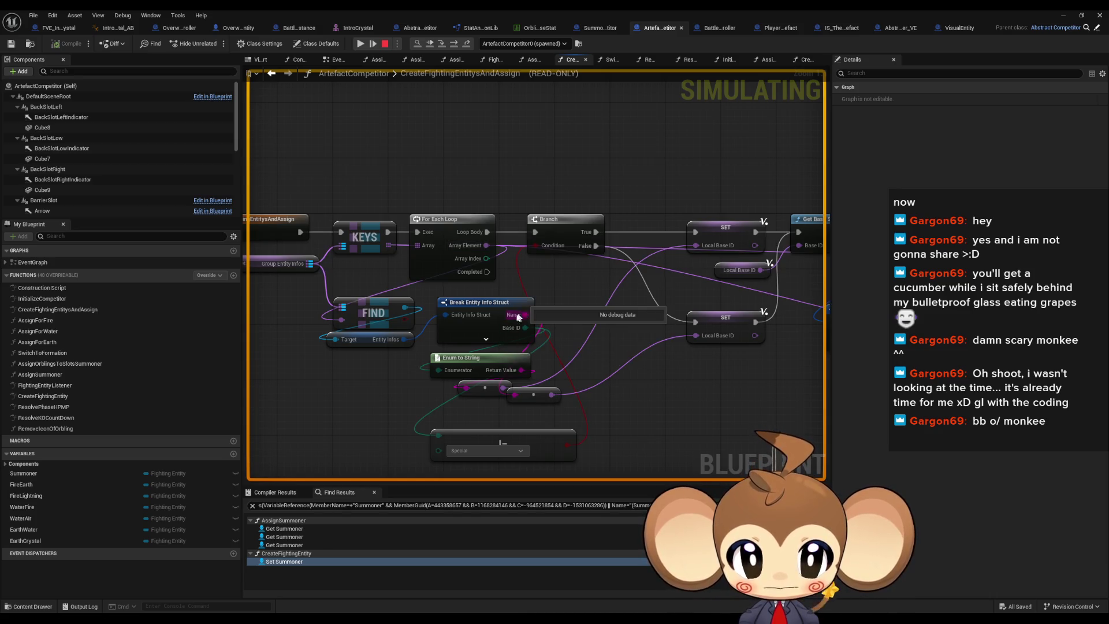
{"action": "mouse_move", "coordinate": [389, 345]}
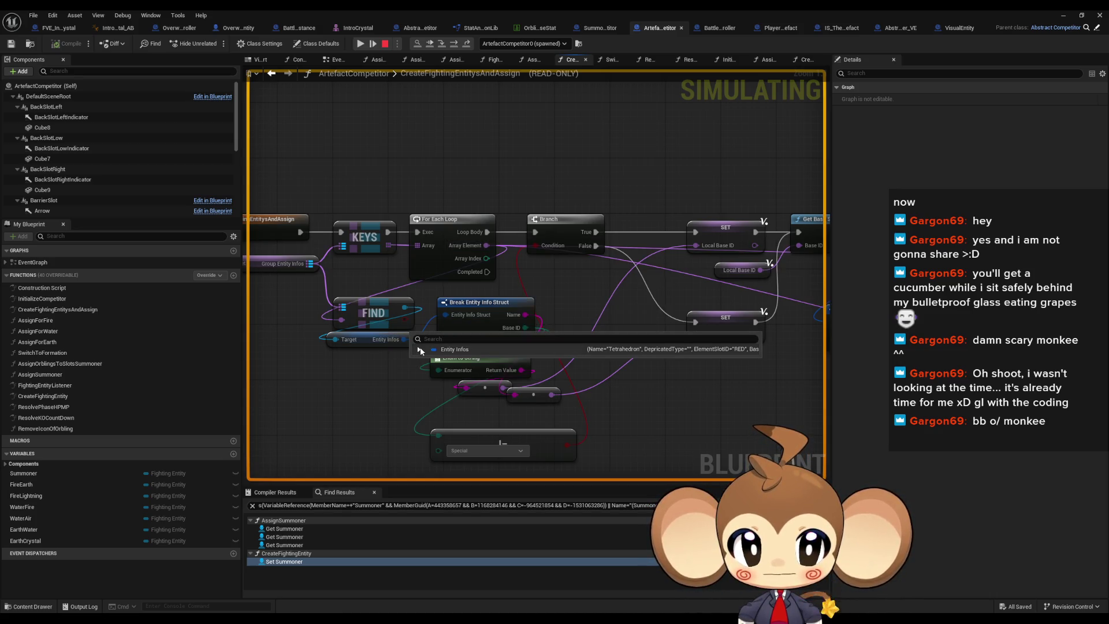
{"action": "left_click", "coordinate": [419, 350]}
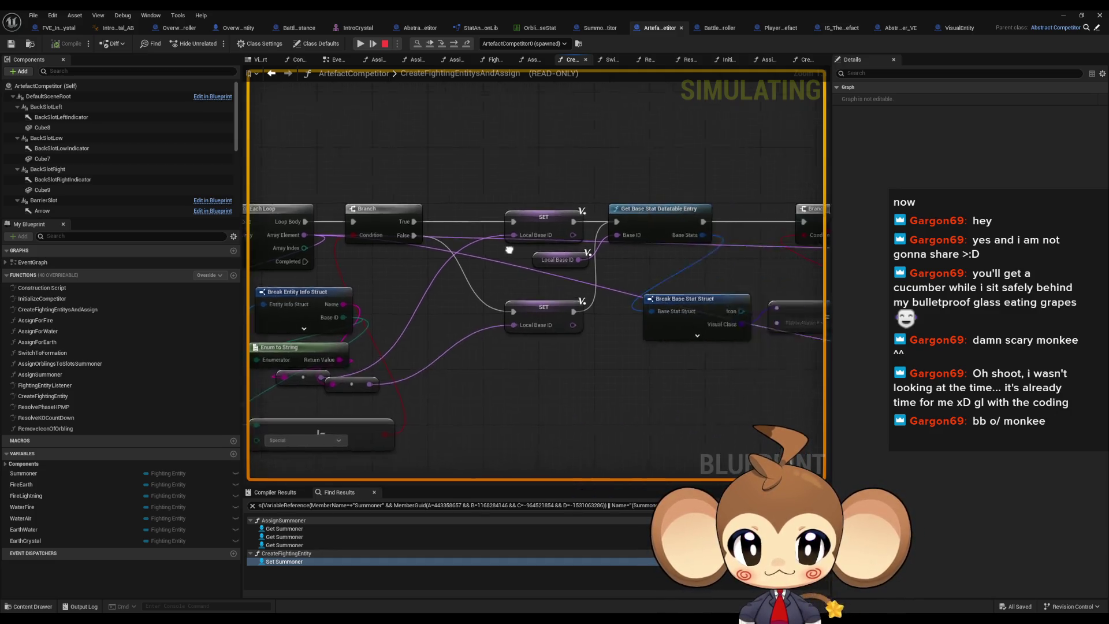
Step into Abstract_Competitor's CreateFightingEntity and advance to the Local Internal Stat Name SET
{"action": "left_click", "coordinate": [443, 46]}
{"action": "left_click", "coordinate": [443, 46]}
{"action": "left_click", "coordinate": [453, 46]}
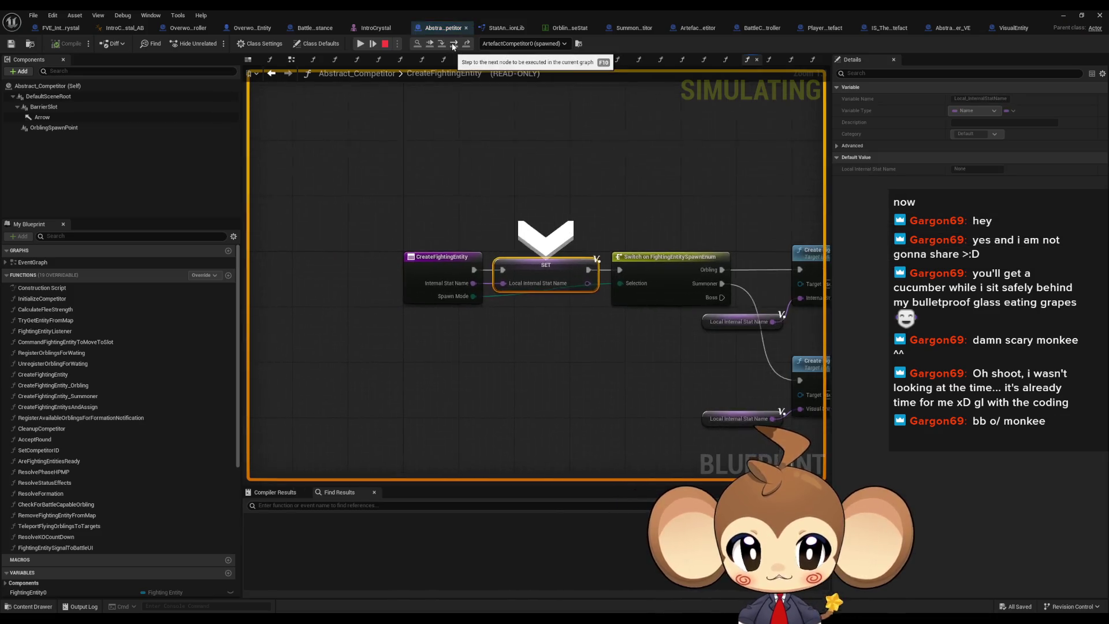
Step into CreateFightingEntity_Orbling and advance past Try Get Entity from Map to the next SET
{"action": "left_click", "coordinate": [453, 46]}
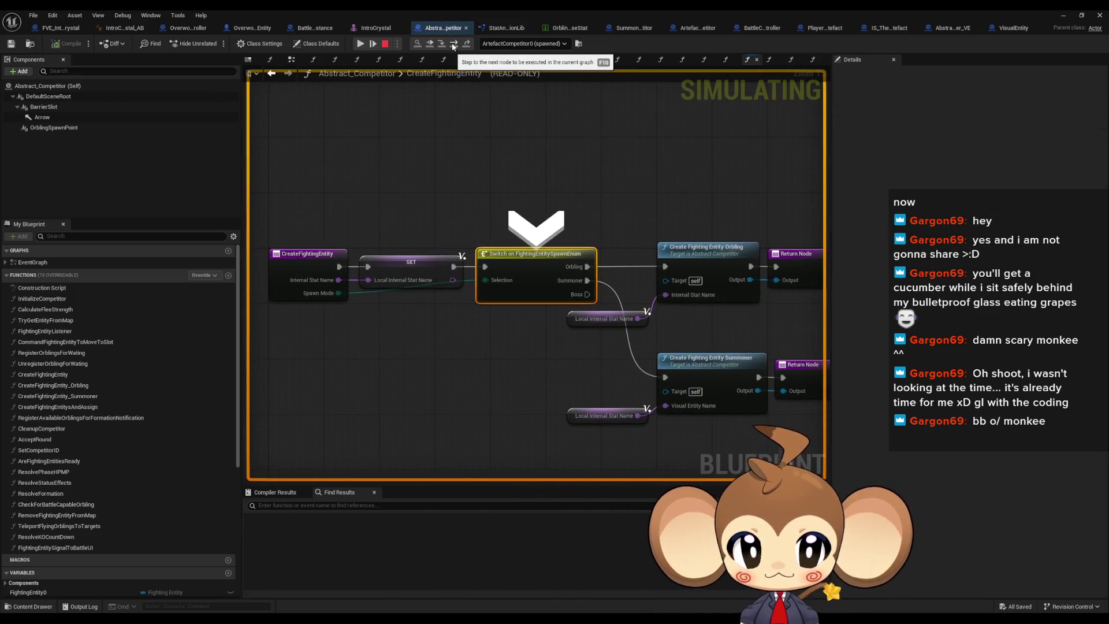
{"action": "left_click", "coordinate": [454, 46]}
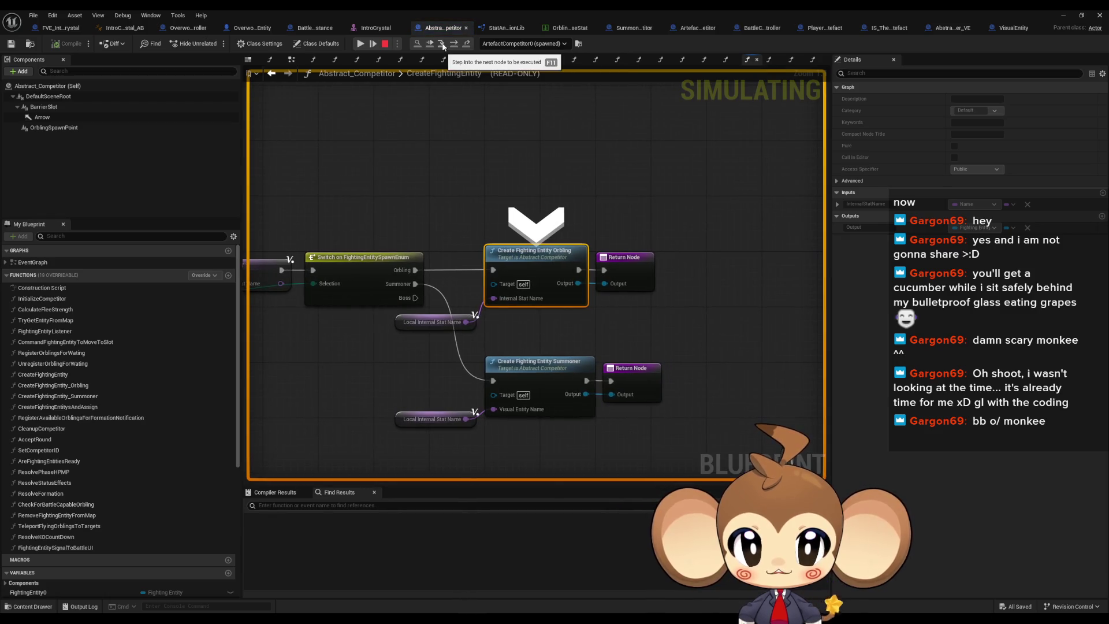
{"action": "left_click", "coordinate": [446, 44]}
{"action": "left_click", "coordinate": [453, 46]}
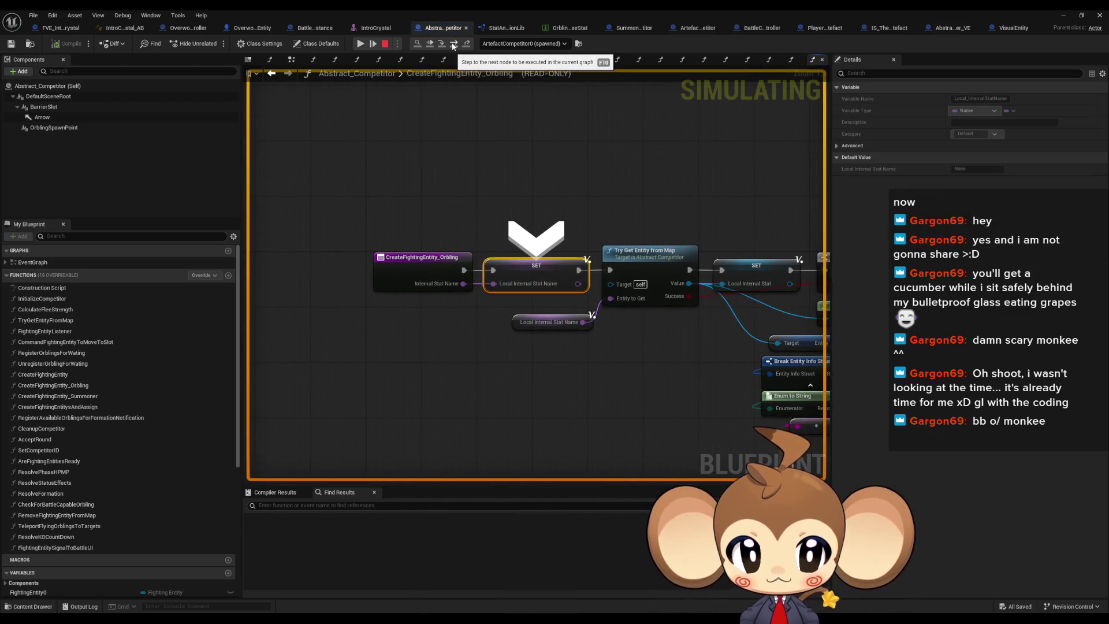
{"action": "left_click", "coordinate": [453, 46]}
{"action": "key", "text": "F10"}
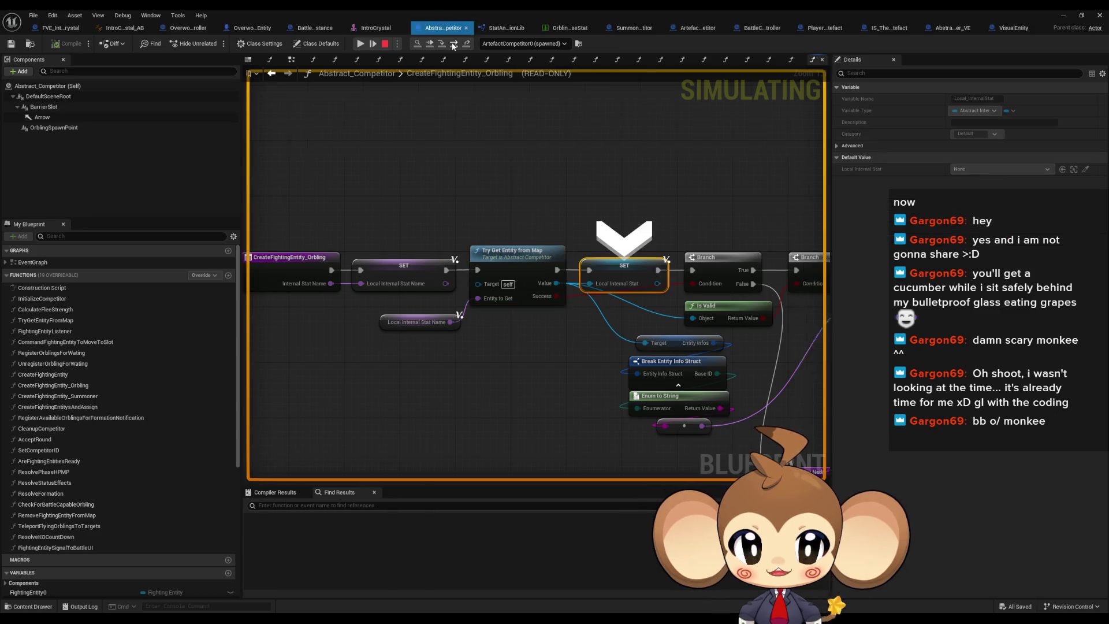
Step through both Branches to reach Get Base Stat Datatable Entry
{"action": "mouse_move", "coordinate": [463, 284]}
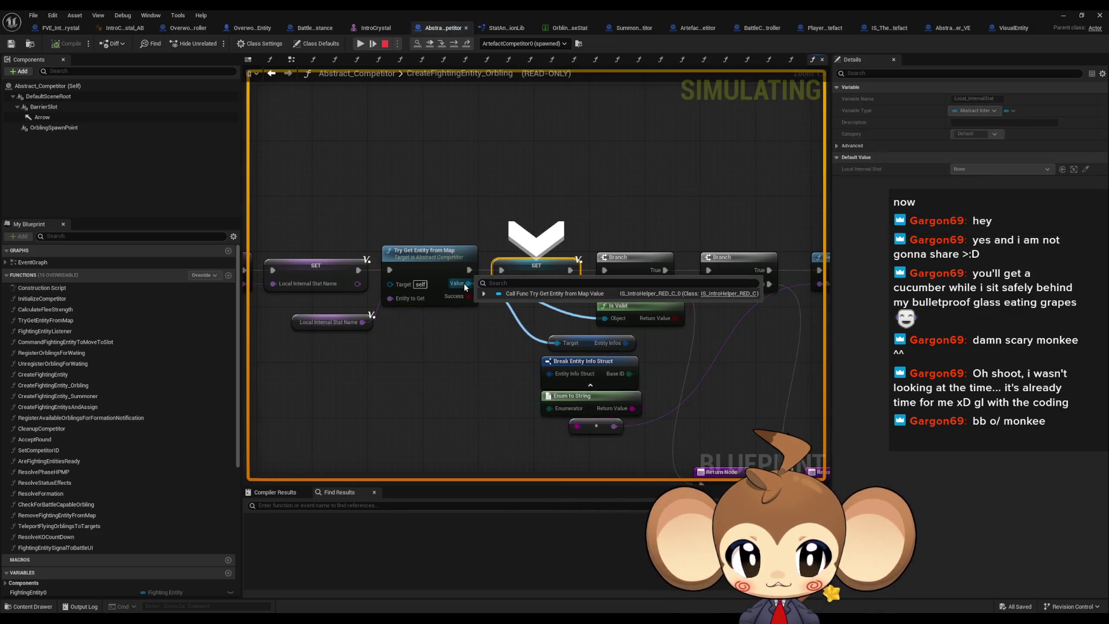
{"action": "left_click", "coordinate": [455, 47]}
{"action": "left_click", "coordinate": [455, 46]}
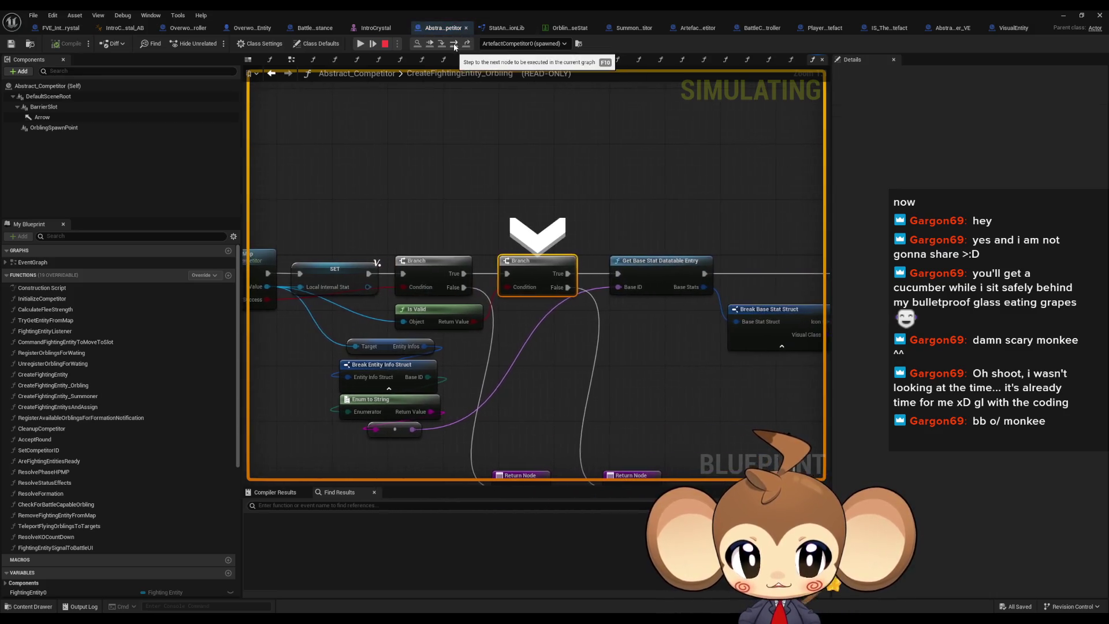
{"action": "left_click", "coordinate": [455, 46]}
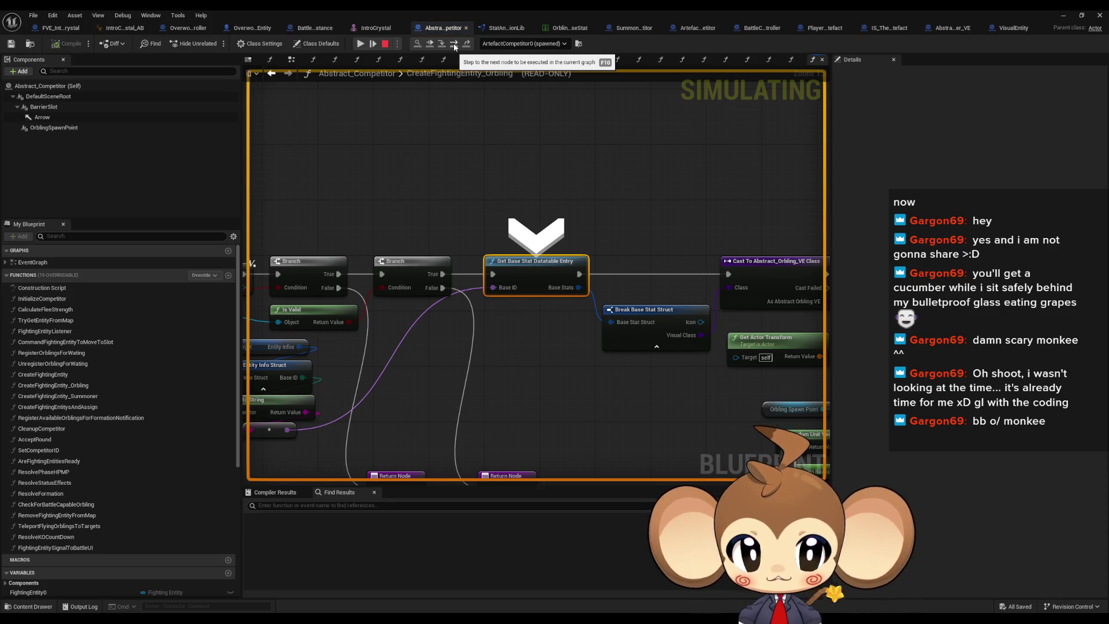
{"action": "mouse_move", "coordinate": [283, 430]}
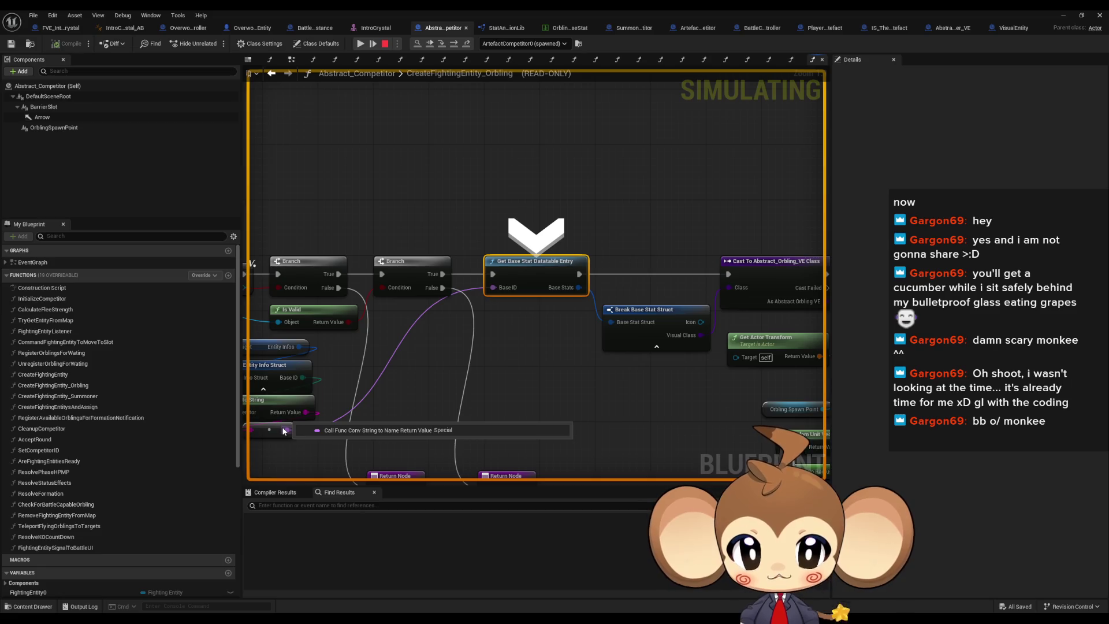
{"action": "mouse_move", "coordinate": [283, 430]}
{"action": "left_mouse_down"}
{"action": "mouse_move", "coordinate": [525, 272]}
{"action": "mouse_move", "coordinate": [439, 243]}
{"action": "mouse_move", "coordinate": [302, 250]}
{"action": "mouse_move", "coordinate": [617, 279]}
{"action": "left_mouse_up"}
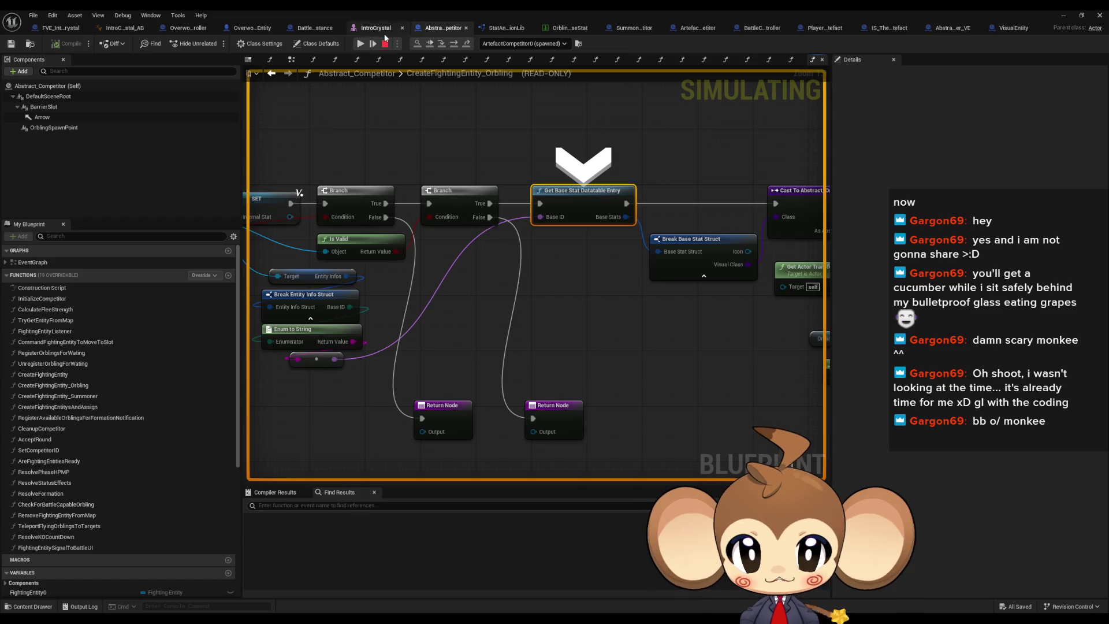
Stop the simulation and move the Get Base Stat Datatable Entry node group further right
{"action": "key", "text": "Escape"}
{"action": "scroll", "coordinate": [526, 303], "scroll_direction": "down", "scroll_amount": 6}
{"action": "mouse_move", "coordinate": [458, 206]}
{"action": "left_mouse_down"}
{"action": "mouse_move", "coordinate": [722, 371]}
{"action": "mouse_move", "coordinate": [820, 388]}
{"action": "mouse_move", "coordinate": [786, 384]}
{"action": "mouse_move", "coordinate": [751, 358]}
{"action": "left_mouse_up"}
{"action": "scroll", "coordinate": [708, 329], "scroll_direction": "up", "scroll_amount": 6}
{"action": "left_click_drag", "start_coordinate": [427, 240], "coordinate": [723, 221]}
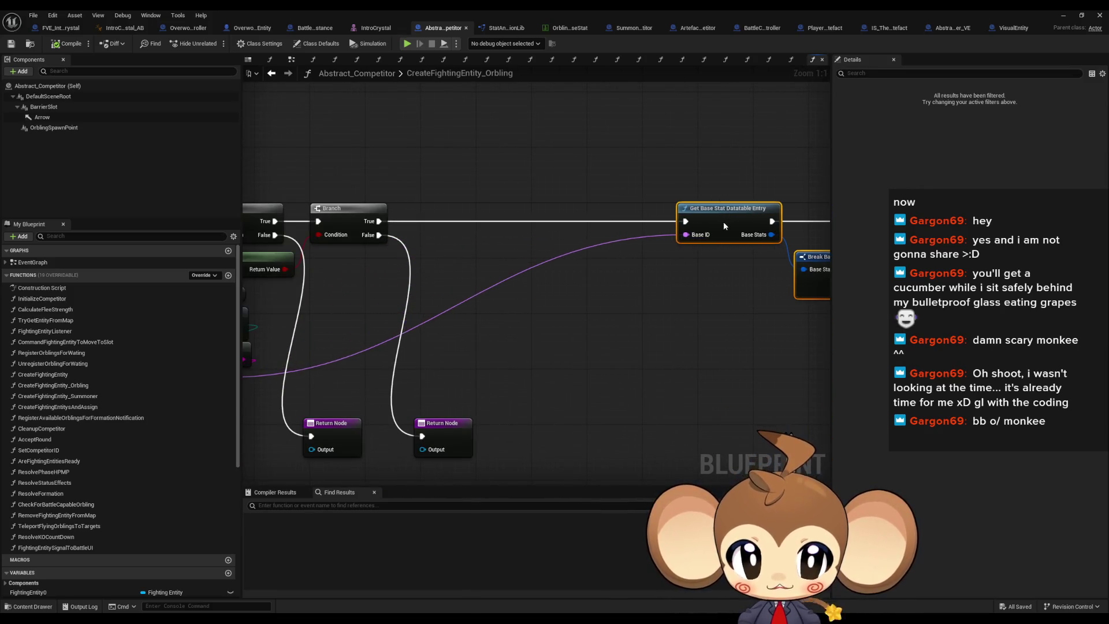
Promote the name value to a new local variable Local_BaseID and place its setter
{"action": "left_click", "coordinate": [515, 324]}
{"action": "left_click_drag", "start_coordinate": [383, 378], "coordinate": [459, 380]}
{"action": "type", "text": "local"}
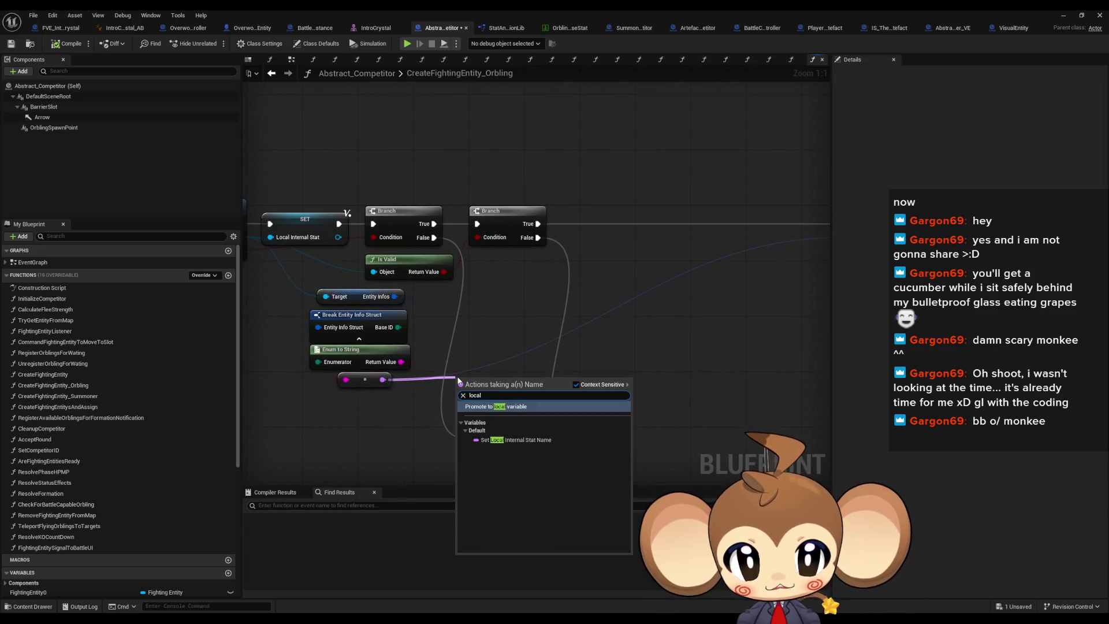
{"action": "key", "text": "Return"}
{"action": "type", "text": "Local_"}
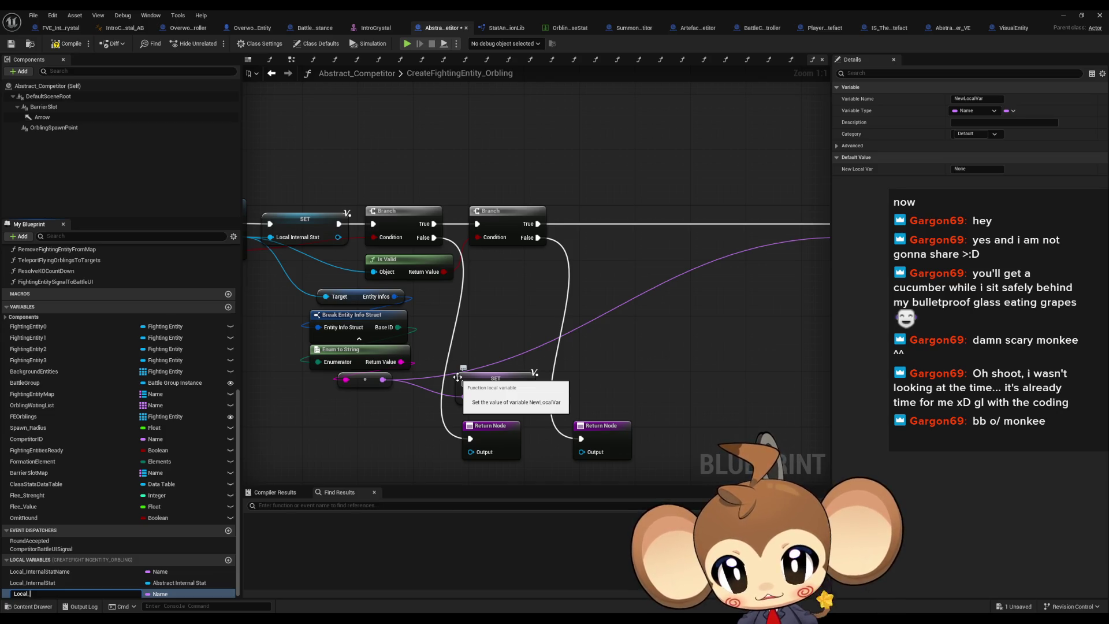
{"action": "type", "text": "BaseID"}
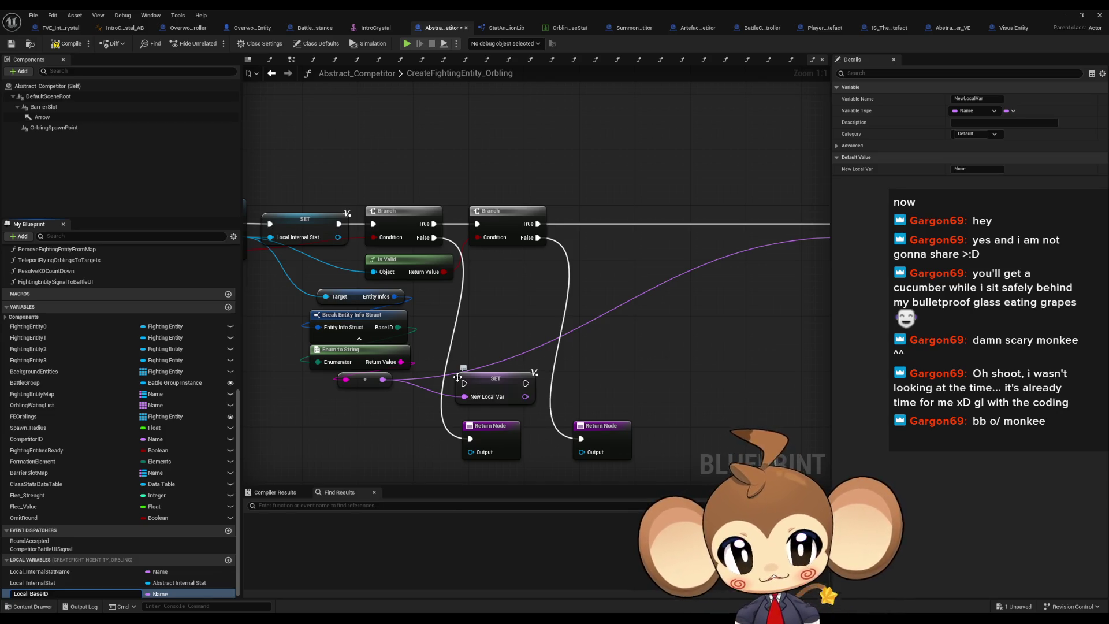
{"action": "left_click_drag", "start_coordinate": [458, 377], "coordinate": [630, 335]}
Expose the Name pin on Break Entity Info Struct and compare Base ID to Special with Equal (Enum)
{"action": "left_click", "coordinate": [350, 314]}
{"action": "left_click", "coordinate": [954, 110]}
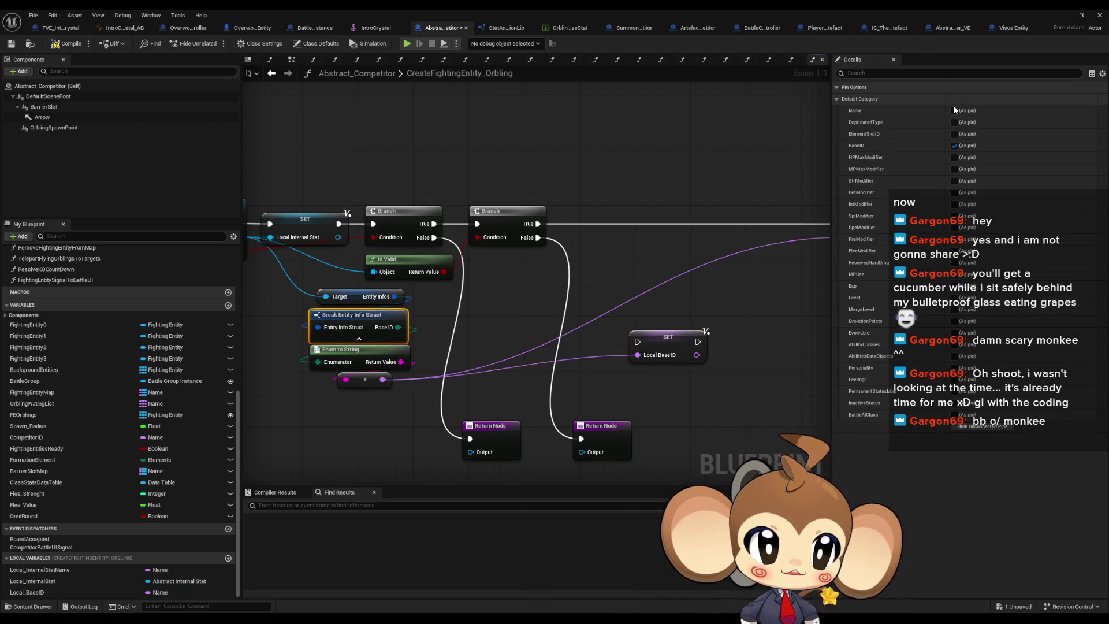
{"action": "left_click_drag", "start_coordinate": [398, 341], "coordinate": [493, 343]}
{"action": "type", "text": "=="}
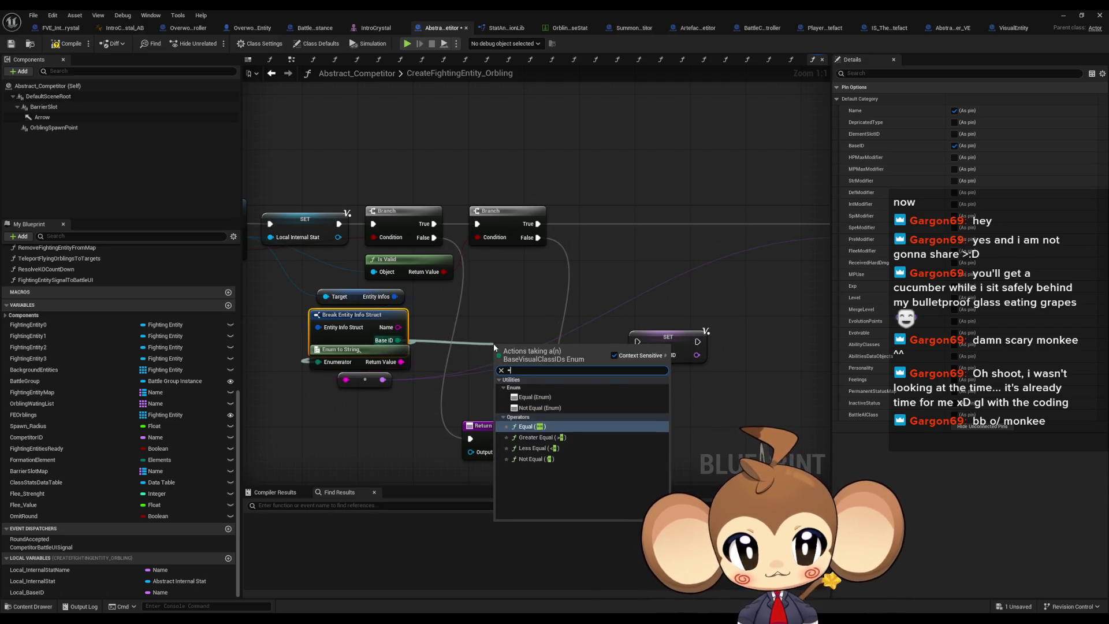
{"action": "key", "text": "Return"}
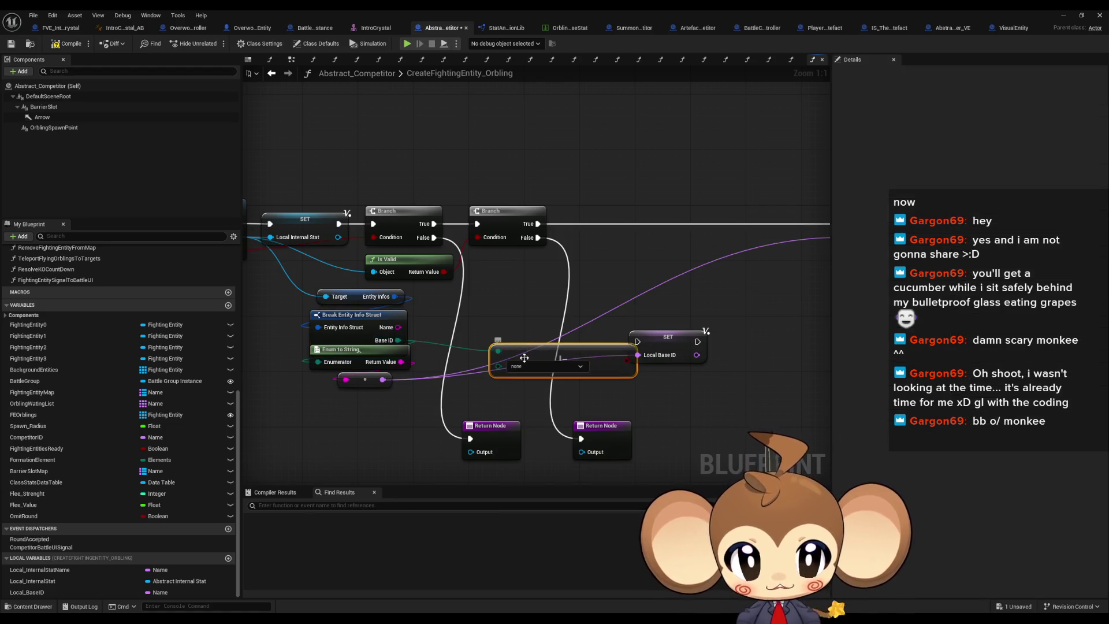
{"action": "left_click", "coordinate": [556, 366]}
{"action": "left_click", "coordinate": [535, 452]}
Add a Branch on the Special comparison that sets Local Base ID on True
{"action": "left_click_drag", "start_coordinate": [629, 361], "coordinate": [643, 257]}
{"action": "type", "text": "branch"}
{"action": "key", "text": "Return"}
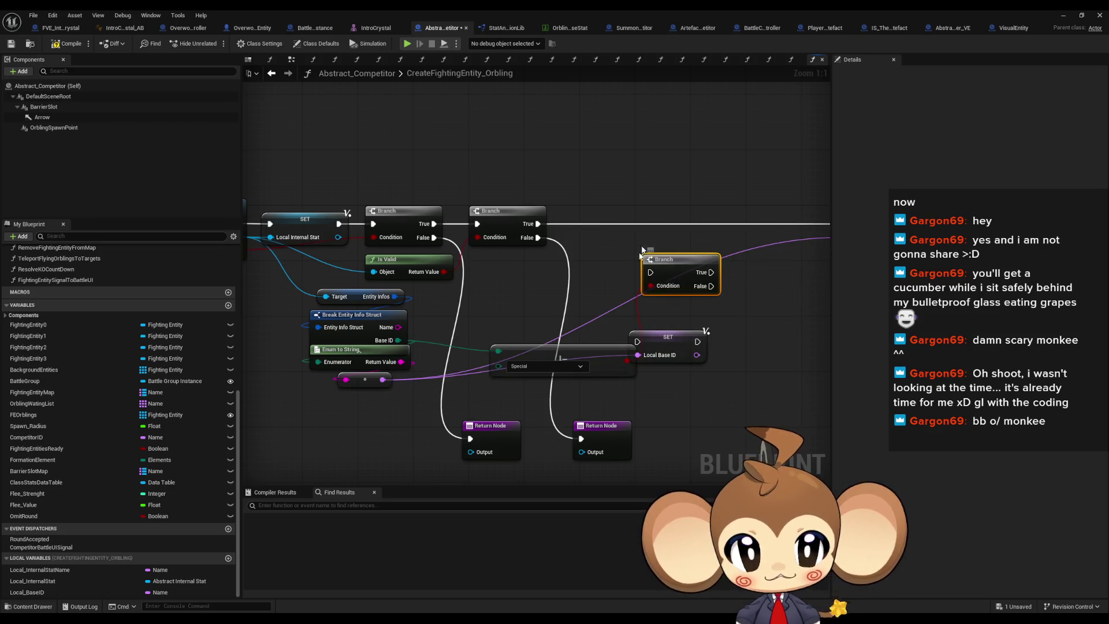
{"action": "left_click_drag", "start_coordinate": [661, 342], "coordinate": [614, 268]}
{"action": "left_click_drag", "start_coordinate": [688, 312], "coordinate": [646, 222]}
{"action": "mouse_move", "coordinate": [583, 270]}
{"action": "left_mouse_down"}
{"action": "mouse_move", "coordinate": [513, 263]}
{"action": "mouse_move", "coordinate": [530, 228]}
{"action": "left_mouse_up"}
{"action": "mouse_move", "coordinate": [652, 231]}
{"action": "left_mouse_down"}
{"action": "mouse_move", "coordinate": [645, 224]}
{"action": "mouse_move", "coordinate": [749, 220]}
{"action": "left_mouse_up"}
{"action": "left_click_drag", "start_coordinate": [500, 221], "coordinate": [441, 220]}
{"action": "left_click_drag", "start_coordinate": [499, 279], "coordinate": [533, 279]}
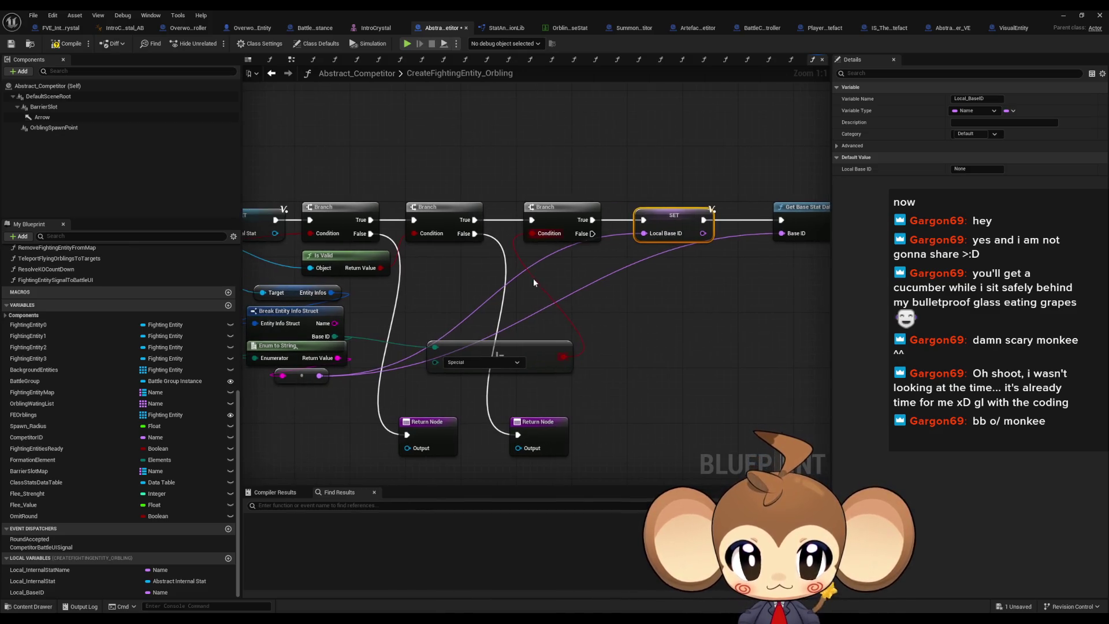
{"action": "left_click_drag", "start_coordinate": [496, 346], "coordinate": [462, 346]}
Set Local Base ID from Name on the False path, feed it into Get Base Stat Datatable Entry, and replay
{"action": "left_click", "coordinate": [657, 209]}
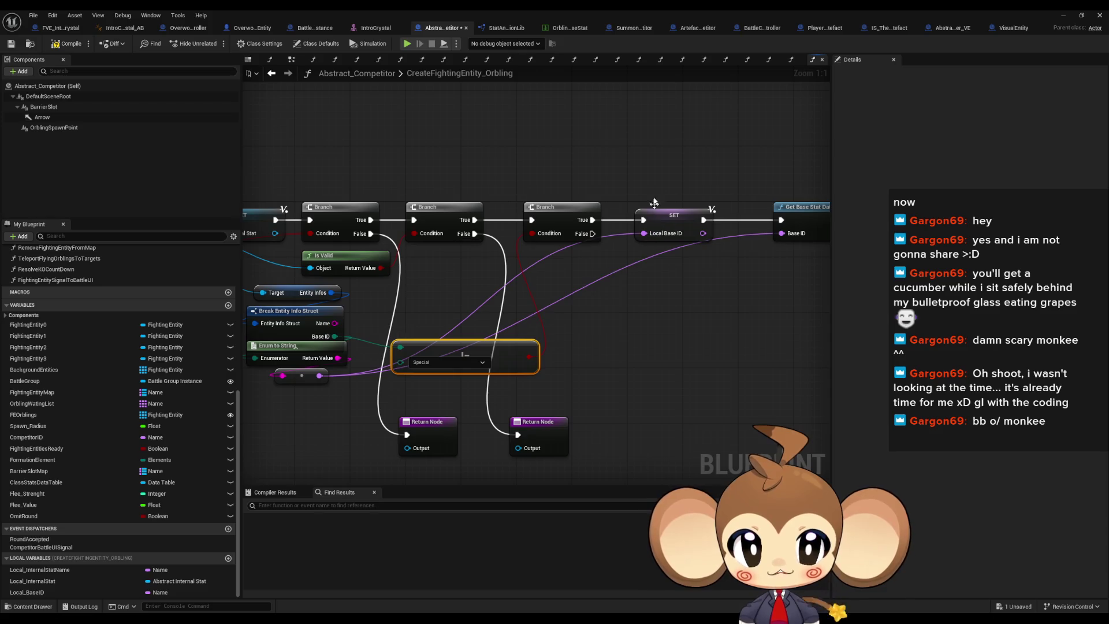
{"action": "key", "text": "ctrl+c"}
{"action": "key", "text": "ctrl+v"}
{"action": "mouse_move", "coordinate": [335, 324]}
{"action": "left_mouse_down"}
{"action": "mouse_move", "coordinate": [650, 316]}
{"action": "mouse_move", "coordinate": [639, 295]}
{"action": "left_mouse_up"}
{"action": "left_click_drag", "start_coordinate": [593, 238], "coordinate": [593, 238]}
{"action": "left_click_drag", "start_coordinate": [635, 370], "coordinate": [537, 370]}
{"action": "left_click_drag", "start_coordinate": [582, 299], "coordinate": [684, 221]}
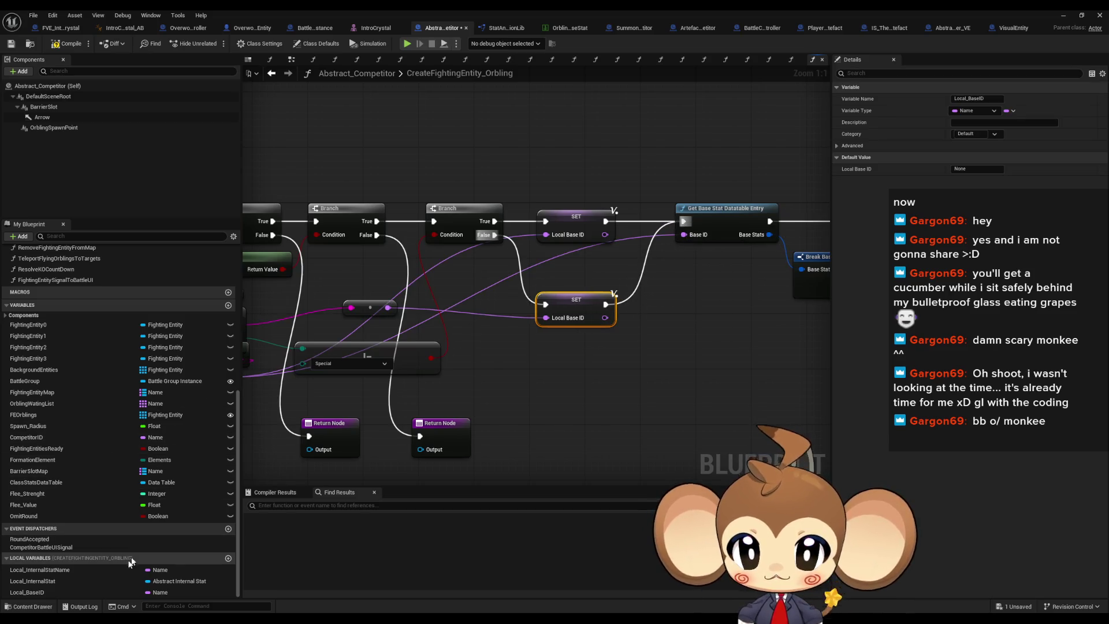
{"action": "mouse_move", "coordinate": [48, 592]}
{"action": "left_mouse_down"}
{"action": "mouse_move", "coordinate": [601, 280]}
{"action": "mouse_move", "coordinate": [583, 272]}
{"action": "mouse_move", "coordinate": [711, 325]}
{"action": "left_mouse_up"}
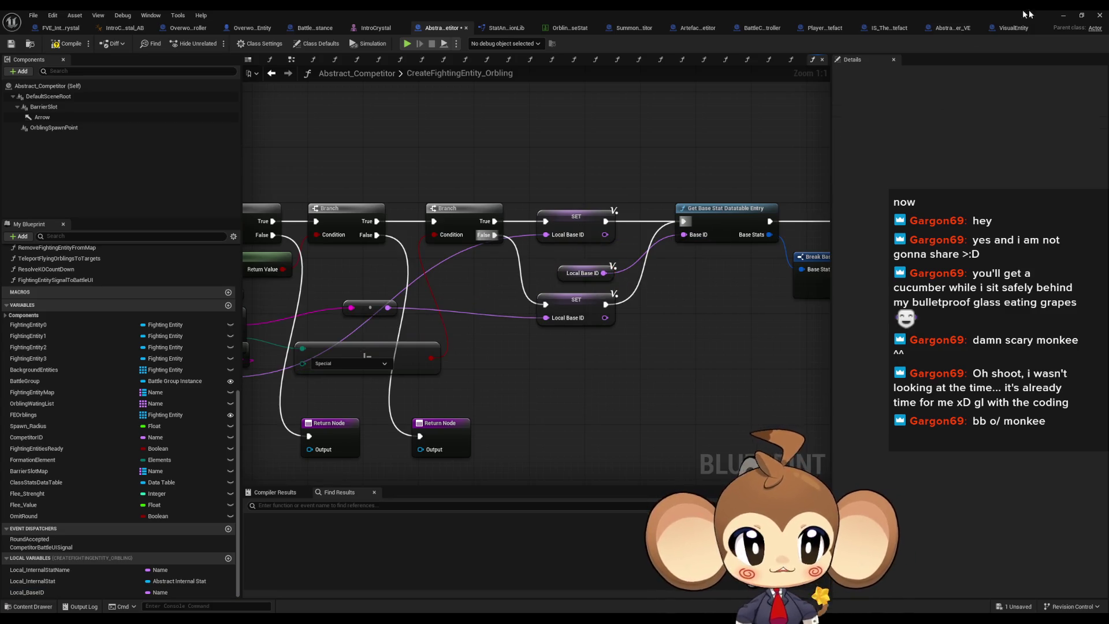
{"action": "left_click", "coordinate": [1063, 16]}
{"action": "key", "text": "alt+p"}
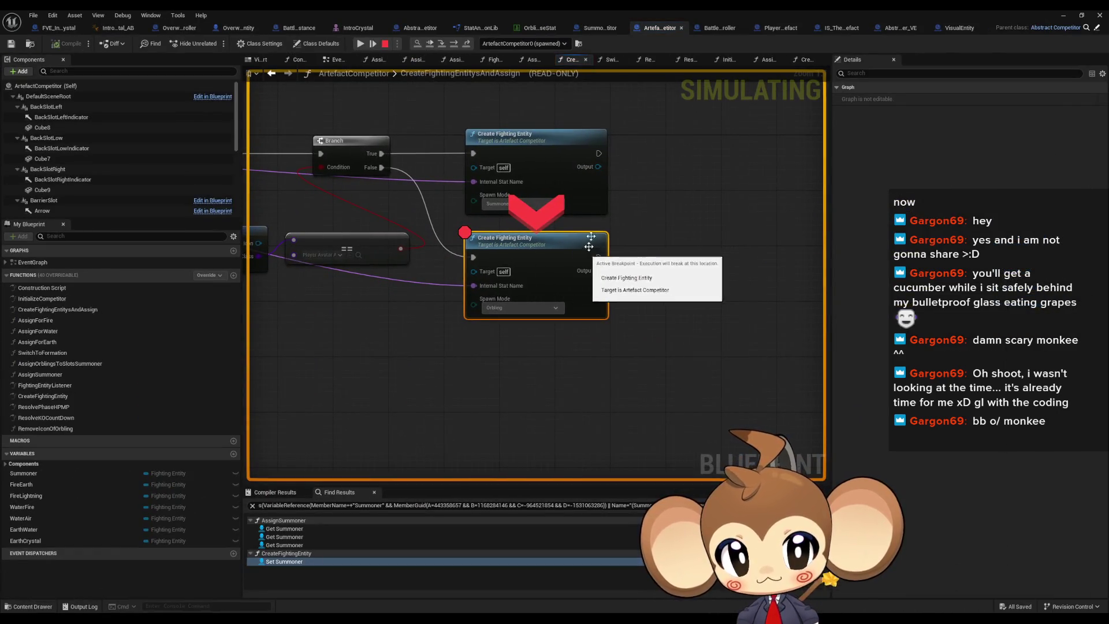
Remove the Orbling breakpoint, step into CreateFightingEntity to Switch on Name, then return to the level editor
{"action": "right_click", "coordinate": [522, 259]}
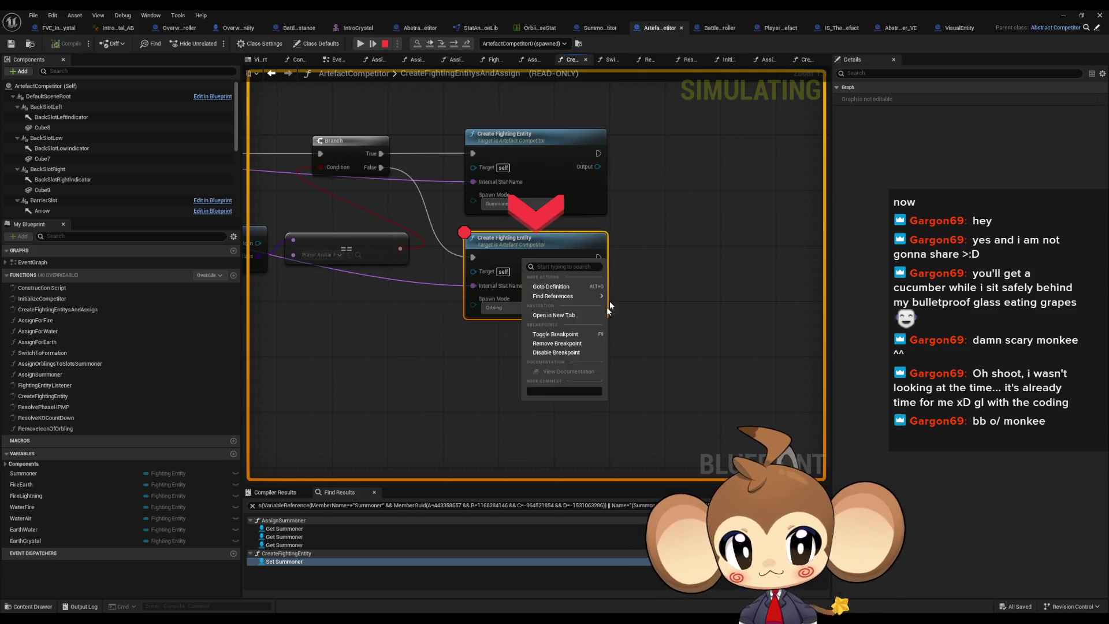
{"action": "left_click", "coordinate": [563, 344]}
{"action": "left_click", "coordinate": [447, 46]}
{"action": "left_click", "coordinate": [453, 46]}
{"action": "left_click", "coordinate": [454, 46]}
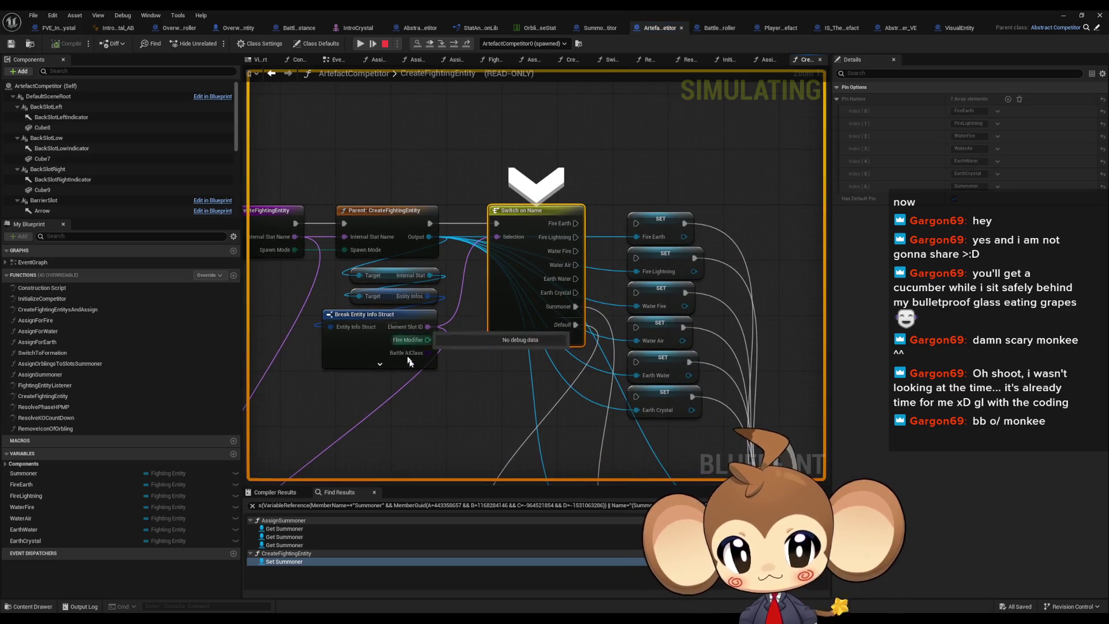
{"action": "mouse_move", "coordinate": [413, 331]}
{"action": "mouse_move", "coordinate": [422, 236]}
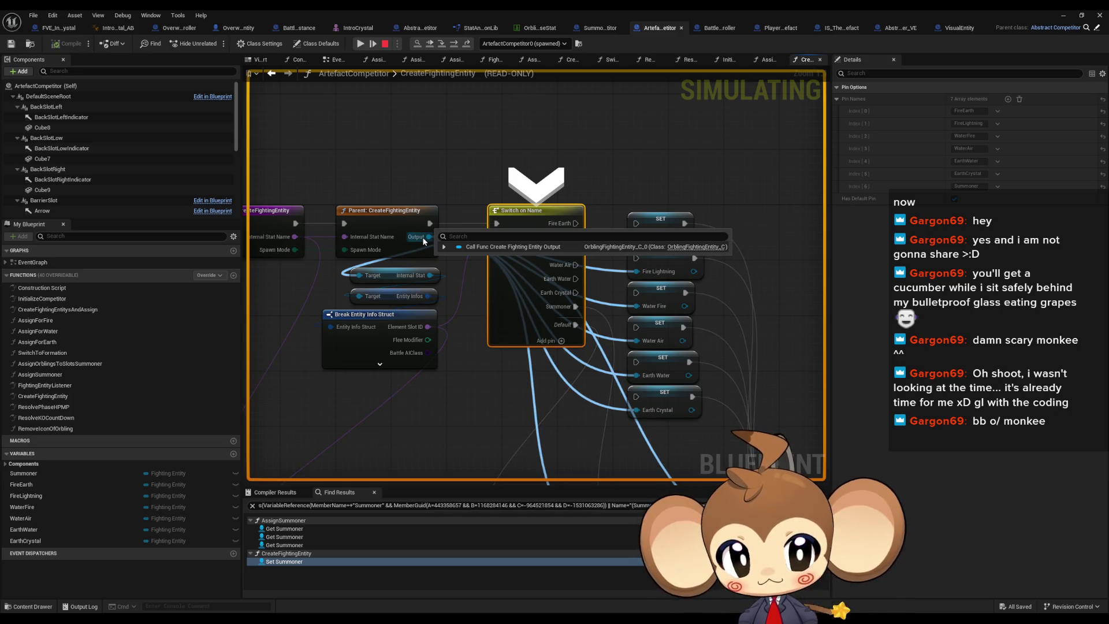
{"action": "key", "text": "F5"}
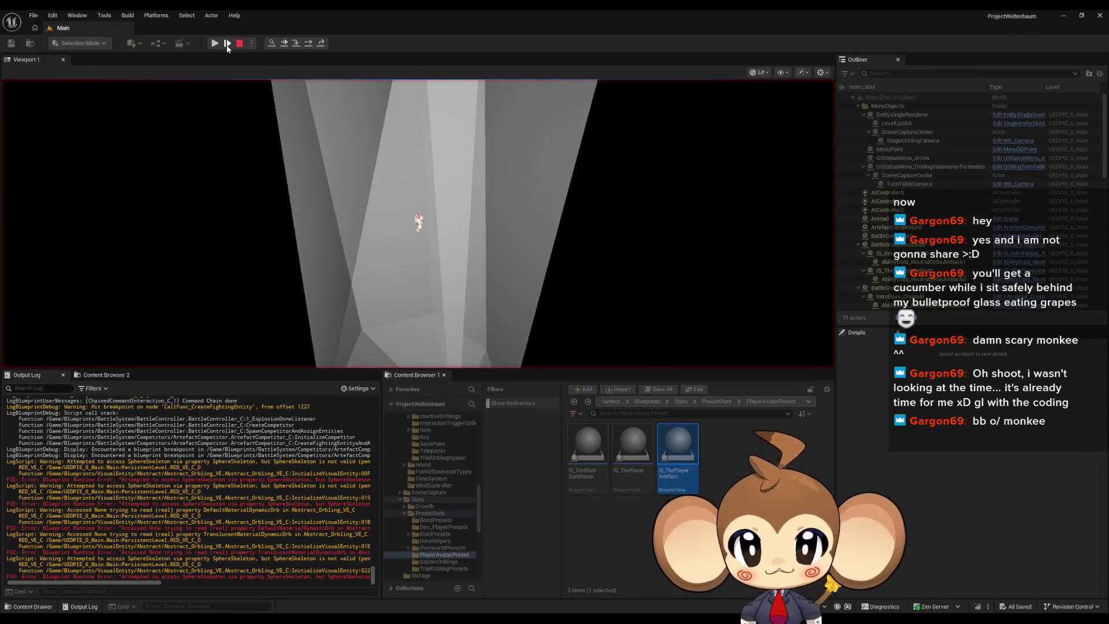
Resume and stop the play session, then open the erroring Create Dynamic Material Instance node
{"action": "left_click", "coordinate": [214, 43]}
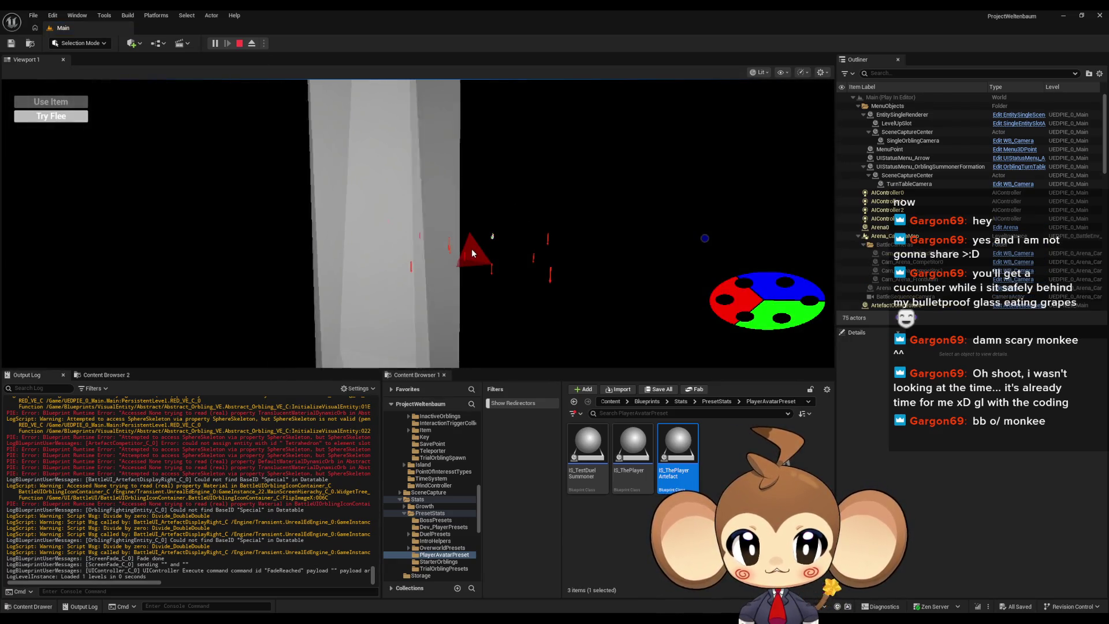
{"action": "left_click", "coordinate": [240, 43]}
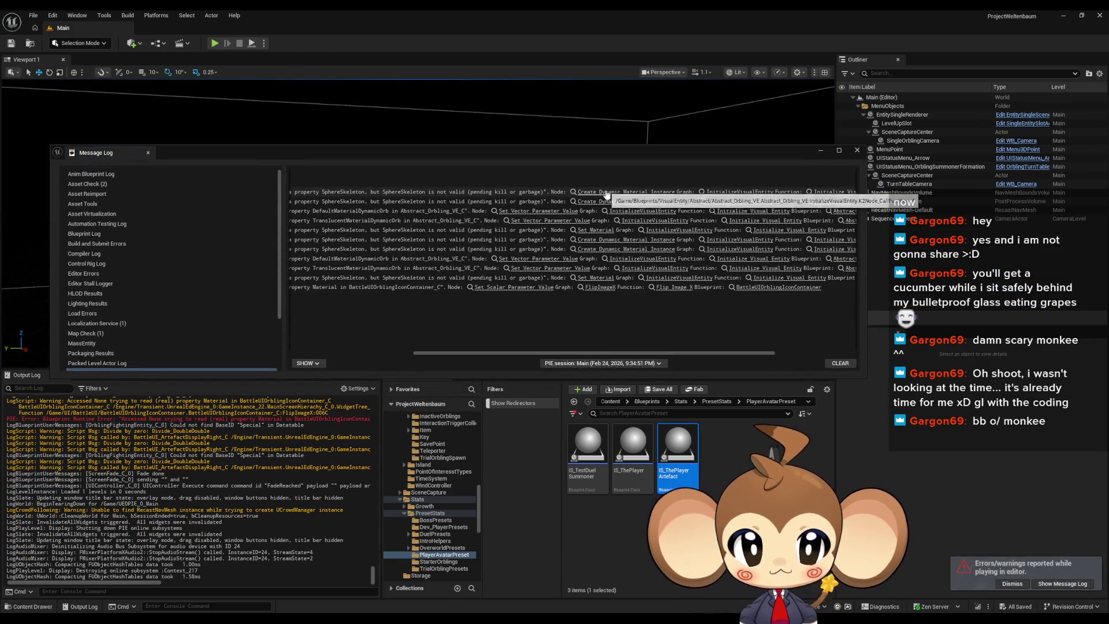
{"action": "left_click", "coordinate": [607, 192]}
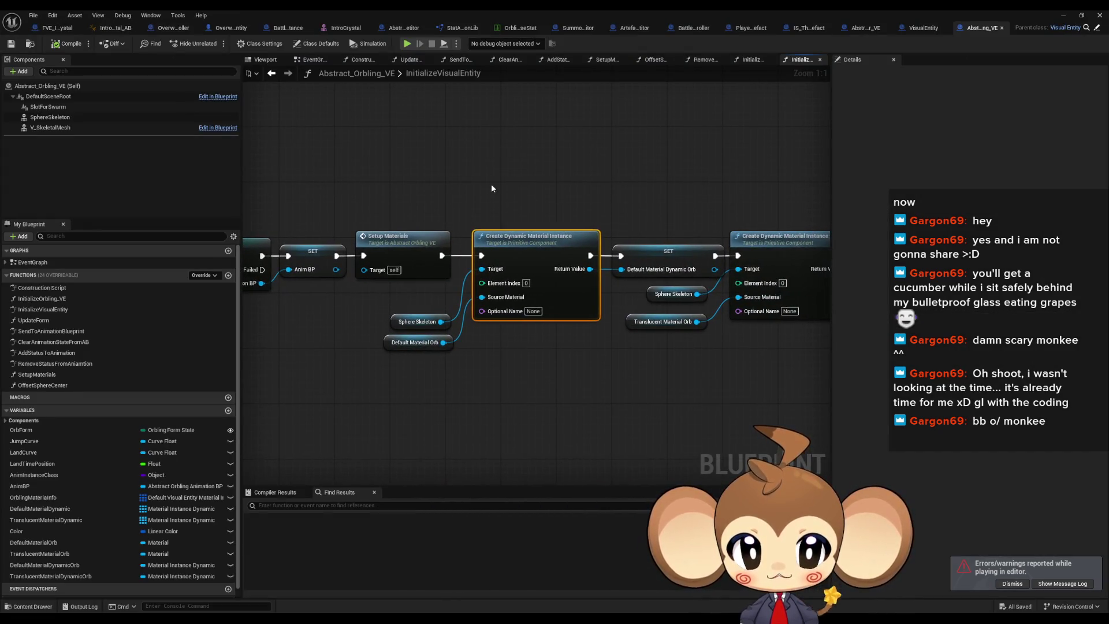
Select the Sphere Skeleton, Default Material Orb and entry nodes in InitializeVisualEntity
{"action": "left_click_drag", "start_coordinate": [496, 169], "coordinate": [551, 351]}
{"action": "left_click_drag", "start_coordinate": [352, 304], "coordinate": [446, 383]}
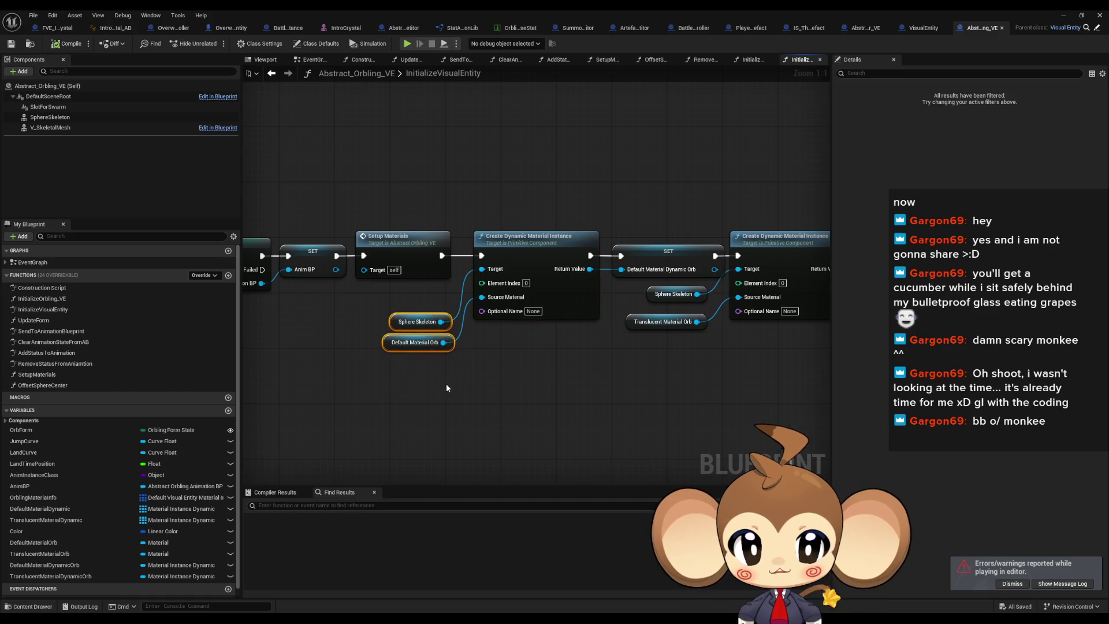
{"action": "mouse_move", "coordinate": [361, 298]}
{"action": "left_mouse_down"}
{"action": "mouse_move", "coordinate": [445, 381]}
{"action": "mouse_move", "coordinate": [448, 369]}
{"action": "left_mouse_up"}
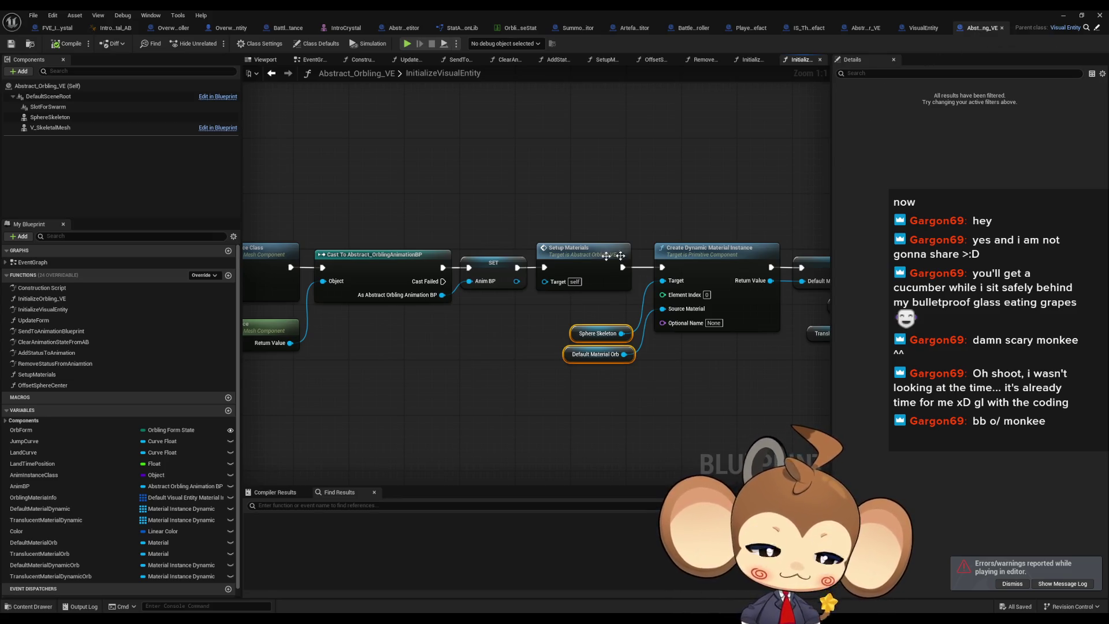
{"action": "scroll", "coordinate": [629, 254], "scroll_direction": "down", "scroll_amount": 5}
{"action": "scroll", "coordinate": [405, 278], "scroll_direction": "up", "scroll_amount": 5}
{"action": "left_click_drag", "start_coordinate": [378, 210], "coordinate": [411, 292]}
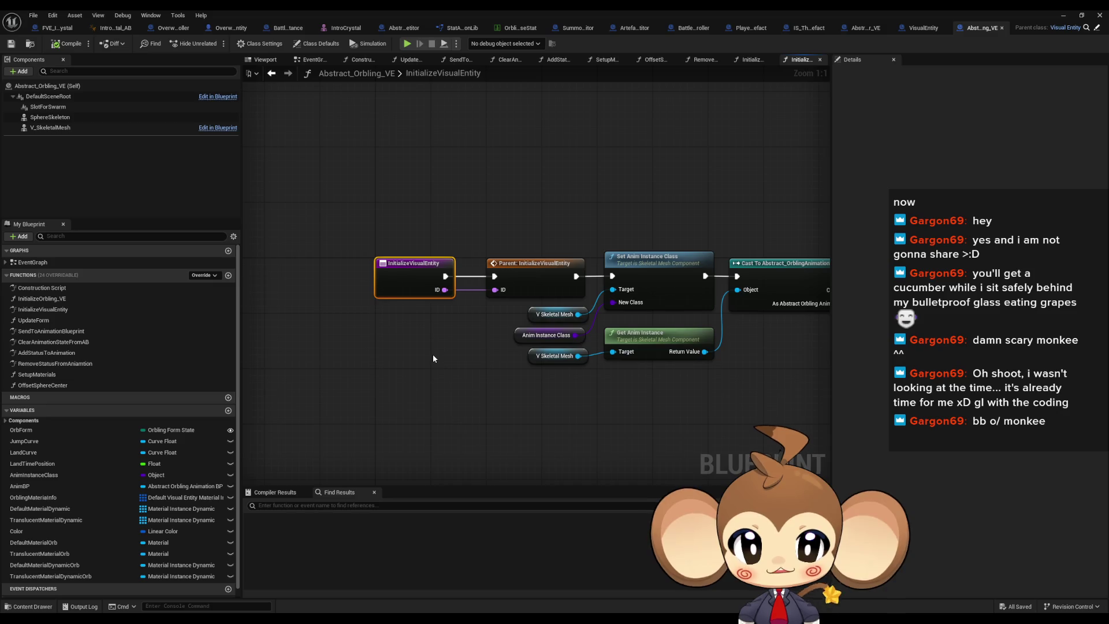
{"action": "scroll", "coordinate": [636, 369], "scroll_direction": "up", "scroll_amount": 3}
{"action": "scroll", "coordinate": [547, 369], "scroll_direction": "down", "scroll_amount": 5}
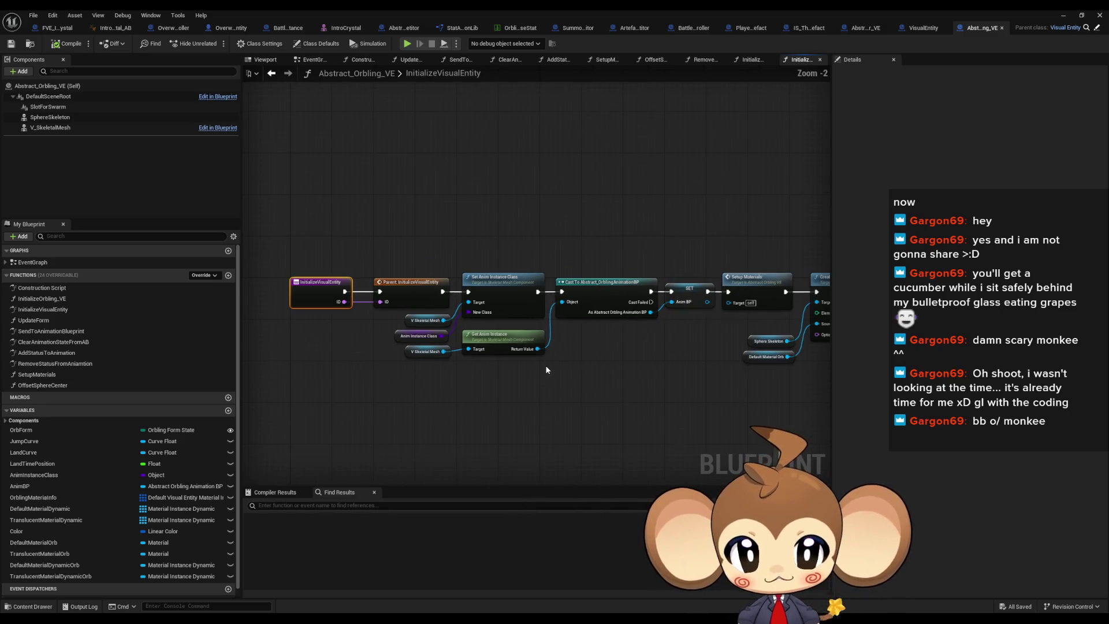
{"action": "left_click_drag", "start_coordinate": [587, 364], "coordinate": [539, 357]}
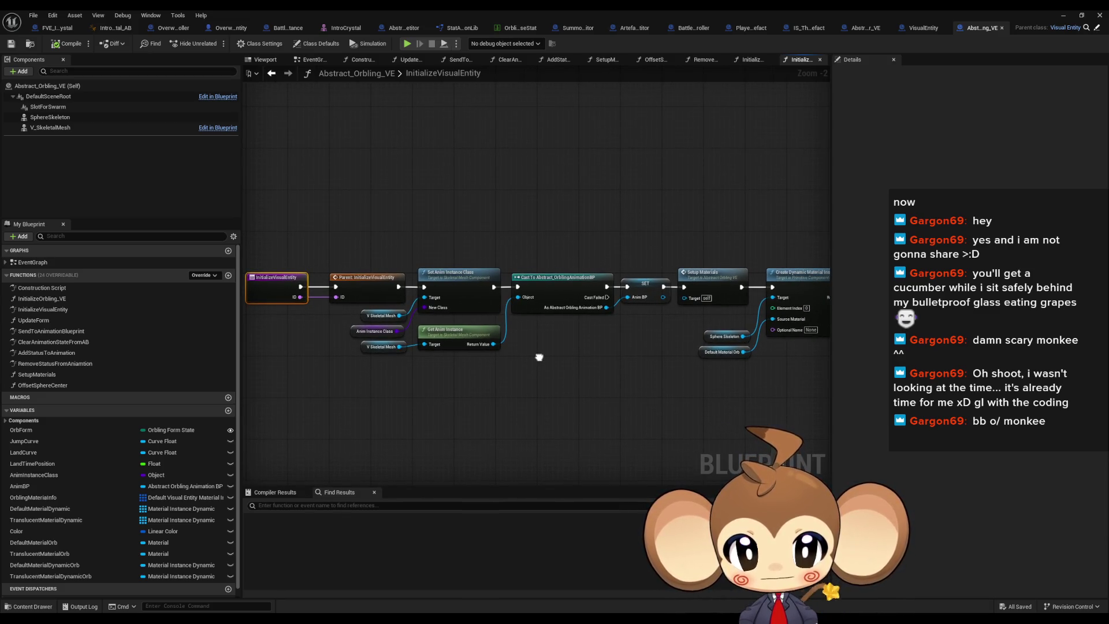
{"action": "left_click_drag", "start_coordinate": [541, 357], "coordinate": [598, 339]}
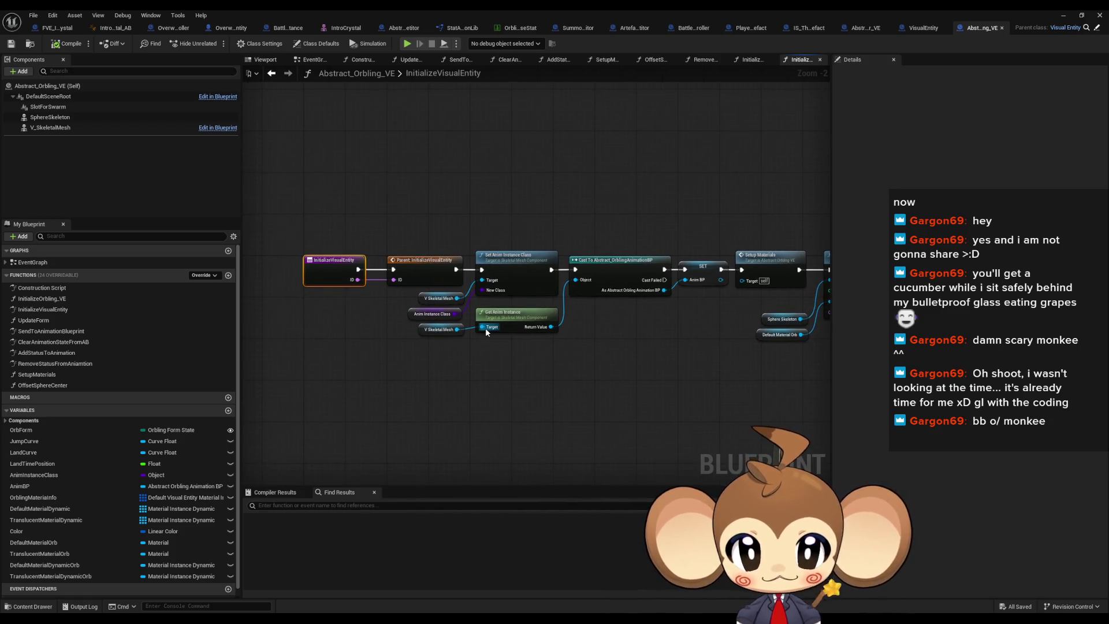
Peek at the parent InitializeVisualEntity, then select the Cast, SET and Setup Materials nodes
{"action": "double_click", "coordinate": [417, 263]}
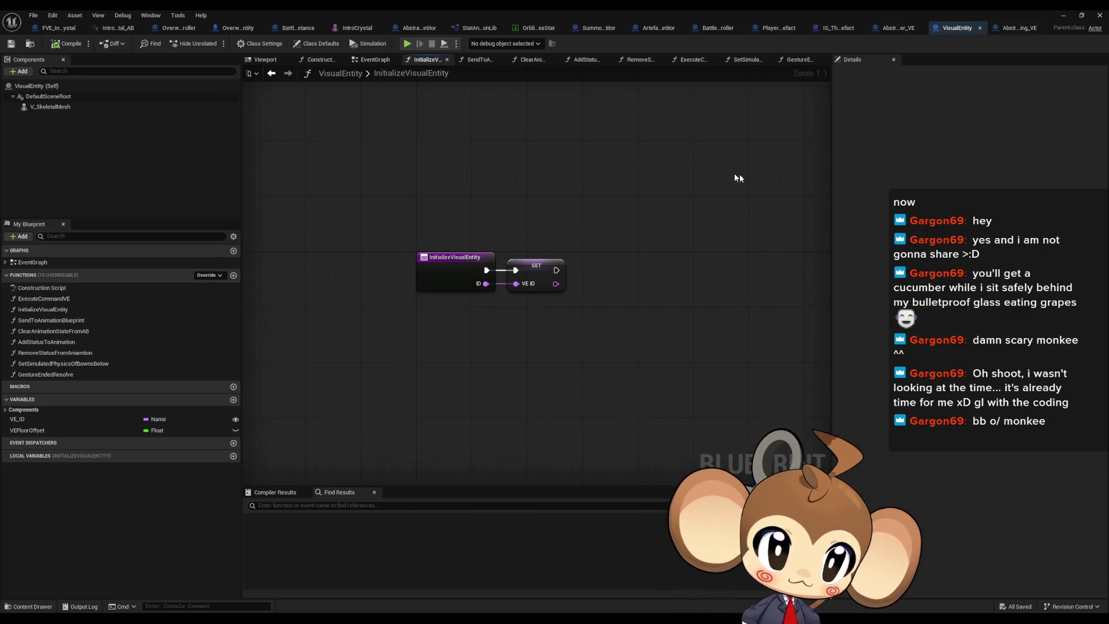
{"action": "left_click", "coordinate": [1020, 28]}
{"action": "left_click", "coordinate": [537, 286]}
{"action": "scroll", "coordinate": [548, 298], "scroll_direction": "up", "scroll_amount": 2}
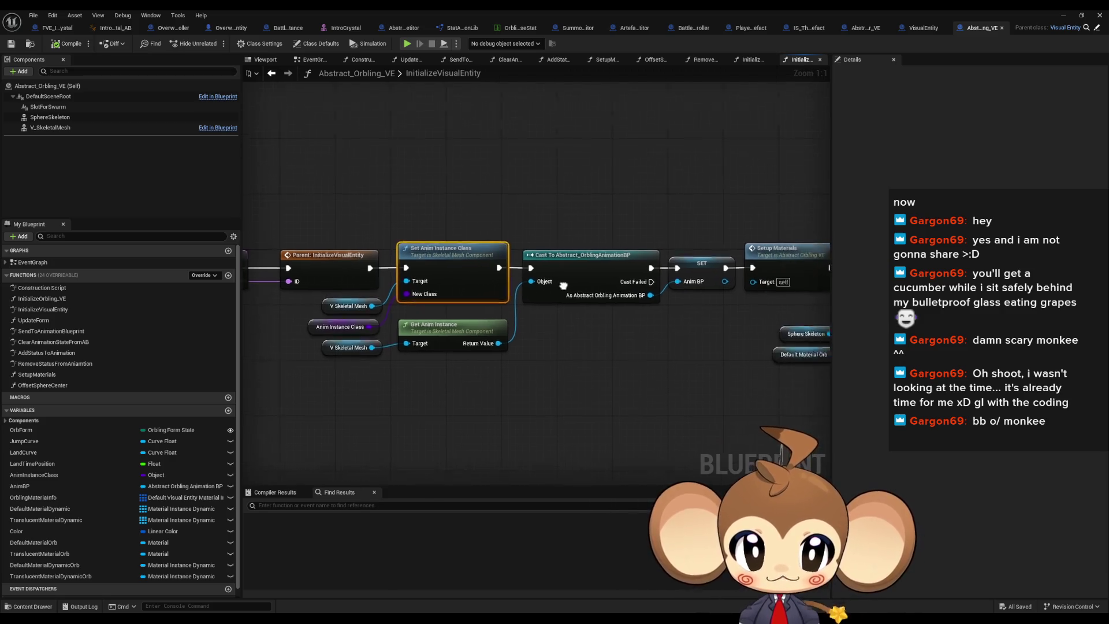
{"action": "left_click_drag", "start_coordinate": [515, 206], "coordinate": [711, 324]}
{"action": "left_click_drag", "start_coordinate": [549, 348], "coordinate": [565, 342]}
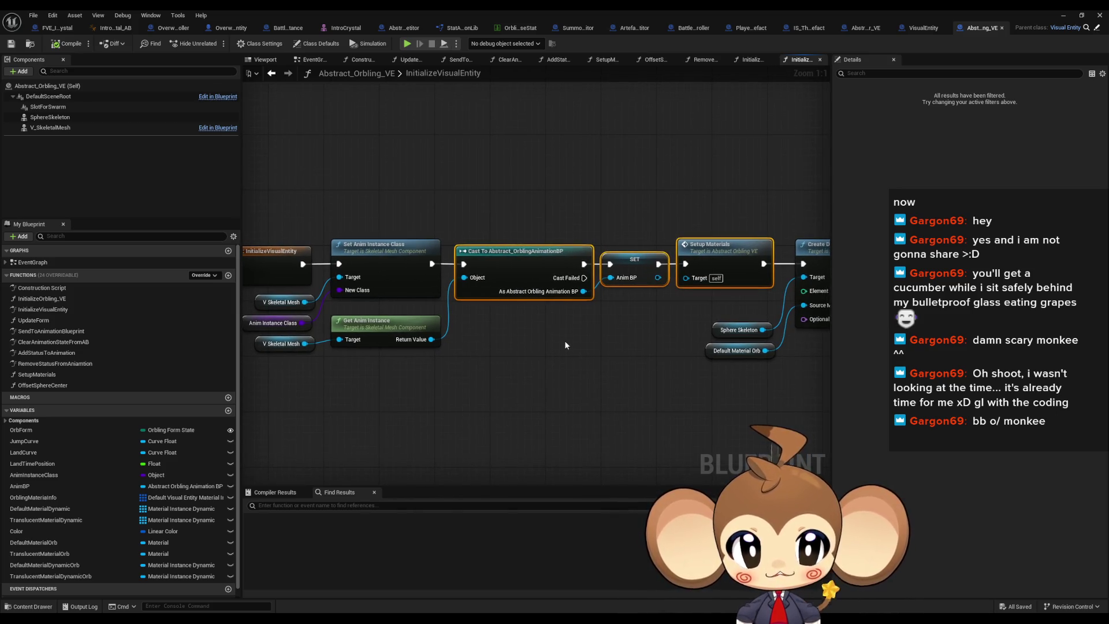
{"action": "left_click", "coordinate": [744, 283]}
{"action": "left_click_drag", "start_coordinate": [737, 254], "coordinate": [663, 262]}
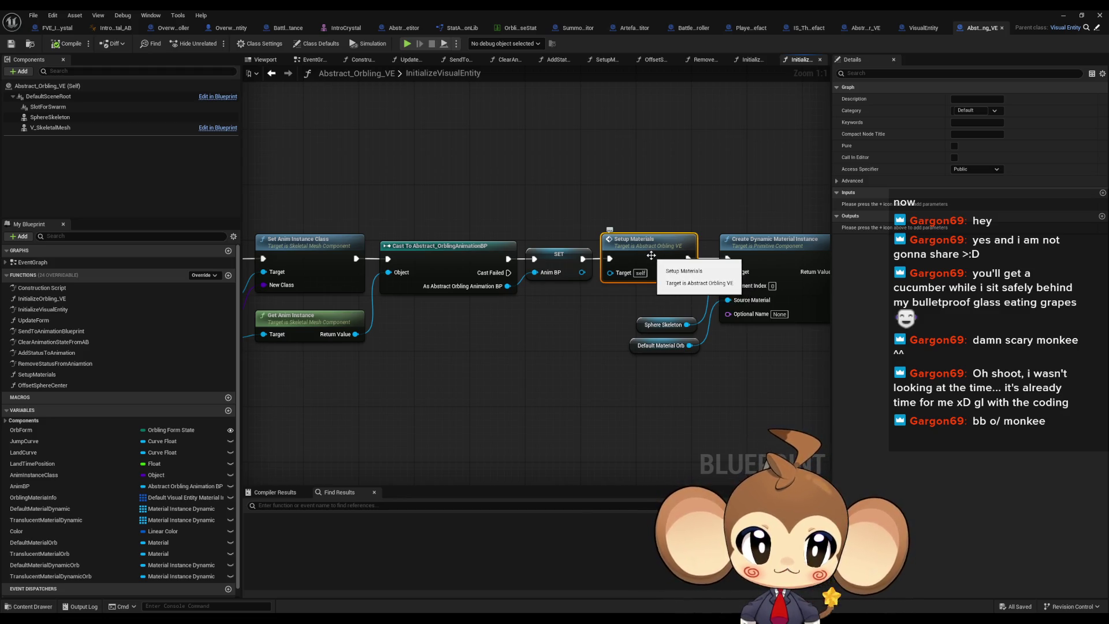
Find all references to Setup Materials and open its function graph
{"action": "right_click", "coordinate": [644, 249]}
{"action": "mouse_move", "coordinate": [687, 336]}
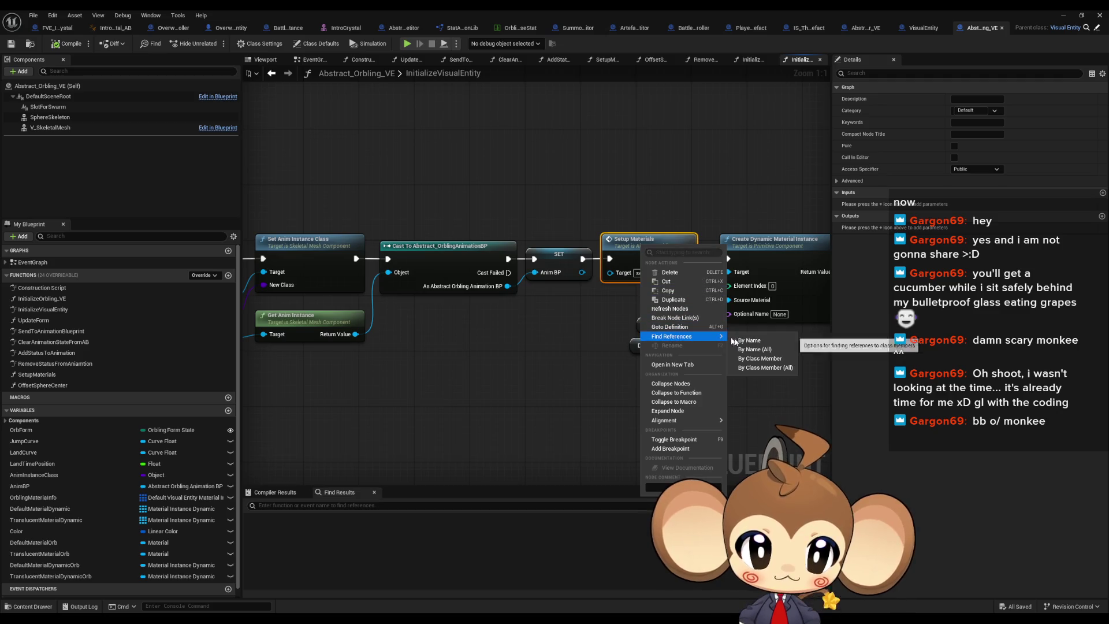
{"action": "left_click", "coordinate": [743, 369]}
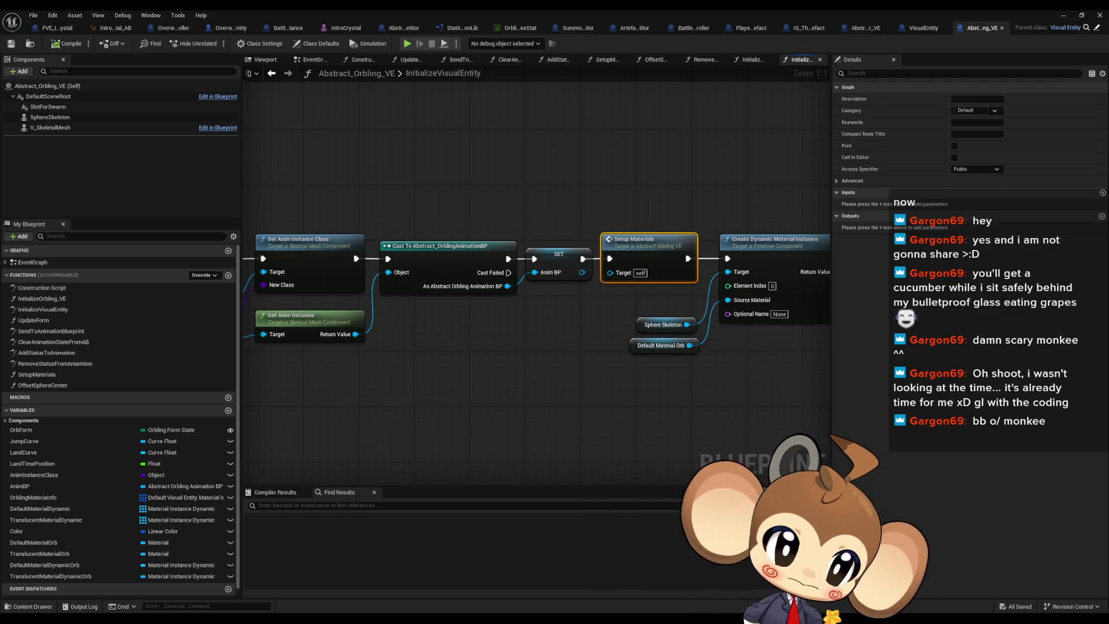
{"action": "left_click_drag", "start_coordinate": [722, 299], "coordinate": [608, 318]}
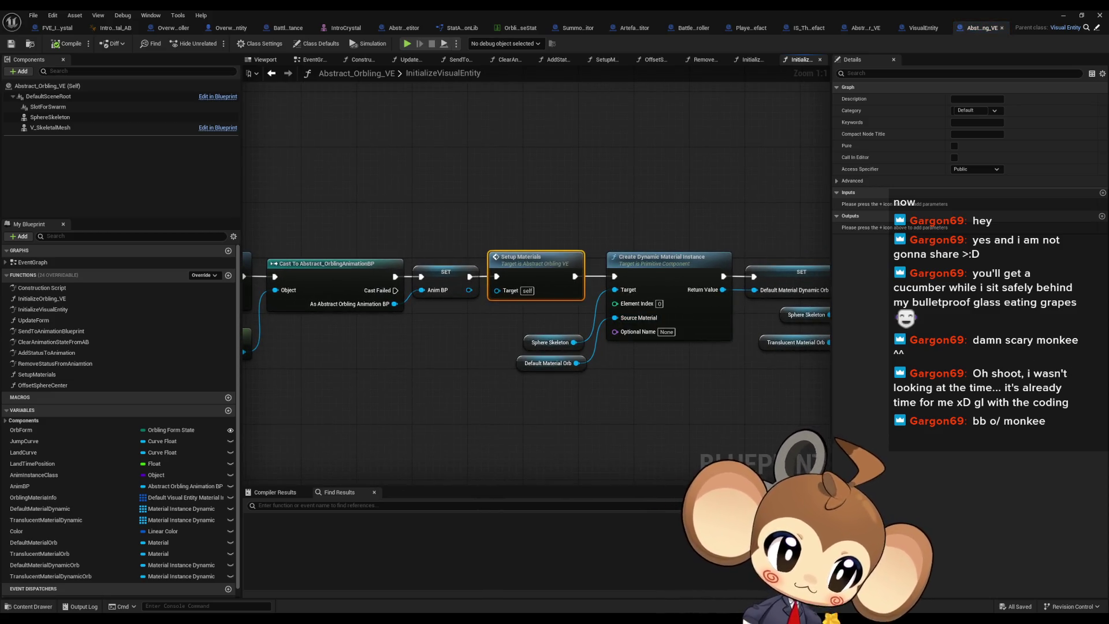
{"action": "double_click", "coordinate": [534, 266]}
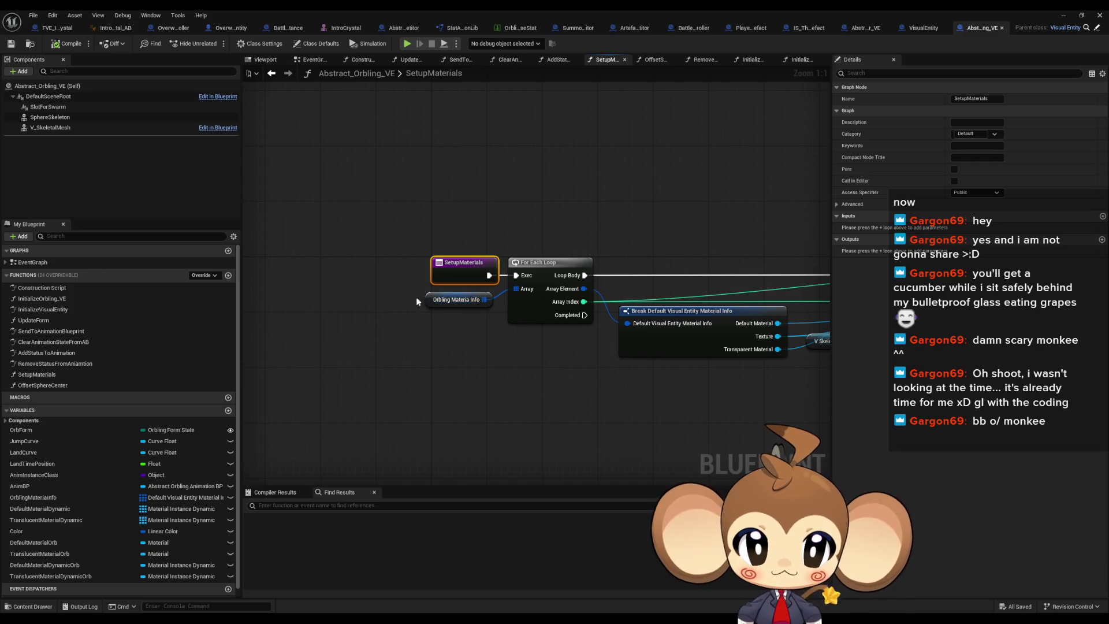
Inspect SetupMaterials' Orbling Materia Info, Create Dynamic Material Instance and Set Texture Parameter Value nodes
{"action": "left_click", "coordinate": [451, 300]}
{"action": "left_click_drag", "start_coordinate": [446, 309], "coordinate": [149, 296]}
{"action": "left_click", "coordinate": [691, 259]}
{"action": "left_click_drag", "start_coordinate": [691, 259], "coordinate": [467, 270]}
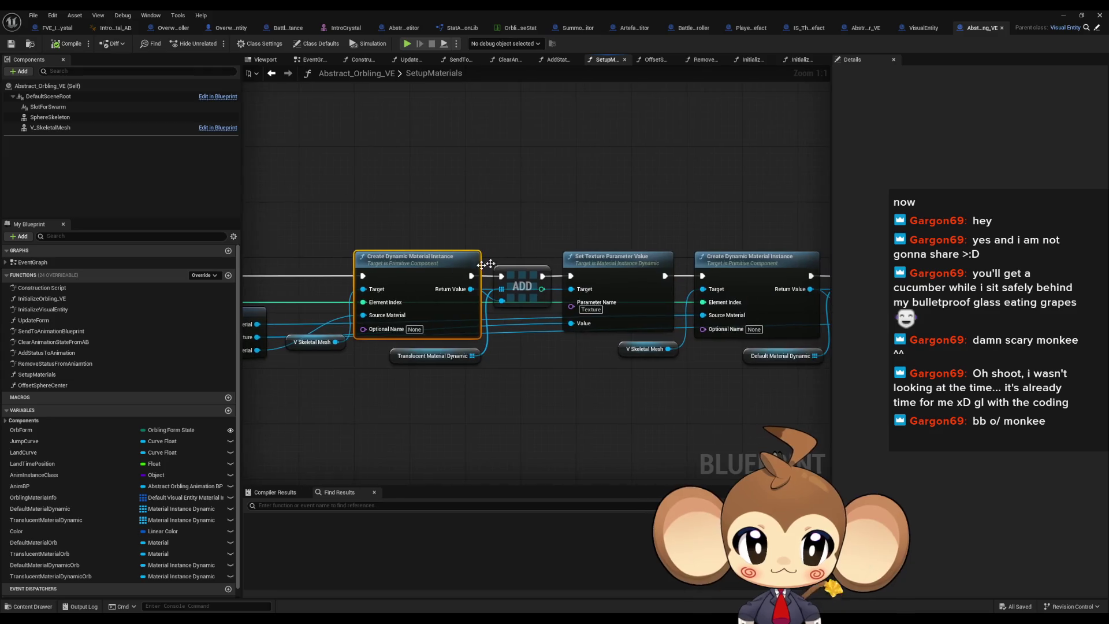
{"action": "left_click", "coordinate": [635, 257]}
{"action": "left_click_drag", "start_coordinate": [674, 289], "coordinate": [532, 294]}
{"action": "left_click", "coordinate": [618, 260]}
{"action": "left_click_drag", "start_coordinate": [618, 261], "coordinate": [324, 262]}
{"action": "left_click", "coordinate": [578, 260]}
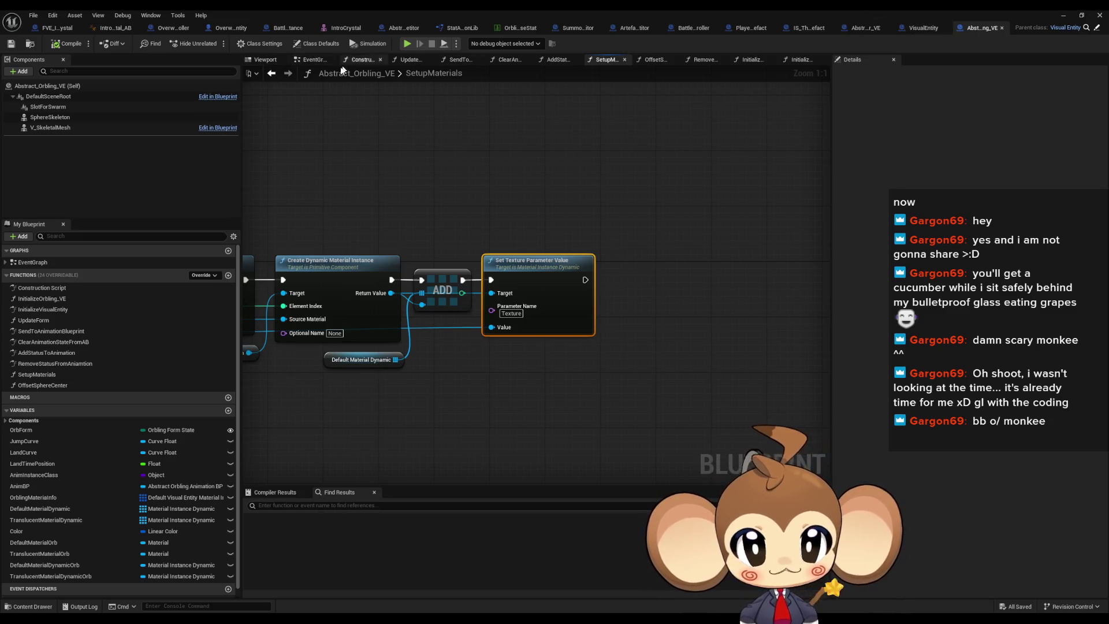
Back in InitializeVisualEntity, inspect the Default and Translucent Material Dynamic Orb SETs and Set Vector Parameter Value
{"action": "left_click", "coordinate": [270, 74]}
{"action": "left_click", "coordinate": [270, 74]}
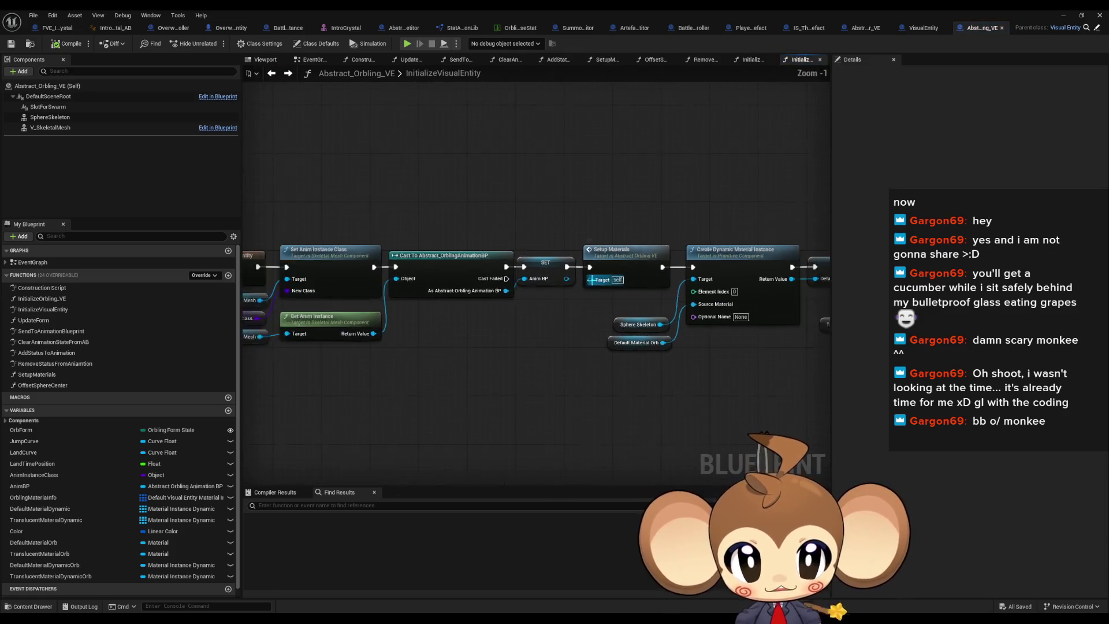
{"action": "left_click", "coordinate": [647, 250]}
{"action": "left_click", "coordinate": [580, 238]}
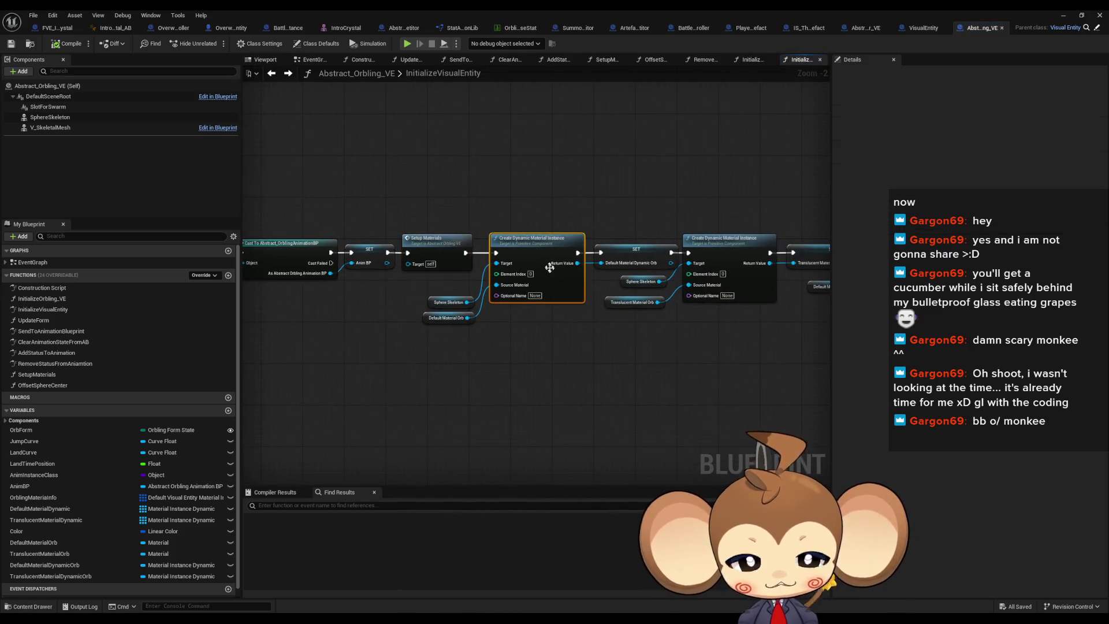
{"action": "scroll", "coordinate": [587, 240], "scroll_direction": "up", "scroll_amount": 2}
{"action": "left_click", "coordinate": [606, 243]}
{"action": "left_click", "coordinate": [601, 257]}
{"action": "left_click_drag", "start_coordinate": [546, 250], "coordinate": [507, 250]}
{"action": "left_click", "coordinate": [600, 254]}
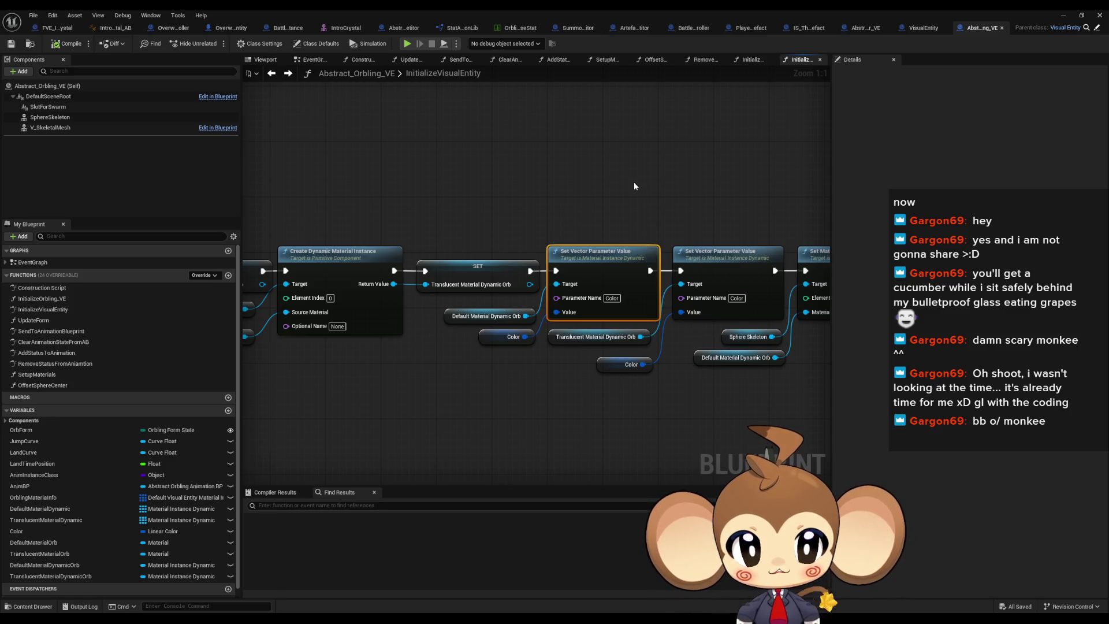
{"action": "left_click_drag", "start_coordinate": [708, 363], "coordinate": [546, 345]}
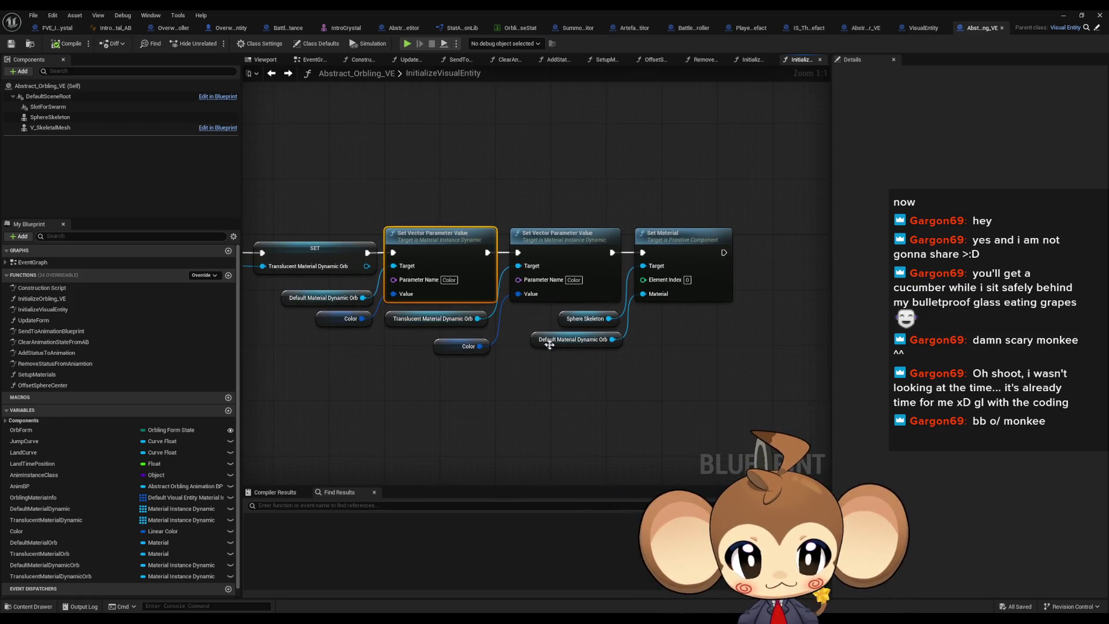
Pan back to the function start and open the Parent: InitializeVisualEntity call
{"action": "left_click_drag", "start_coordinate": [245, 360], "coordinate": [857, 415]}
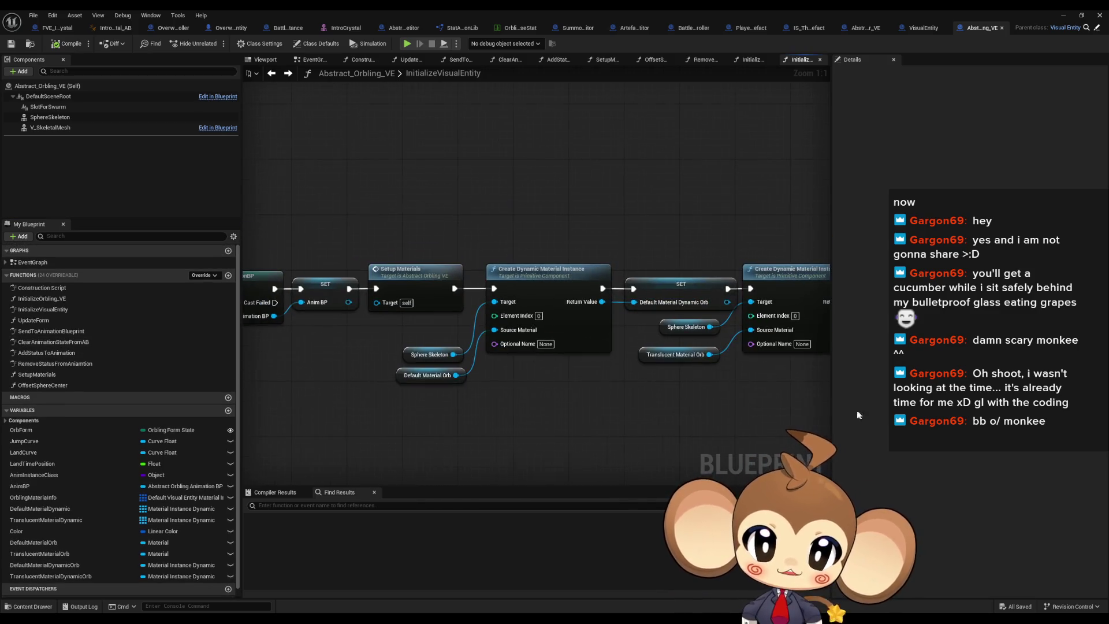
{"action": "left_click_drag", "start_coordinate": [481, 395], "coordinate": [825, 399]}
{"action": "left_click_drag", "start_coordinate": [446, 318], "coordinate": [646, 320]}
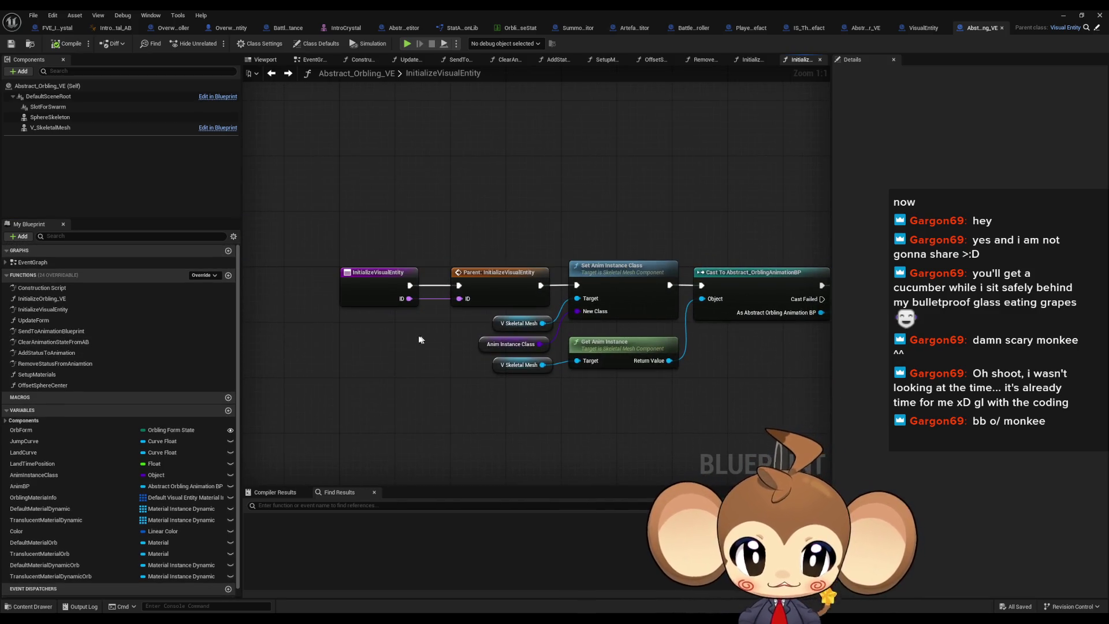
{"action": "mouse_move", "coordinate": [580, 374]}
{"action": "left_mouse_down"}
{"action": "mouse_move", "coordinate": [535, 397]}
{"action": "mouse_move", "coordinate": [436, 399]}
{"action": "left_mouse_up"}
{"action": "double_click", "coordinate": [340, 277]}
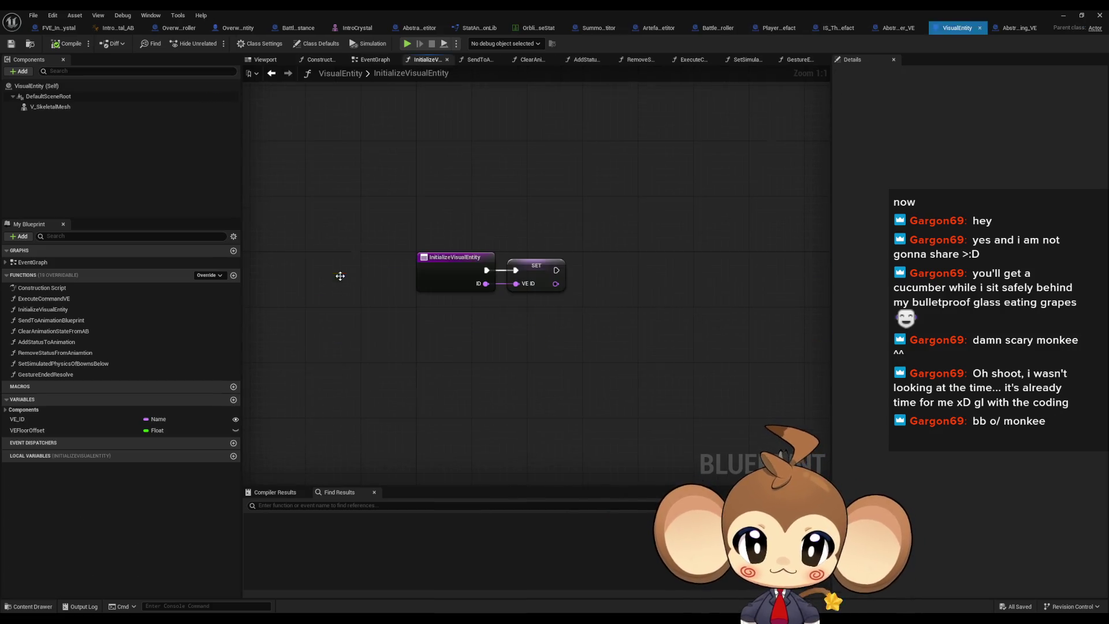
Copy the SET VE ID node and paste it into Abstract_Orbling_VE's InitializeVisualEntity graph
{"action": "left_click", "coordinate": [534, 267]}
{"action": "left_click", "coordinate": [271, 73]}
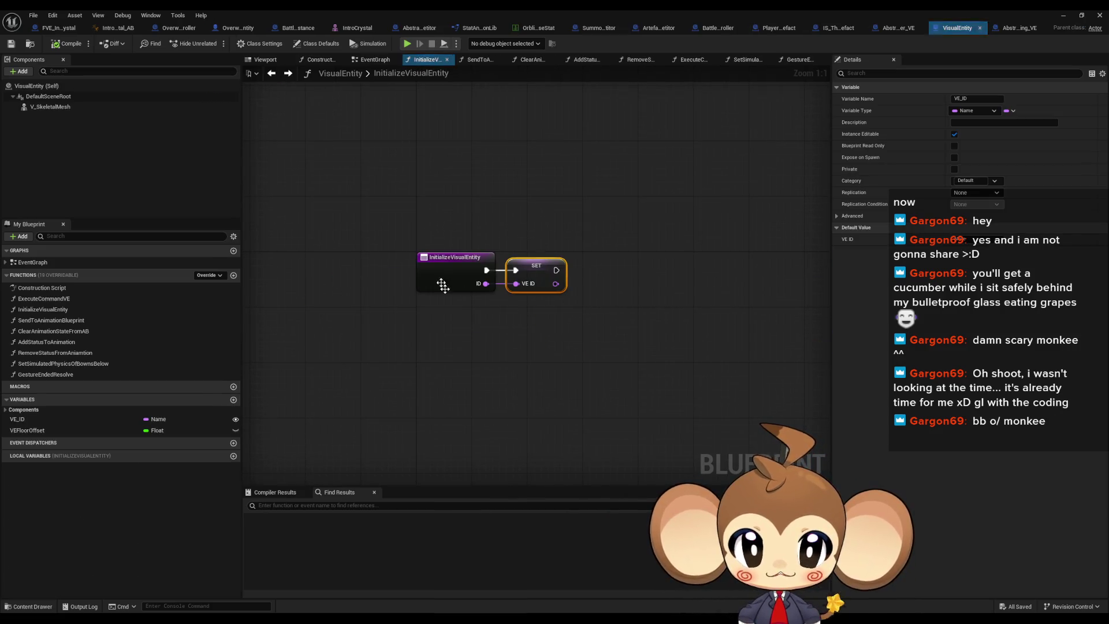
{"action": "left_click", "coordinate": [904, 28]}
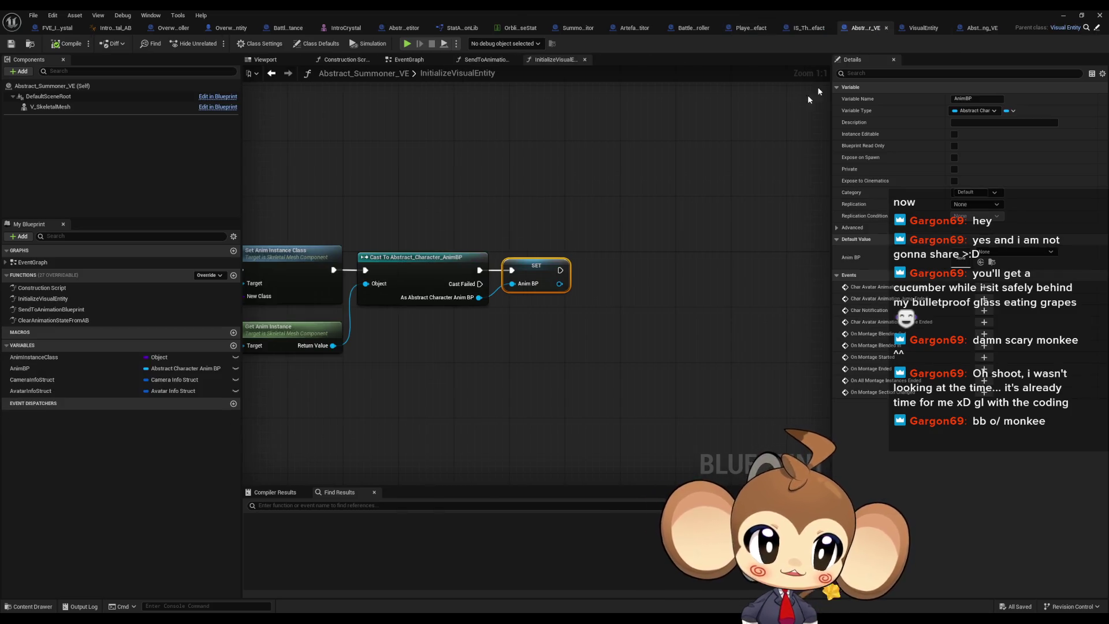
{"action": "left_click", "coordinate": [968, 29]}
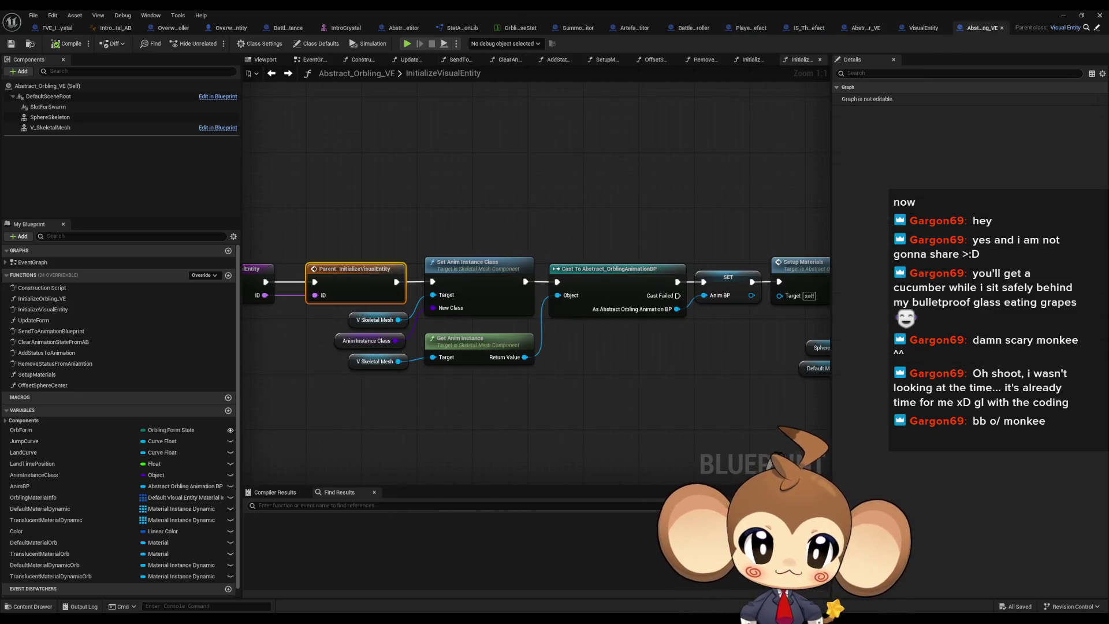
{"action": "key", "text": "ctrl+v"}
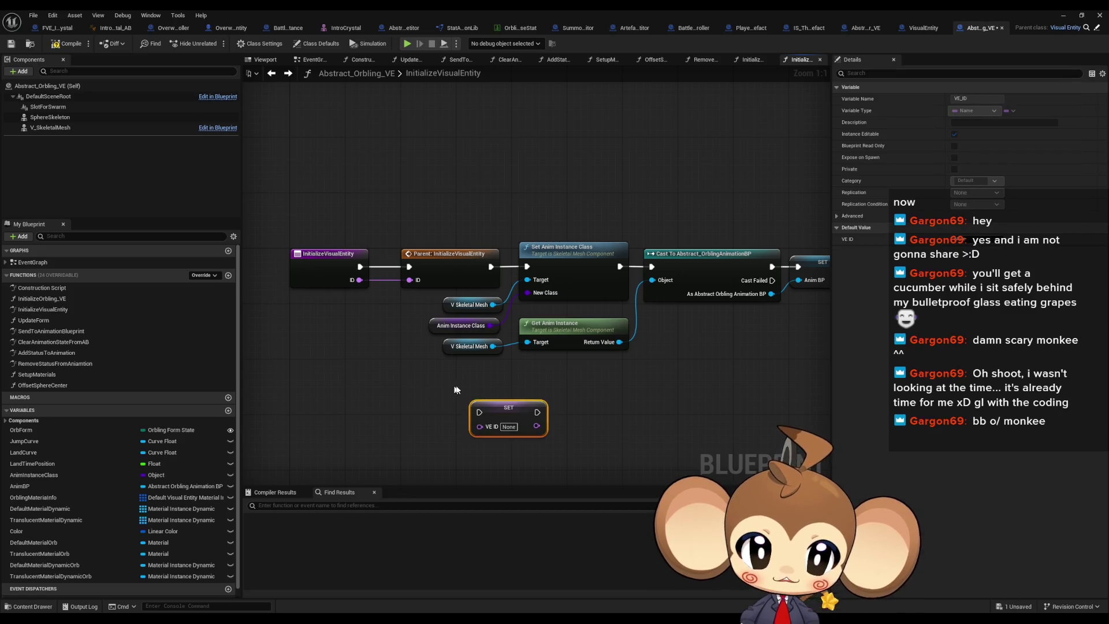
Delete the pasted SET VE ID node again and re-centre the InitializeVisualEntity graph
{"action": "scroll", "coordinate": [426, 387], "scroll_direction": "down", "scroll_amount": 1}
{"action": "left_click_drag", "start_coordinate": [355, 298], "coordinate": [537, 369]}
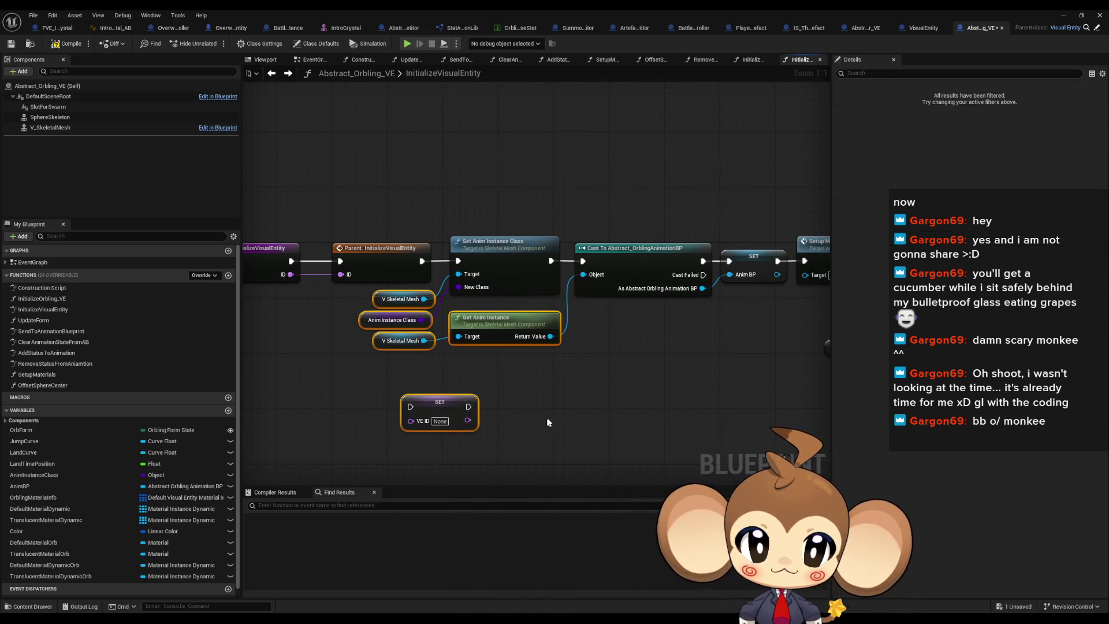
{"action": "scroll", "coordinate": [507, 392], "scroll_direction": "down", "scroll_amount": 1}
{"action": "left_click_drag", "start_coordinate": [468, 222], "coordinate": [655, 365]}
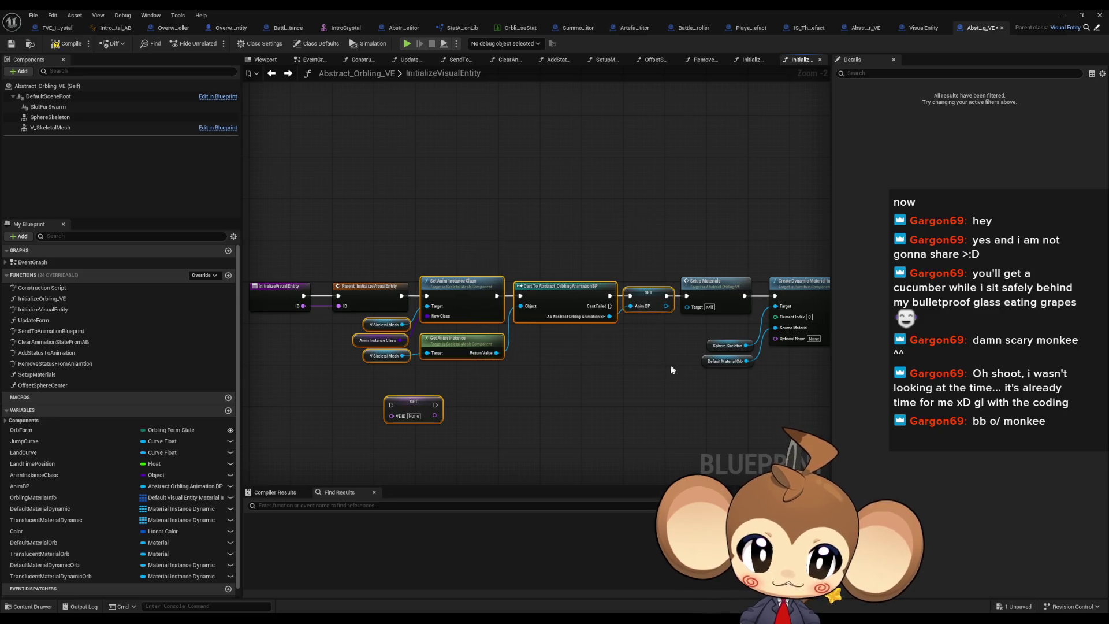
{"action": "left_click", "coordinate": [413, 404]}
{"action": "key", "text": "Delete"}
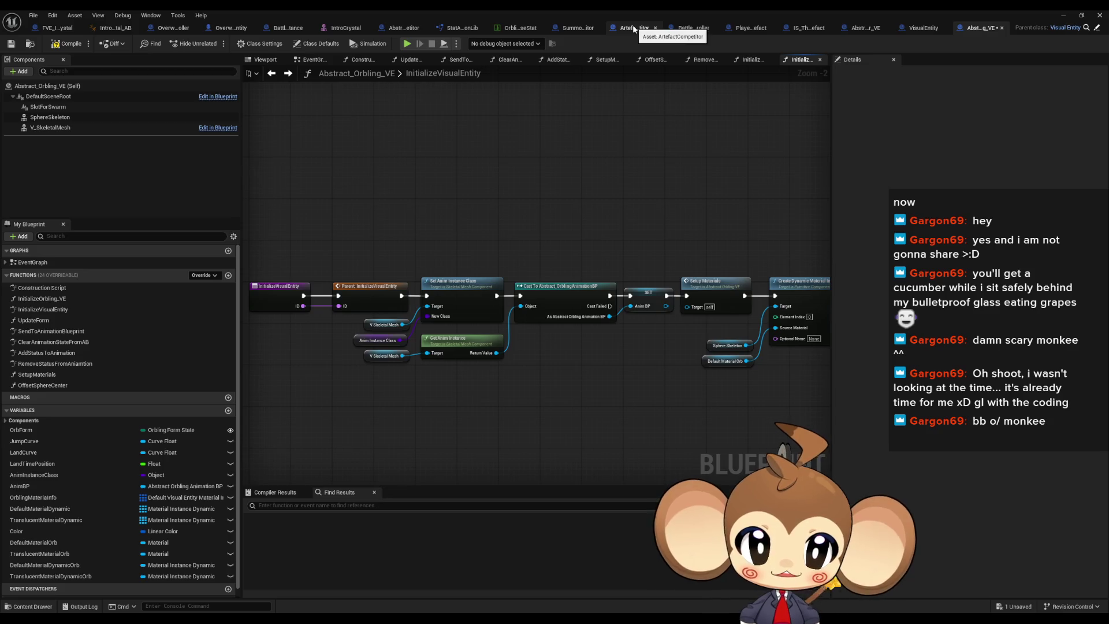
{"action": "left_click_drag", "start_coordinate": [359, 230], "coordinate": [462, 223]}
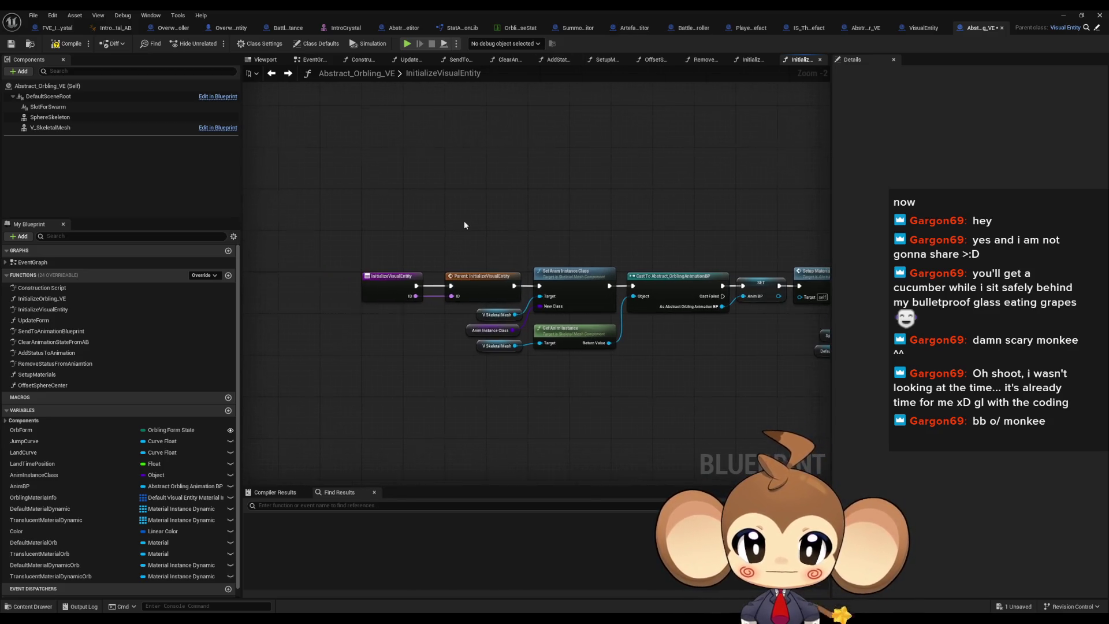
Open the Abstract_Solids_VE blueprint from the SpecialBases folder in the Content Browser
{"action": "left_click", "coordinate": [1063, 17]}
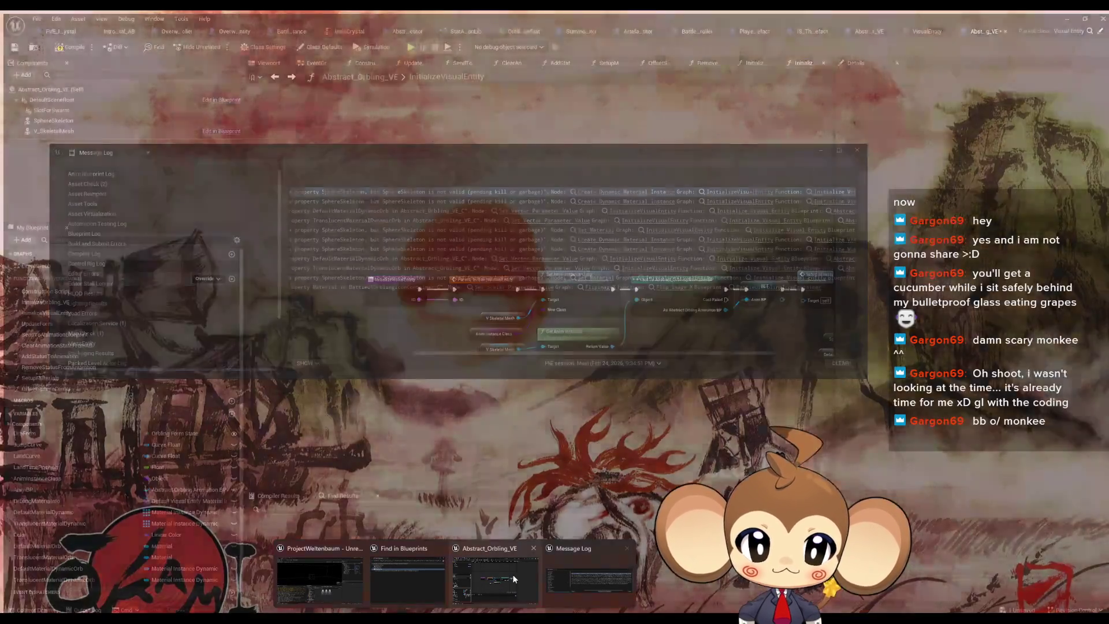
{"action": "left_click", "coordinate": [510, 573]}
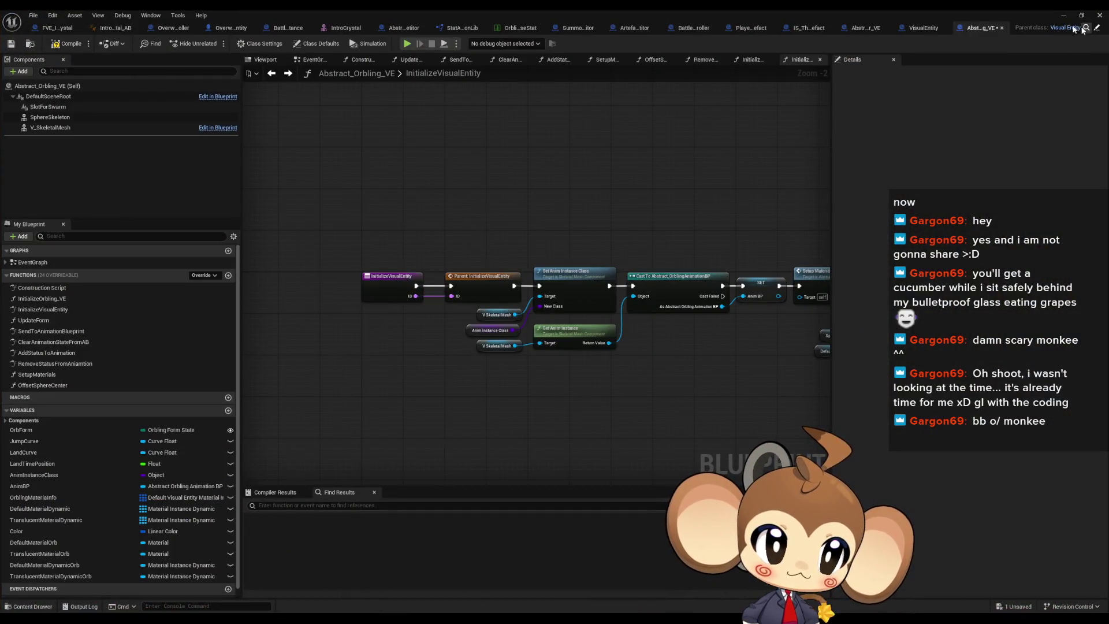
{"action": "left_click", "coordinate": [1065, 16]}
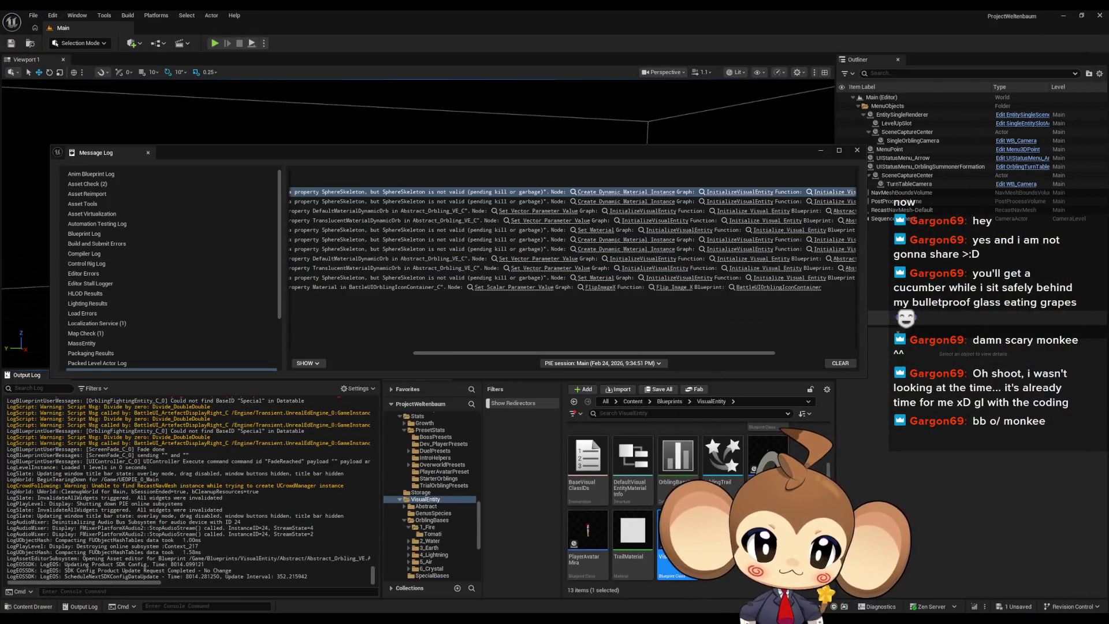
{"action": "scroll", "coordinate": [698, 491], "scroll_direction": "up", "scroll_amount": 3}
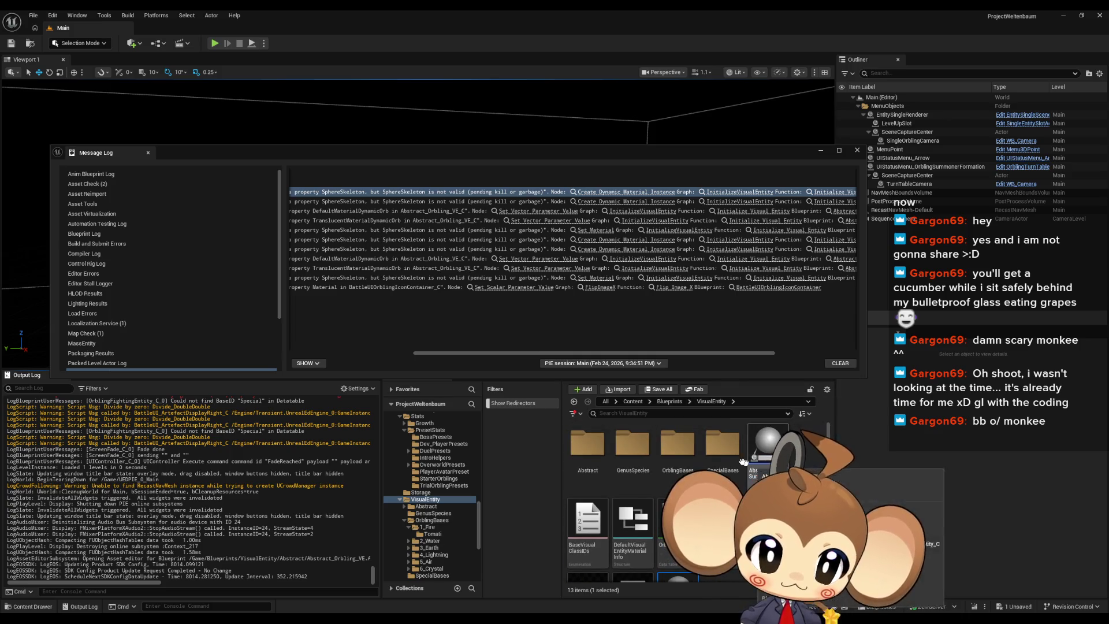
{"action": "double_click", "coordinate": [722, 445]}
{"action": "double_click", "coordinate": [589, 460]}
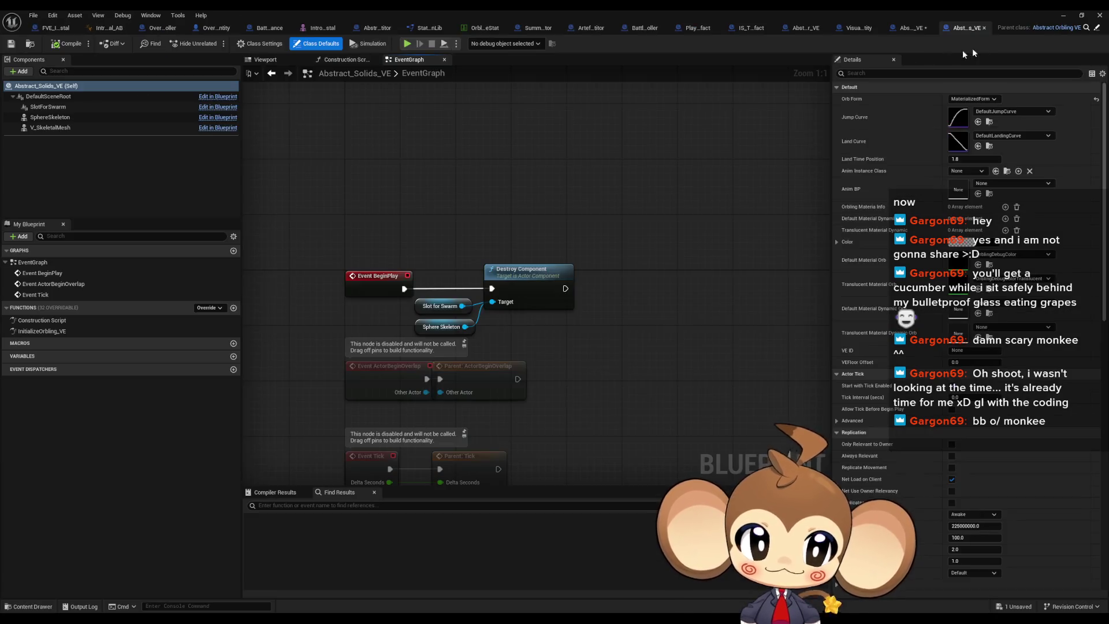
Override InitializeVisualEntity in Abstract_Solids_VE and paste the copied initialization nodes
{"action": "left_click", "coordinate": [904, 29]}
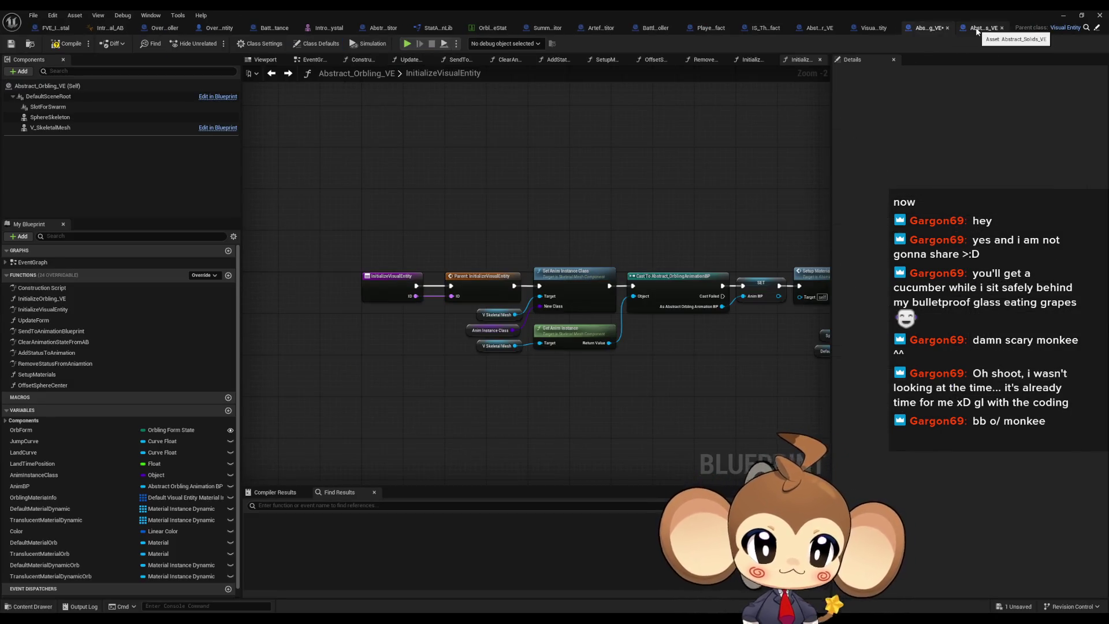
{"action": "left_click", "coordinate": [976, 29]}
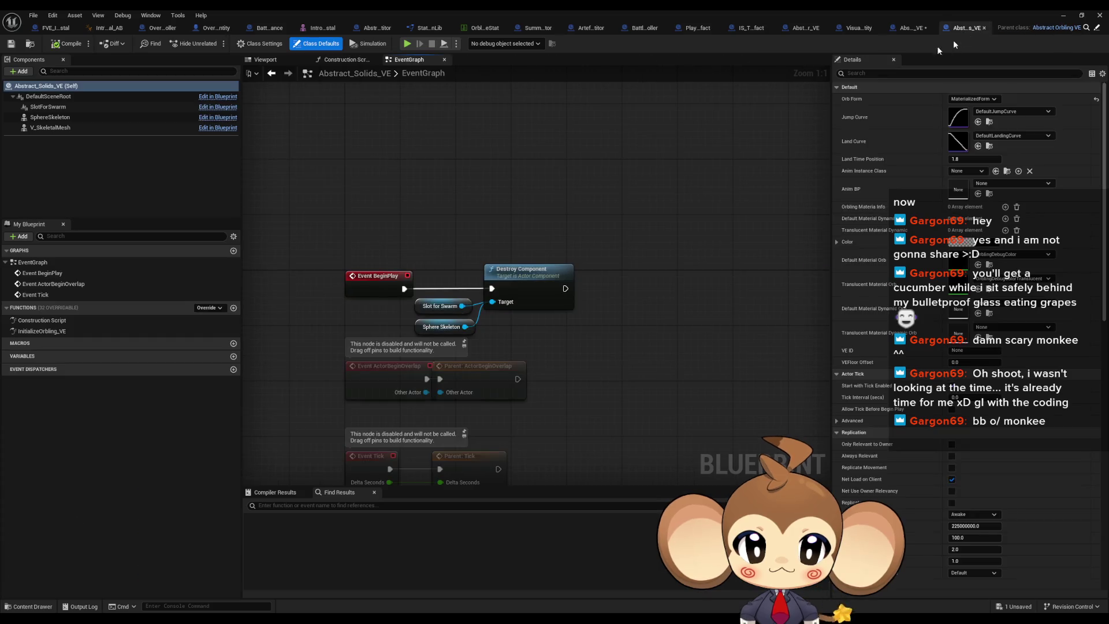
{"action": "left_click", "coordinate": [209, 308]}
{"action": "left_click", "coordinate": [271, 478]}
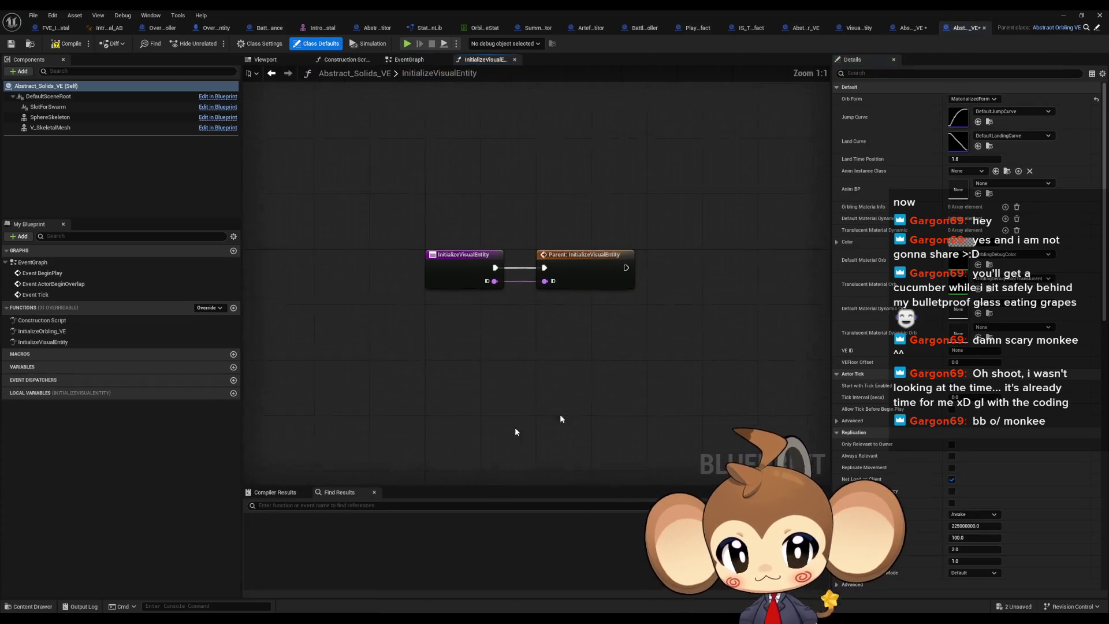
{"action": "key", "text": "ctrl+v"}
{"action": "left_click_drag", "start_coordinate": [567, 373], "coordinate": [546, 400]}
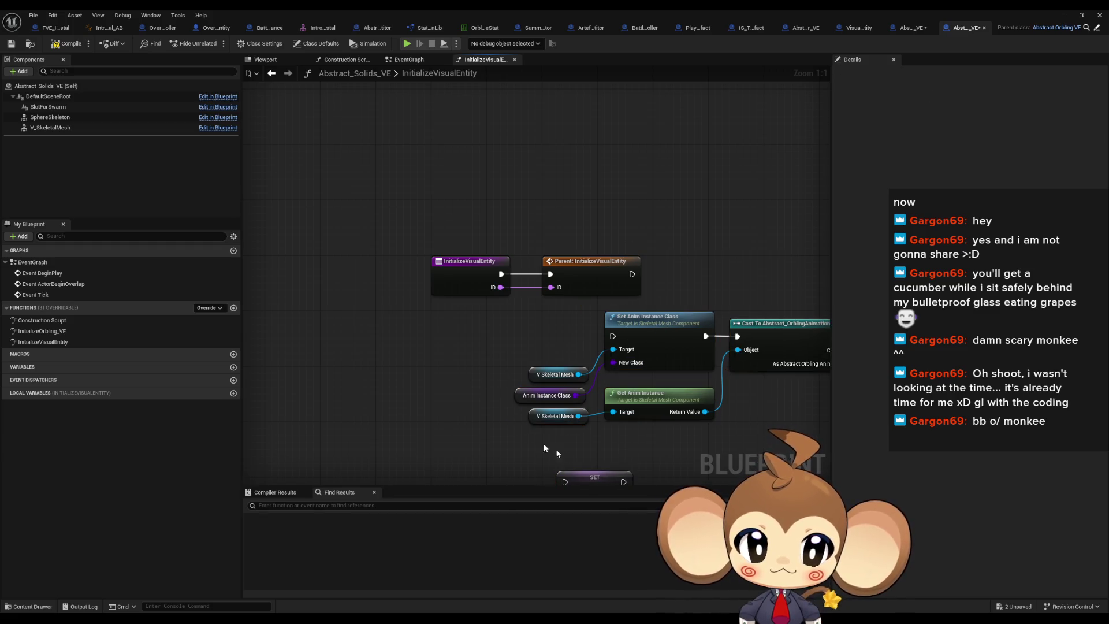
{"action": "mouse_move", "coordinate": [587, 456]}
{"action": "left_mouse_down"}
{"action": "mouse_move", "coordinate": [551, 300]}
{"action": "mouse_move", "coordinate": [539, 297]}
{"action": "left_mouse_up"}
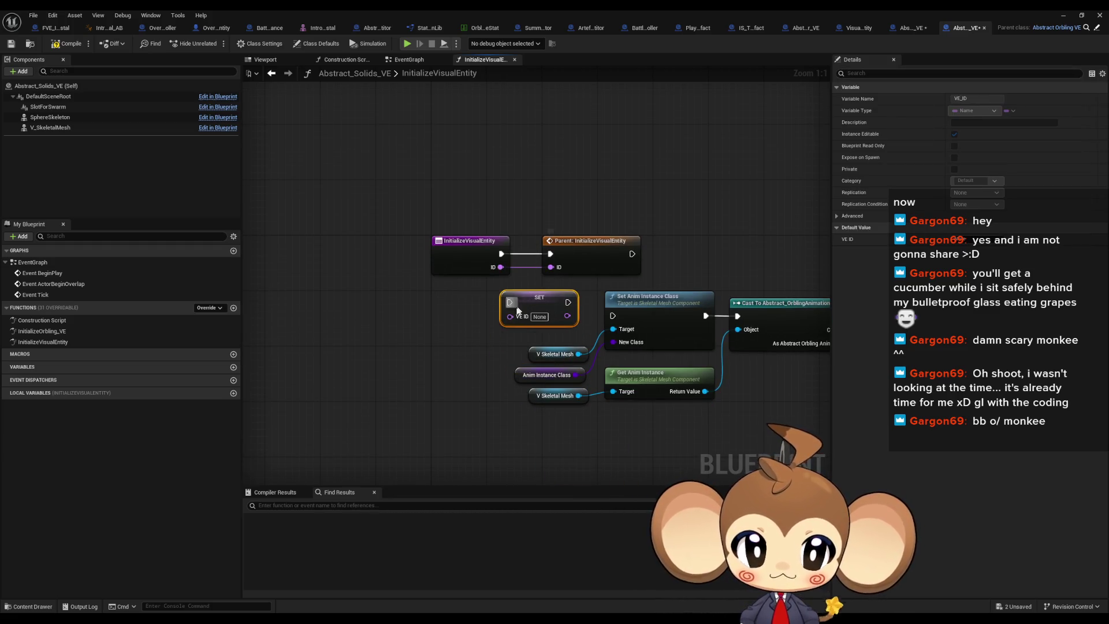
Wire the entry straight into SET VE ID, delete the parent call, and align the nodes
{"action": "left_click_drag", "start_coordinate": [501, 254], "coordinate": [512, 302]}
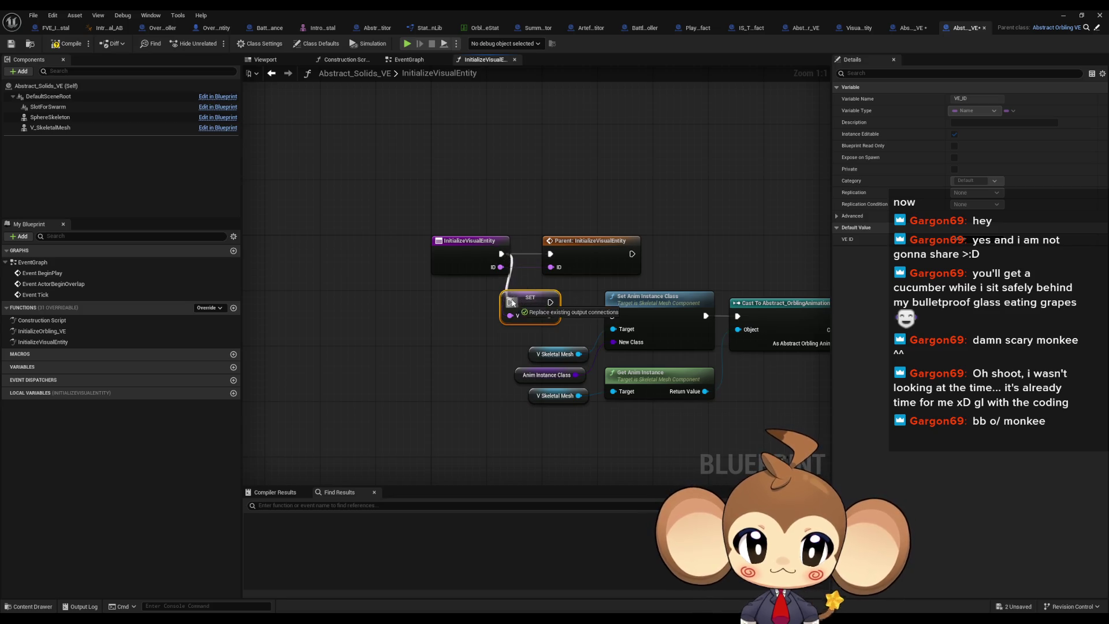
{"action": "left_click", "coordinate": [586, 241]}
{"action": "key", "text": "Delete"}
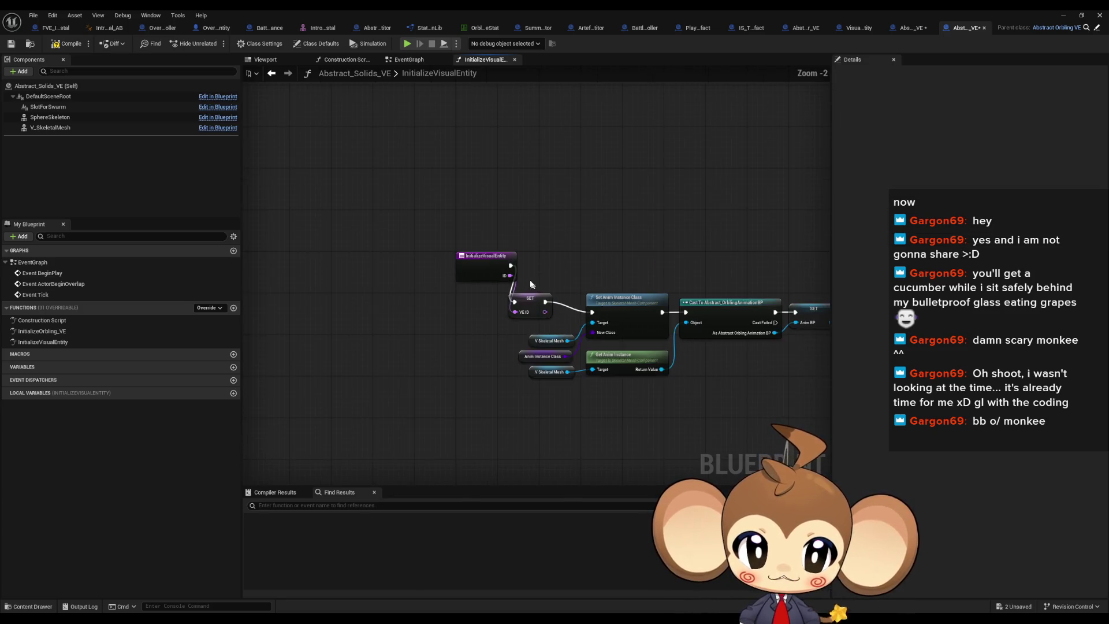
{"action": "scroll", "coordinate": [532, 281], "scroll_direction": "down", "scroll_amount": 2}
{"action": "scroll", "coordinate": [491, 277], "scroll_direction": "up", "scroll_amount": 2}
{"action": "left_click_drag", "start_coordinate": [391, 312], "coordinate": [411, 263]}
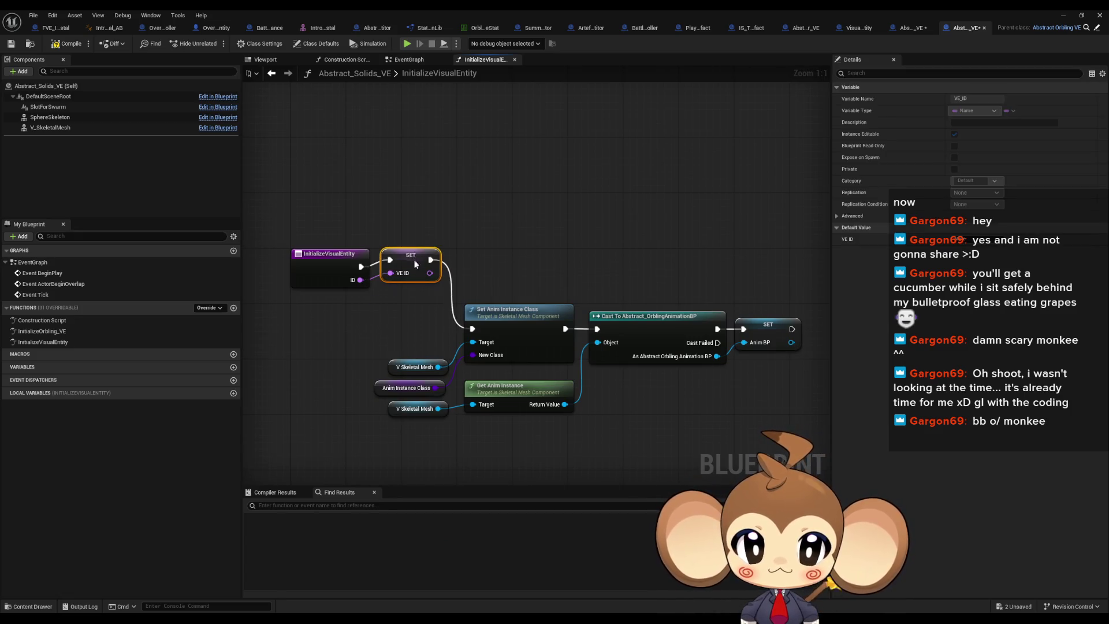
{"action": "mouse_move", "coordinate": [809, 422]}
{"action": "left_mouse_down"}
{"action": "mouse_move", "coordinate": [438, 303]}
{"action": "mouse_move", "coordinate": [483, 256]}
{"action": "left_mouse_up"}
{"action": "left_click", "coordinate": [635, 220]}
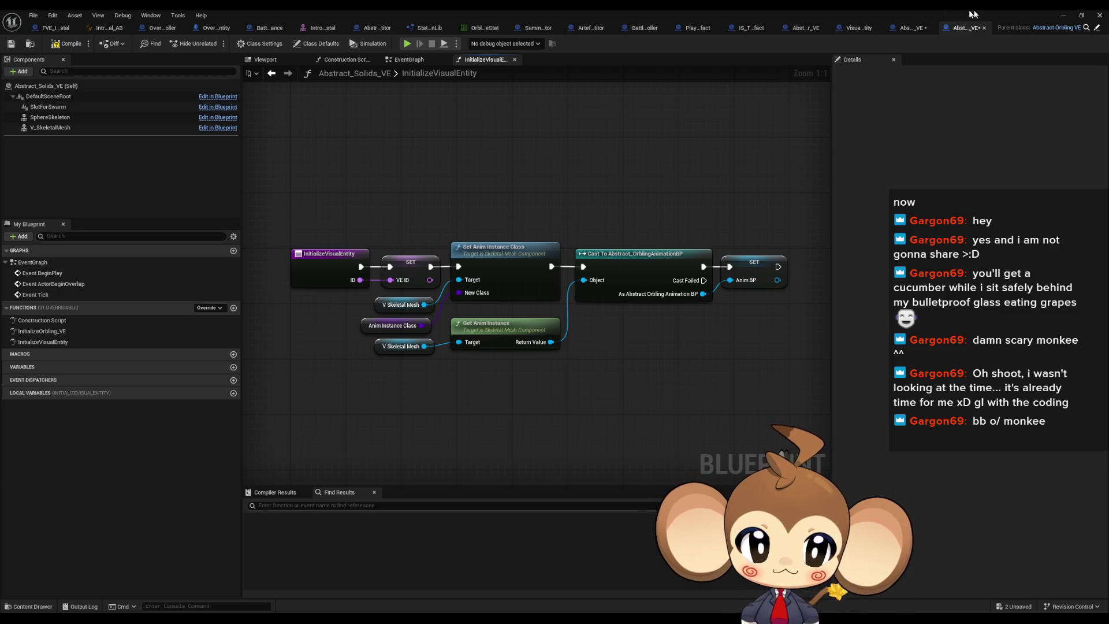
{"action": "left_click", "coordinate": [1062, 15]}
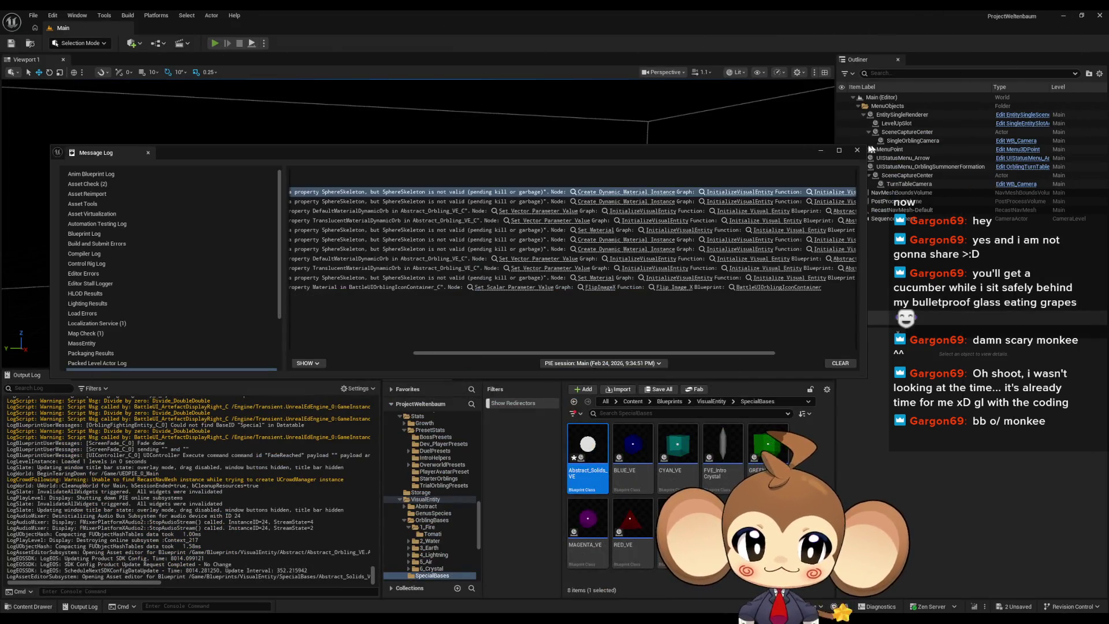
Run a play test, stop it, and jump to the flagged Create Dynamic Material Instance node
{"action": "key", "text": "alt+p"}
{"action": "left_click", "coordinate": [854, 152]}
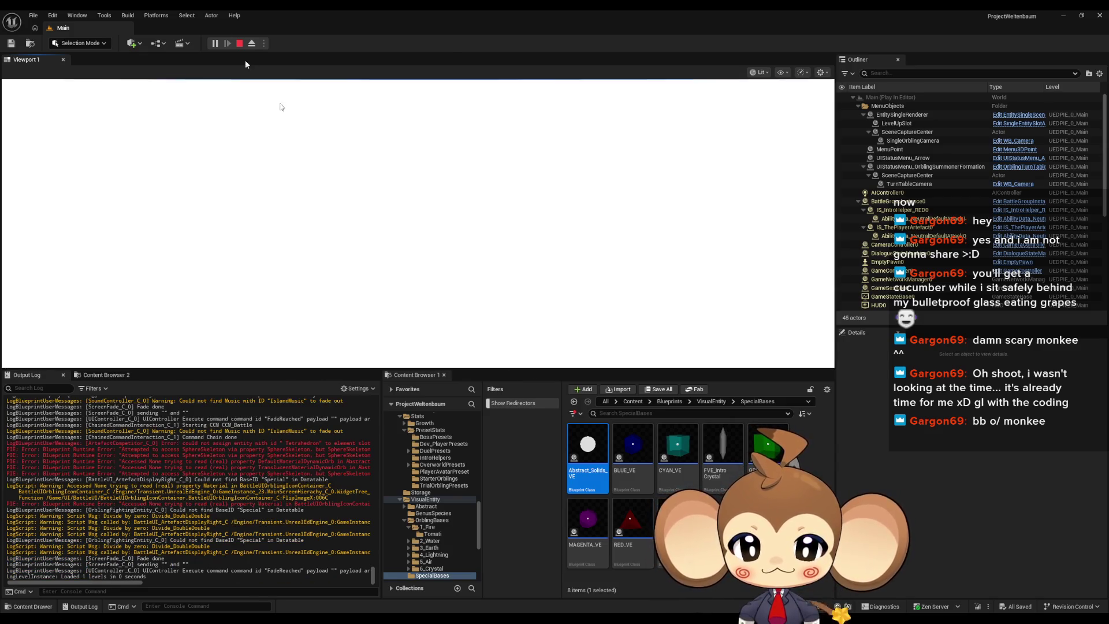
{"action": "left_click", "coordinate": [239, 42]}
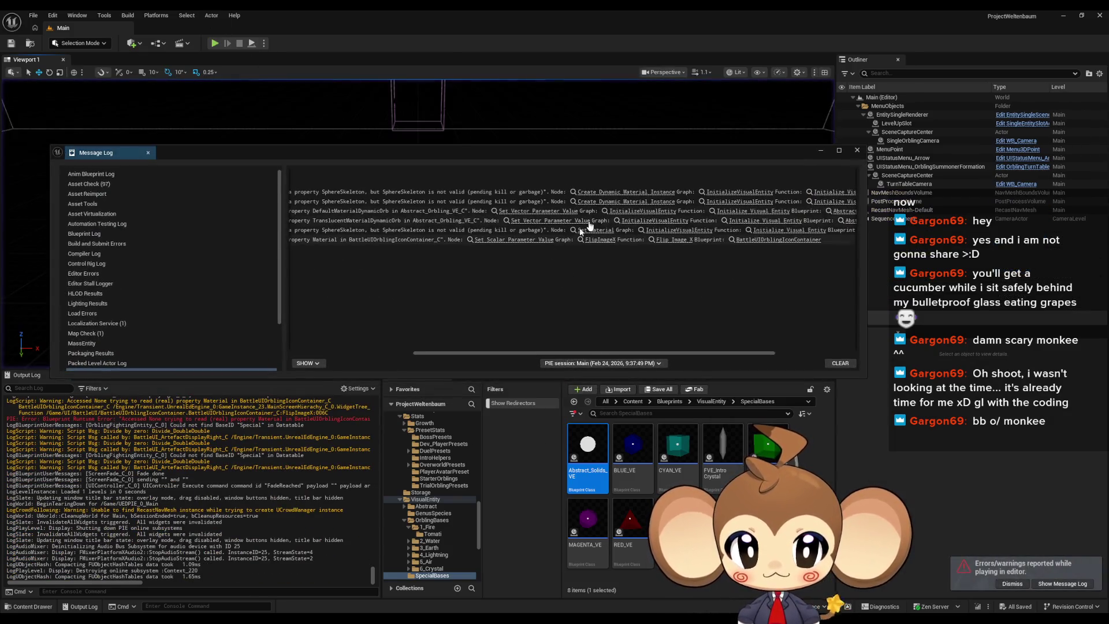
{"action": "left_click", "coordinate": [607, 197]}
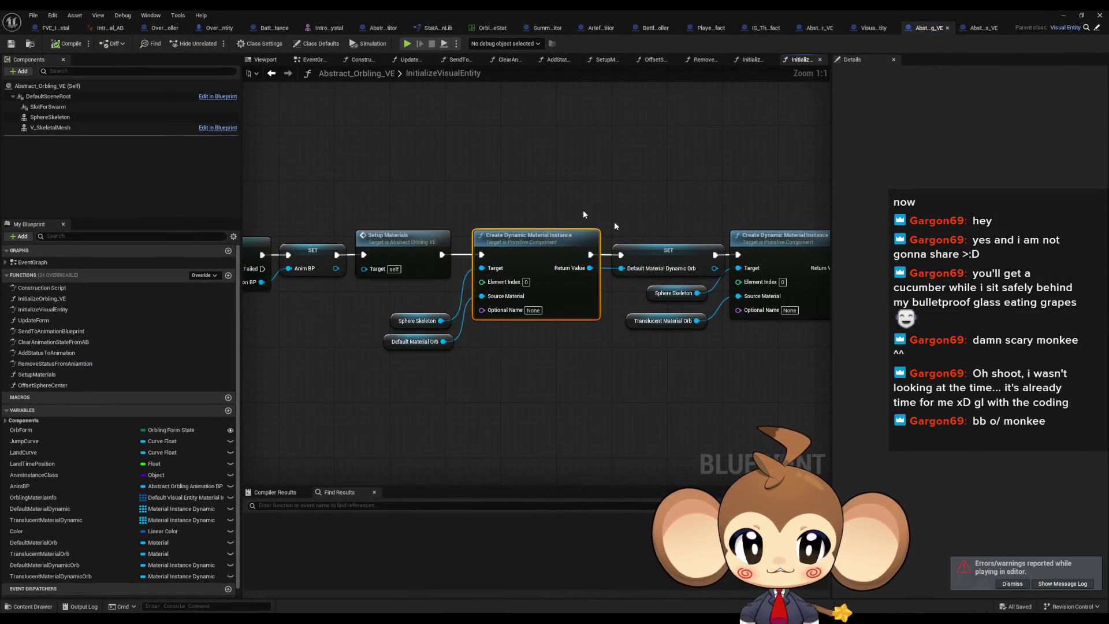
Inspect the Sphere Skeleton and Anim Instance Class variables in Abstract_Orbling_VE's graph
{"action": "scroll", "coordinate": [552, 341], "scroll_direction": "down", "scroll_amount": 3}
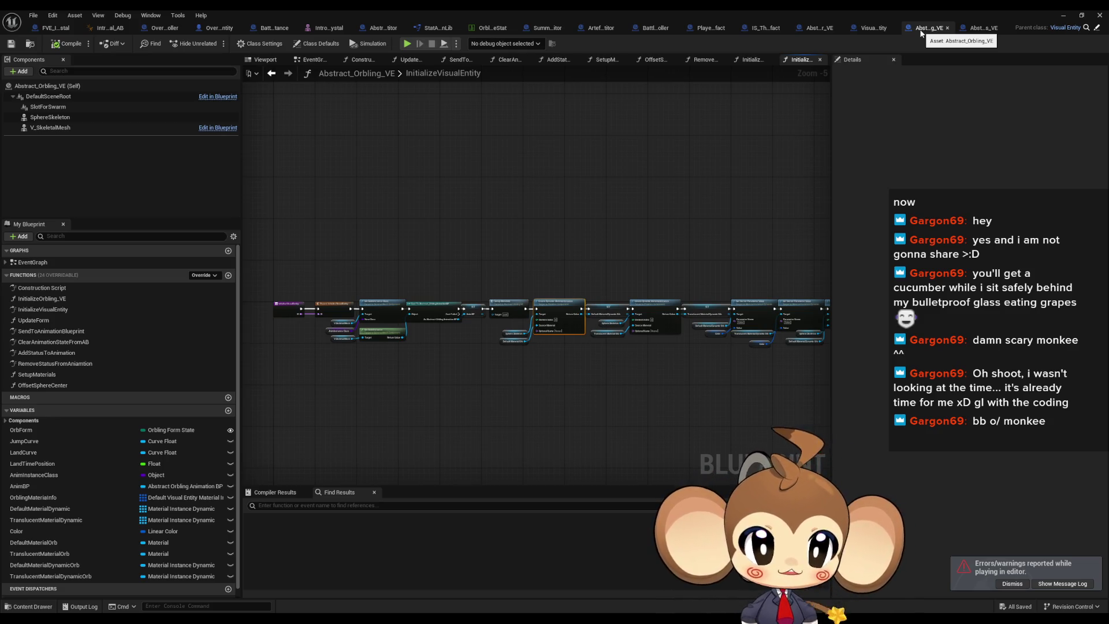
{"action": "scroll", "coordinate": [538, 335], "scroll_direction": "up", "scroll_amount": 5}
{"action": "left_click_drag", "start_coordinate": [504, 359], "coordinate": [694, 360]}
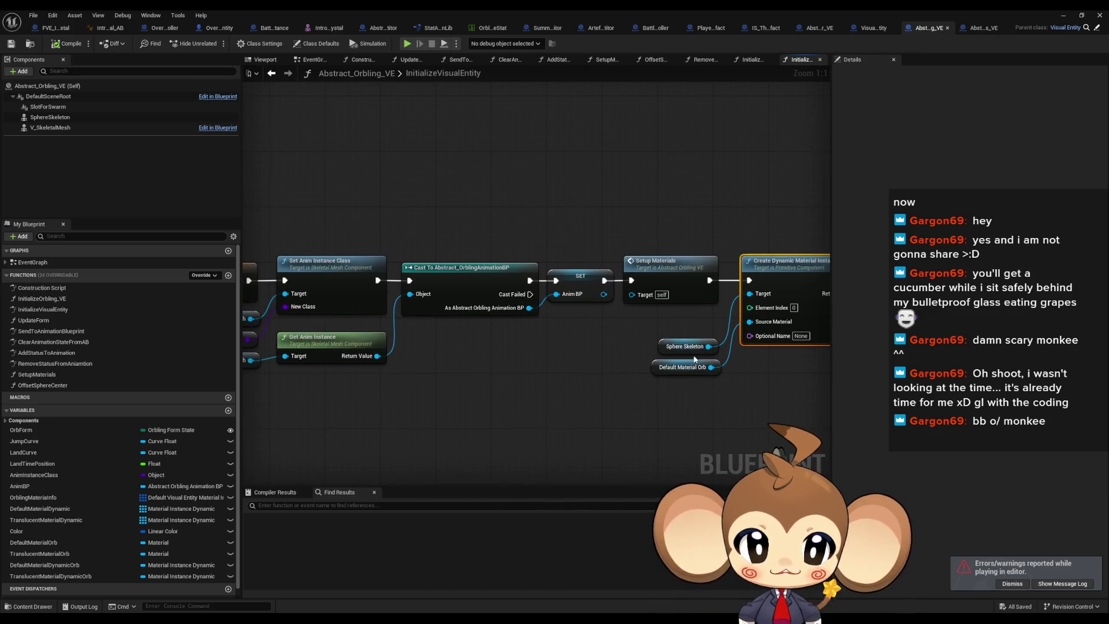
{"action": "left_click", "coordinate": [683, 348]}
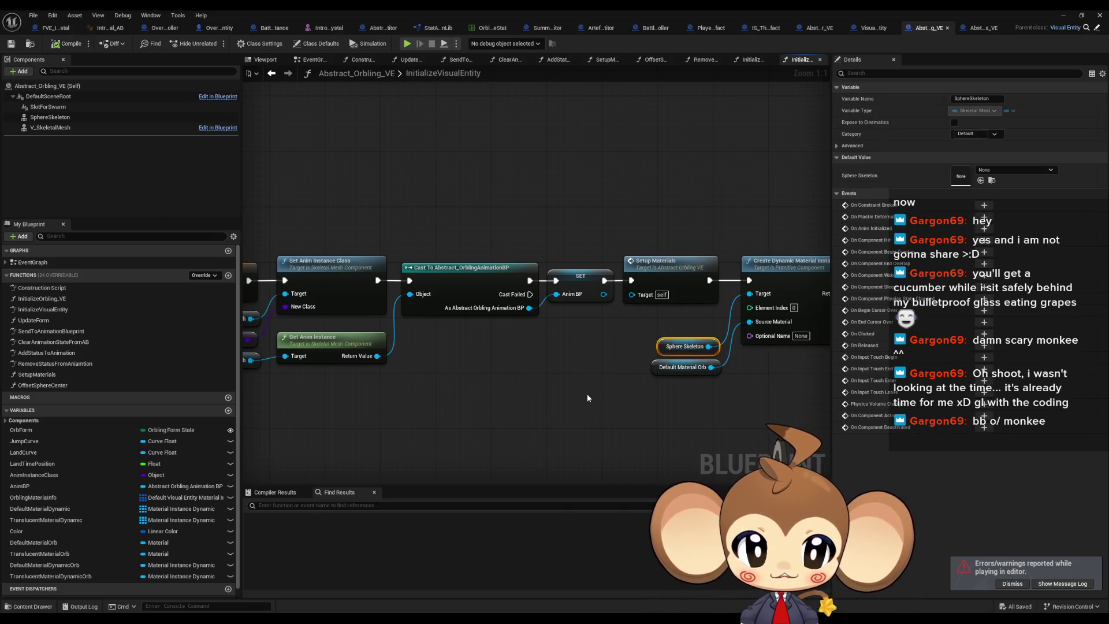
{"action": "left_click_drag", "start_coordinate": [587, 398], "coordinate": [760, 381]}
{"action": "left_click", "coordinate": [398, 332]}
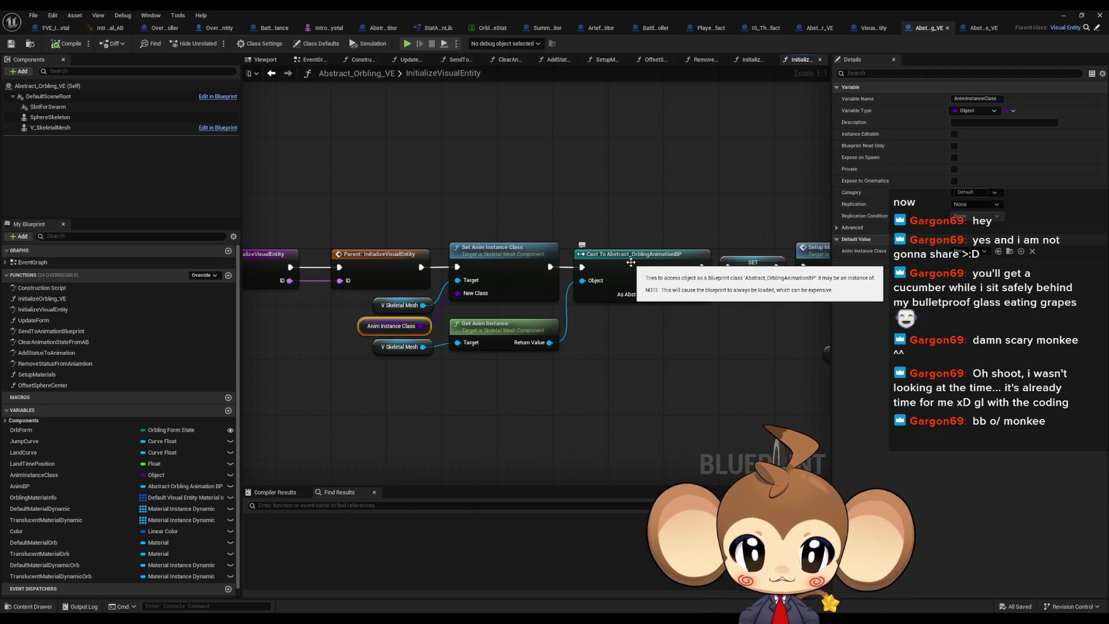
Add a breakpoint on Create Dynamic Material Instance and return to the level editor
{"action": "left_click_drag", "start_coordinate": [753, 289], "coordinate": [421, 275]}
{"action": "left_click_drag", "start_coordinate": [529, 271], "coordinate": [455, 290]}
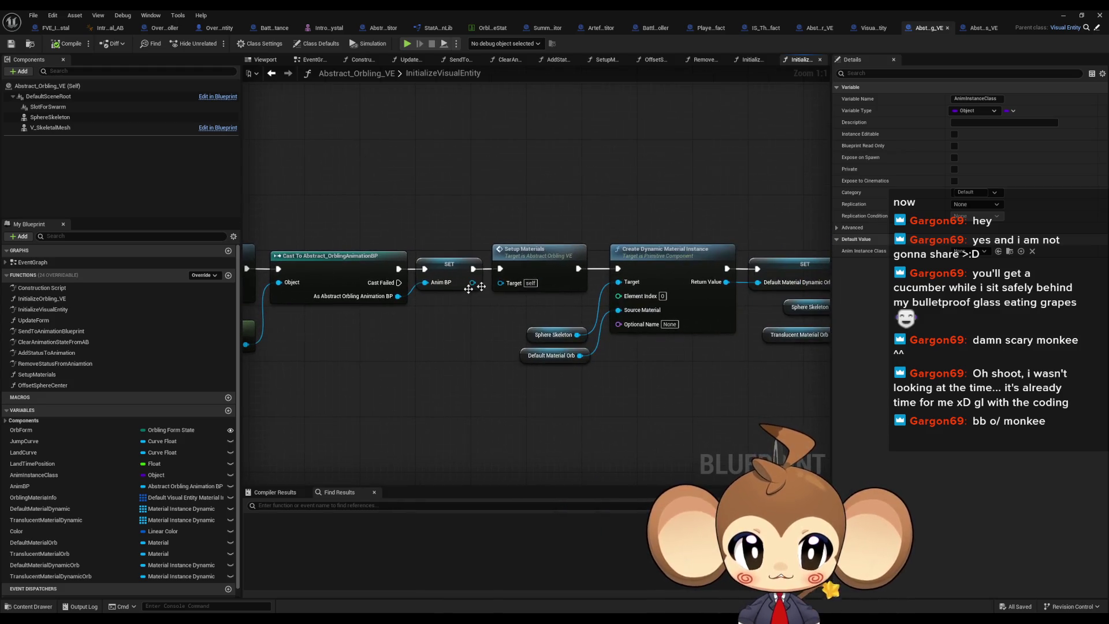
{"action": "right_click", "coordinate": [652, 259]}
{"action": "left_click", "coordinate": [680, 450]}
{"action": "key", "text": "alt+Tab"}
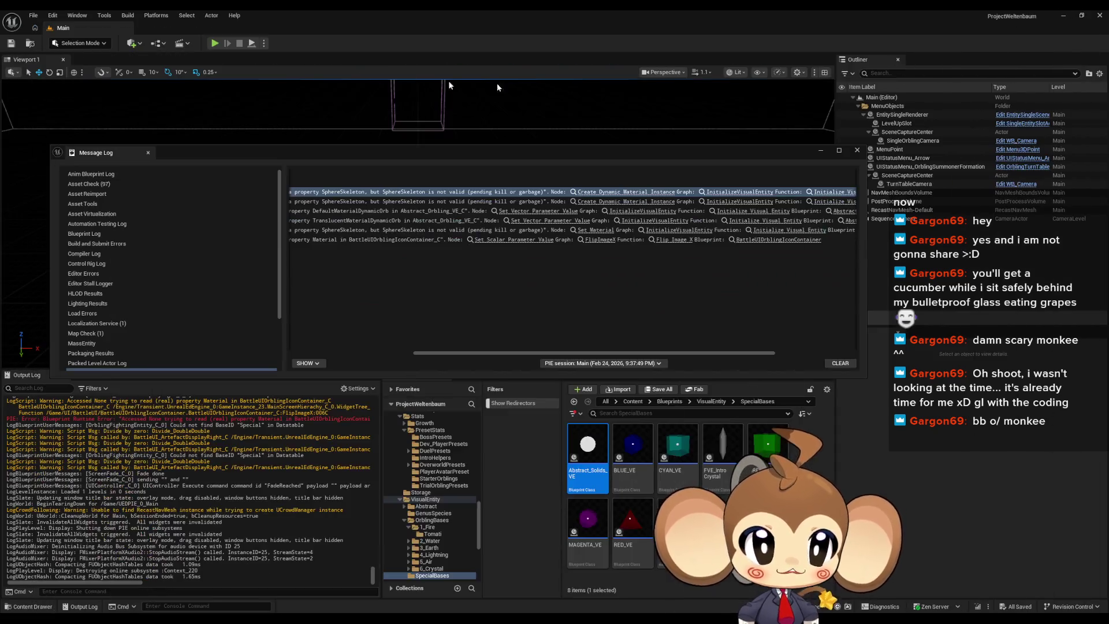
Play until the material breakpoint hits, step past it, then stop the debug session
{"action": "left_click", "coordinate": [214, 43]}
{"action": "left_click", "coordinate": [857, 150]}
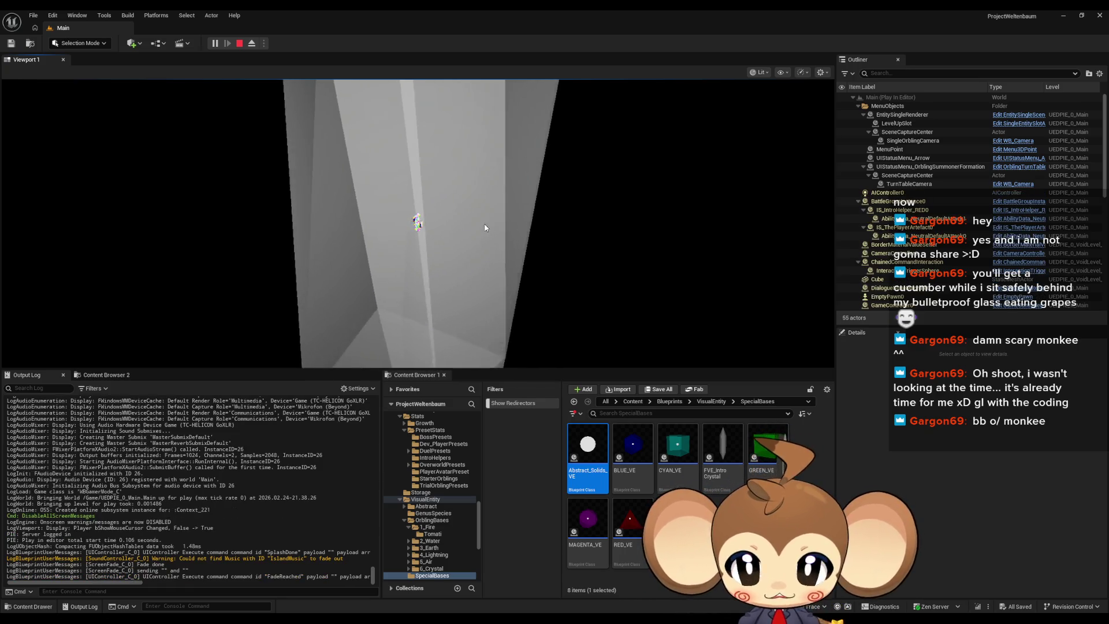
{"action": "key", "text": "F10"}
{"action": "key", "text": "F10"}
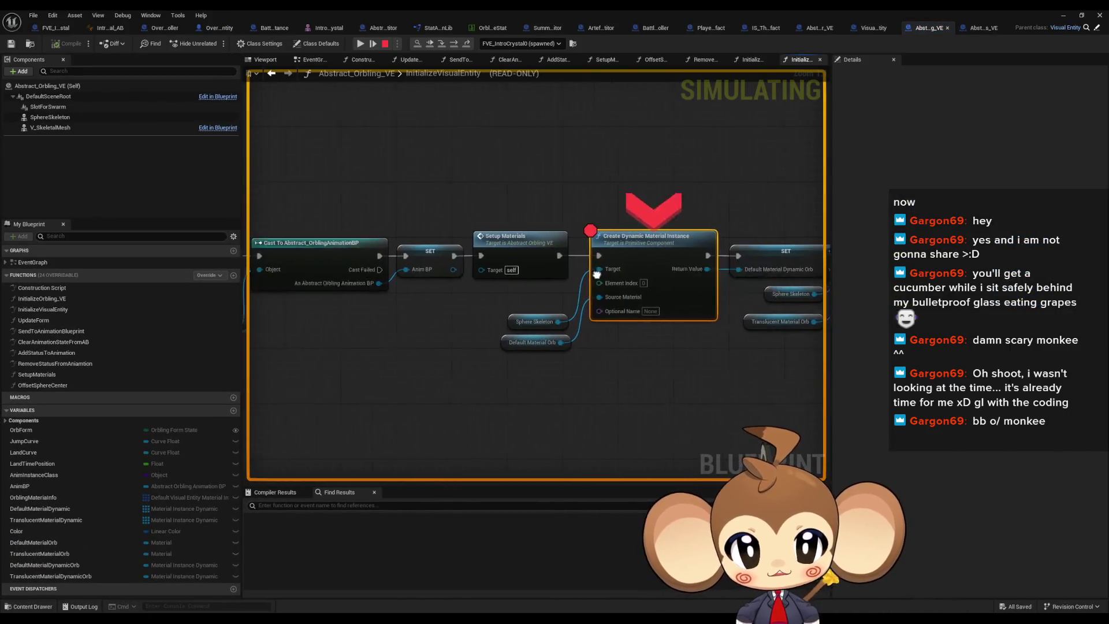
{"action": "mouse_move", "coordinate": [531, 304]}
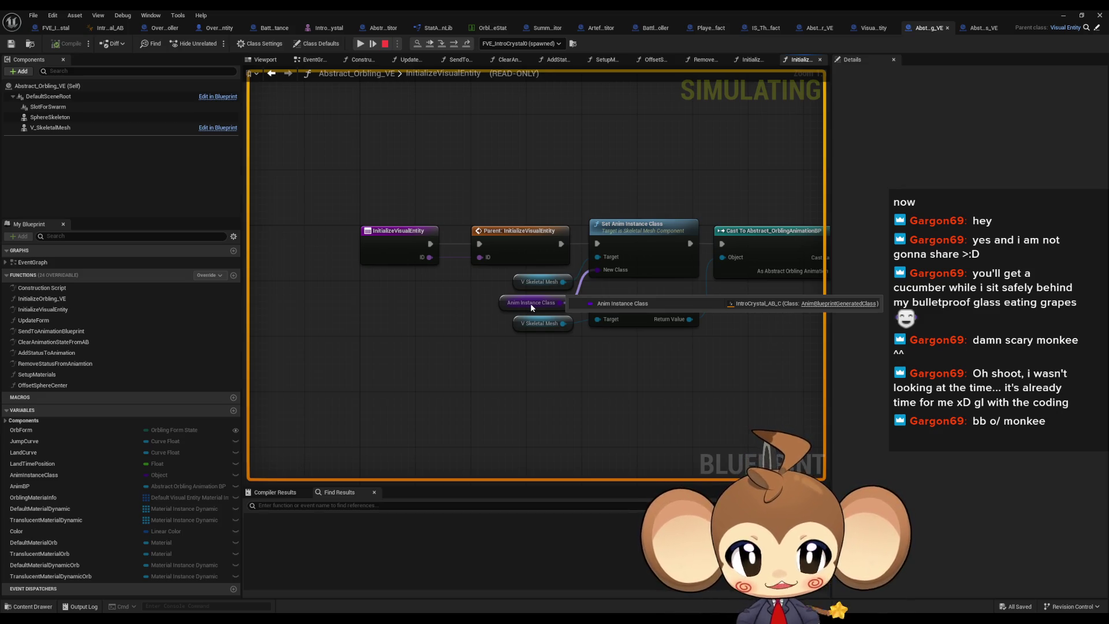
{"action": "left_click", "coordinate": [385, 44]}
Remove the breakpoint from Create Dynamic Material Instance and restore the Blueprint editor to a smaller window
{"action": "right_click", "coordinate": [596, 156]}
{"action": "left_click", "coordinate": [596, 344]}
{"action": "scroll", "coordinate": [596, 344], "scroll_direction": "down", "scroll_amount": 3}
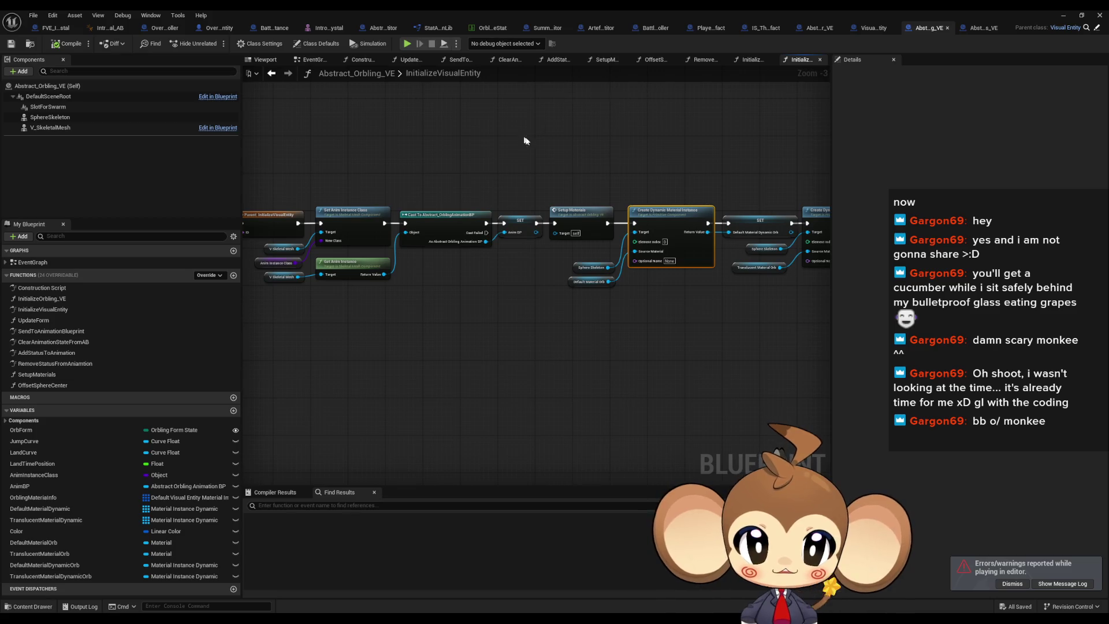
{"action": "left_click_drag", "start_coordinate": [524, 140], "coordinate": [576, 156]}
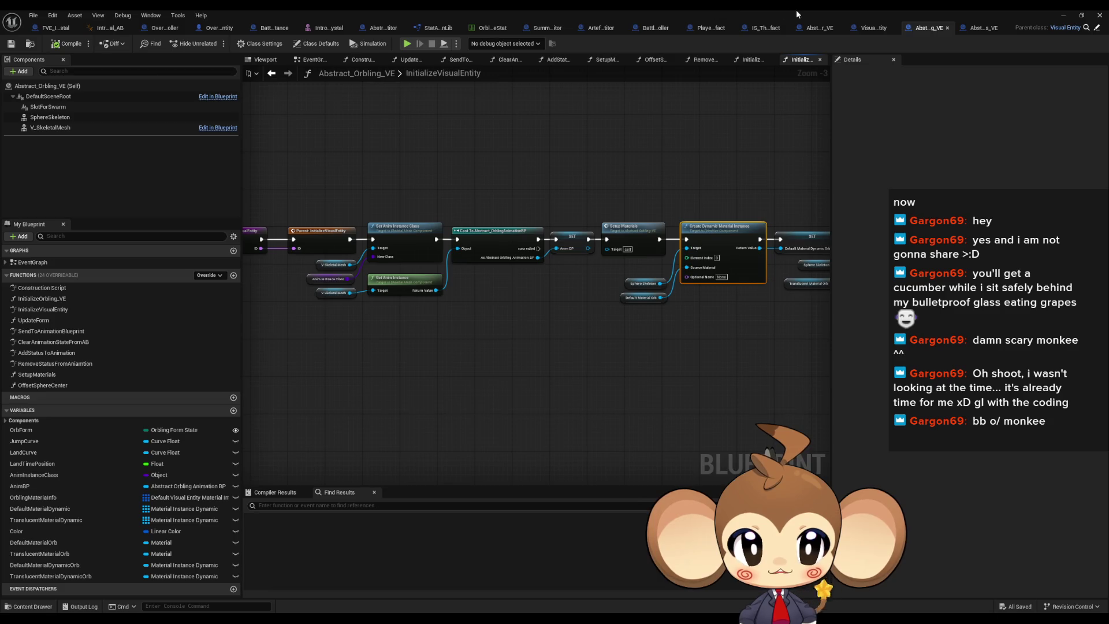
{"action": "left_click", "coordinate": [1082, 15]}
{"action": "left_click", "coordinate": [711, 402]}
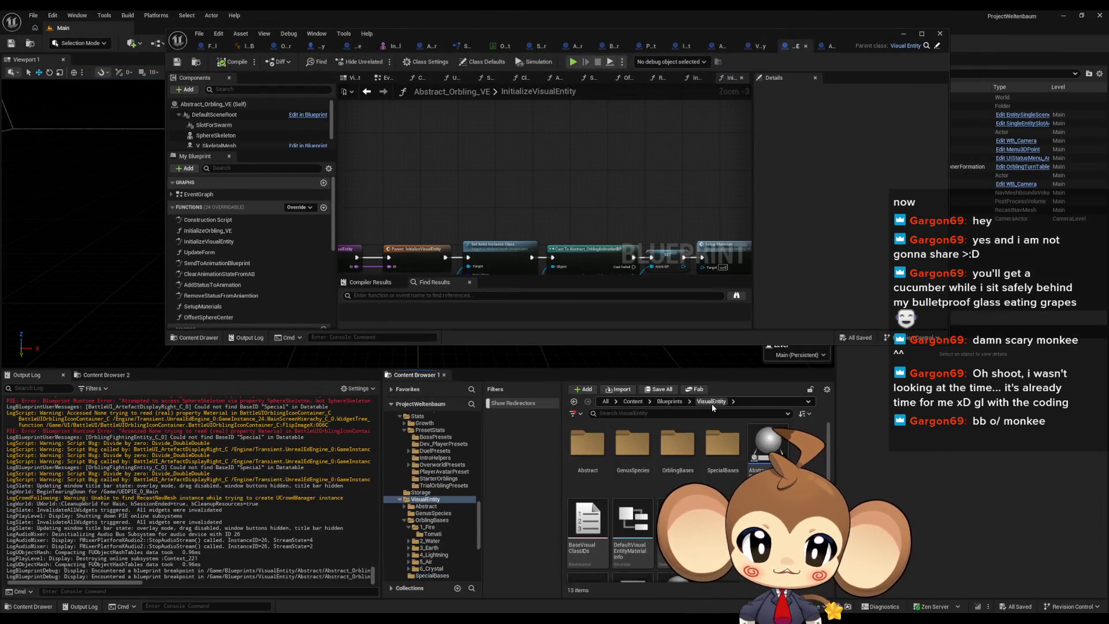
Open FVE_IntroCrystal and rearrange its Destroy Component, Sphere Skeleton and Slot for Swarm nodes
{"action": "double_click", "coordinate": [729, 448]}
{"action": "double_click", "coordinate": [730, 442]}
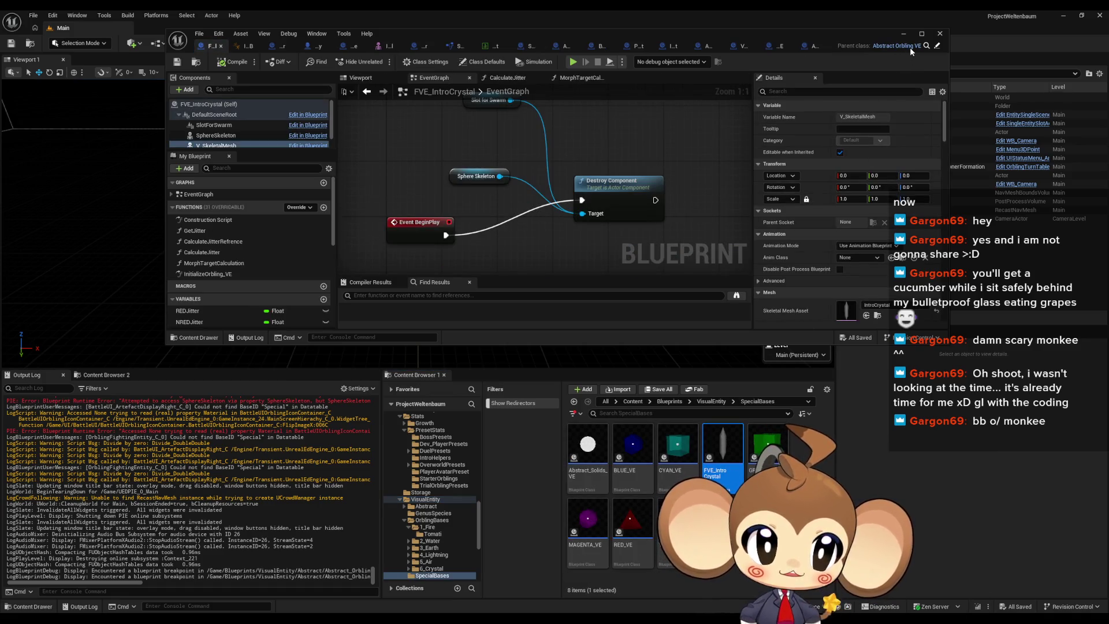
{"action": "mouse_move", "coordinate": [635, 176]}
{"action": "left_mouse_down"}
{"action": "mouse_move", "coordinate": [508, 223]}
{"action": "mouse_move", "coordinate": [520, 215]}
{"action": "left_mouse_up"}
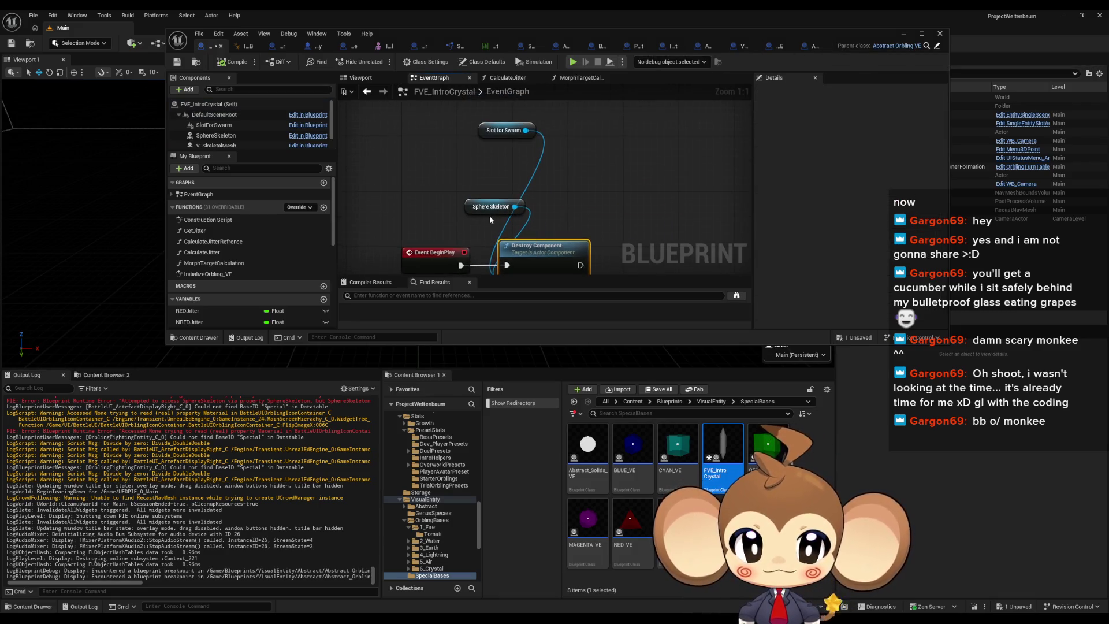
{"action": "left_click_drag", "start_coordinate": [476, 176], "coordinate": [466, 248]}
{"action": "mouse_move", "coordinate": [497, 115]}
{"action": "left_mouse_down"}
{"action": "mouse_move", "coordinate": [466, 216]}
{"action": "mouse_move", "coordinate": [436, 237]}
{"action": "left_mouse_up"}
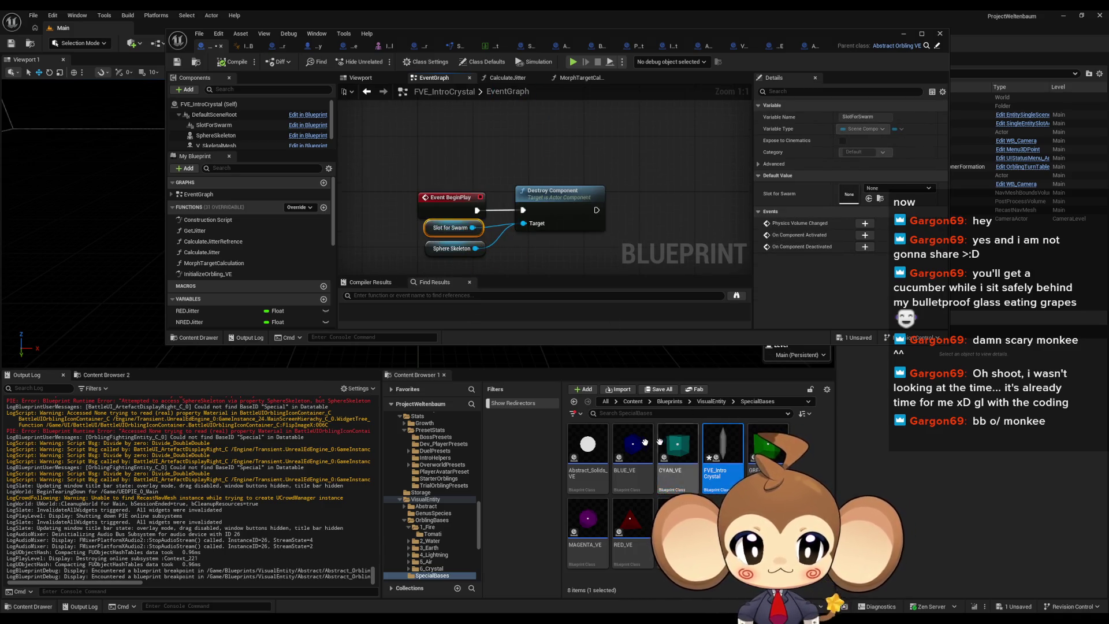
Select every node after the entry in Abstract_Solids_VE's InitializeVisualEntity function
{"action": "left_click", "coordinate": [587, 448]}
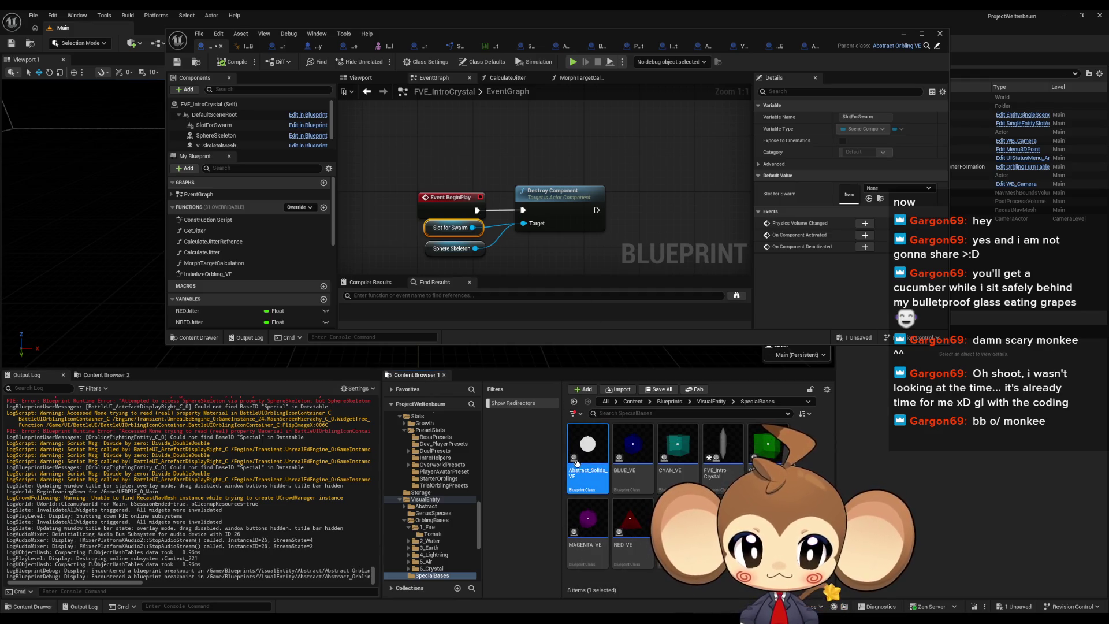
{"action": "double_click", "coordinate": [588, 445]}
{"action": "double_click", "coordinate": [590, 33]}
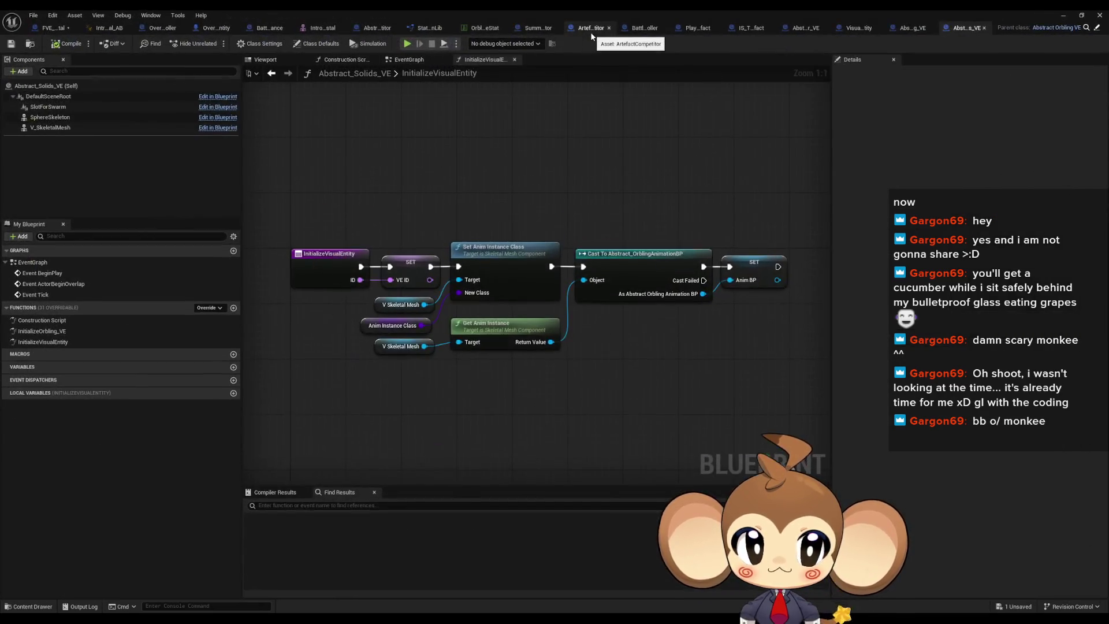
{"action": "left_click", "coordinate": [63, 343]}
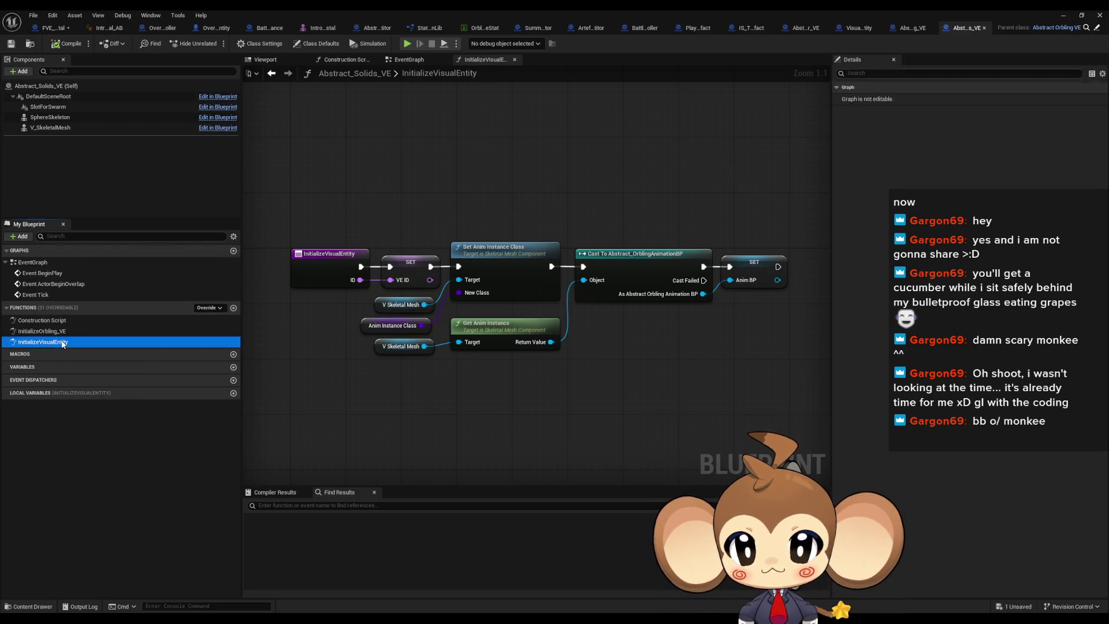
{"action": "mouse_move", "coordinate": [399, 164]}
{"action": "left_mouse_down"}
{"action": "mouse_move", "coordinate": [705, 364]}
{"action": "mouse_move", "coordinate": [746, 370]}
{"action": "left_mouse_up"}
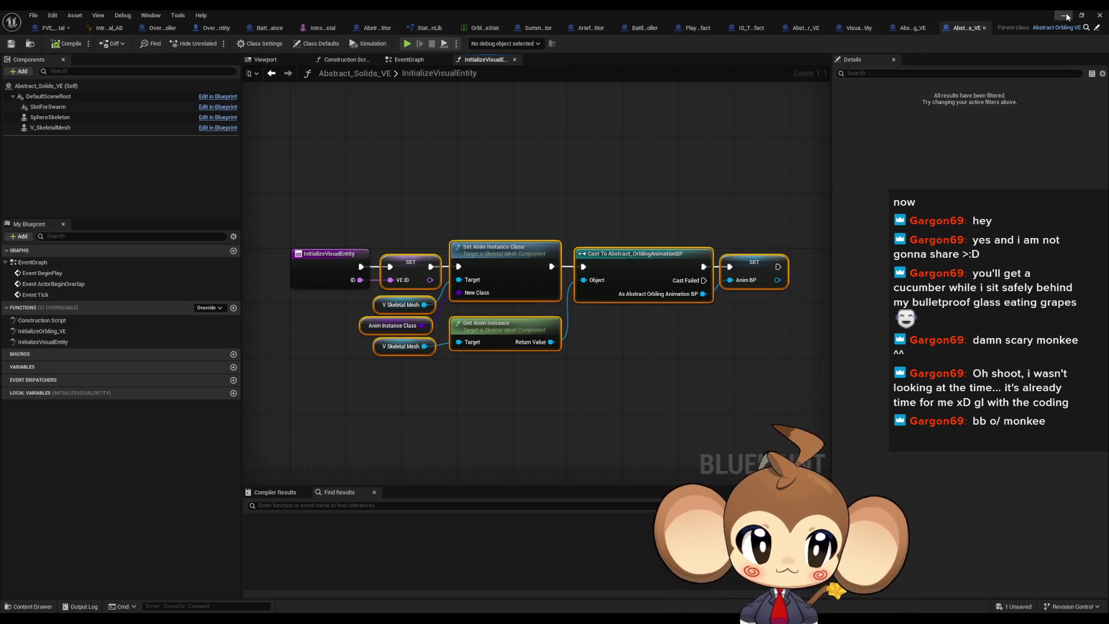
{"action": "left_click", "coordinate": [1067, 17]}
Override InitializeVisualEntity in FVE_IntroCrystal with the pasted nodes, dropping the parent call and wiring ID and exec
{"action": "double_click", "coordinate": [723, 455]}
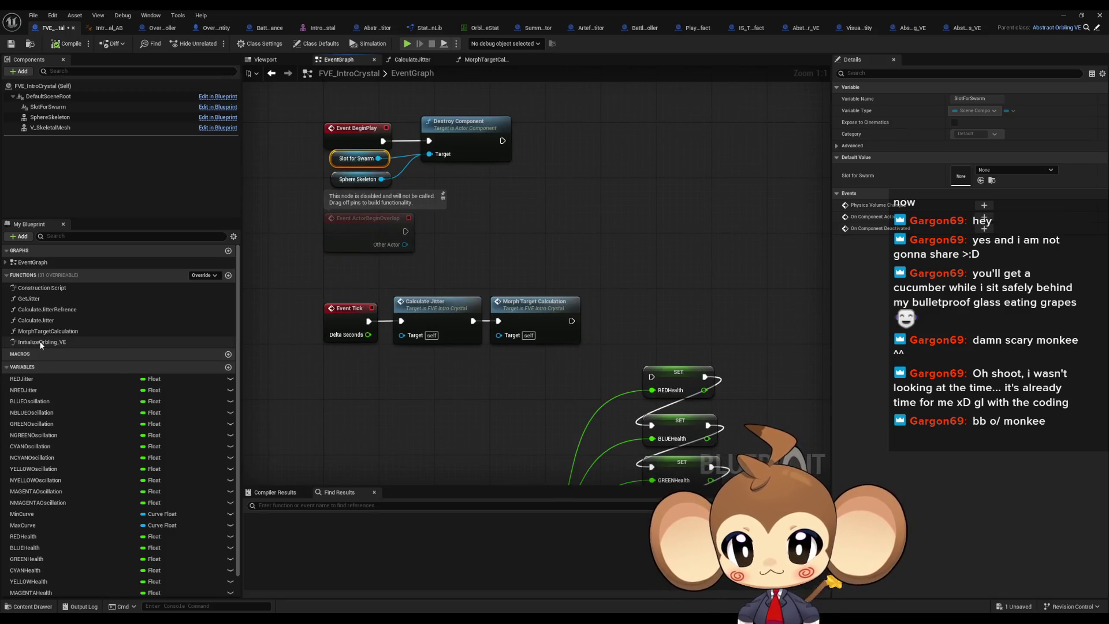
{"action": "left_click", "coordinate": [205, 275]}
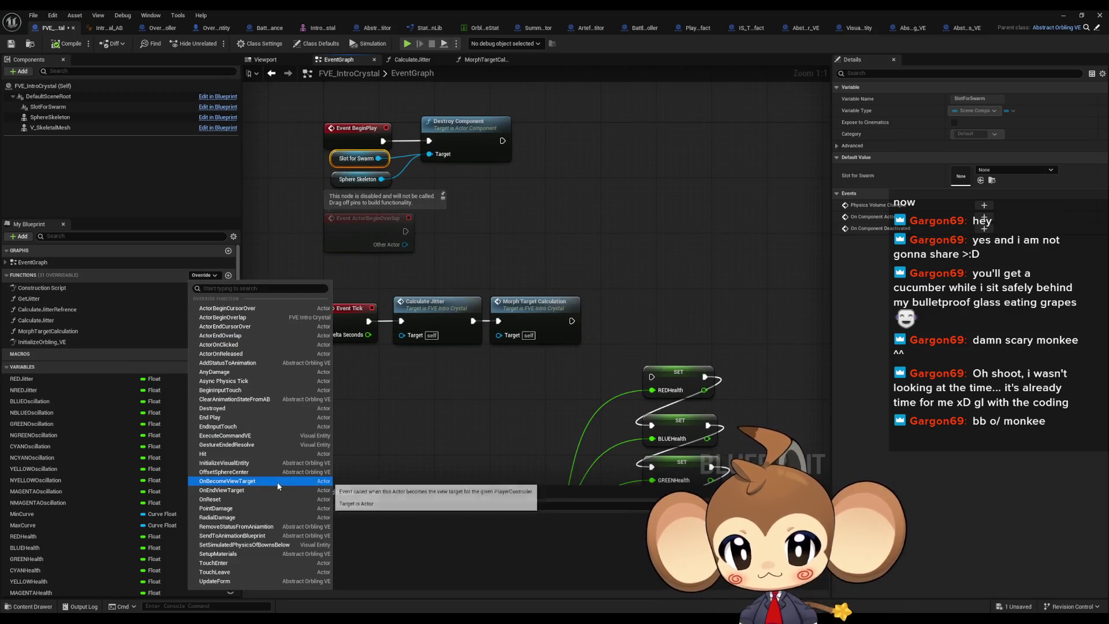
{"action": "left_click", "coordinate": [249, 462]}
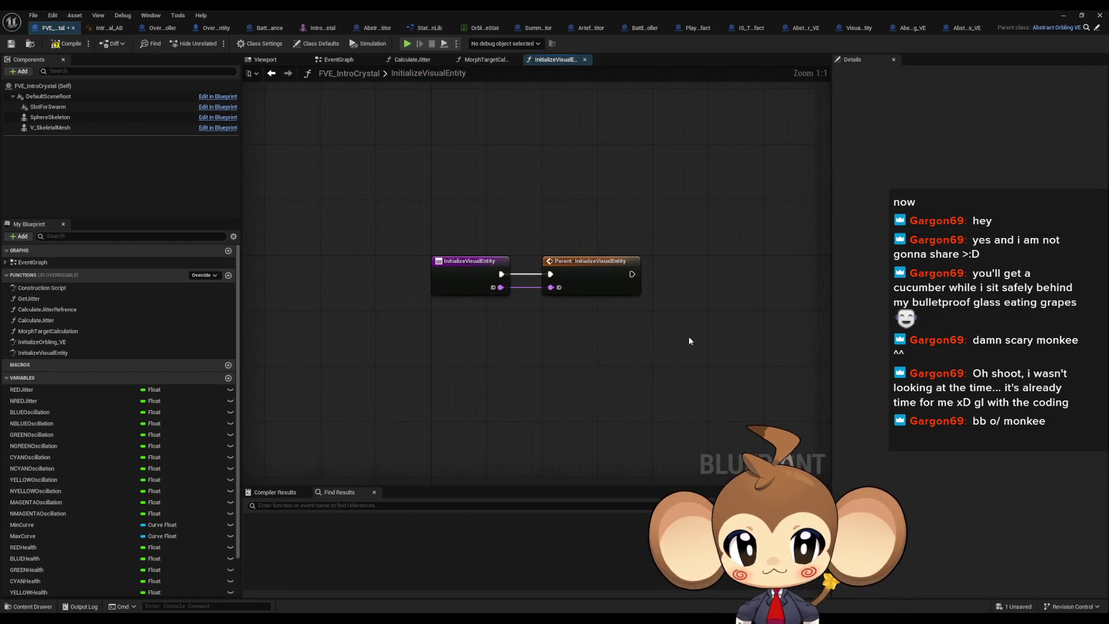
{"action": "key", "text": "ctrl+v"}
{"action": "left_click", "coordinate": [589, 261]}
{"action": "key", "text": "Delete"}
{"action": "mouse_move", "coordinate": [614, 330]}
{"action": "left_mouse_down"}
{"action": "mouse_move", "coordinate": [501, 293]}
{"action": "mouse_move", "coordinate": [614, 315]}
{"action": "left_mouse_up"}
{"action": "left_click_drag", "start_coordinate": [722, 415], "coordinate": [491, 289]}
{"action": "left_click_drag", "start_coordinate": [645, 309], "coordinate": [556, 267]}
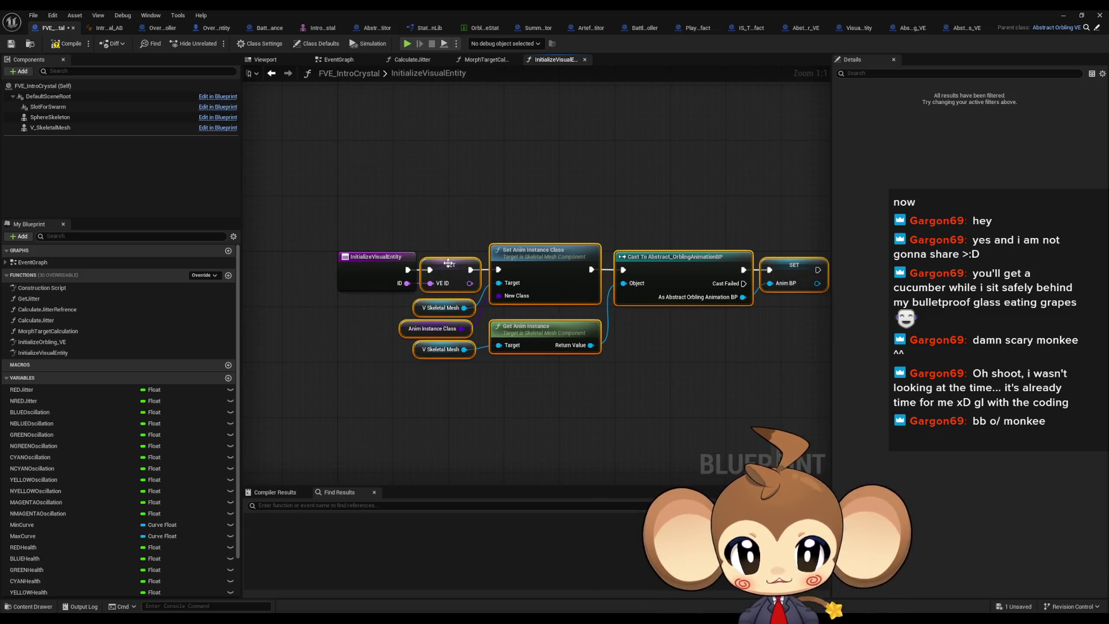
{"action": "key", "text": "alt+Tab"}
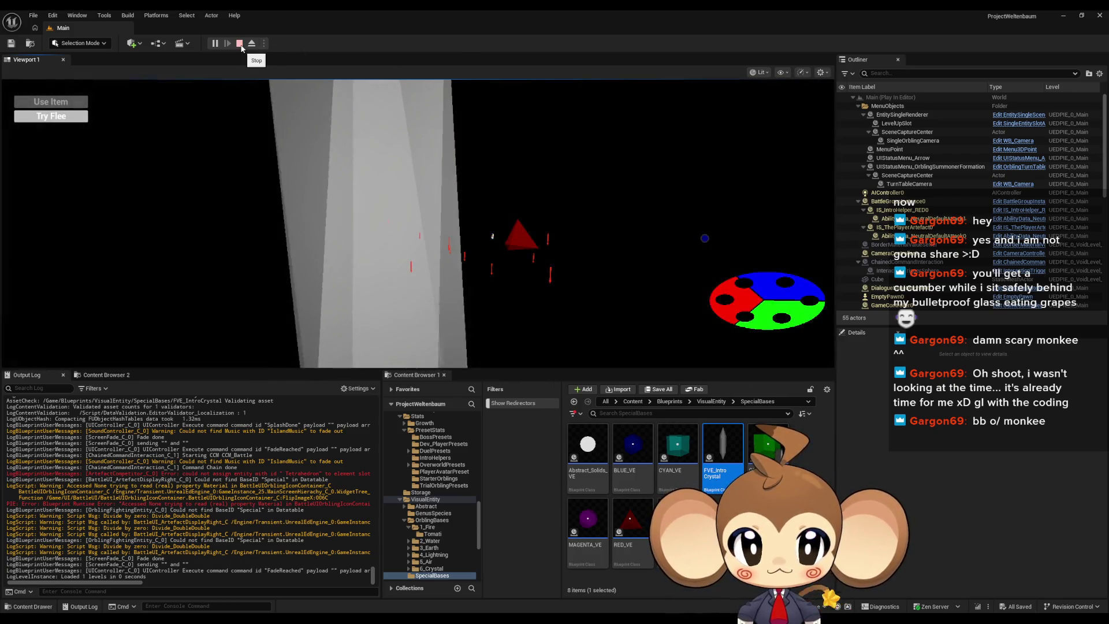
Stop play, inspect the FlipImageX node raising the Material error, then switch to the OrblingBaseStat data table
{"action": "left_click", "coordinate": [240, 43]}
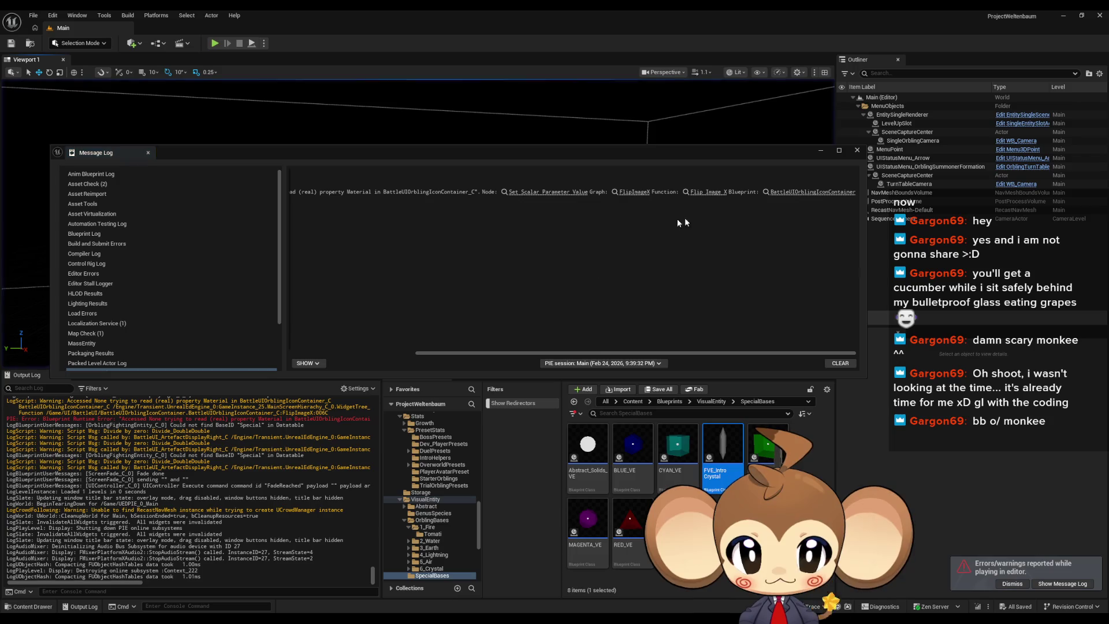
{"action": "left_click", "coordinate": [535, 192]}
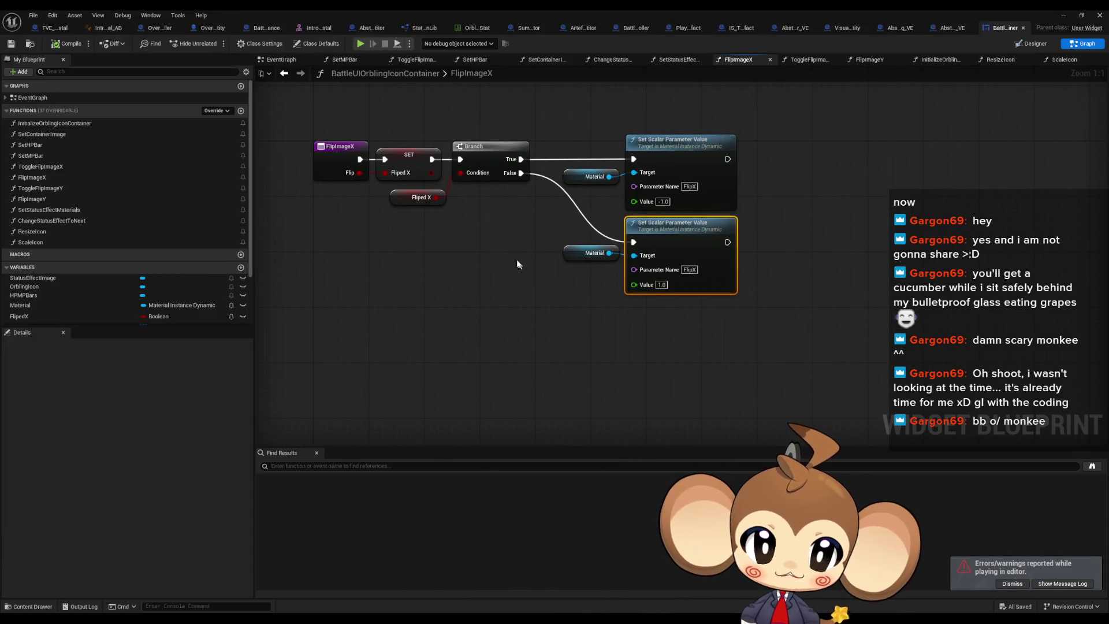
{"action": "left_click", "coordinate": [323, 166]}
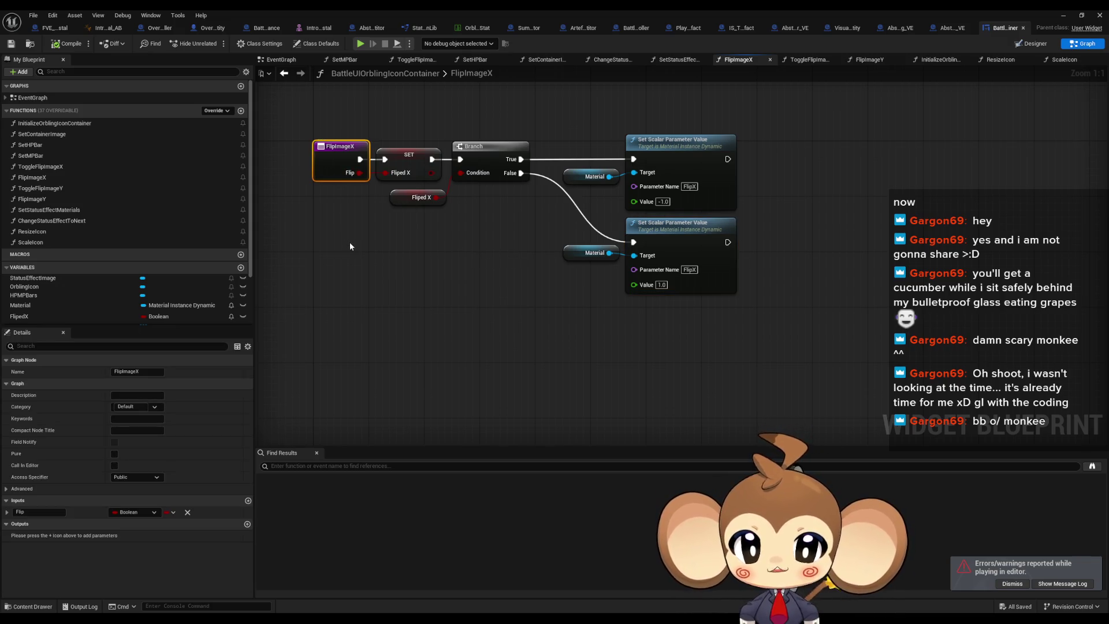
{"action": "left_click", "coordinate": [421, 364]}
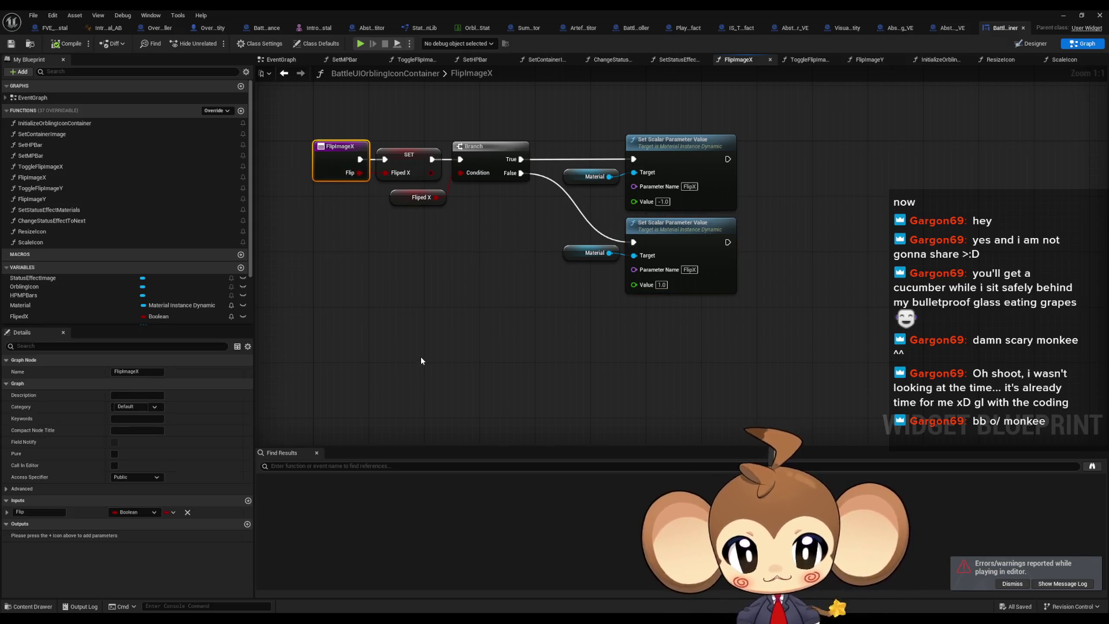
{"action": "key", "text": "Home"}
{"action": "left_click_drag", "start_coordinate": [448, 367], "coordinate": [465, 357]}
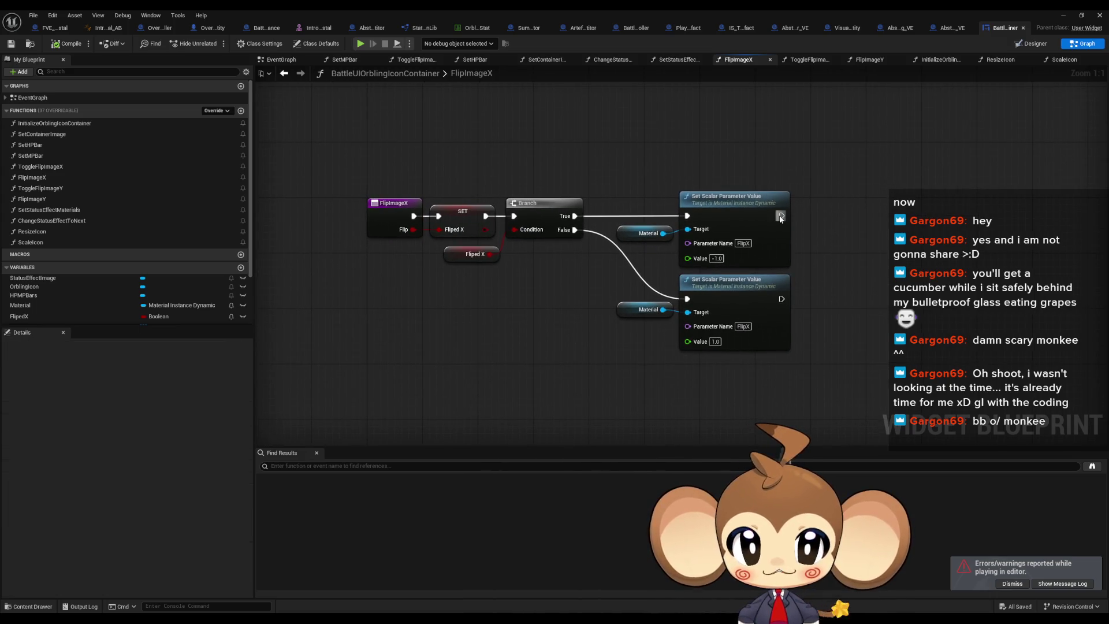
{"action": "left_click", "coordinate": [471, 29]}
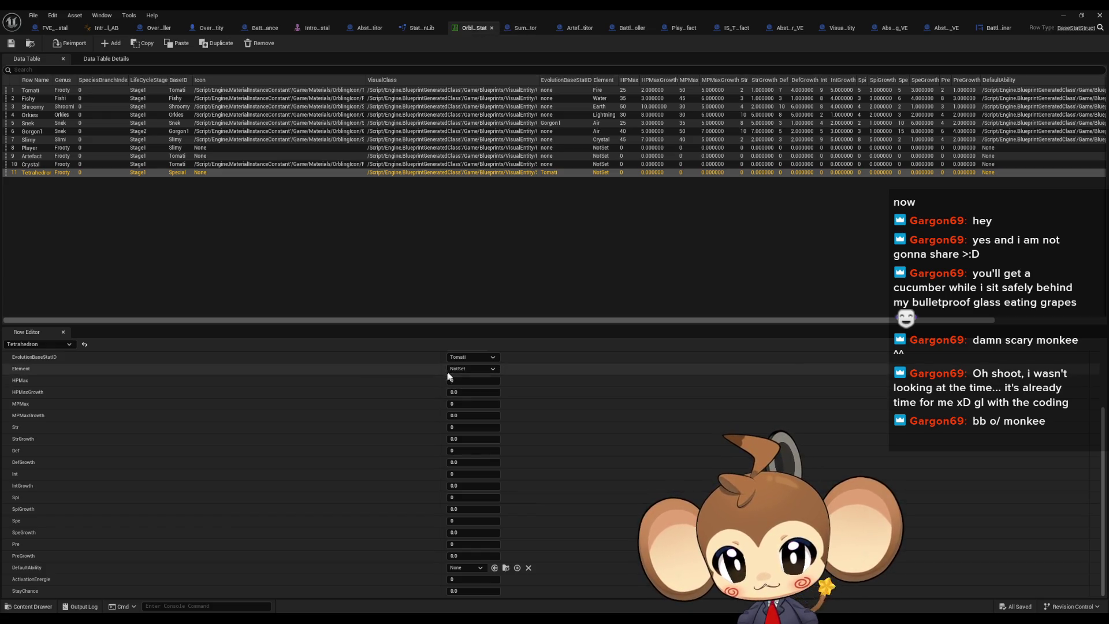
Set the Tetrahedron row's Icon to TomatiIcon and save the data table
{"action": "scroll", "coordinate": [460, 374], "scroll_direction": "up", "scroll_amount": 3}
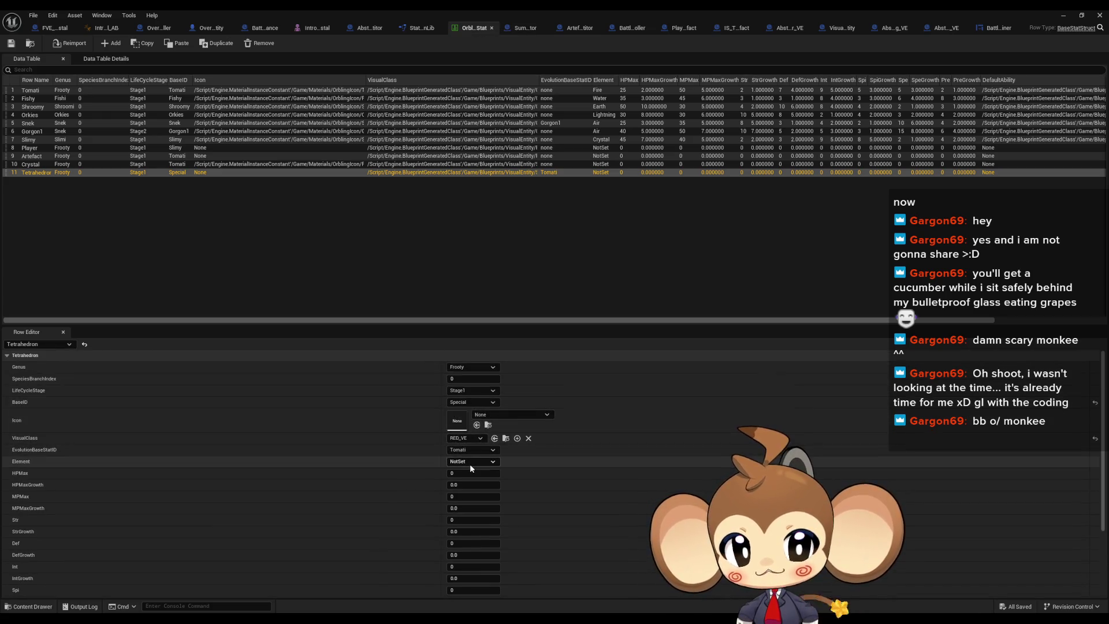
{"action": "left_click", "coordinate": [494, 415]}
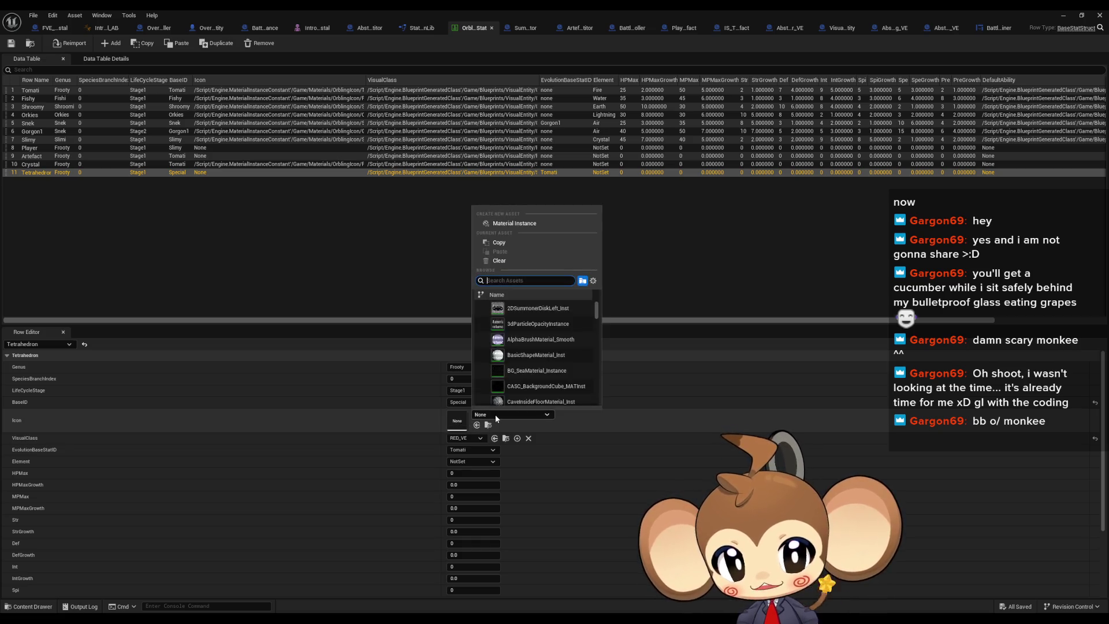
{"action": "type", "text": "toma"}
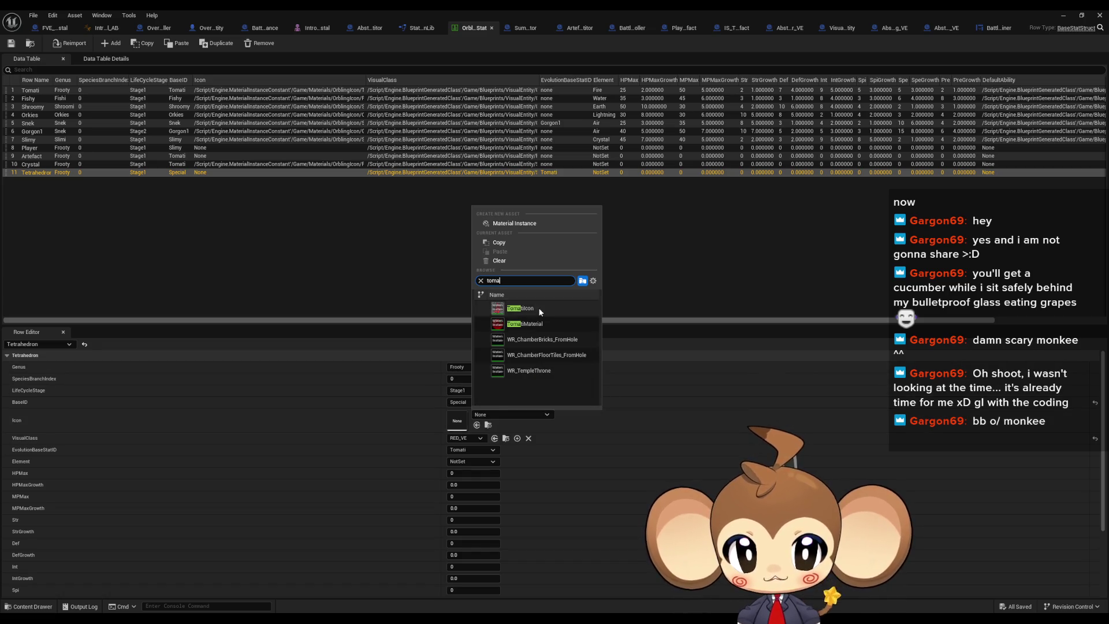
{"action": "left_click", "coordinate": [538, 307]}
{"action": "left_click", "coordinate": [11, 43]}
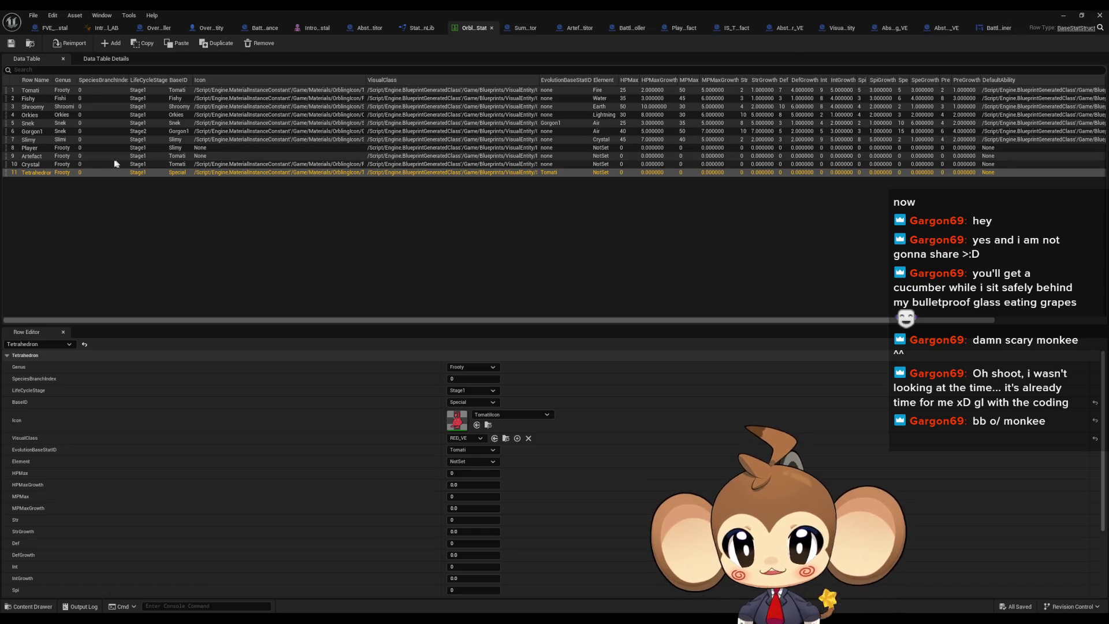
Check the Crystal row's settings, then start a new play-in-editor test
{"action": "left_click", "coordinate": [97, 164]}
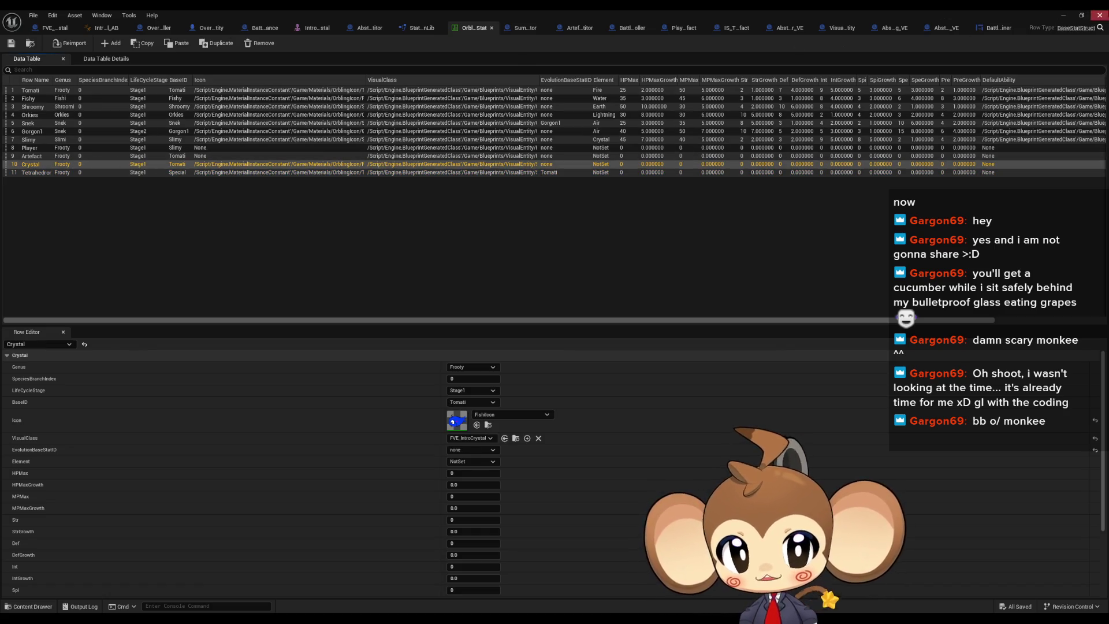
{"action": "left_click", "coordinate": [1063, 15]}
{"action": "left_click", "coordinate": [214, 43]}
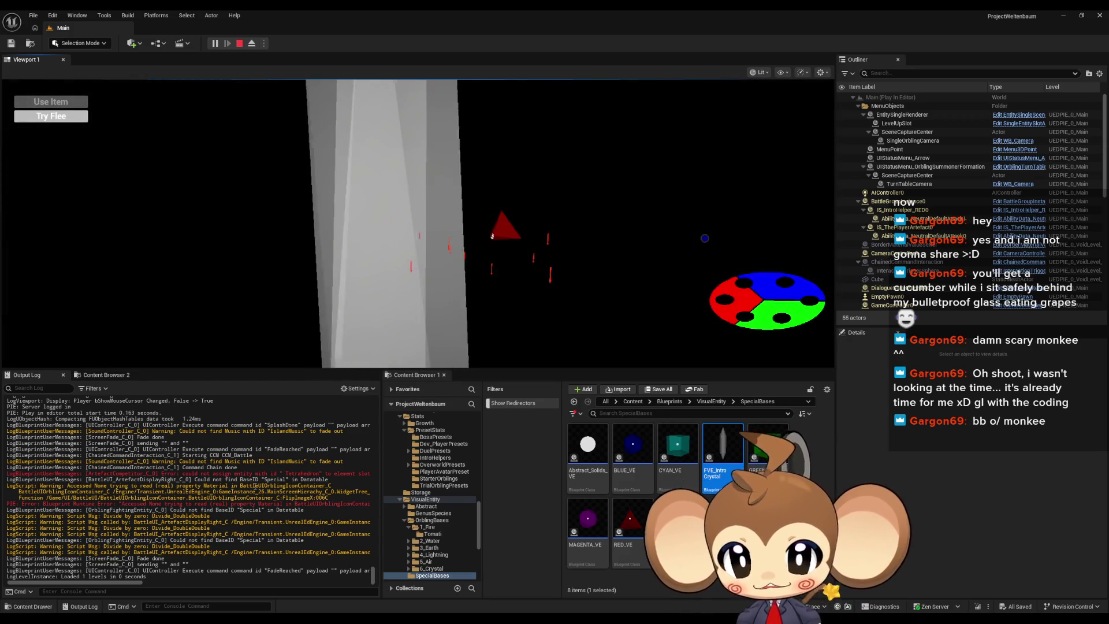
Stop the play test and jump to the FlipImageX Set Scalar Parameter Value node raising the Material error
{"action": "mouse_move", "coordinate": [129, 582]}
{"action": "left_mouse_down"}
{"action": "mouse_move", "coordinate": [163, 584]}
{"action": "mouse_move", "coordinate": [128, 585]}
{"action": "left_mouse_up"}
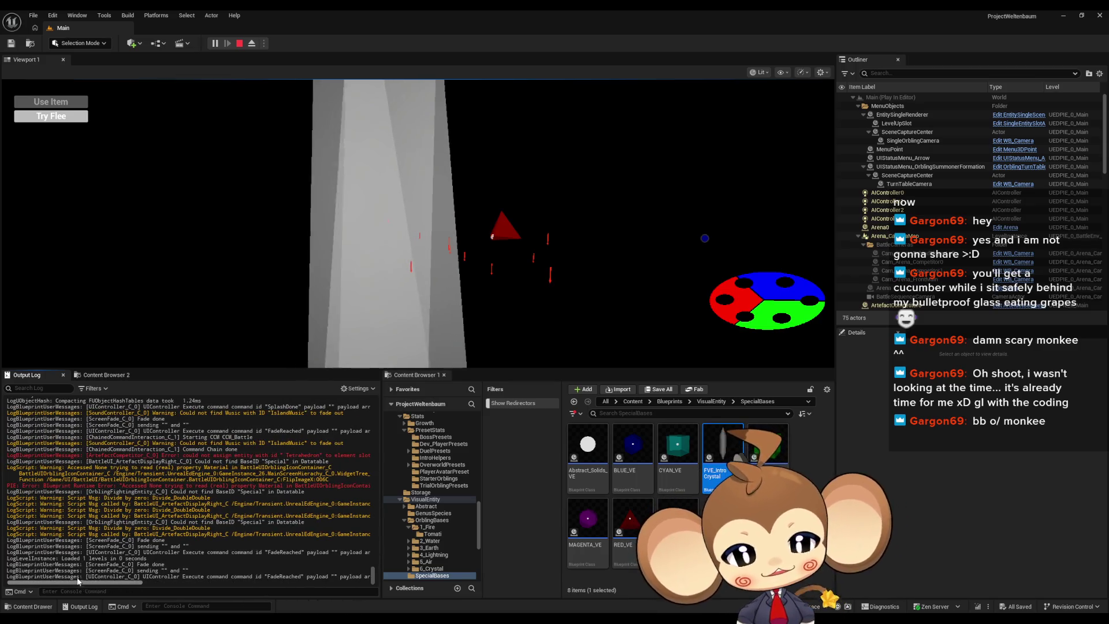
{"action": "left_click", "coordinate": [239, 43]}
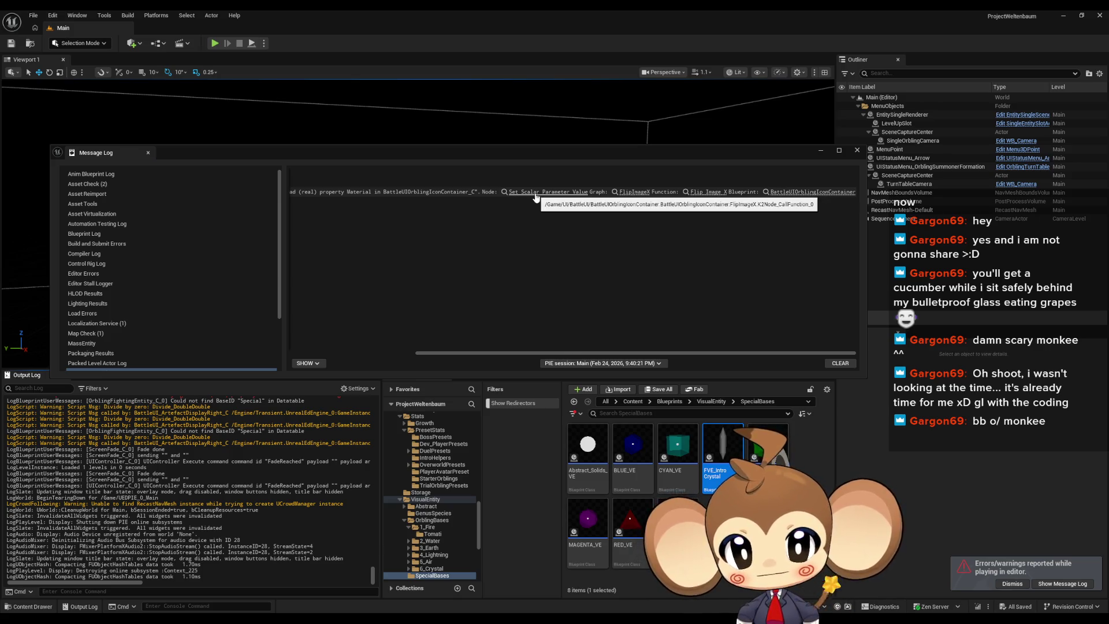
{"action": "scroll", "coordinate": [270, 491], "scroll_direction": "up", "scroll_amount": 5}
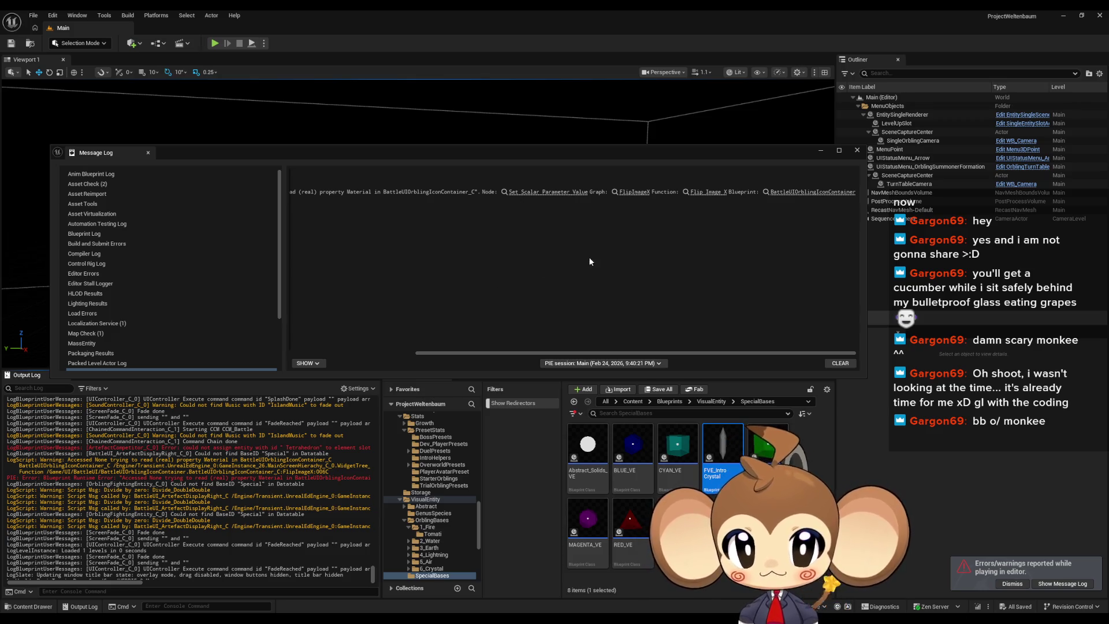
{"action": "left_click", "coordinate": [521, 192]}
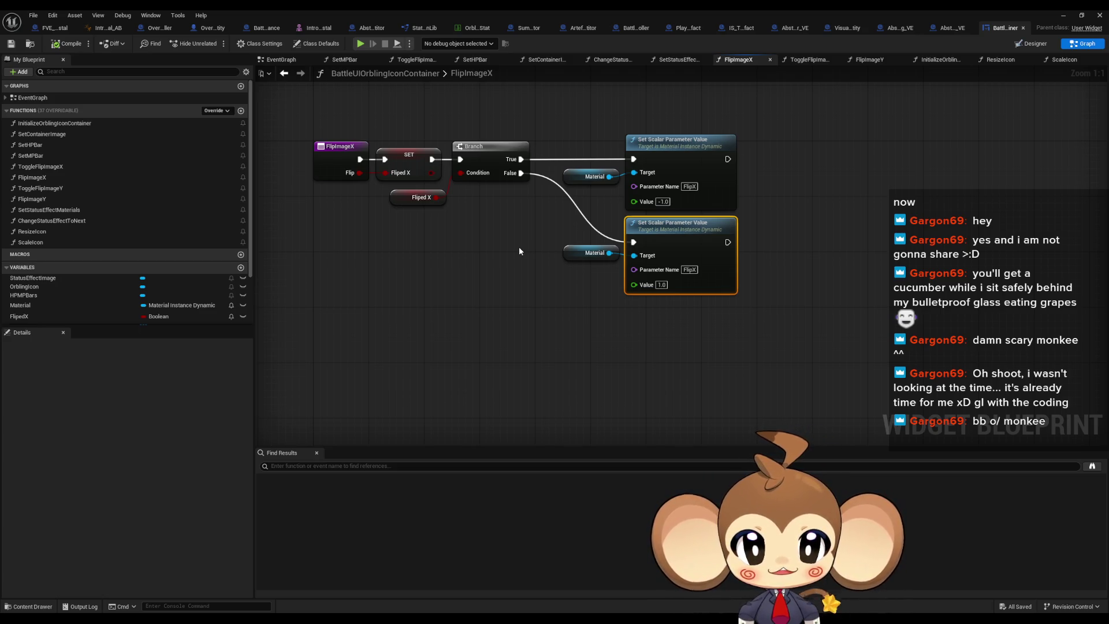
List every reference to the Material variable from its getter node
{"action": "right_click", "coordinate": [669, 238]}
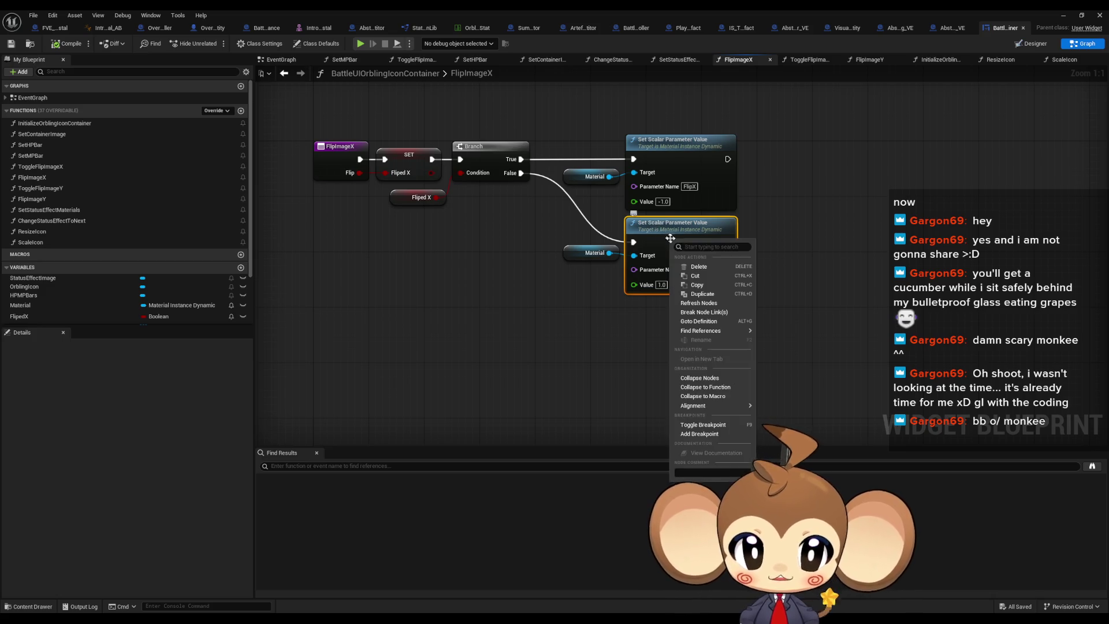
{"action": "mouse_move", "coordinate": [693, 406]}
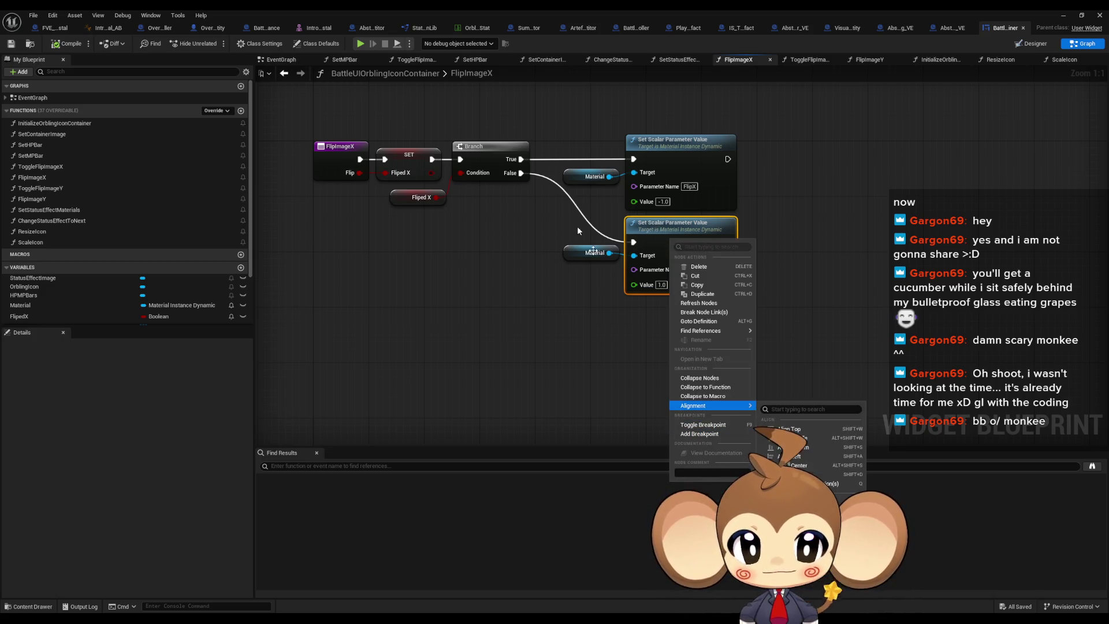
{"action": "left_click", "coordinate": [604, 248]}
{"action": "left_click", "coordinate": [589, 253]}
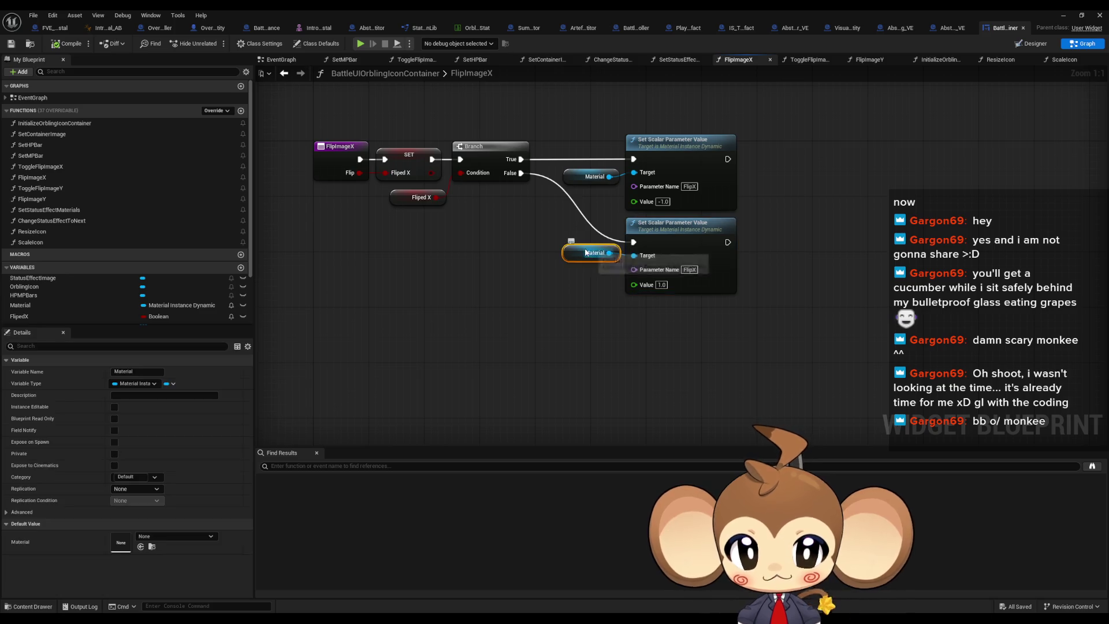
{"action": "right_click", "coordinate": [557, 273]}
{"action": "right_click", "coordinate": [581, 254]}
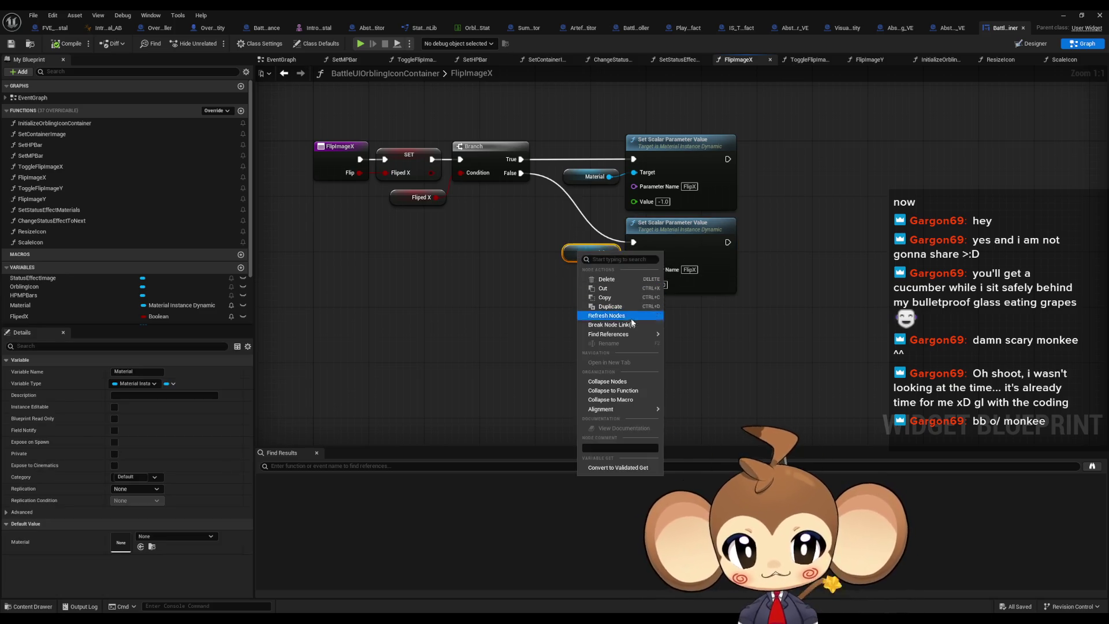
{"action": "mouse_move", "coordinate": [627, 334]}
{"action": "left_click", "coordinate": [686, 358]}
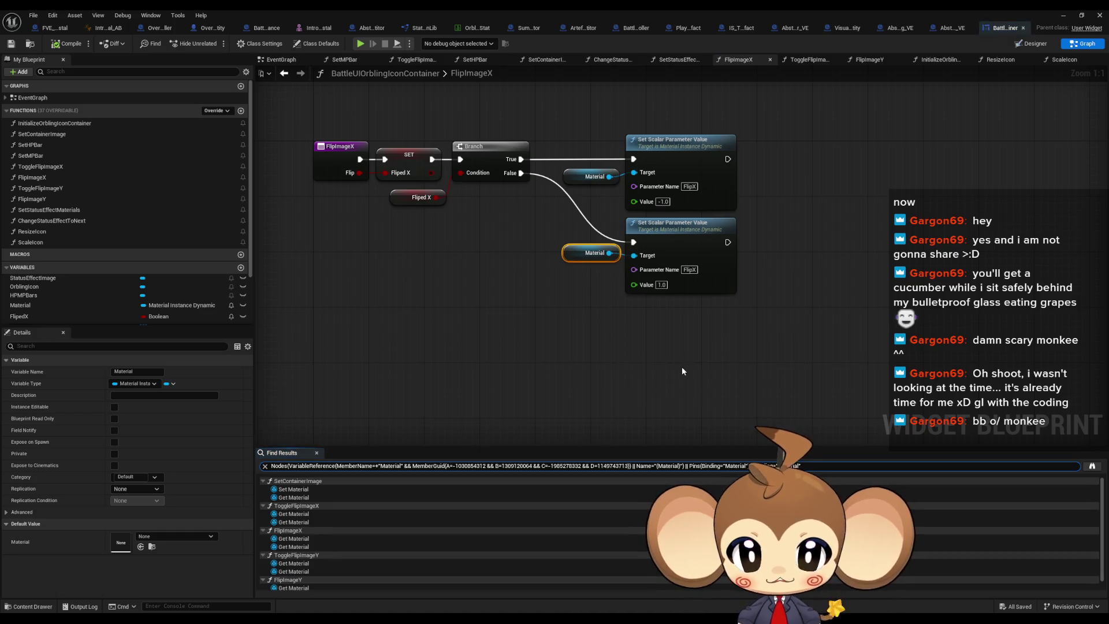
Open SetContainerImage from its Set Material result and find all calls to it
{"action": "left_click", "coordinate": [315, 488]}
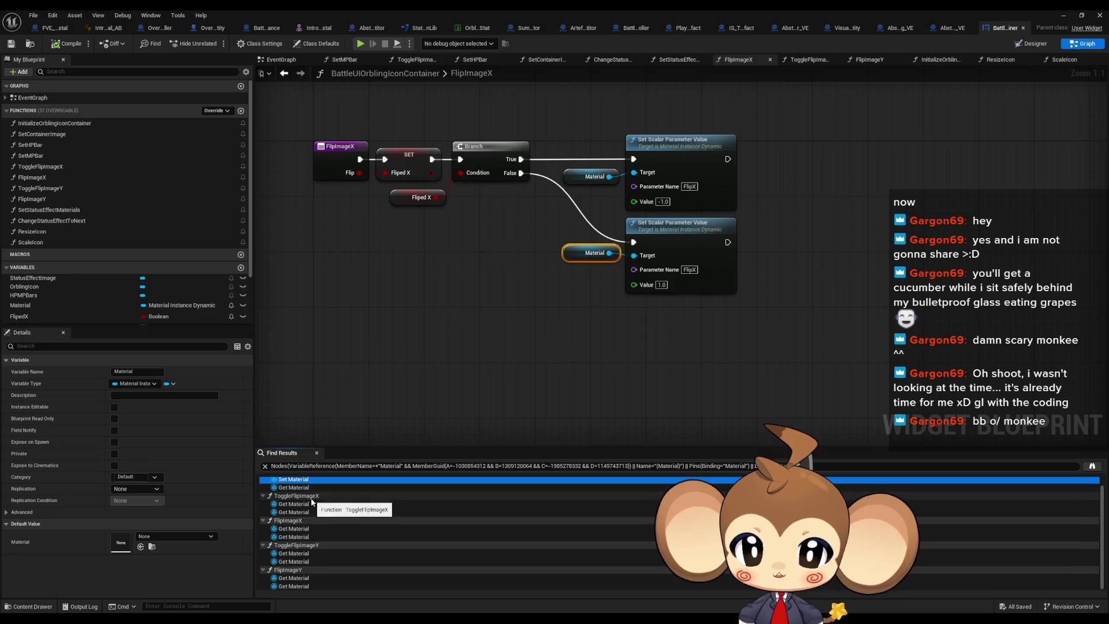
{"action": "double_click", "coordinate": [298, 491]}
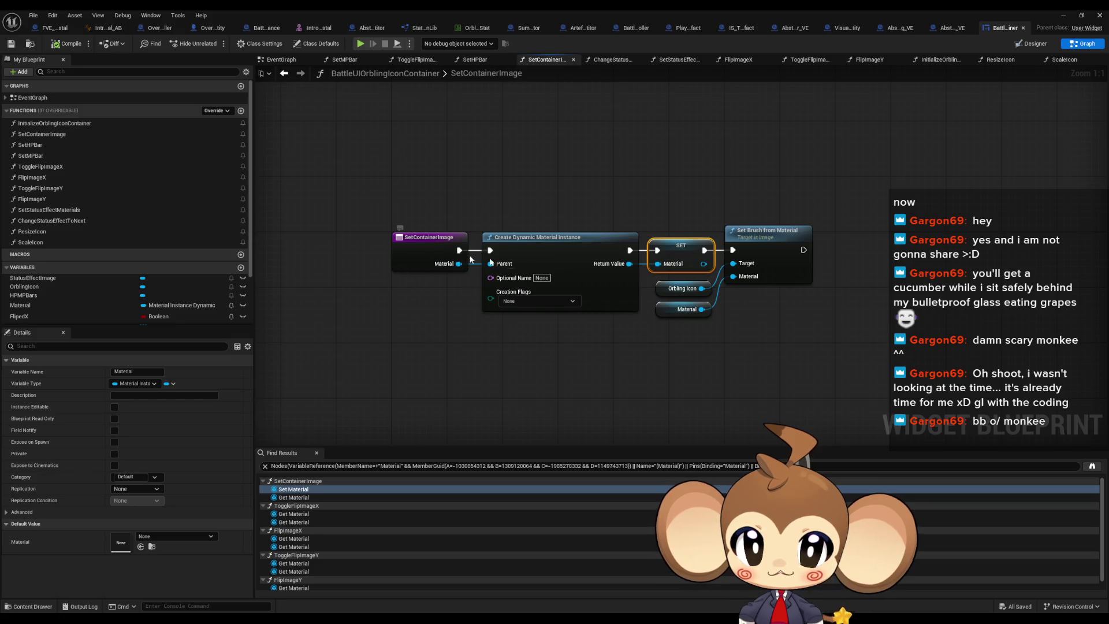
{"action": "right_click", "coordinate": [425, 253]}
{"action": "mouse_move", "coordinate": [462, 342]}
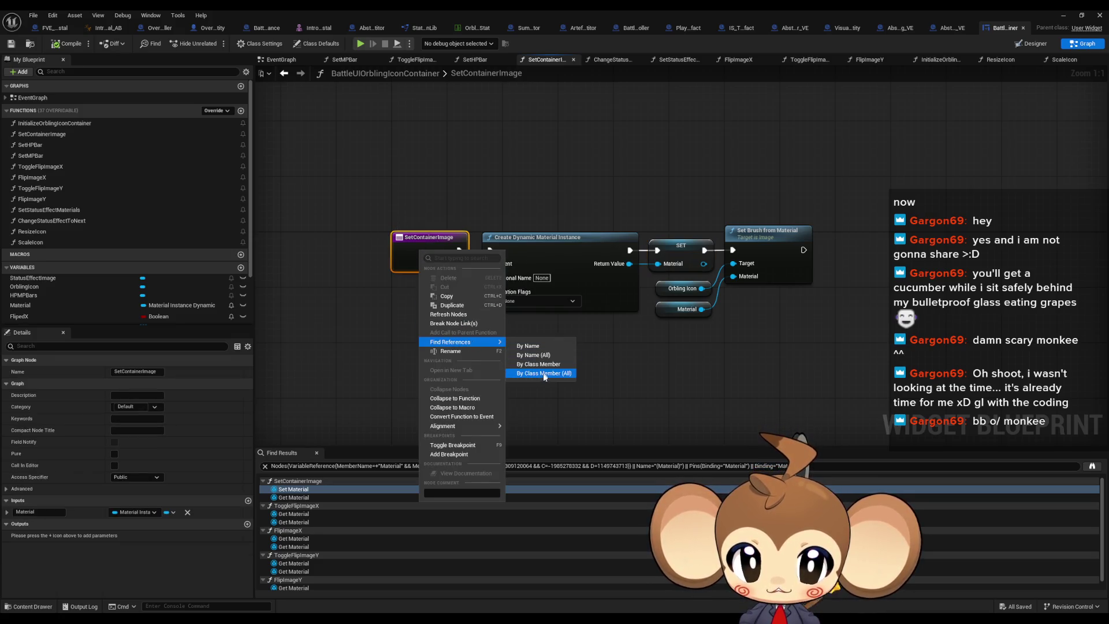
{"action": "left_click", "coordinate": [547, 377]}
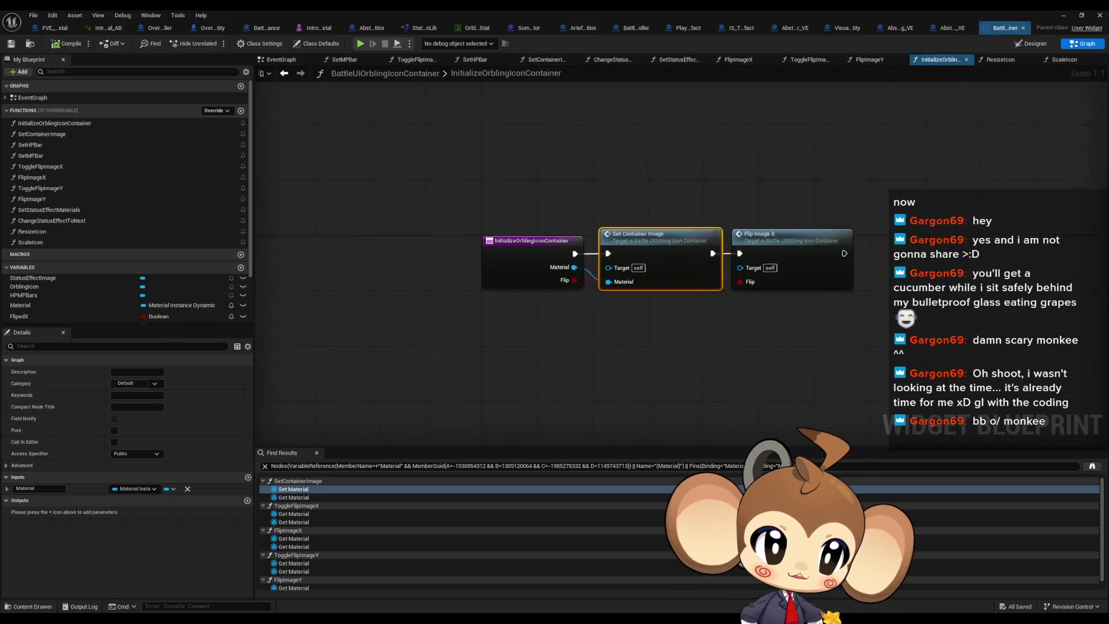
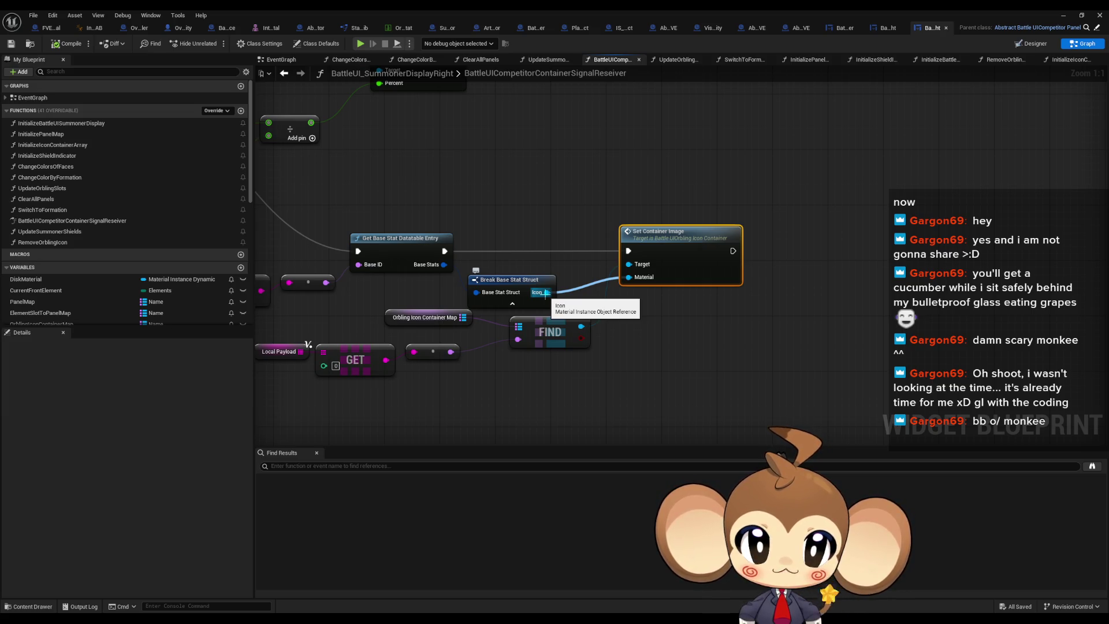
Check the Tetrahedron row's values in the Orbling data table, then return to the Battle UI graph
{"action": "left_click", "coordinate": [1064, 15]}
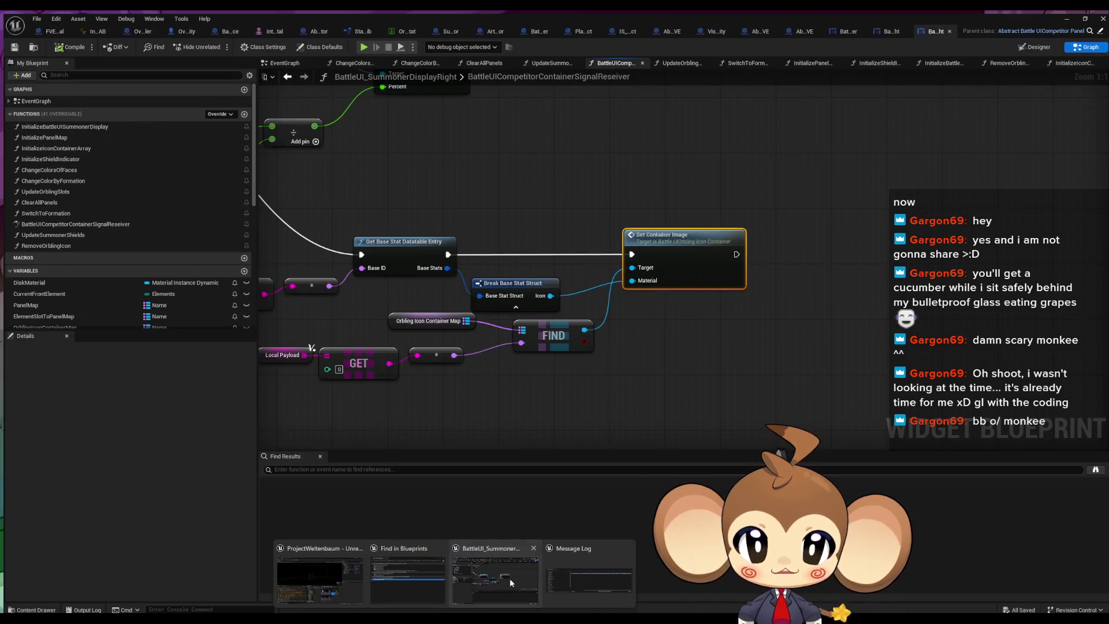
{"action": "left_click", "coordinate": [511, 583]}
{"action": "left_click", "coordinate": [404, 32]}
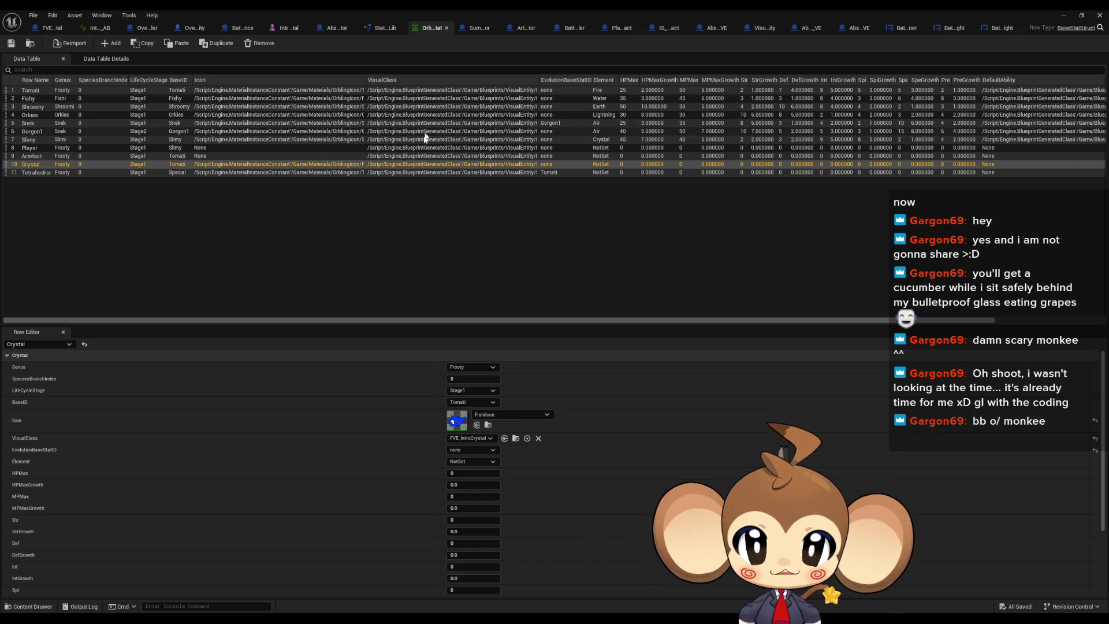
{"action": "left_click", "coordinate": [385, 172]}
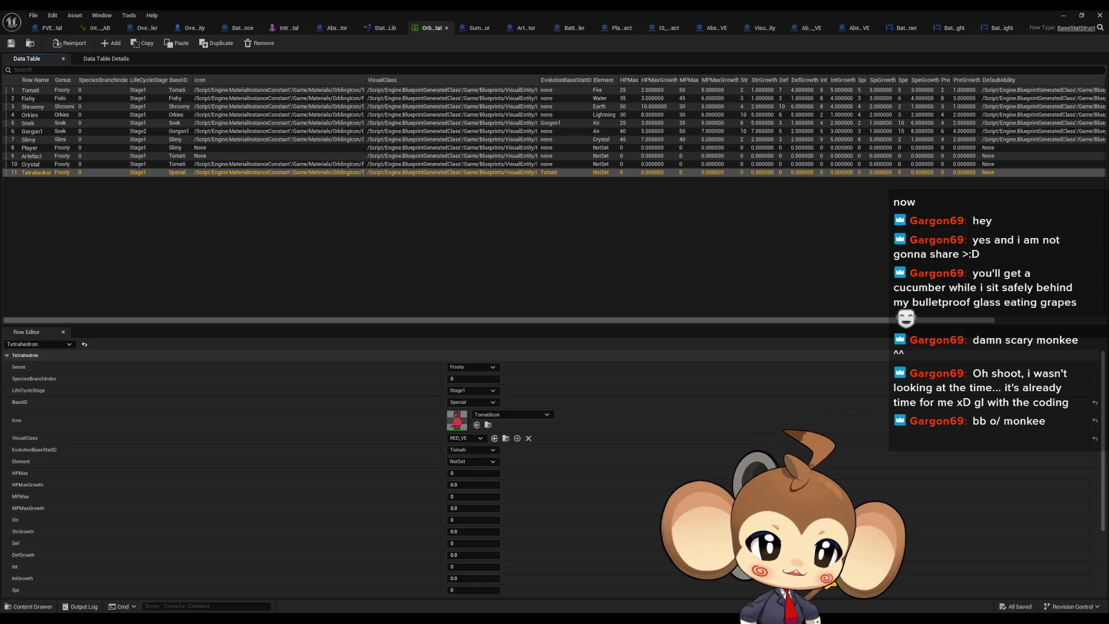
{"action": "left_click", "coordinate": [932, 28]}
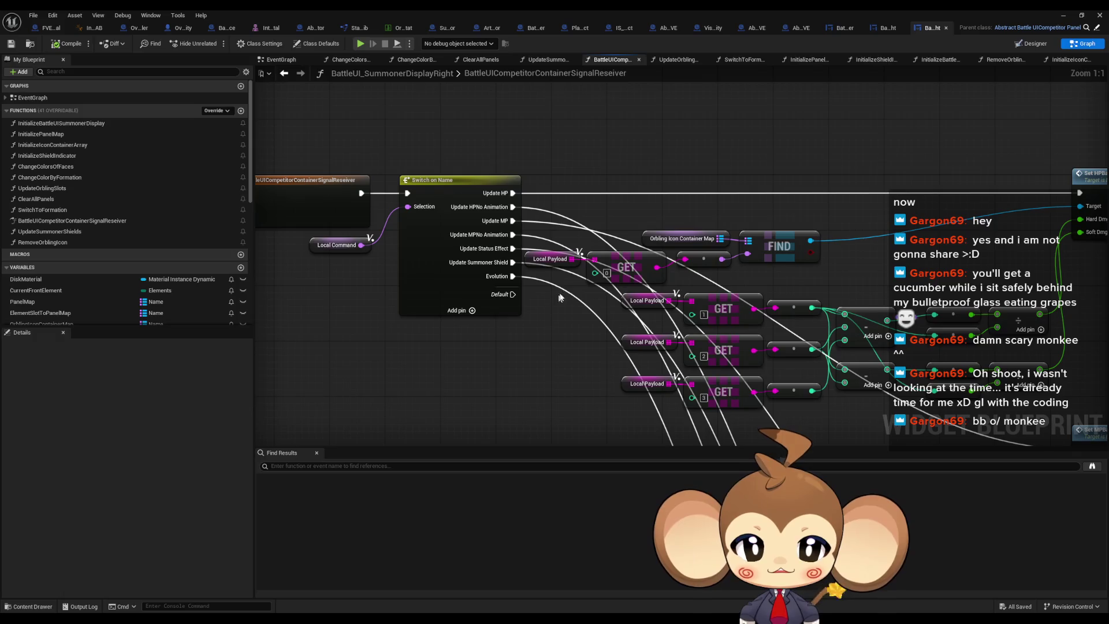
Run Find References on the InitializeOrblingIconContainer entry node
{"action": "scroll", "coordinate": [565, 293], "scroll_direction": "down", "scroll_amount": 7}
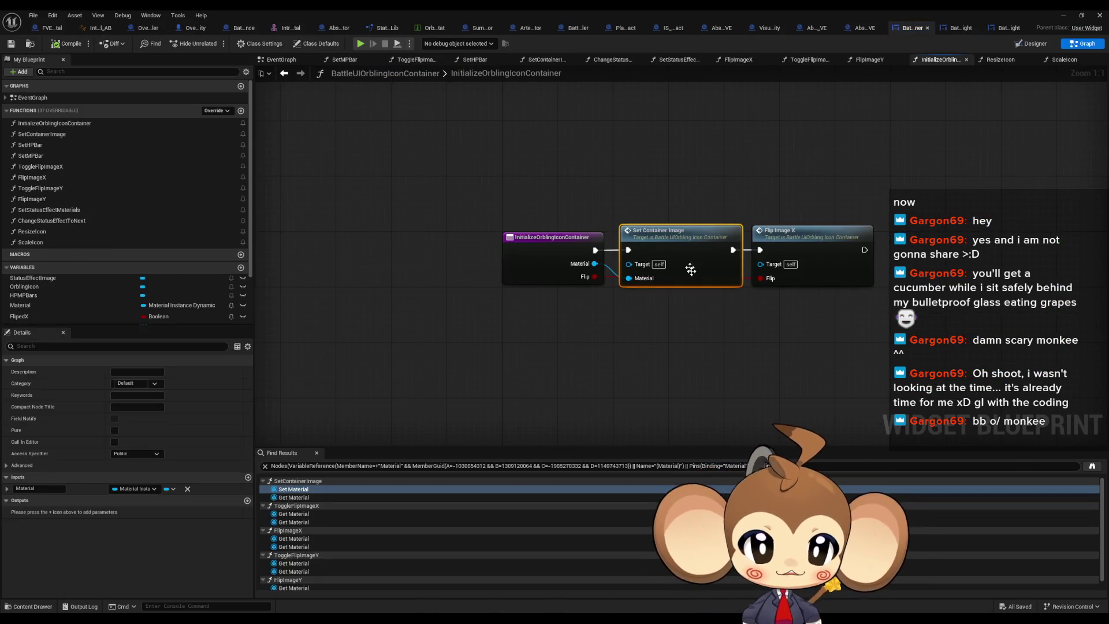
{"action": "left_click", "coordinate": [536, 247]}
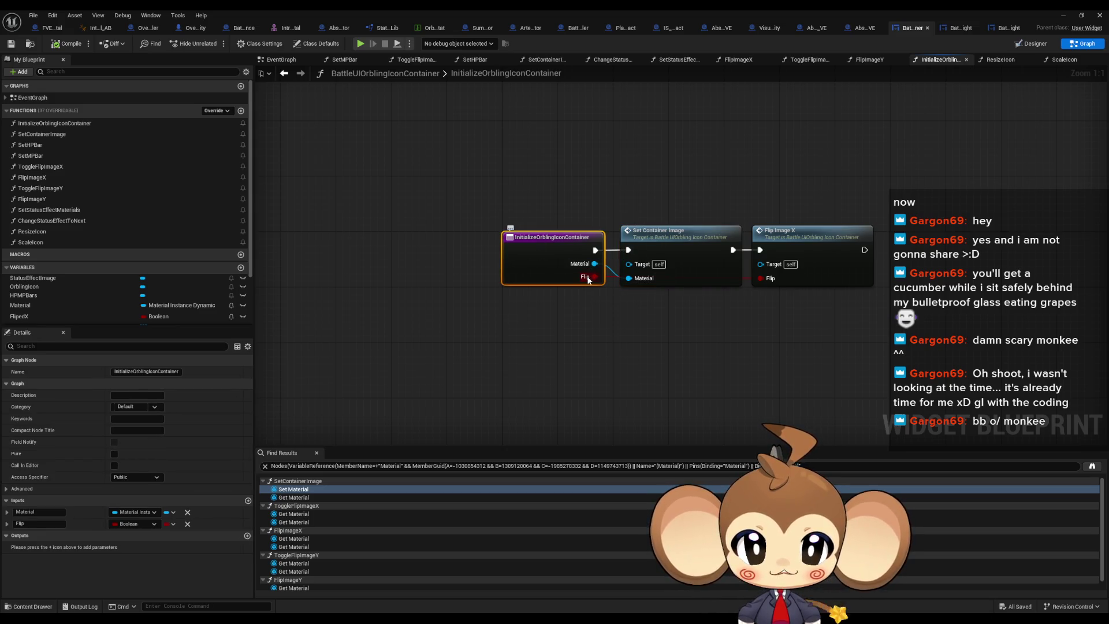
{"action": "right_click", "coordinate": [675, 235]}
{"action": "left_click", "coordinate": [580, 329]}
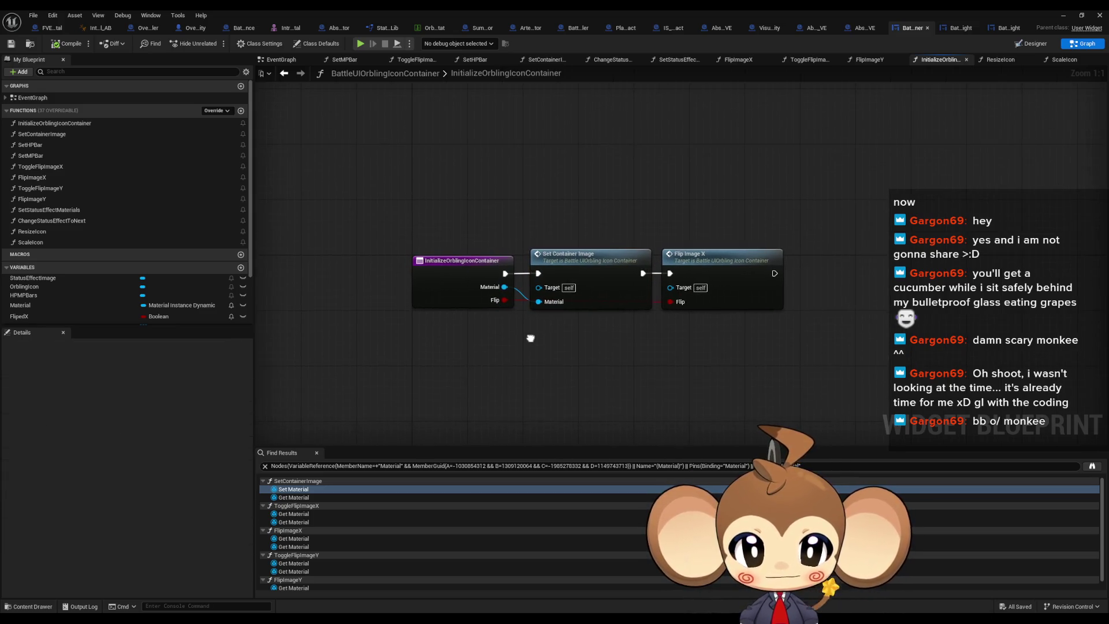
{"action": "left_click", "coordinate": [448, 263]}
{"action": "right_click", "coordinate": [448, 263]}
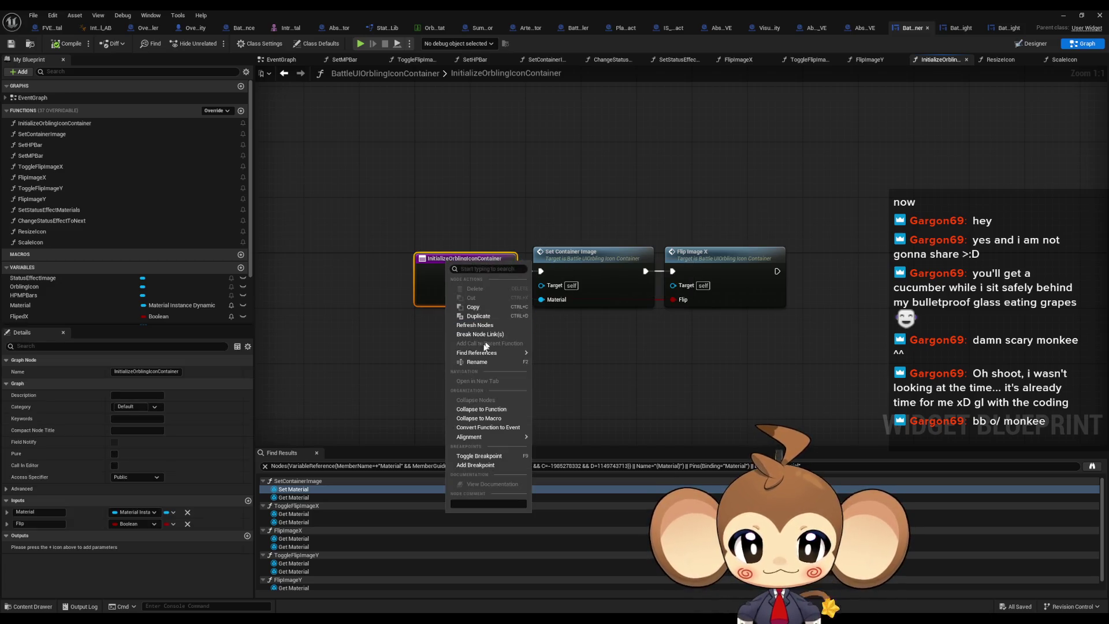
{"action": "left_click", "coordinate": [576, 385]}
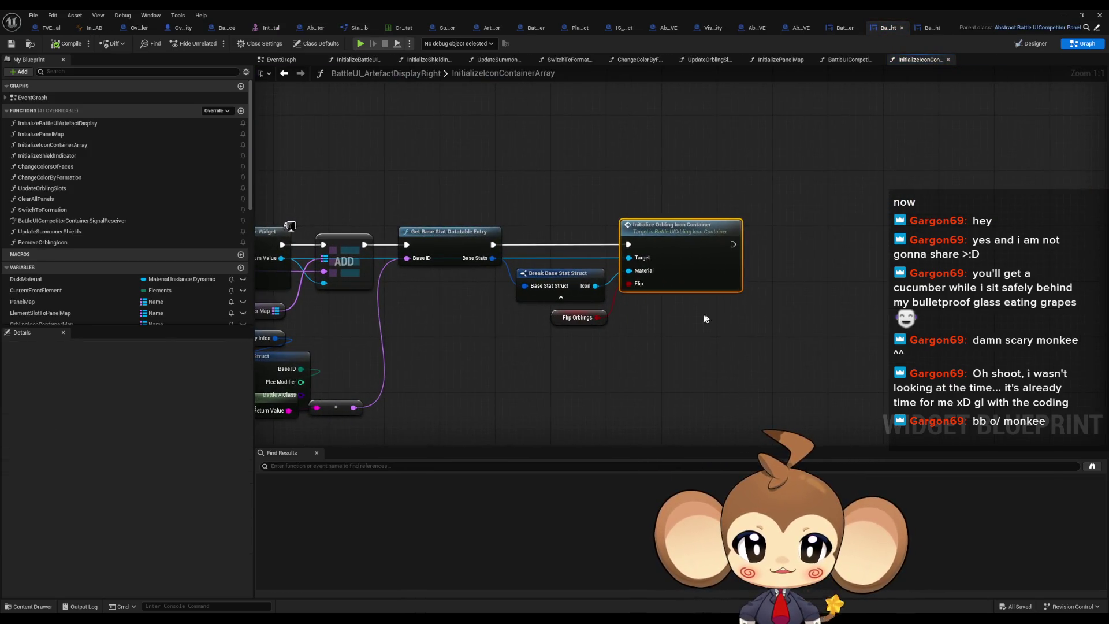
Add a breakpoint on the Initialize Orbling Icon Container node
{"action": "left_click_drag", "start_coordinate": [605, 310], "coordinate": [794, 321]}
{"action": "right_click", "coordinate": [878, 254]}
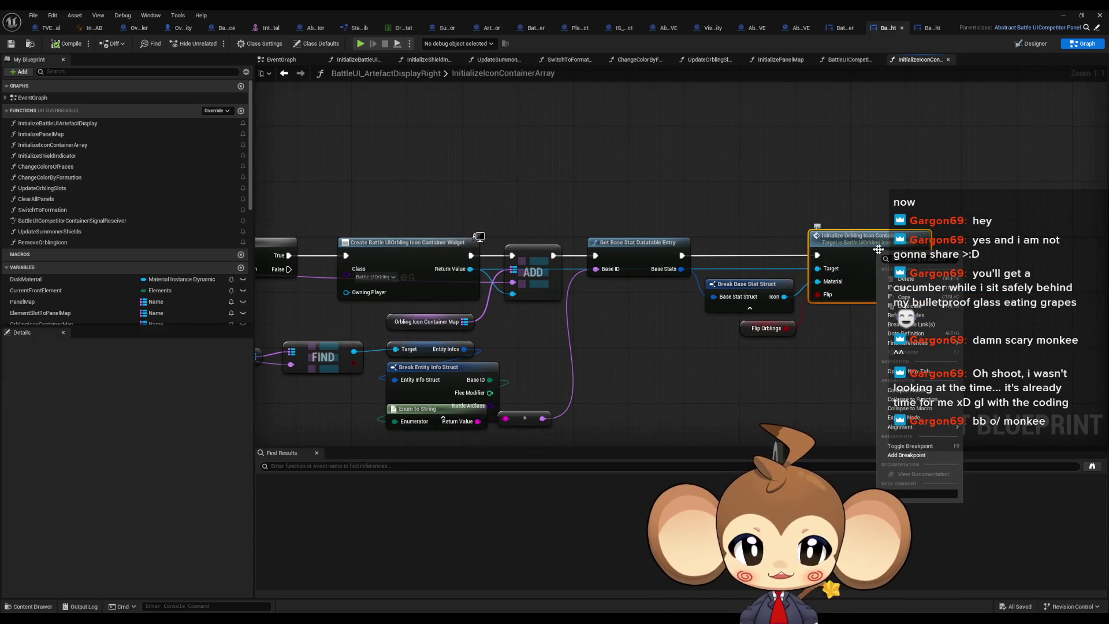
{"action": "left_click", "coordinate": [893, 455]}
Play the game in the editor, inspect the debug values, then stop the session
{"action": "left_click", "coordinate": [1064, 15]}
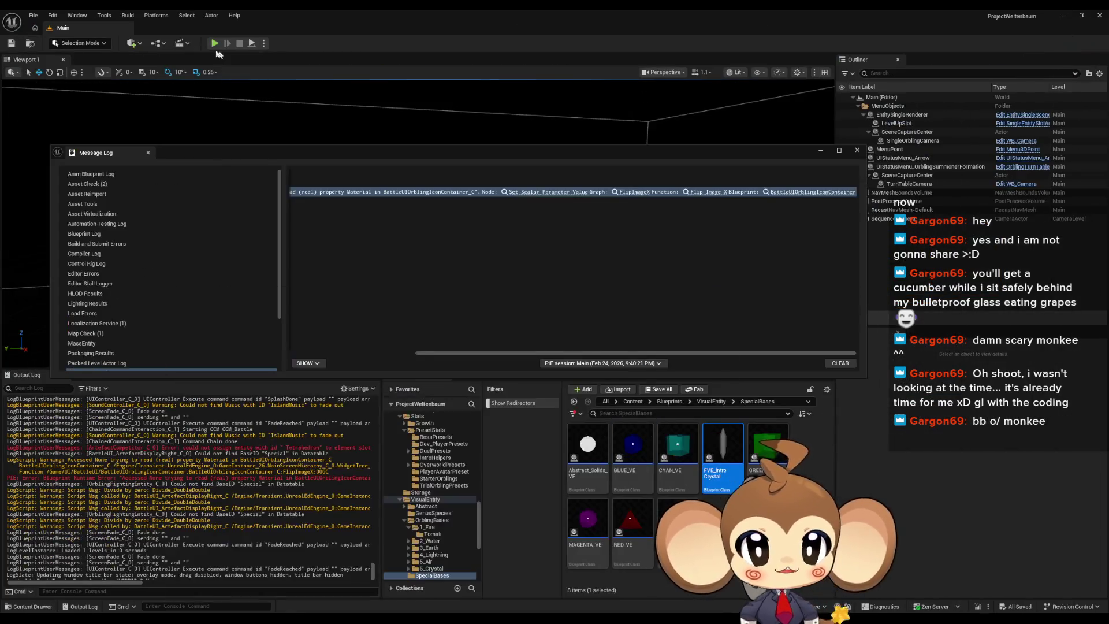
{"action": "left_click", "coordinate": [214, 44]}
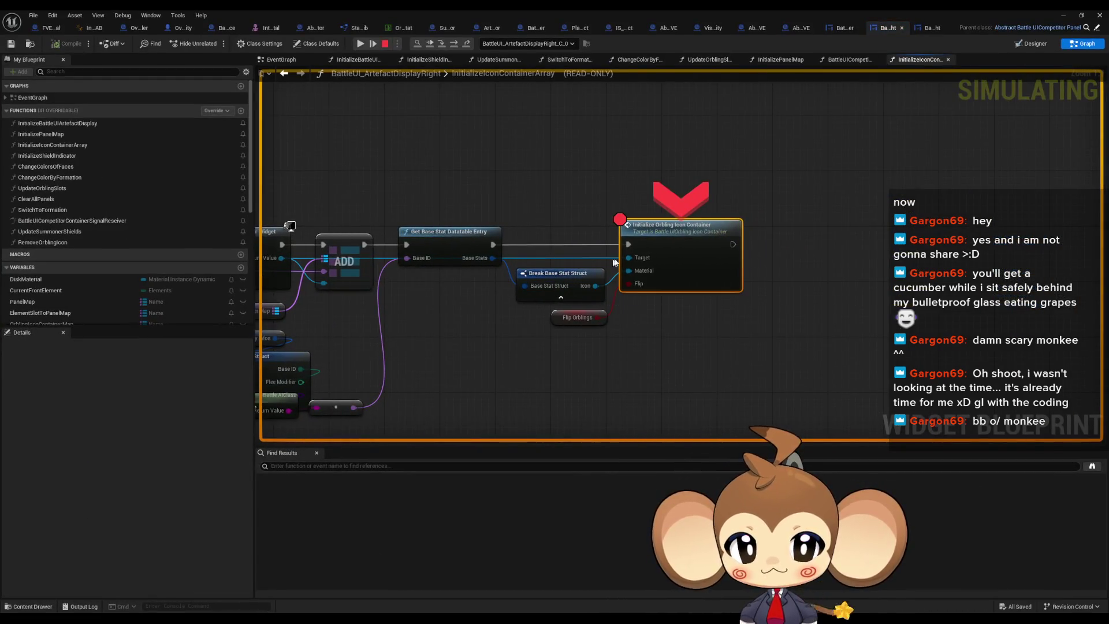
{"action": "mouse_move", "coordinate": [628, 257]}
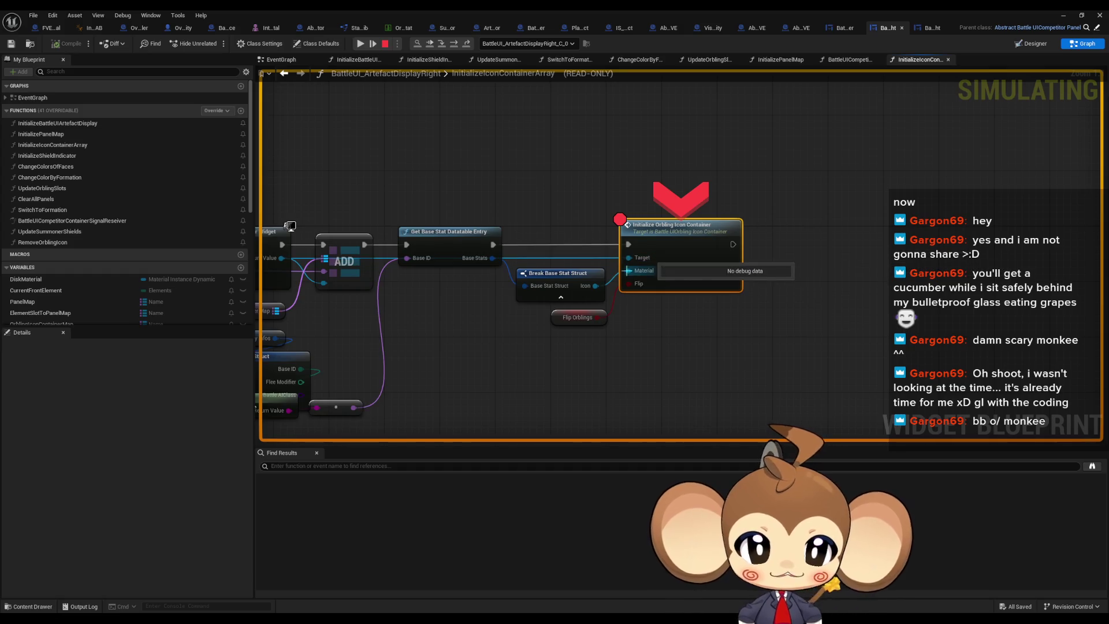
{"action": "mouse_move", "coordinate": [595, 286]}
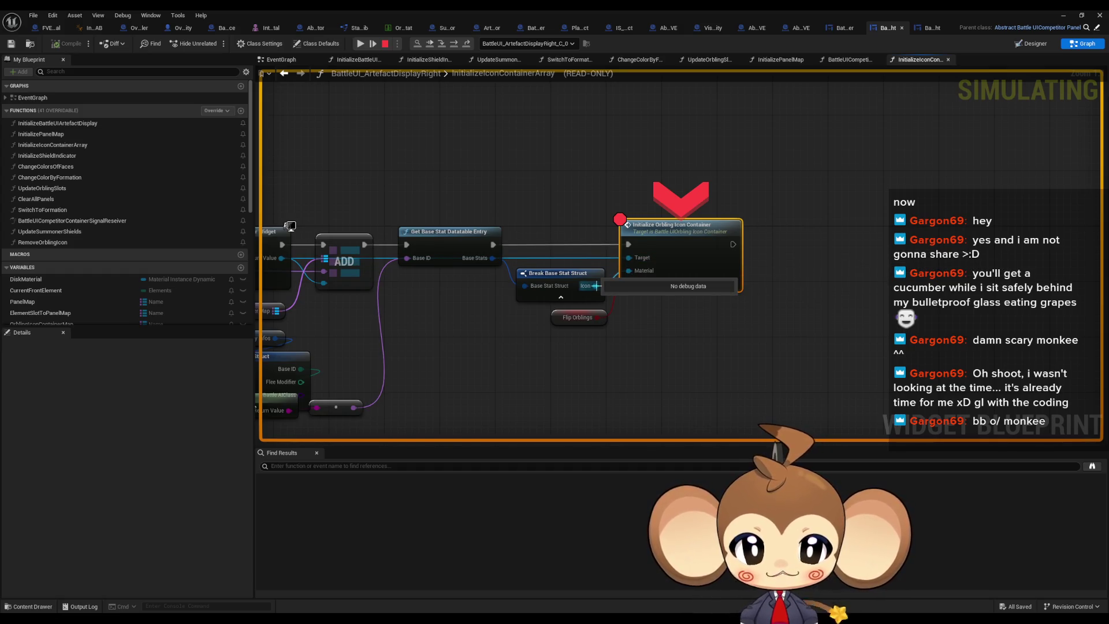
{"action": "mouse_move", "coordinate": [353, 408]}
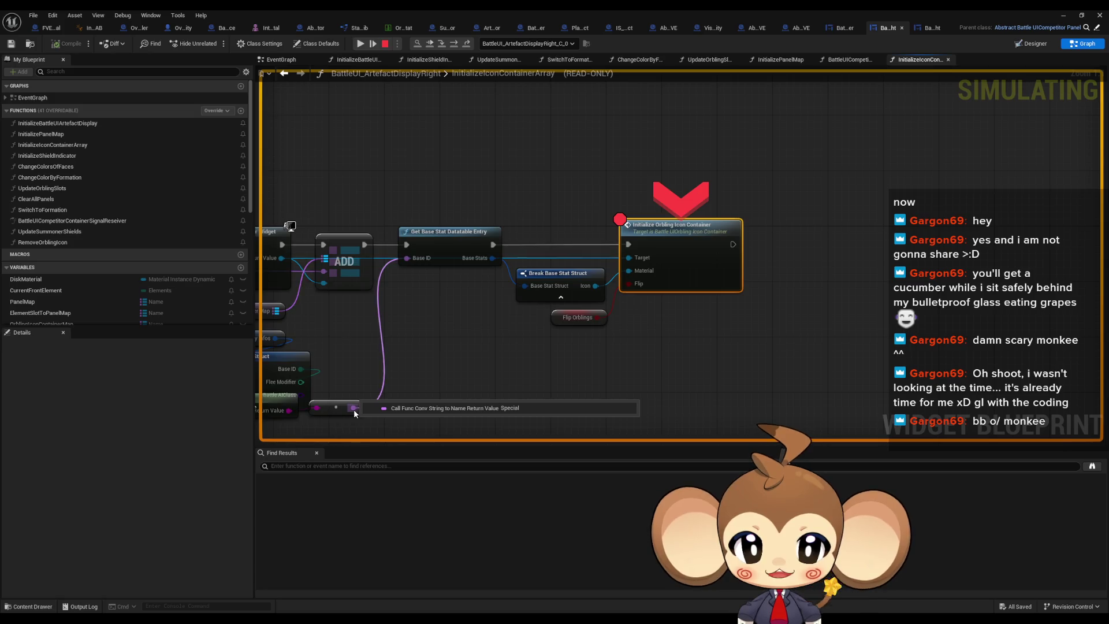
{"action": "left_click", "coordinate": [384, 43]}
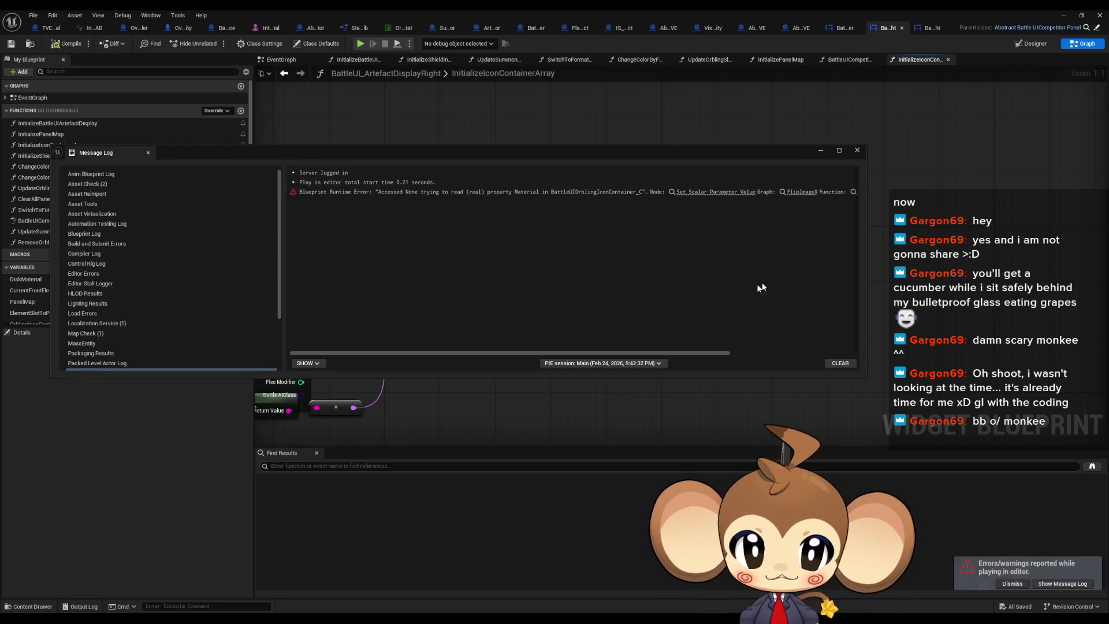
Remove the breakpoint from Initialize Orbling Icon Container
{"action": "left_click", "coordinate": [857, 150]}
{"action": "right_click", "coordinate": [662, 247]}
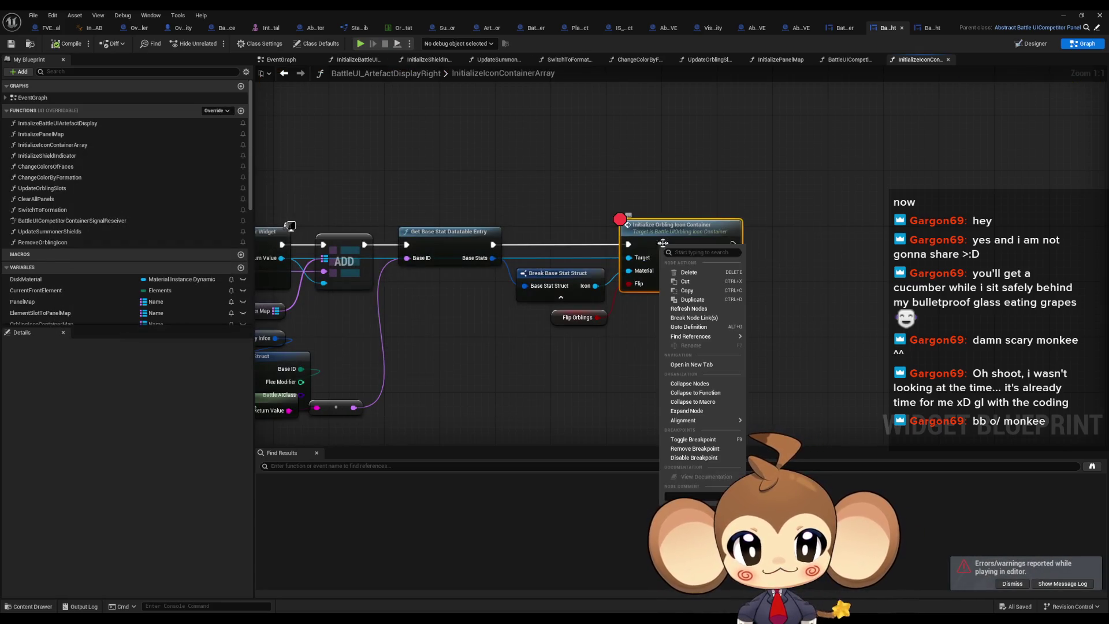
{"action": "left_click", "coordinate": [699, 440]}
Hide Break Entity Info Struct's unconnected pins and expose its Name pin
{"action": "mouse_move", "coordinate": [428, 323]}
{"action": "left_mouse_down"}
{"action": "mouse_move", "coordinate": [626, 324]}
{"action": "mouse_move", "coordinate": [627, 287]}
{"action": "left_mouse_up"}
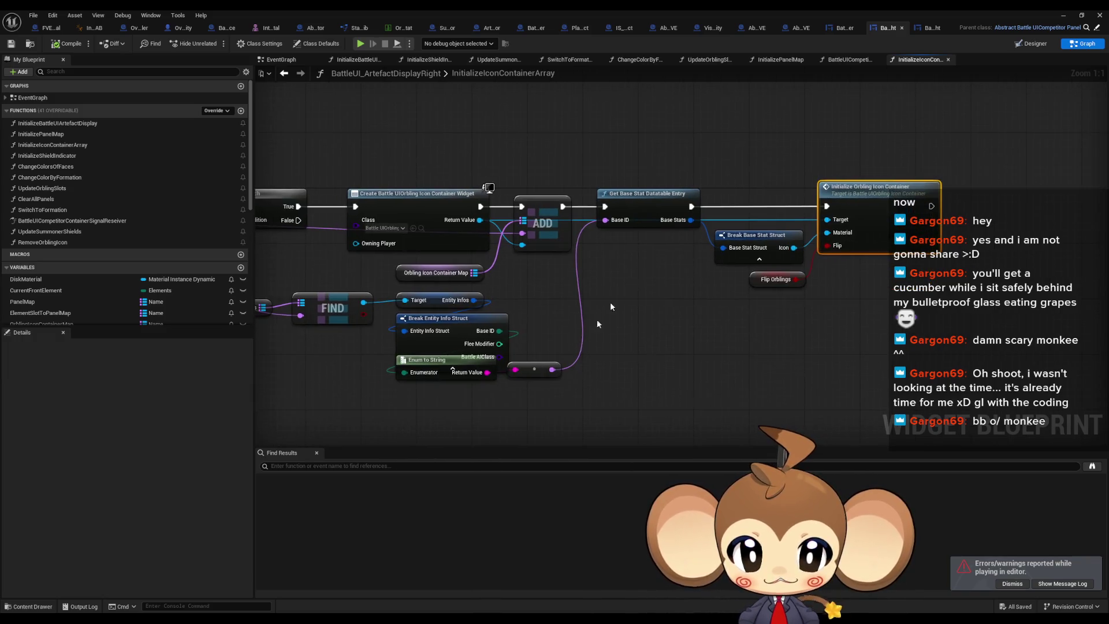
{"action": "left_click", "coordinate": [483, 351]}
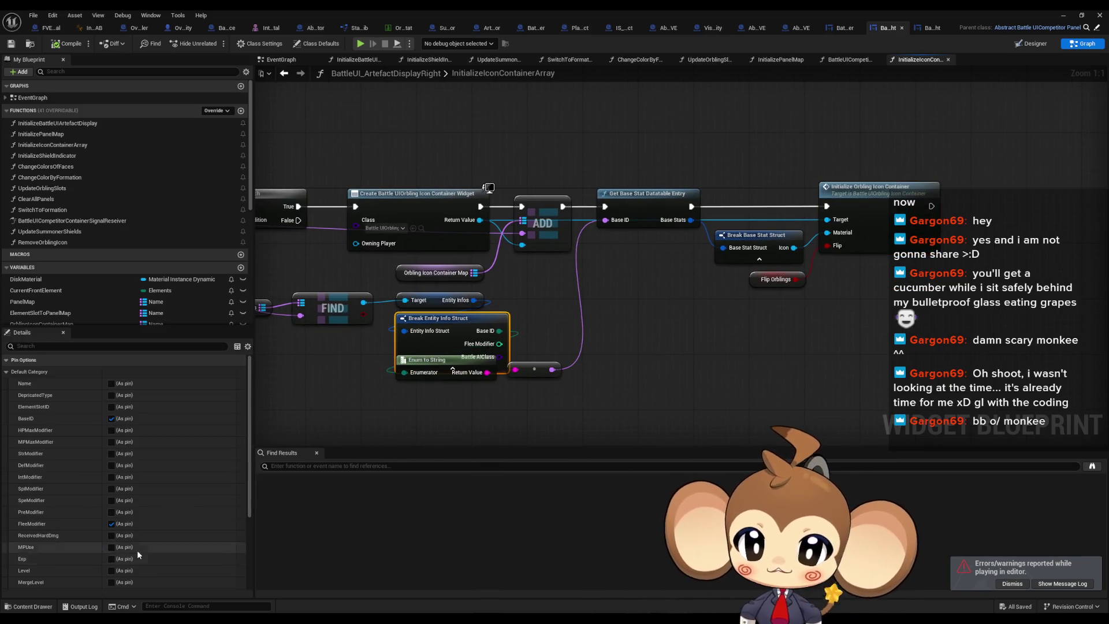
{"action": "scroll", "coordinate": [118, 584], "scroll_direction": "down", "scroll_amount": 2}
{"action": "left_click", "coordinate": [120, 583]}
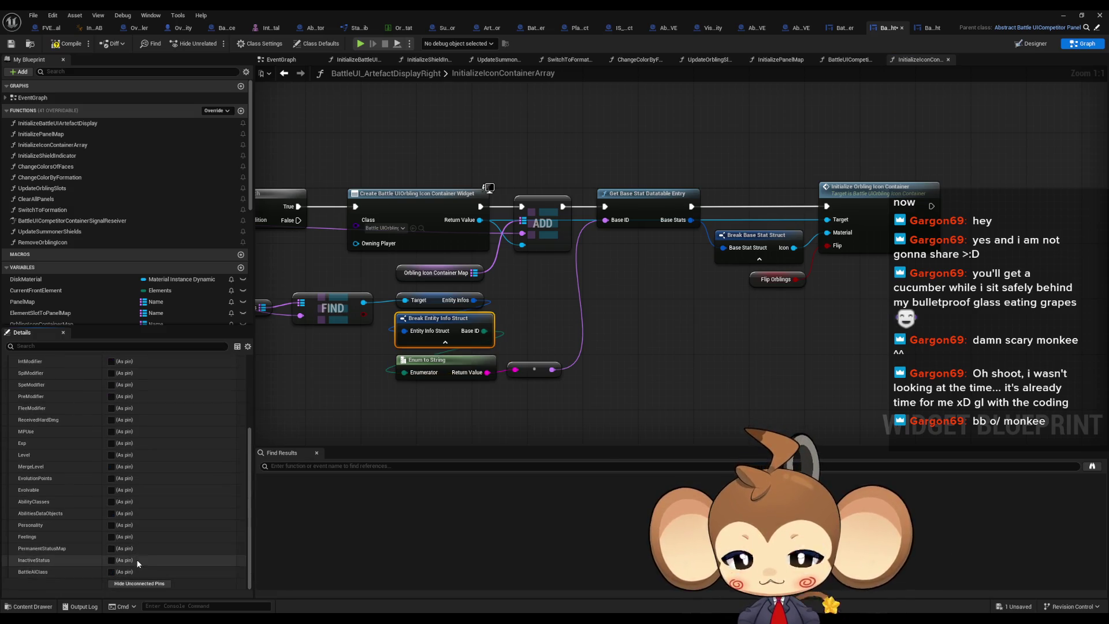
{"action": "scroll", "coordinate": [121, 519], "scroll_direction": "up", "scroll_amount": 5}
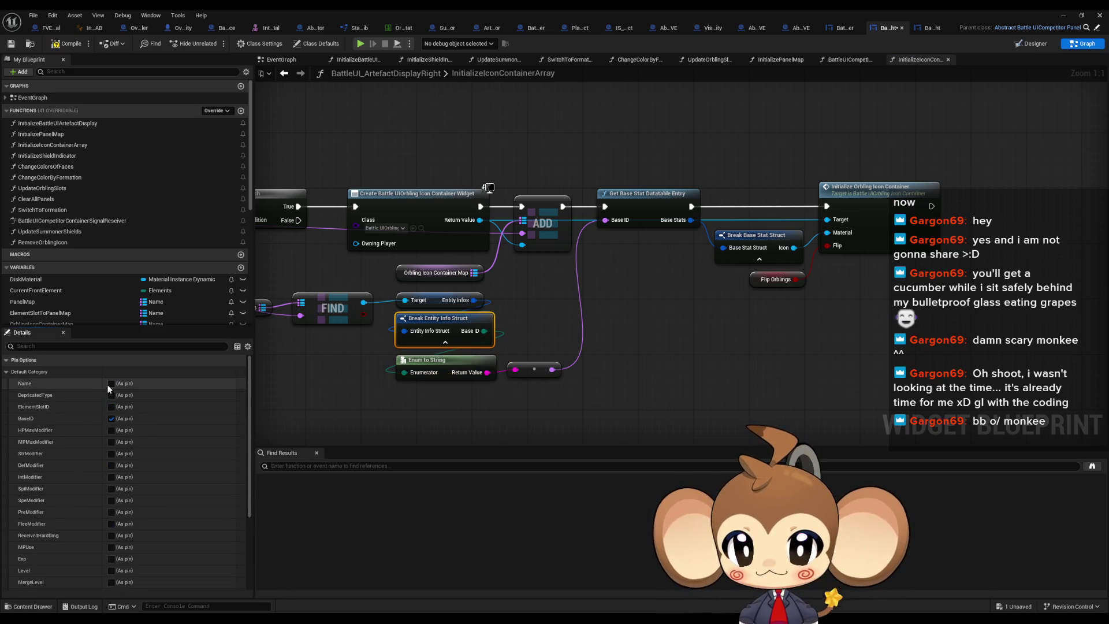
{"action": "left_click", "coordinate": [111, 383]}
Add a Not Equal node comparing Base ID against Special
{"action": "left_click_drag", "start_coordinate": [484, 344], "coordinate": [536, 339]}
{"action": "type", "text": "!="}
{"action": "key", "text": "Return"}
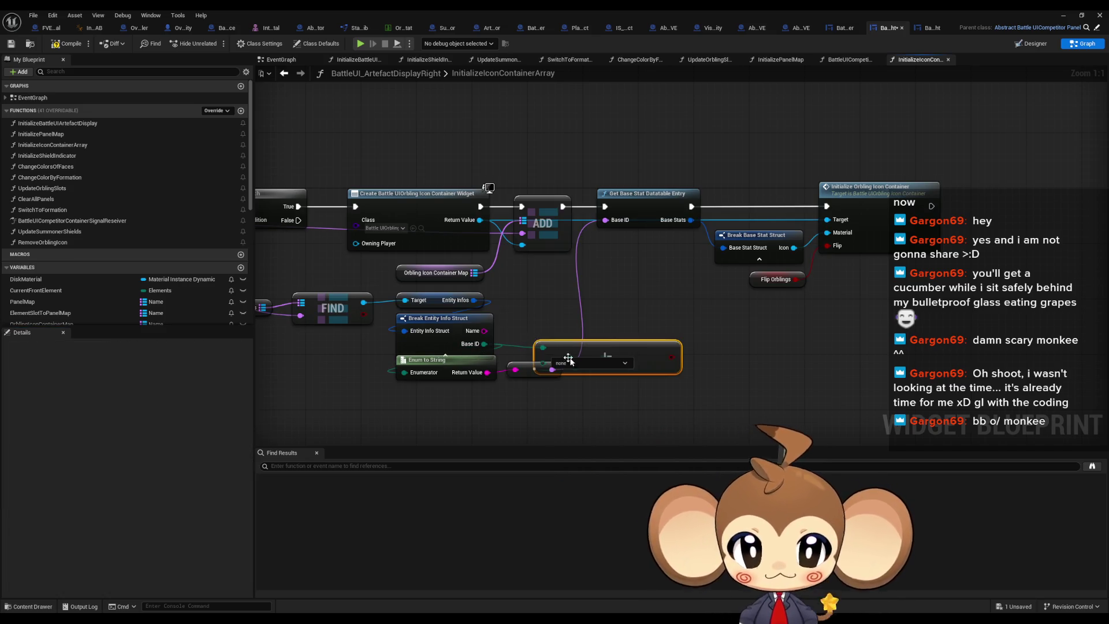
{"action": "left_click", "coordinate": [575, 362]}
{"action": "left_click", "coordinate": [587, 398]}
{"action": "mouse_move", "coordinate": [670, 360]}
{"action": "left_mouse_down"}
{"action": "mouse_move", "coordinate": [642, 325]}
{"action": "mouse_move", "coordinate": [658, 355]}
{"action": "left_mouse_up"}
Add a Branch on the comparison result and start promoting the lookup's Base ID to a local variable
{"action": "type", "text": "branch"}
{"action": "key", "text": "Return"}
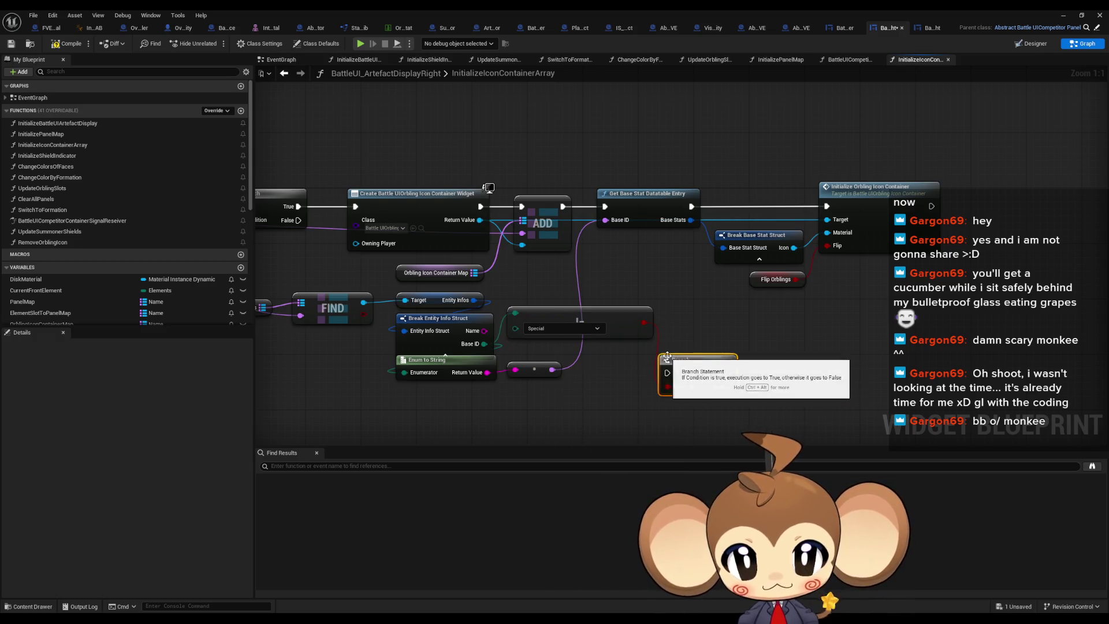
{"action": "scroll", "coordinate": [103, 309], "scroll_direction": "down", "scroll_amount": 8}
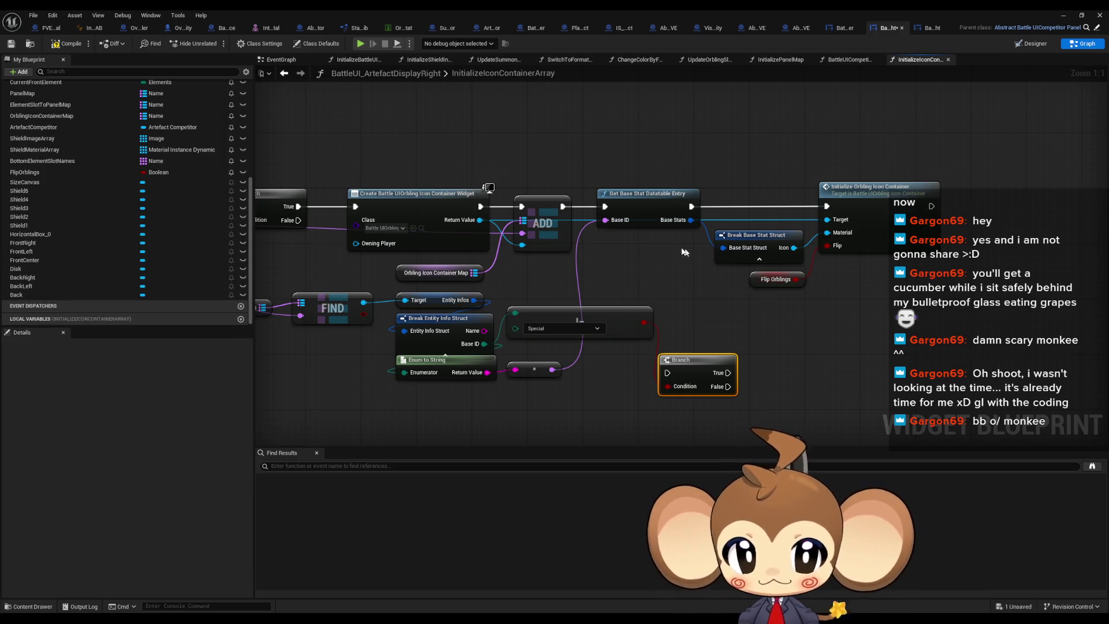
{"action": "left_click_drag", "start_coordinate": [614, 221], "coordinate": [685, 291]}
{"action": "type", "text": "LO"}
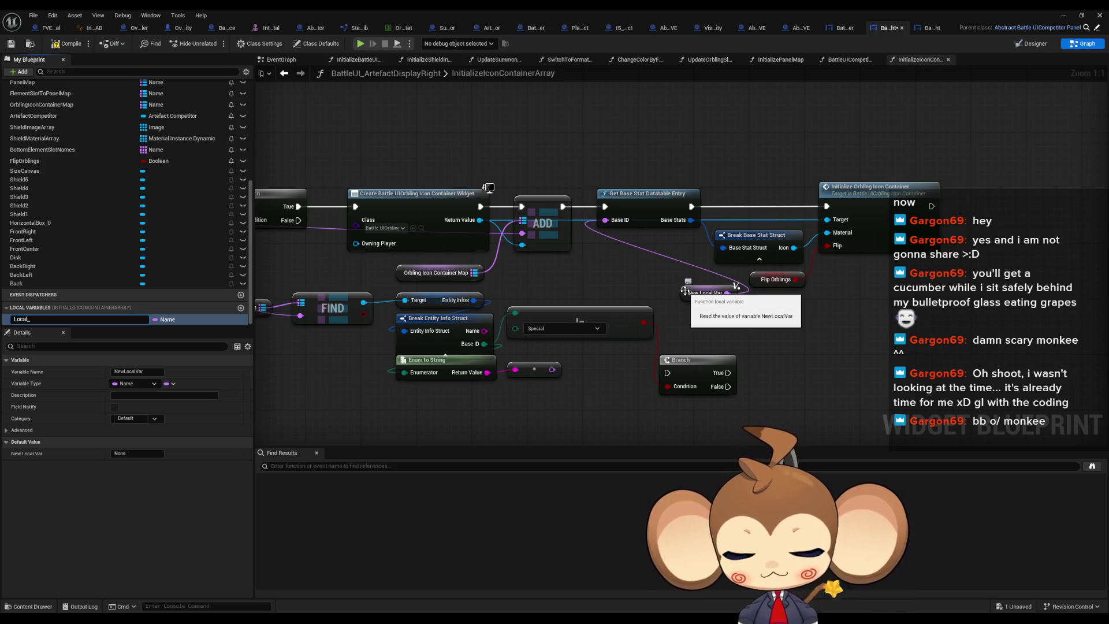
Create Local_BaseID and set it with two SET nodes on the Branch's True and False outputs
{"action": "type", "text": "D"}
{"action": "key", "text": "Return"}
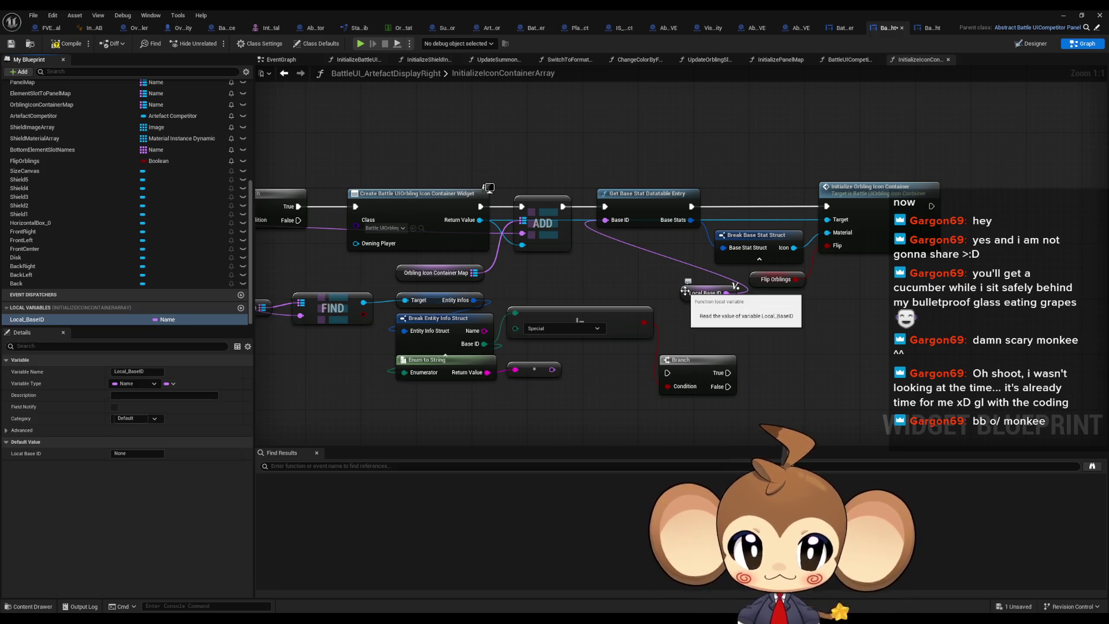
{"action": "left_click_drag", "start_coordinate": [694, 299], "coordinate": [599, 269]}
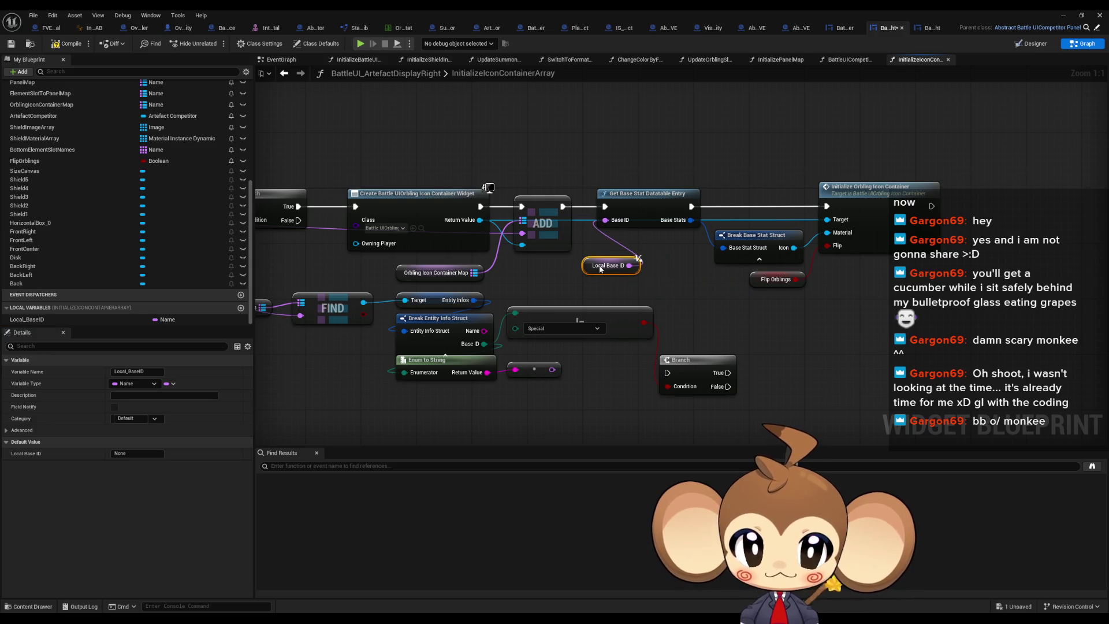
{"action": "mouse_move", "coordinate": [26, 319]}
{"action": "left_mouse_down"}
{"action": "mouse_move", "coordinate": [815, 376]}
{"action": "mouse_move", "coordinate": [771, 353]}
{"action": "left_mouse_up"}
{"action": "left_click", "coordinate": [795, 376]}
{"action": "left_click_drag", "start_coordinate": [26, 319], "coordinate": [774, 407]}
{"action": "left_click", "coordinate": [803, 429]}
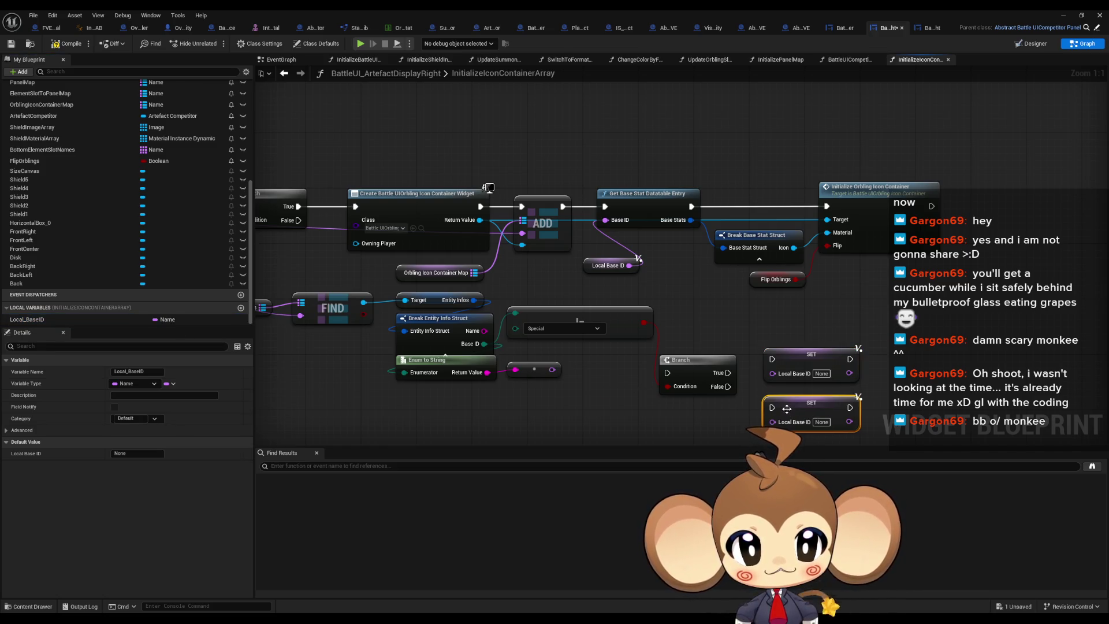
{"action": "left_click_drag", "start_coordinate": [849, 407], "coordinate": [850, 365]}
{"action": "mouse_move", "coordinate": [728, 373]}
{"action": "left_mouse_down"}
{"action": "mouse_move", "coordinate": [773, 359]}
{"action": "mouse_move", "coordinate": [772, 408]}
{"action": "left_mouse_up"}
Run the Branch after the ADD node and feed Name into both SET nodes via a reroute
{"action": "left_click_drag", "start_coordinate": [668, 373], "coordinate": [565, 205]}
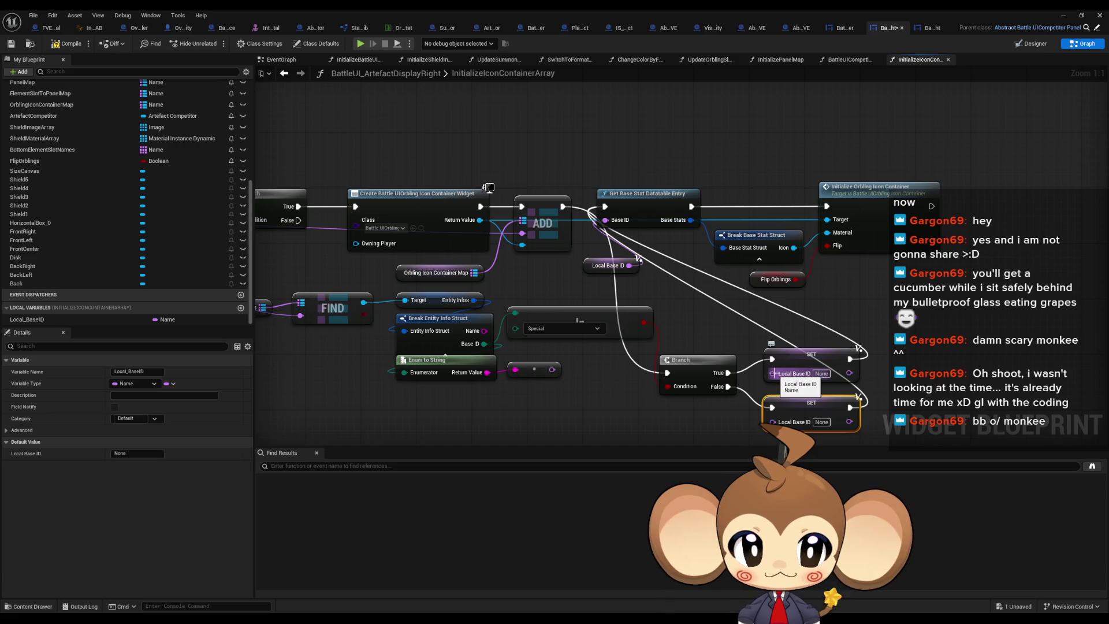
{"action": "mouse_move", "coordinate": [774, 374]}
{"action": "left_mouse_down"}
{"action": "mouse_move", "coordinate": [546, 370]}
{"action": "mouse_move", "coordinate": [484, 330]}
{"action": "left_mouse_up"}
{"action": "left_click_drag", "start_coordinate": [795, 424], "coordinate": [484, 330]}
{"action": "double_click", "coordinate": [603, 362]}
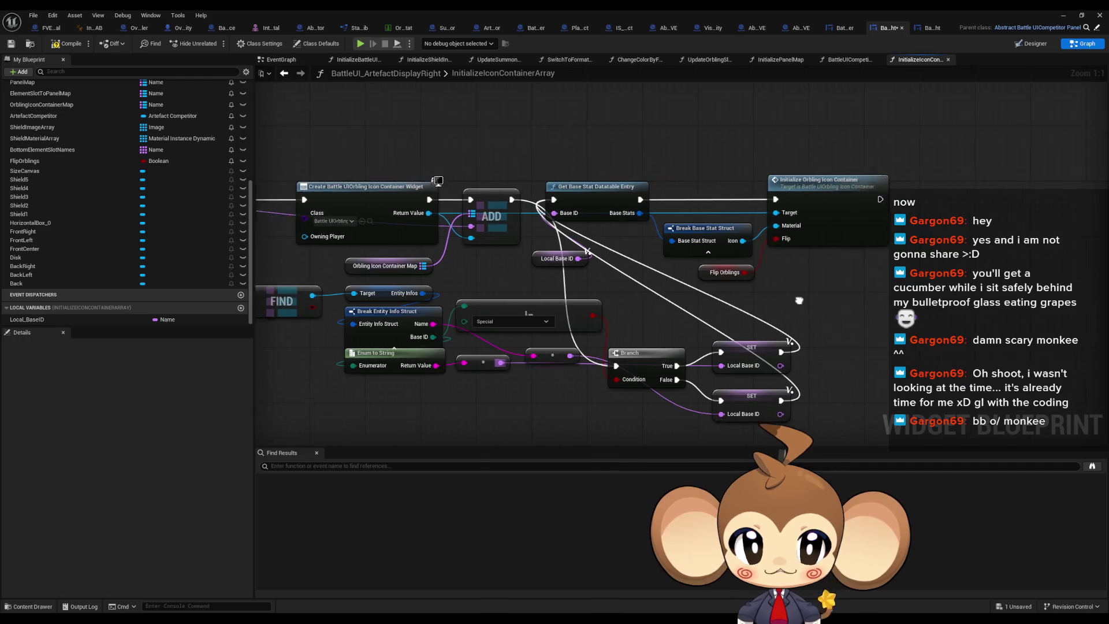
Rearrange the lookup, Branch and SET nodes into tidy rows, then go to the level editor to test
{"action": "left_click_drag", "start_coordinate": [543, 173], "coordinate": [721, 256]}
{"action": "left_click", "coordinate": [508, 259], "text": "ctrl"}
{"action": "mouse_move", "coordinate": [521, 192]}
{"action": "left_mouse_down"}
{"action": "mouse_move", "coordinate": [605, 218]}
{"action": "mouse_move", "coordinate": [804, 357]}
{"action": "mouse_move", "coordinate": [808, 344]}
{"action": "left_mouse_up"}
{"action": "left_click_drag", "start_coordinate": [721, 415], "coordinate": [716, 429]}
{"action": "left_click", "coordinate": [585, 358], "text": "ctrl"}
{"action": "left_click_drag", "start_coordinate": [585, 363], "coordinate": [598, 197]}
{"action": "left_click_drag", "start_coordinate": [484, 362], "coordinate": [595, 355]}
{"action": "left_click", "coordinate": [441, 383]}
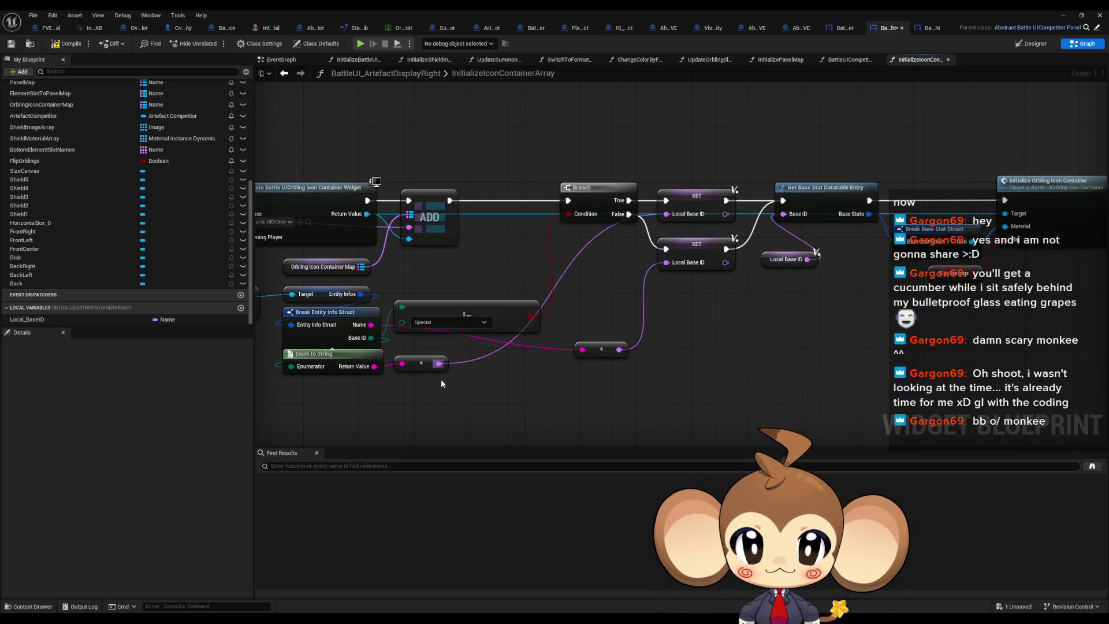
{"action": "left_click", "coordinate": [1063, 16]}
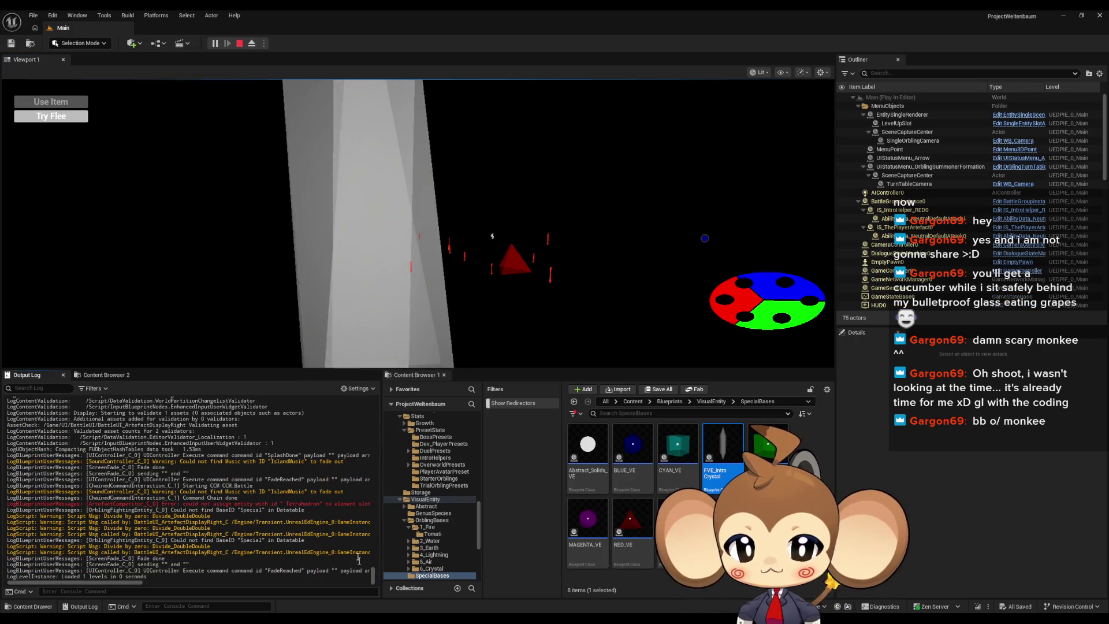
Stop the play session and highlight the red Accessed None error line
{"action": "left_click", "coordinate": [240, 43]}
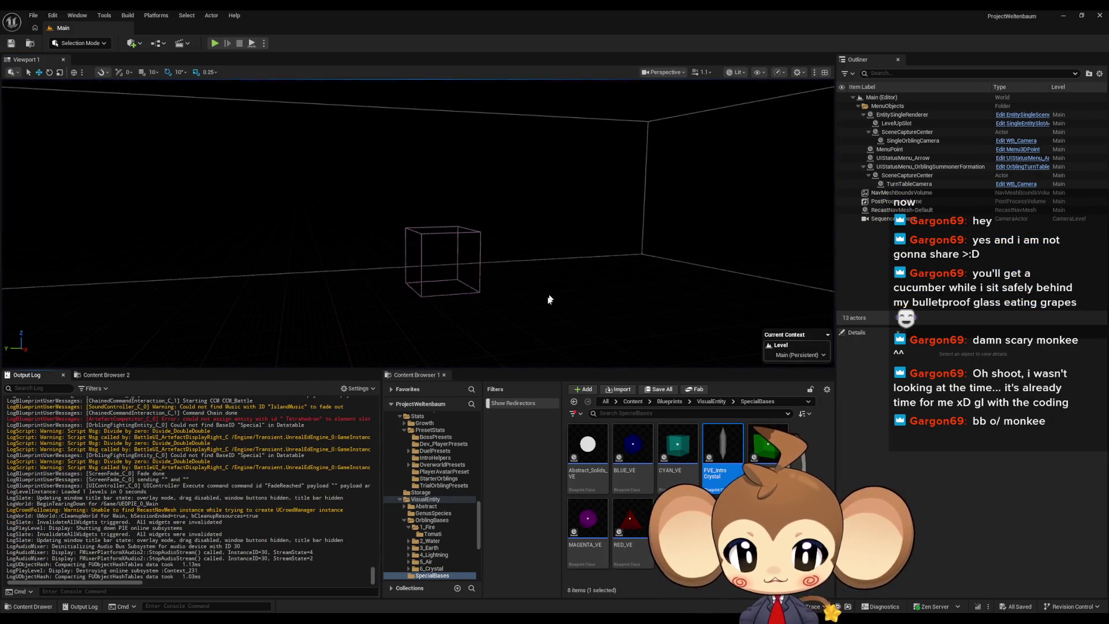
{"action": "mouse_move", "coordinate": [454, 618]}
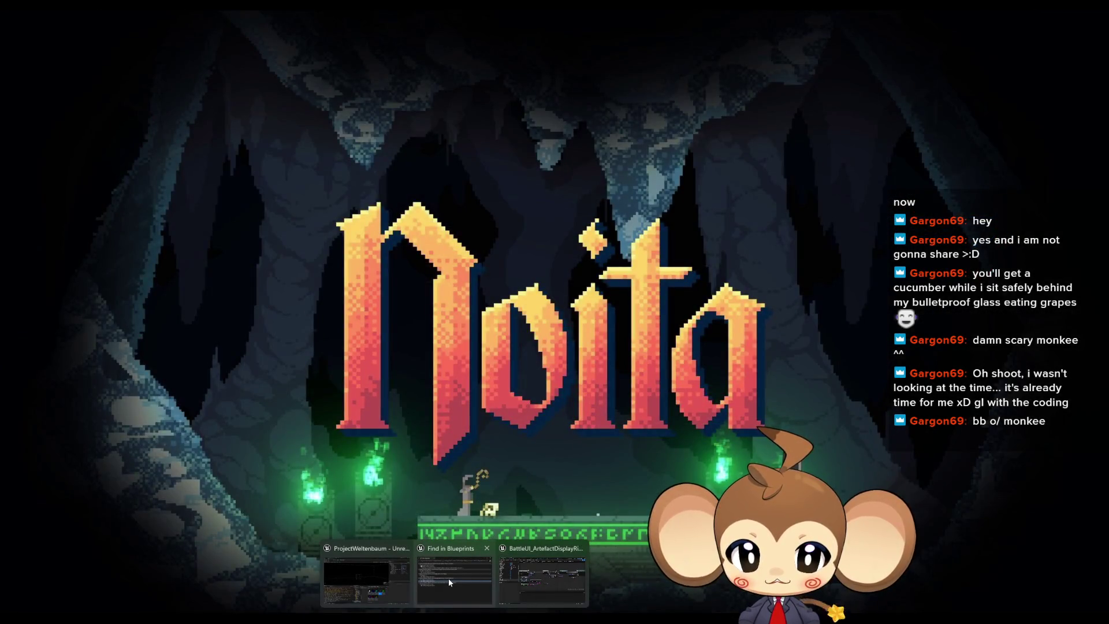
{"action": "left_click", "coordinate": [448, 577]}
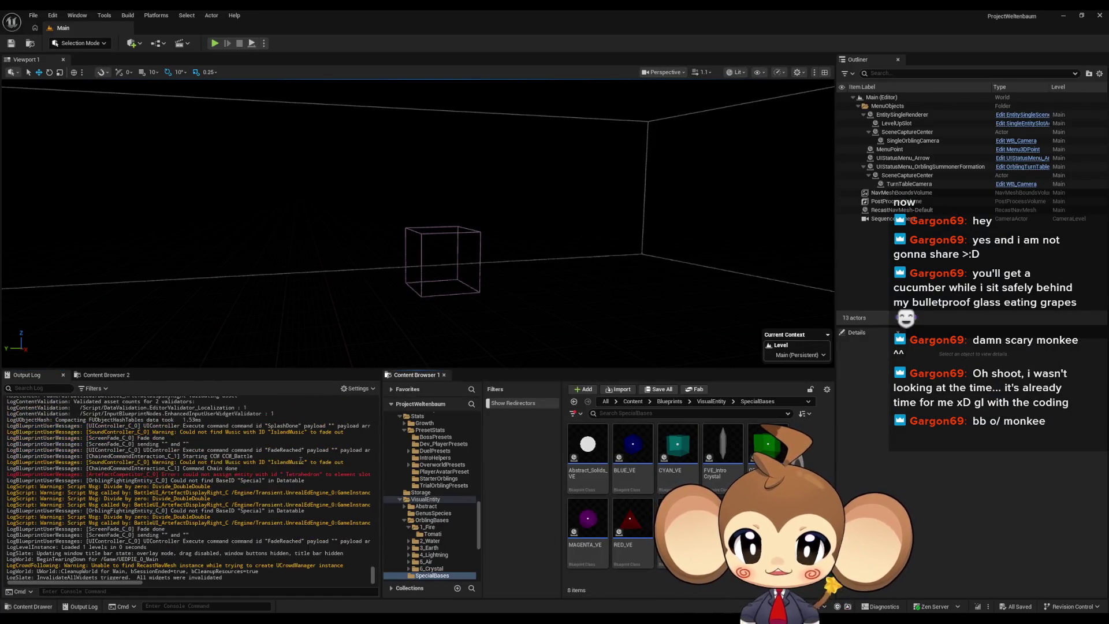
{"action": "left_click_drag", "start_coordinate": [198, 475], "coordinate": [317, 476]}
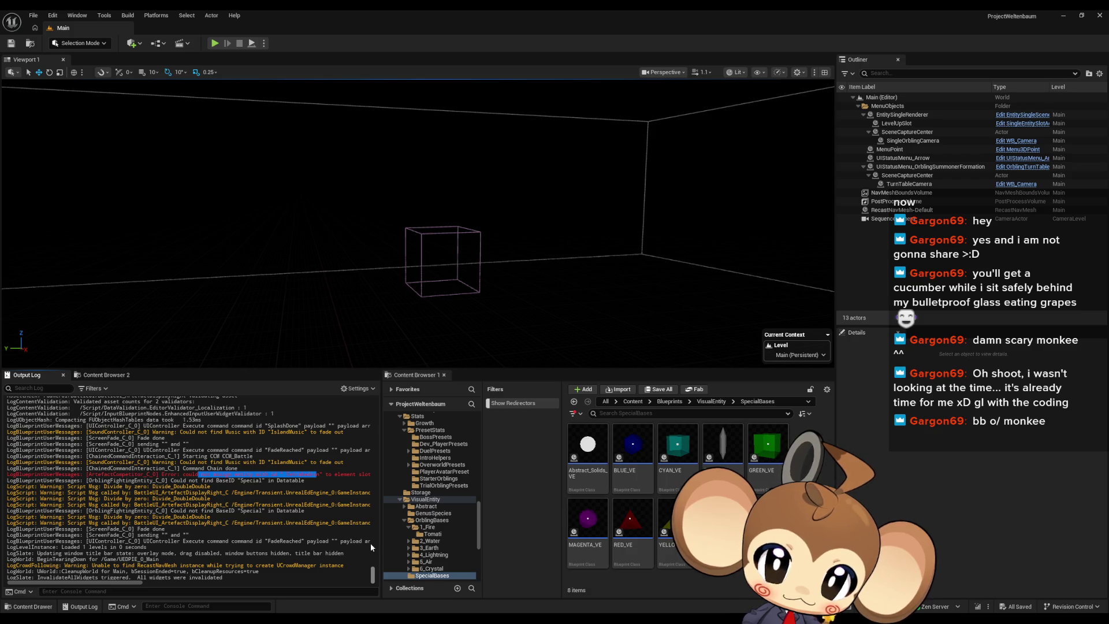
Bring the BattleUI_ArtefactDisplayRight blueprint window forward and open the OverworldController CreatePlayer graph
{"action": "mouse_move", "coordinate": [454, 619]}
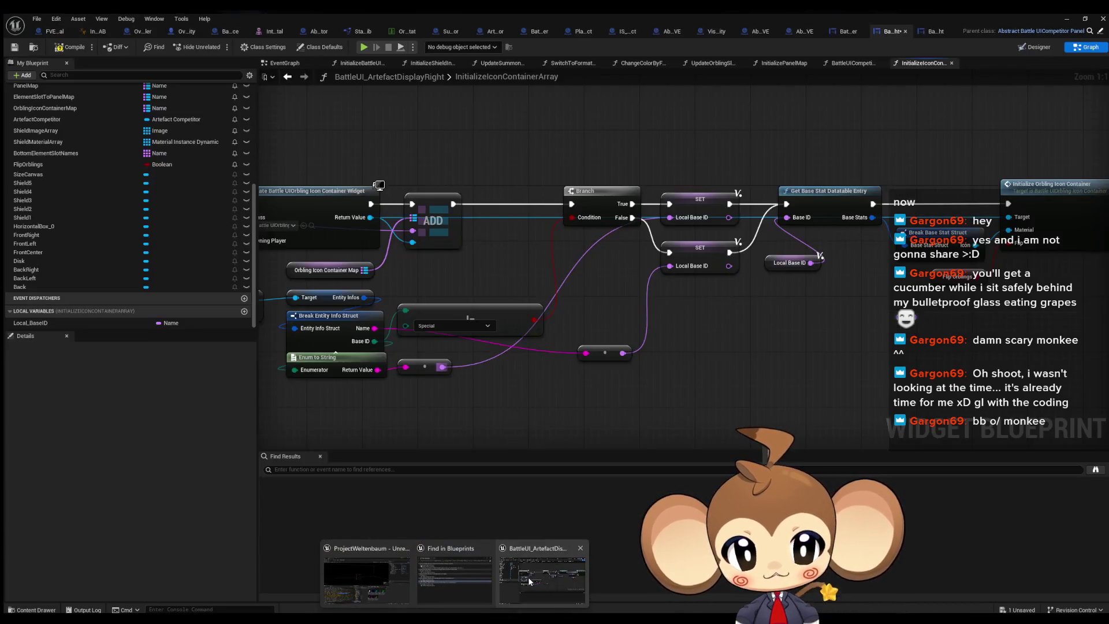
{"action": "left_click", "coordinate": [529, 580]}
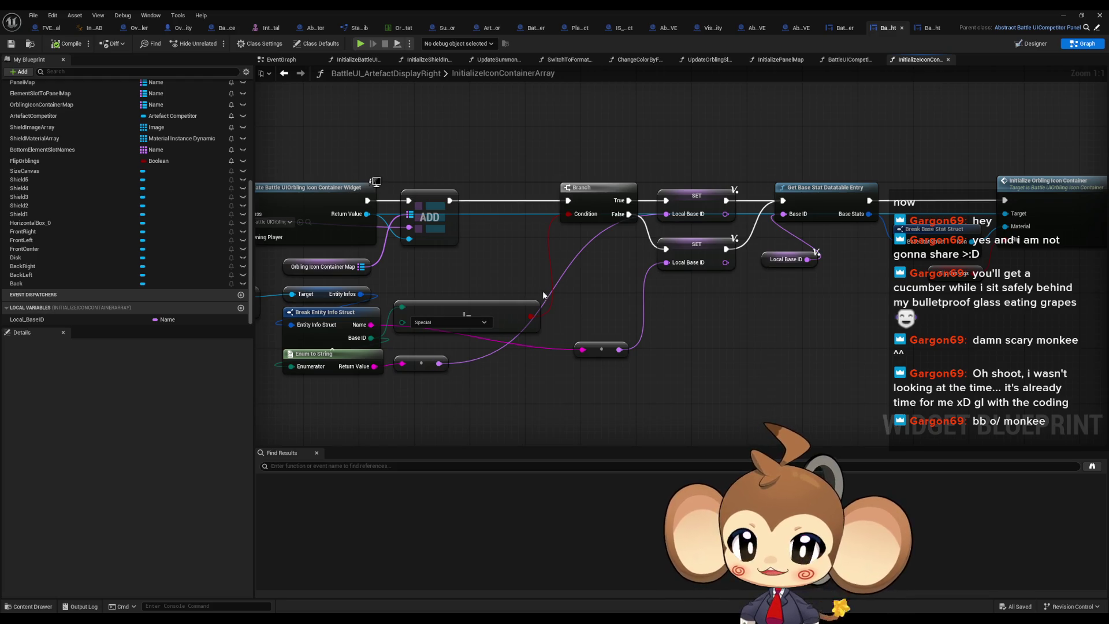
{"action": "left_click", "coordinate": [134, 30]}
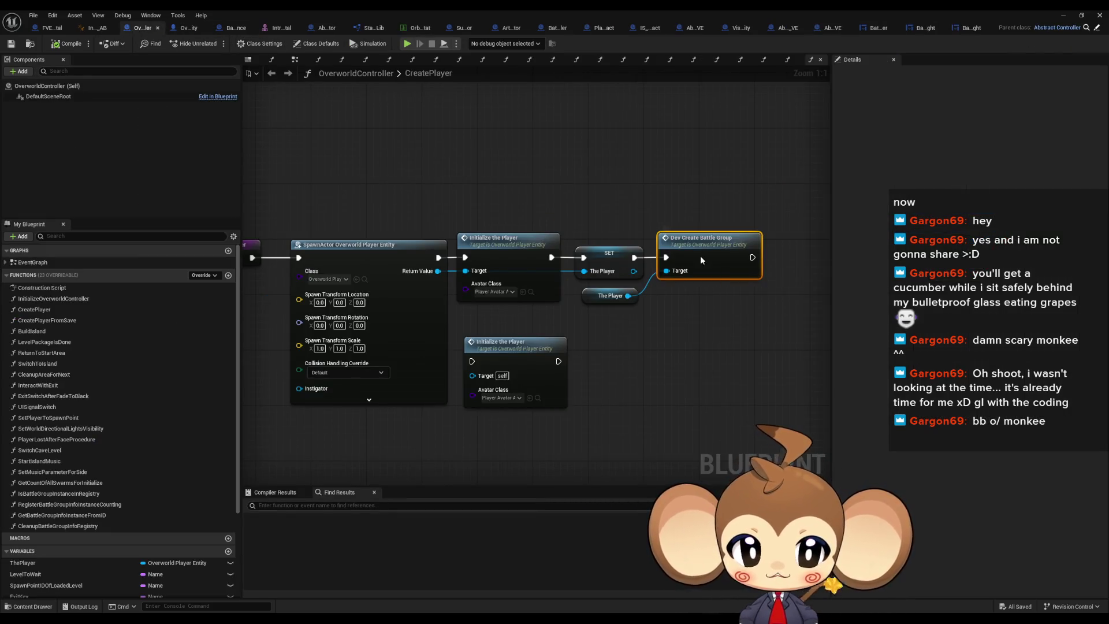
Duplicate the Tetrahedron Add Entity node and its Battle Group getter in DevCreateBattleGroup
{"action": "double_click", "coordinate": [701, 258]}
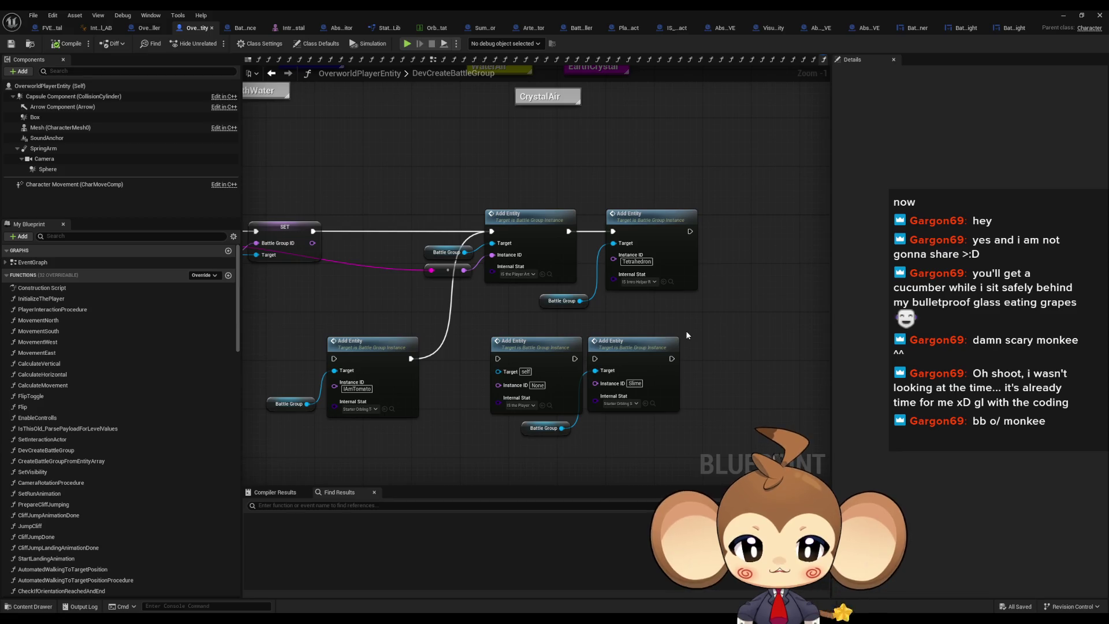
{"action": "scroll", "coordinate": [685, 330], "scroll_direction": "up", "scroll_amount": 1}
{"action": "left_click", "coordinate": [491, 296]}
{"action": "left_click", "coordinate": [640, 261], "text": "ctrl"}
{"action": "left_click_drag", "start_coordinate": [639, 262], "coordinate": [573, 251]}
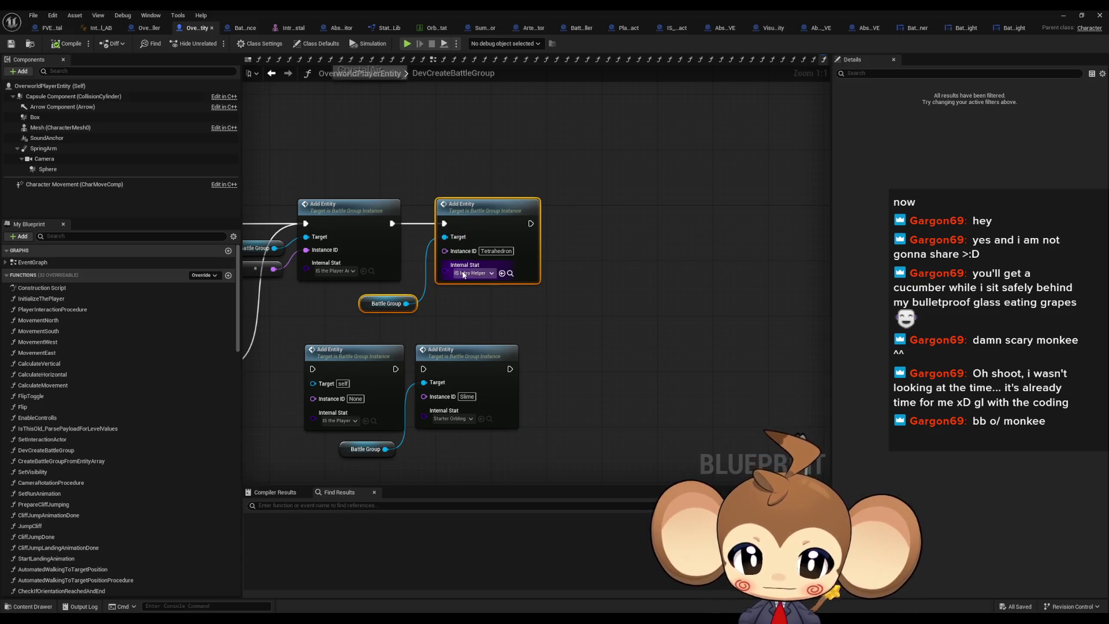
{"action": "key", "text": "ctrl+d"}
{"action": "left_click_drag", "start_coordinate": [614, 237], "coordinate": [608, 216]}
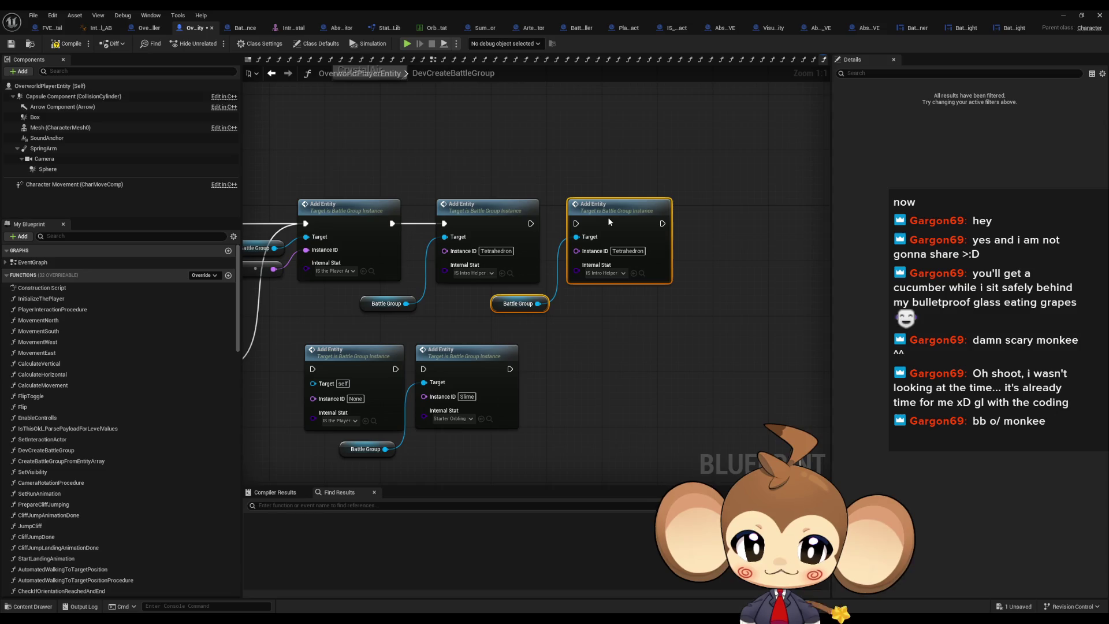
Set the copy's Instance ID to Dodecahedron
{"action": "left_click", "coordinate": [628, 250]}
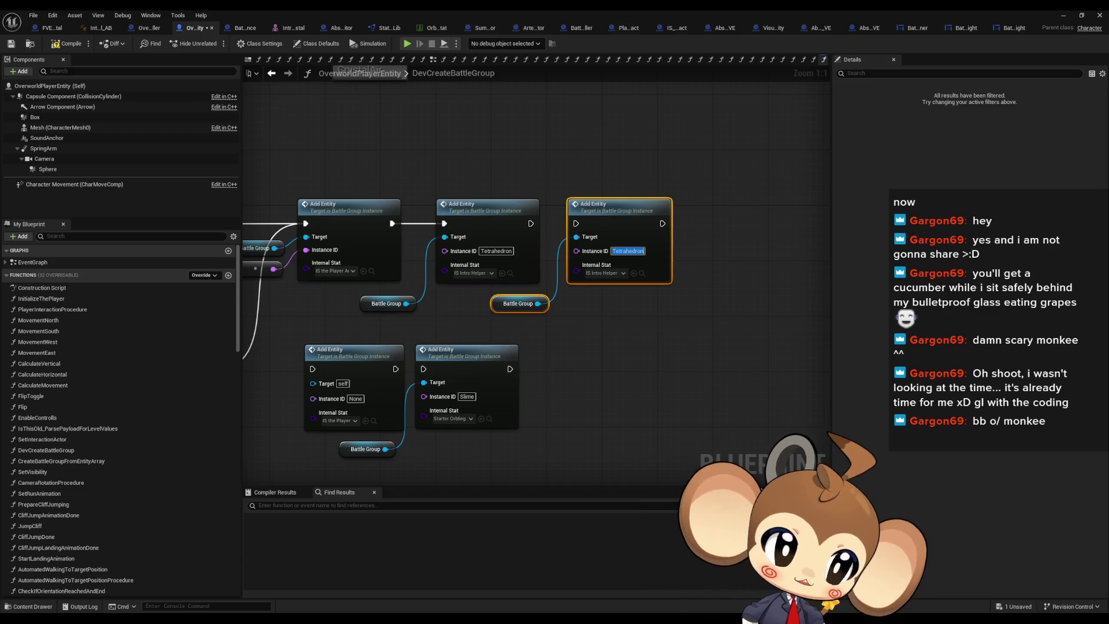
{"action": "left_click", "coordinate": [631, 250]}
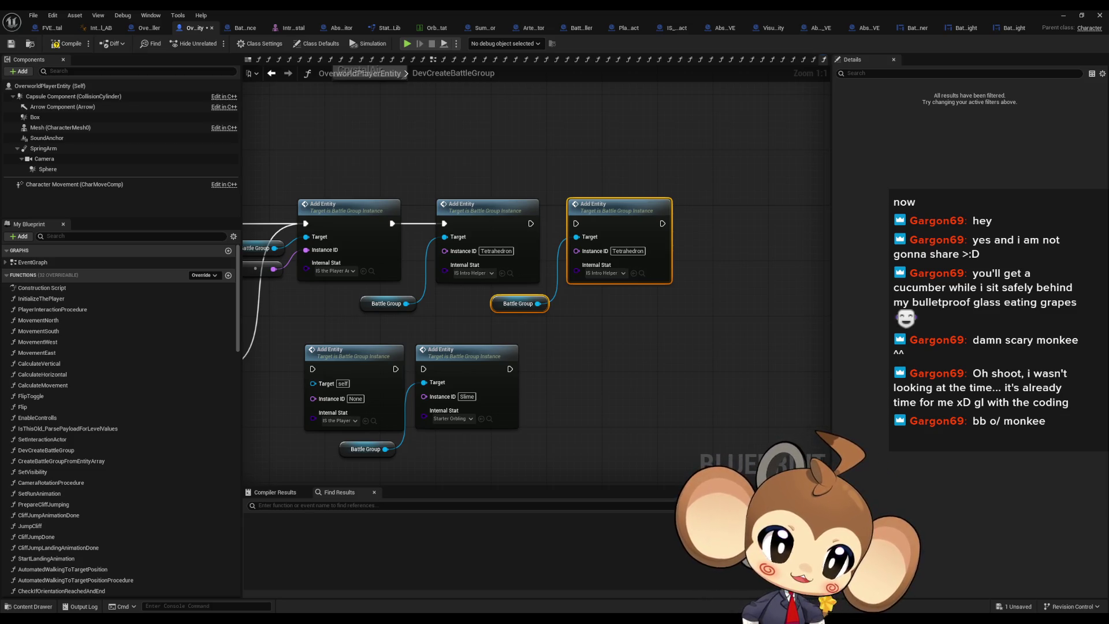
{"action": "key", "text": "ctrl+a"}
{"action": "type", "text": "D"}
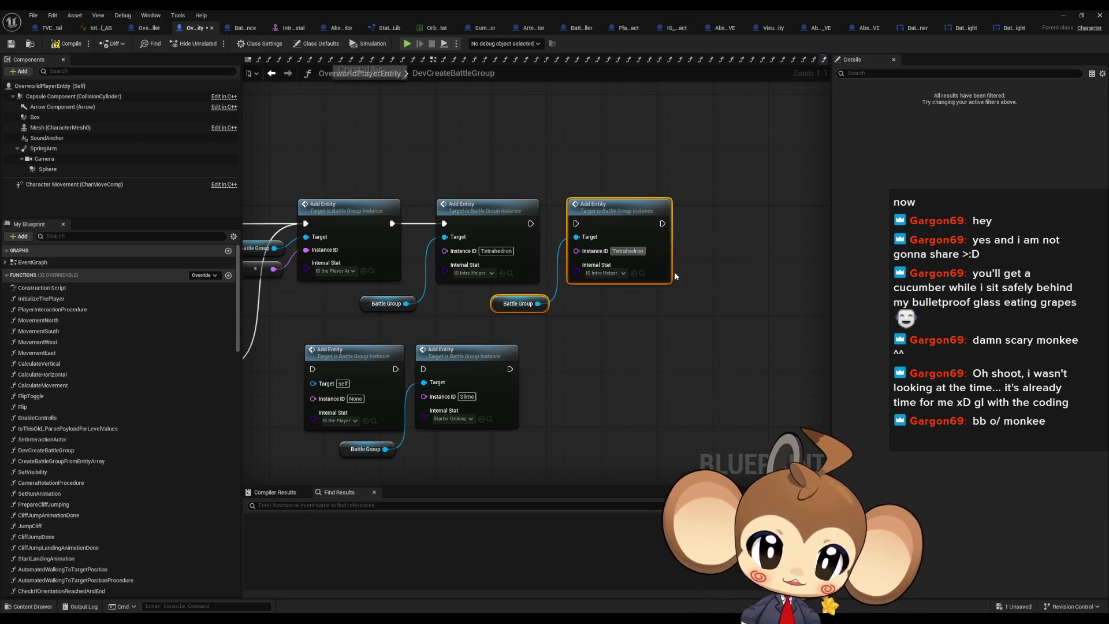
{"action": "type", "text": "od"}
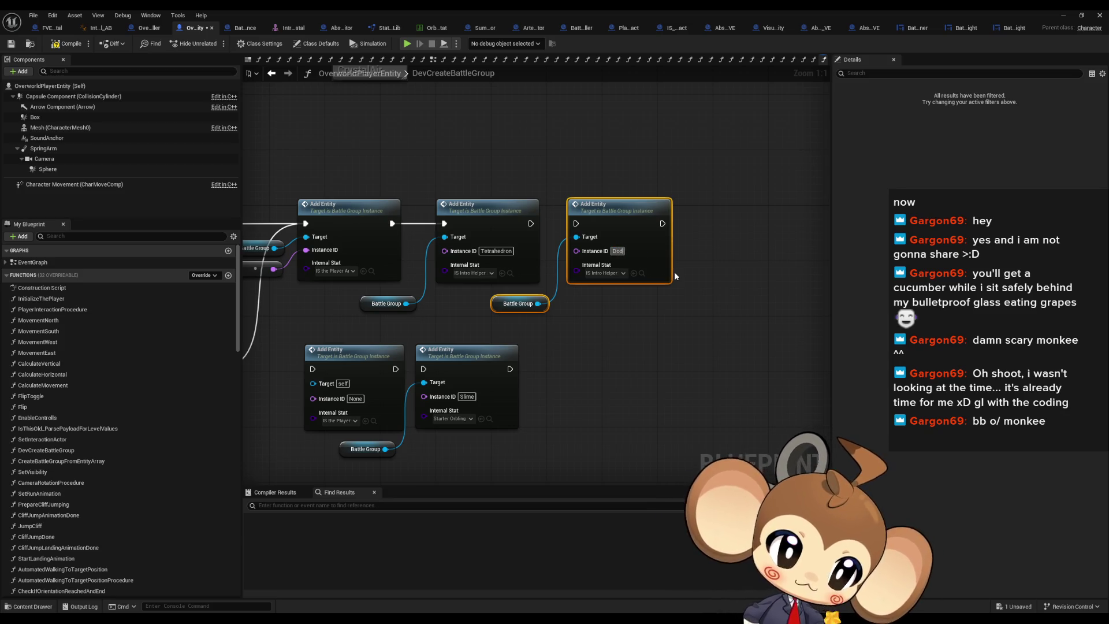
{"action": "type", "text": "ecahedron"}
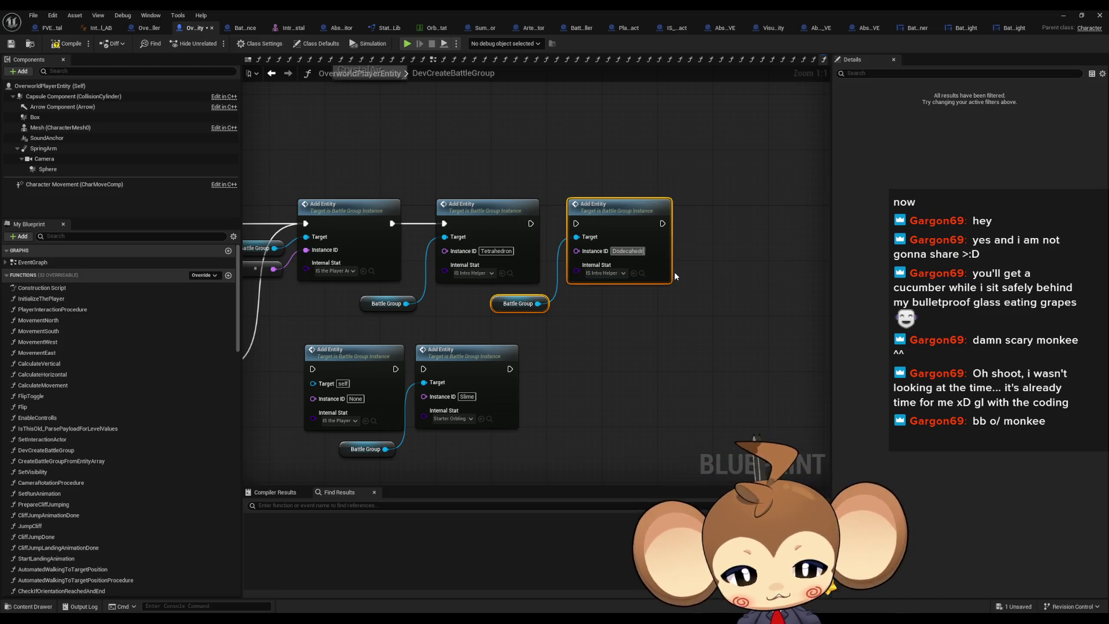
{"action": "key", "text": "Return"}
Set the copy's Internal Stat to IS_IntroHelper_BLUE
{"action": "left_click", "coordinate": [605, 279]}
{"action": "type", "text": "is"}
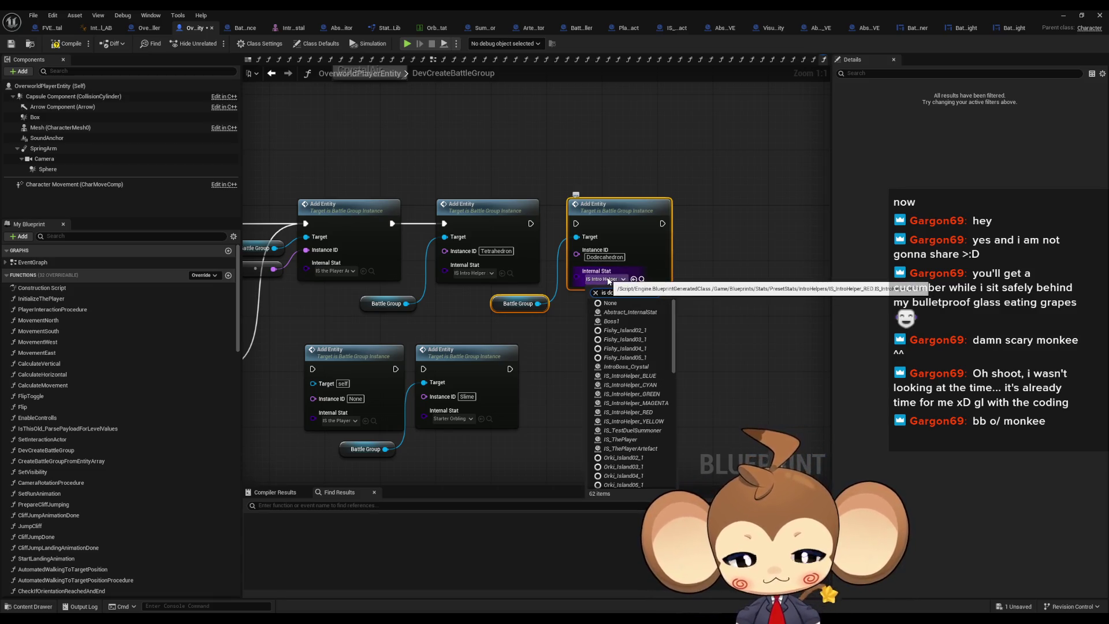
{"action": "type", "text": "dec"}
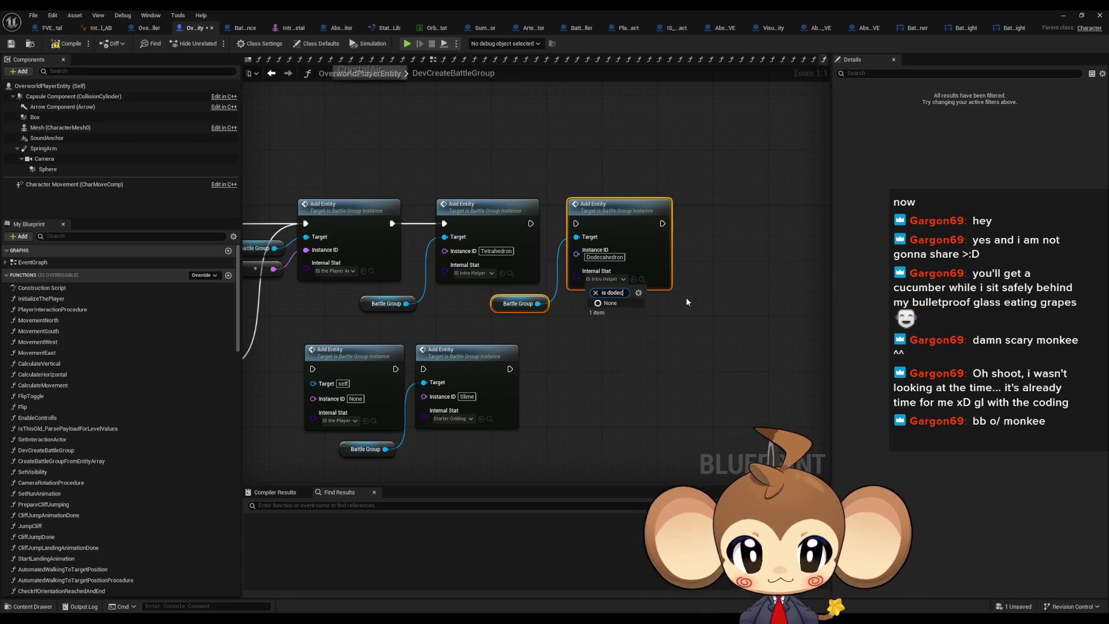
{"action": "key", "text": "ctrl+a"}
{"action": "type", "text": "dode"}
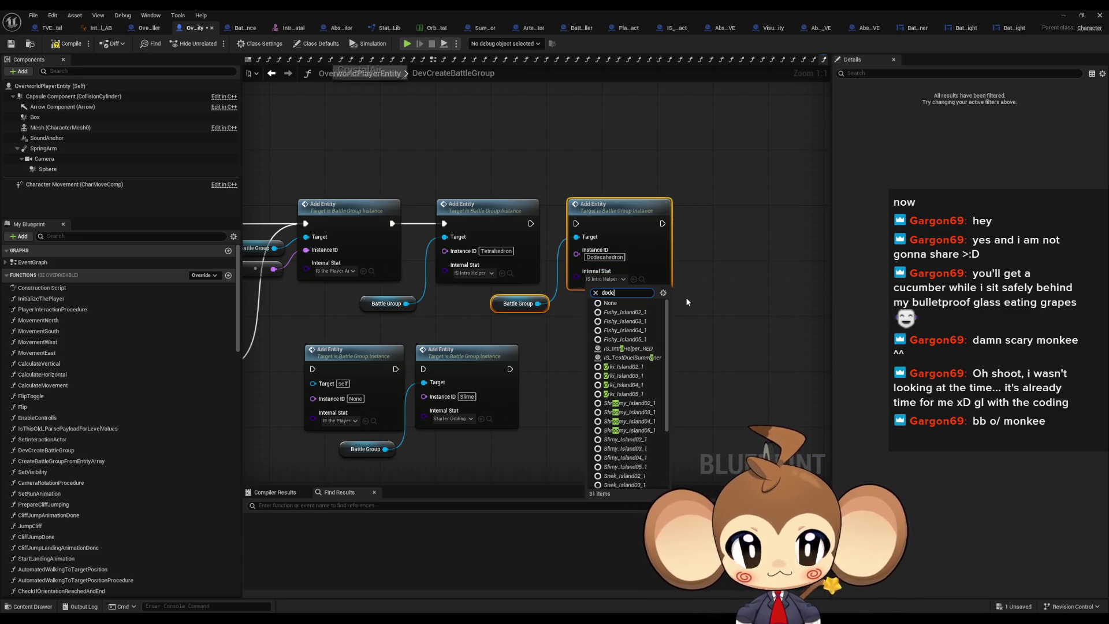
{"action": "key", "text": "ctrl+a"}
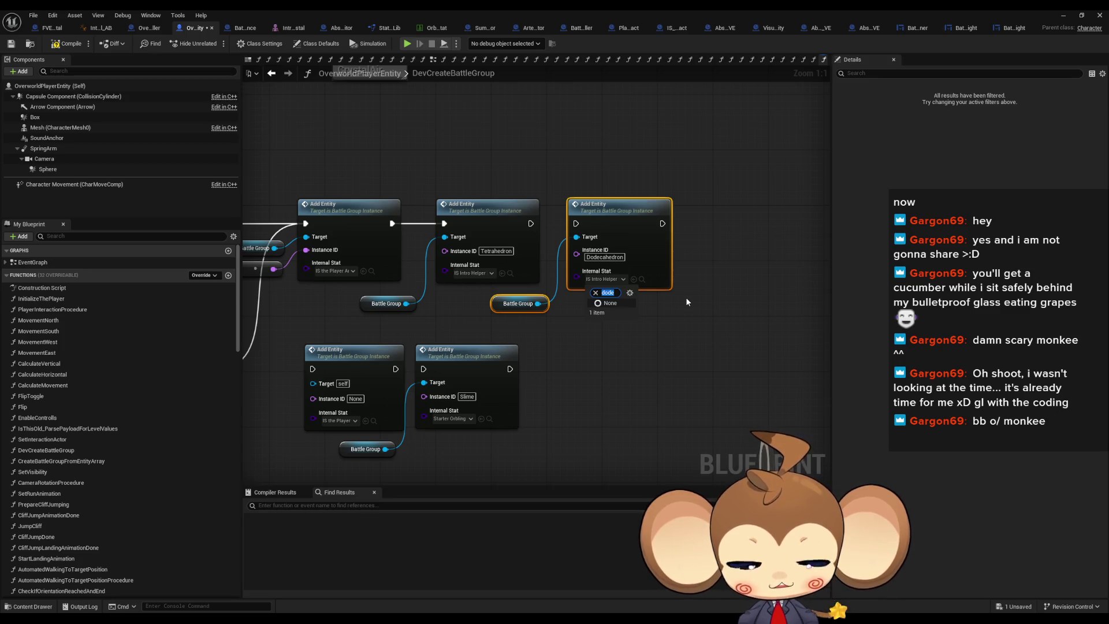
{"action": "type", "text": "blue"}
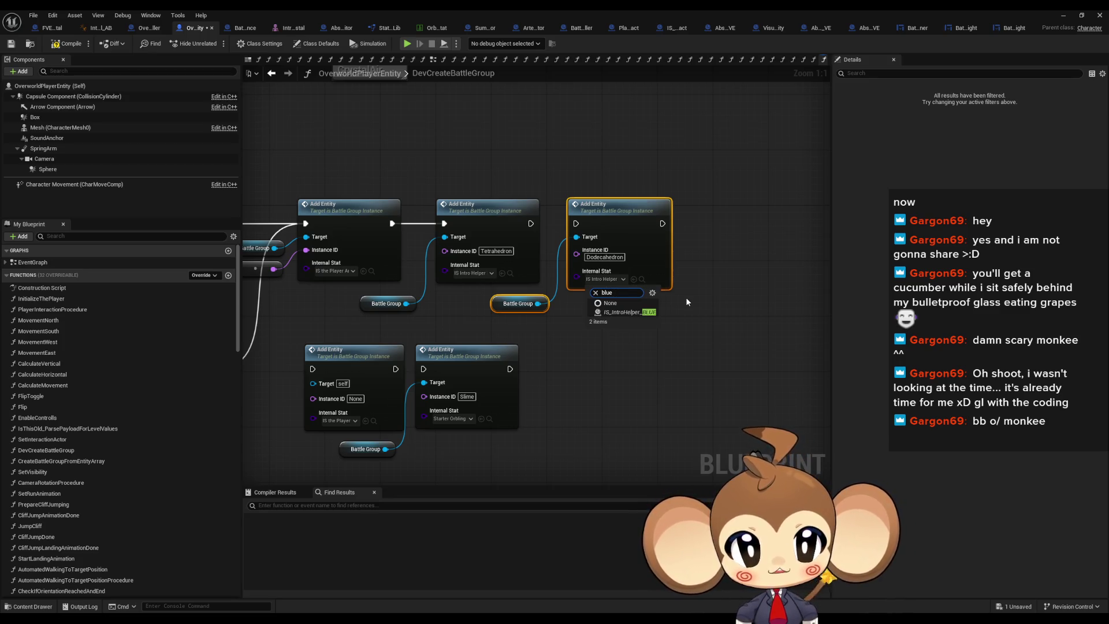
{"action": "left_click", "coordinate": [639, 312]}
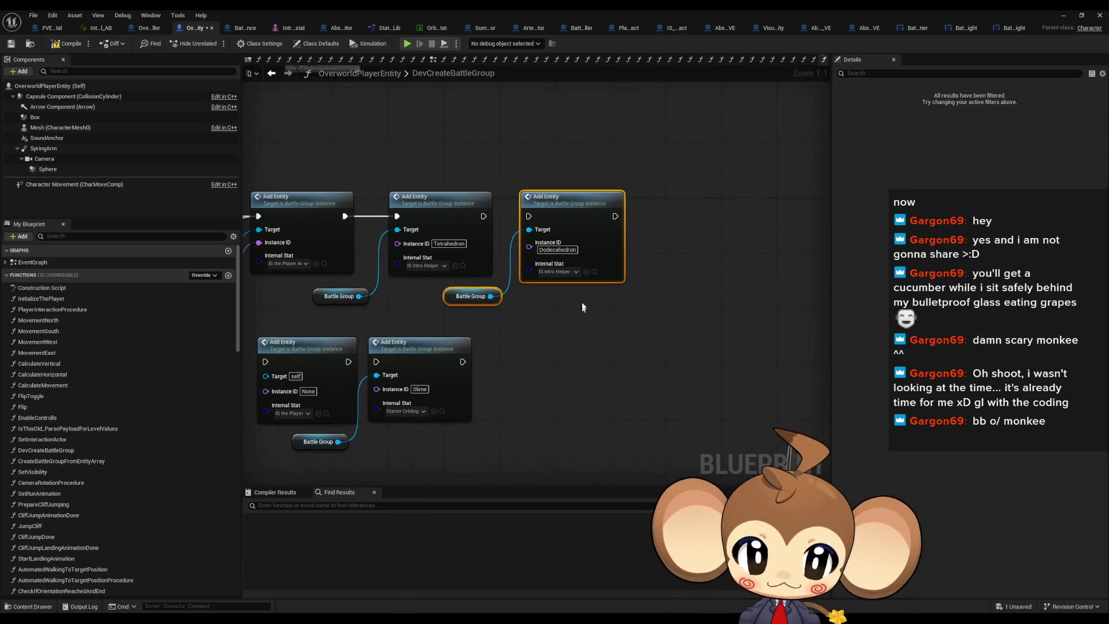
Chain the new Add Entity node, copy-paste the last two, and align them with the chain
{"action": "left_click_drag", "start_coordinate": [484, 217], "coordinate": [530, 216]}
{"action": "left_click_drag", "start_coordinate": [387, 176], "coordinate": [630, 302]}
{"action": "key", "text": "ctrl+c"}
{"action": "key", "text": "ctrl+v"}
{"action": "mouse_move", "coordinate": [722, 252]}
{"action": "left_mouse_down"}
{"action": "mouse_move", "coordinate": [677, 216]}
{"action": "mouse_move", "coordinate": [688, 210]}
{"action": "left_mouse_up"}
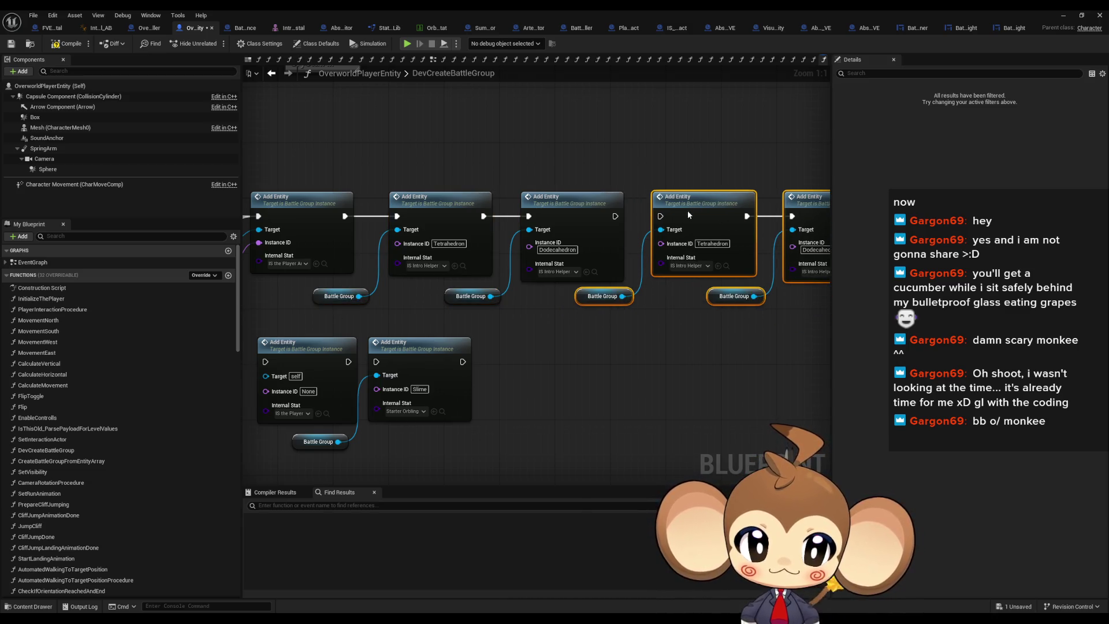
{"action": "scroll", "coordinate": [687, 210], "scroll_direction": "down", "scroll_amount": 2}
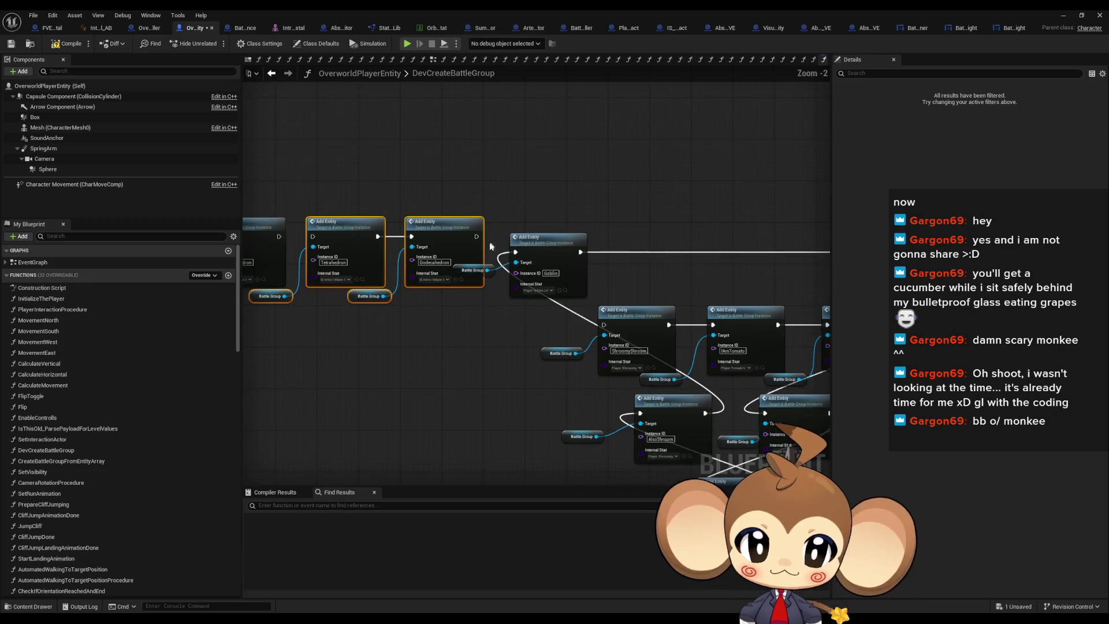
{"action": "scroll", "coordinate": [572, 306], "scroll_direction": "down", "scroll_amount": 5}
{"action": "left_click_drag", "start_coordinate": [569, 300], "coordinate": [745, 456]}
{"action": "scroll", "coordinate": [569, 319], "scroll_direction": "up", "scroll_amount": 7}
{"action": "mouse_move", "coordinate": [579, 279]}
{"action": "left_mouse_down"}
{"action": "mouse_move", "coordinate": [572, 264]}
{"action": "mouse_move", "coordinate": [254, 278]}
{"action": "mouse_move", "coordinate": [576, 283]}
{"action": "mouse_move", "coordinate": [566, 277]}
{"action": "left_mouse_up"}
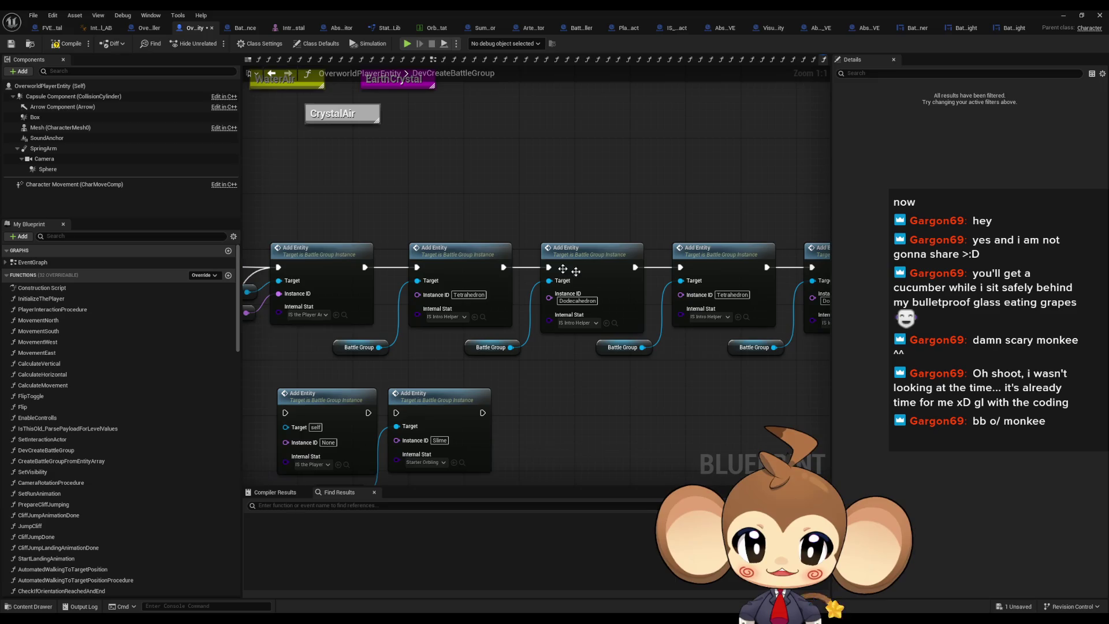
Set the fourth node's Instance ID to Cube with the green stat, and the next to IS_IntroHelper_CYAN
{"action": "left_click", "coordinate": [733, 295]}
{"action": "type", "text": "Dube"}
{"action": "key", "text": "Return"}
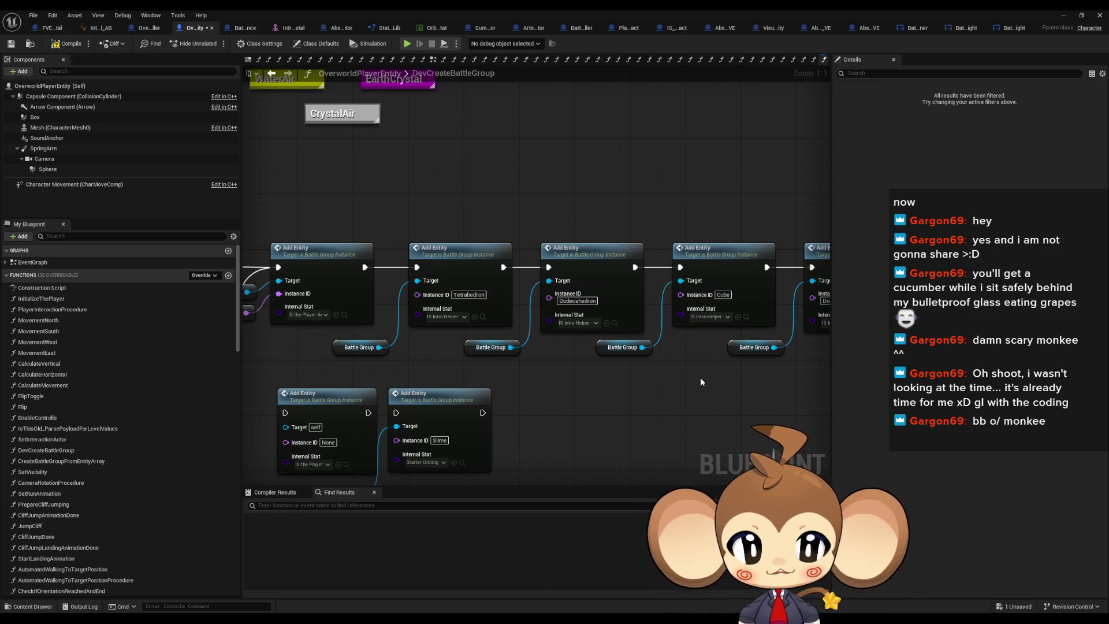
{"action": "left_click", "coordinate": [634, 310]}
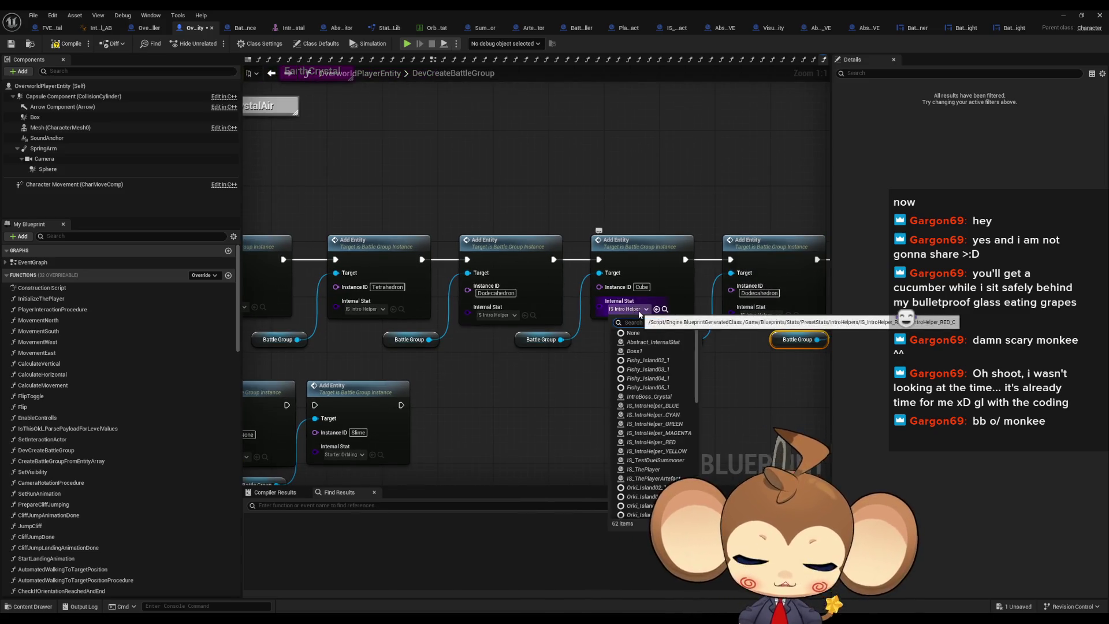
{"action": "left_click", "coordinate": [647, 332]}
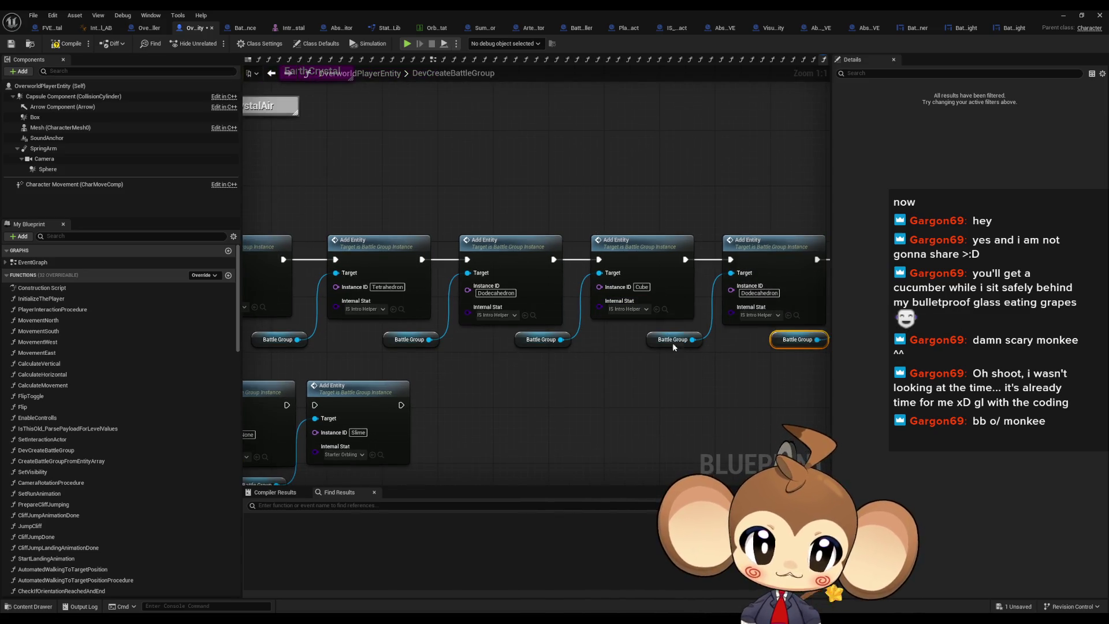
{"action": "left_click", "coordinate": [613, 301]}
{"action": "type", "text": "cy"}
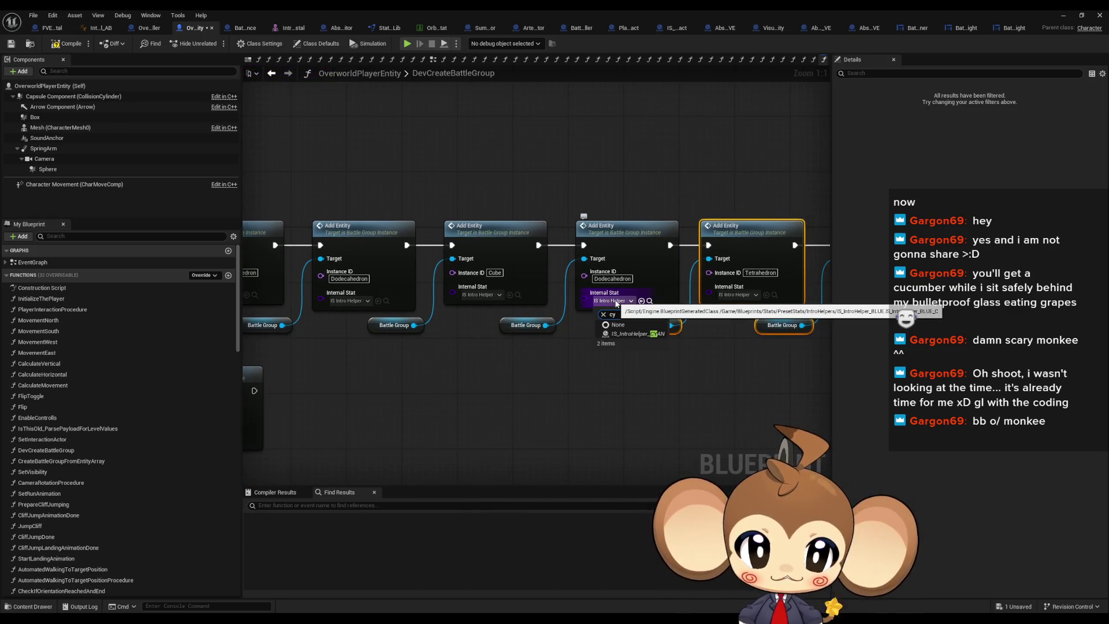
{"action": "left_click", "coordinate": [635, 333]}
Rename one node to PentagonPrism and set the yellow and IS_IntroHelper_MAGENTA internal stats
{"action": "left_click", "coordinate": [618, 278]}
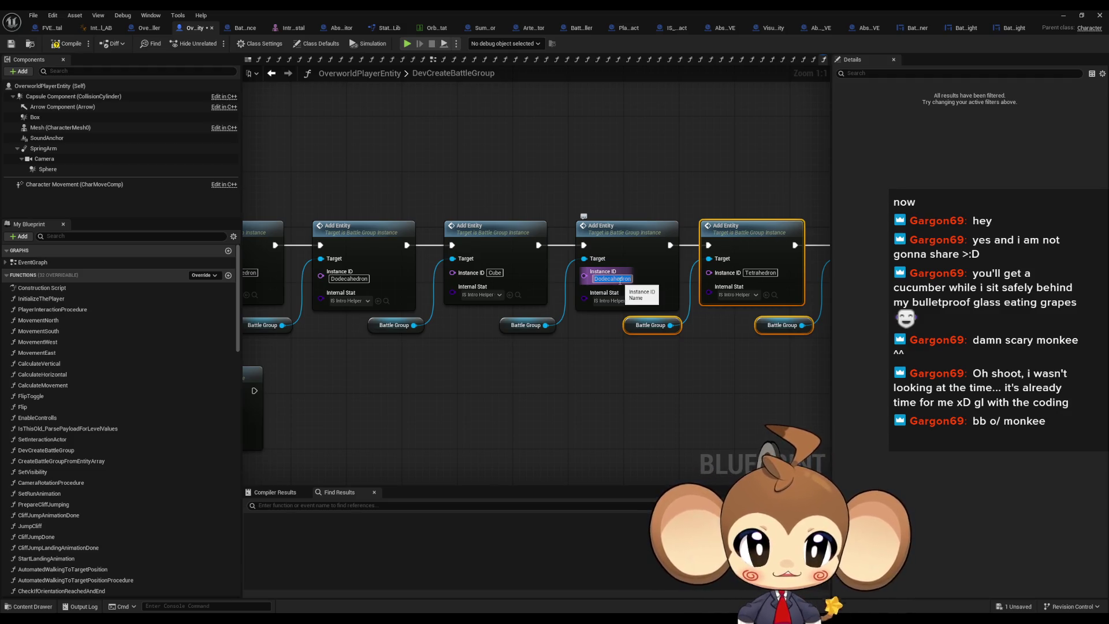
{"action": "type", "text": "Pen"}
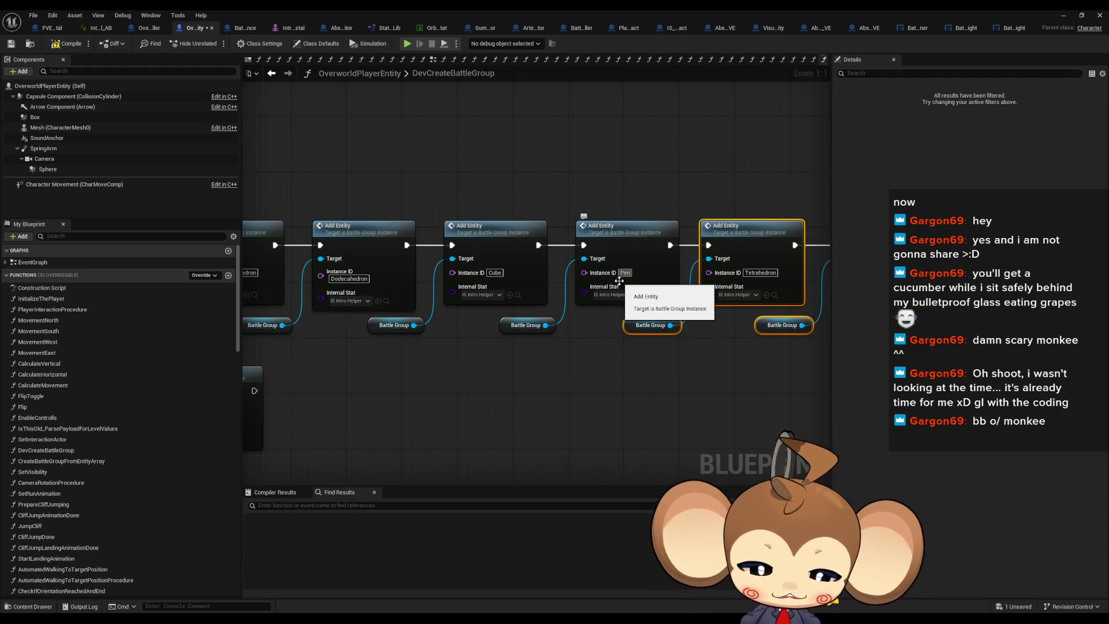
{"action": "type", "text": "tagonPri"}
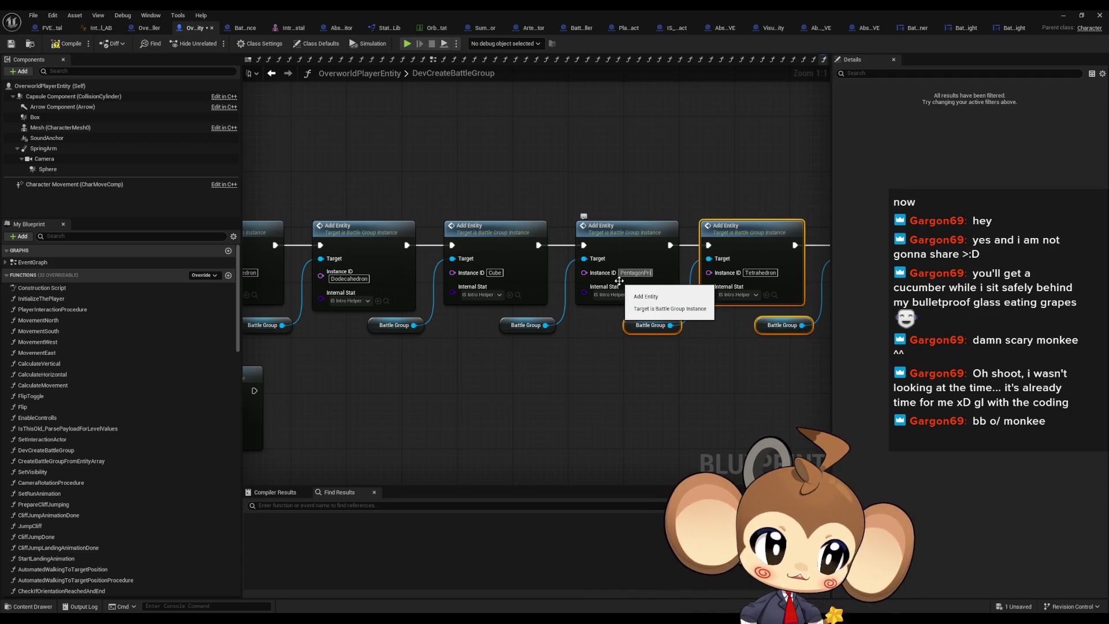
{"action": "type", "text": "sm"}
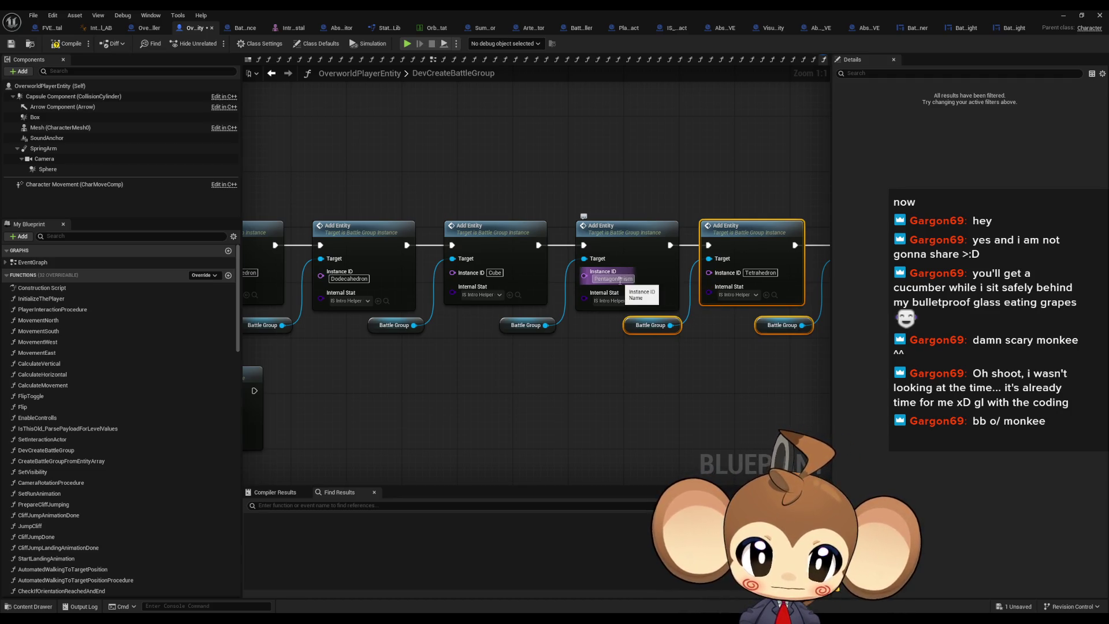
{"action": "left_click", "coordinate": [613, 301]}
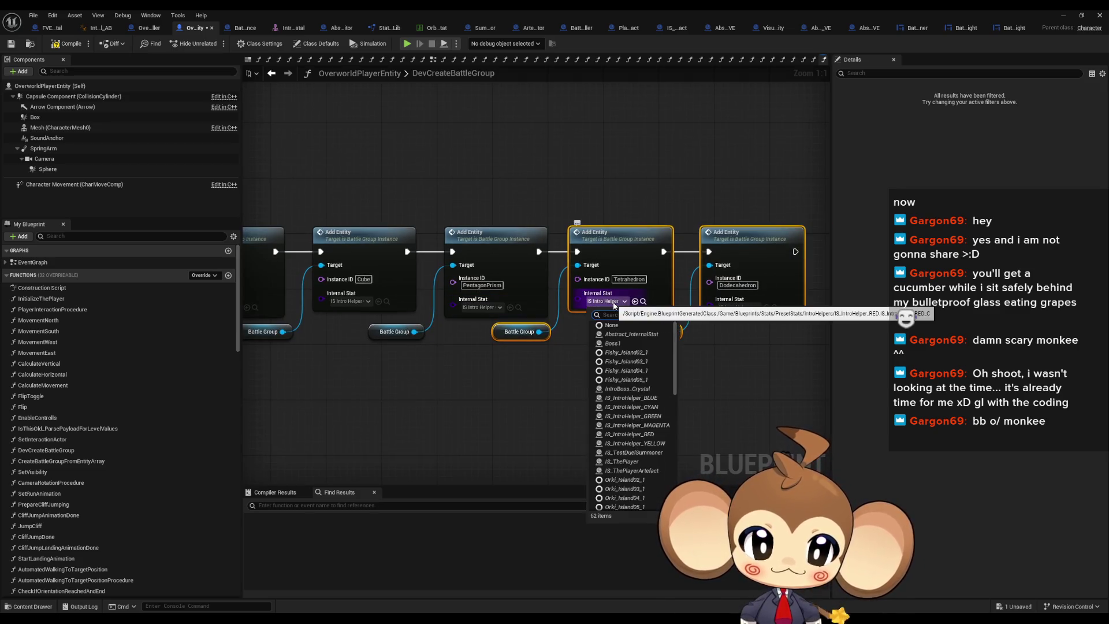
{"action": "type", "text": "yell"}
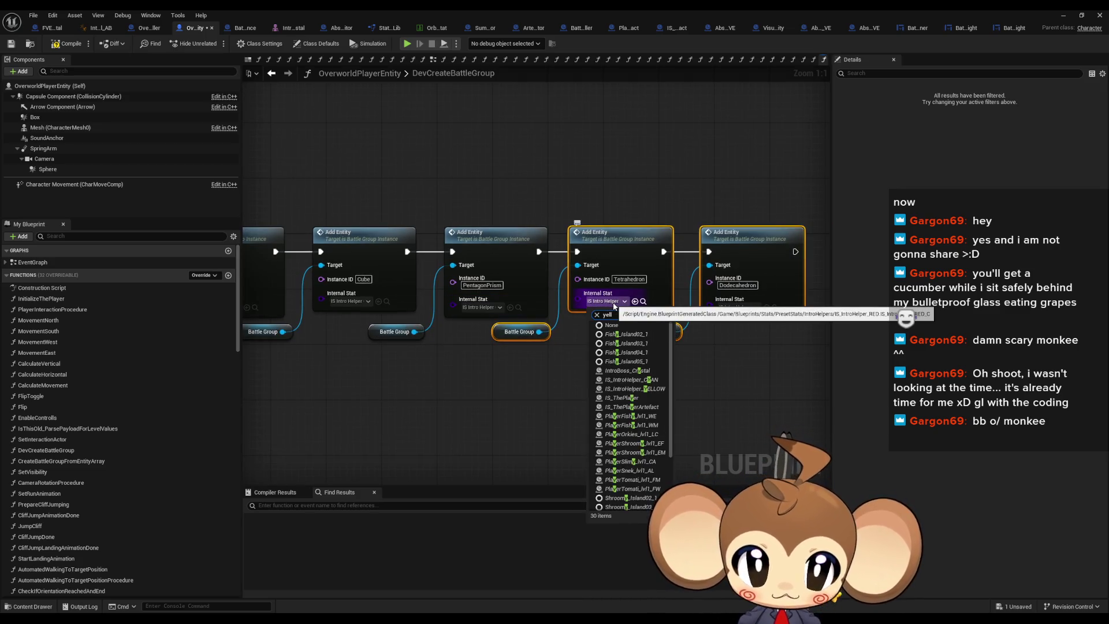
{"action": "key", "text": "Return"}
{"action": "left_click", "coordinate": [755, 308]}
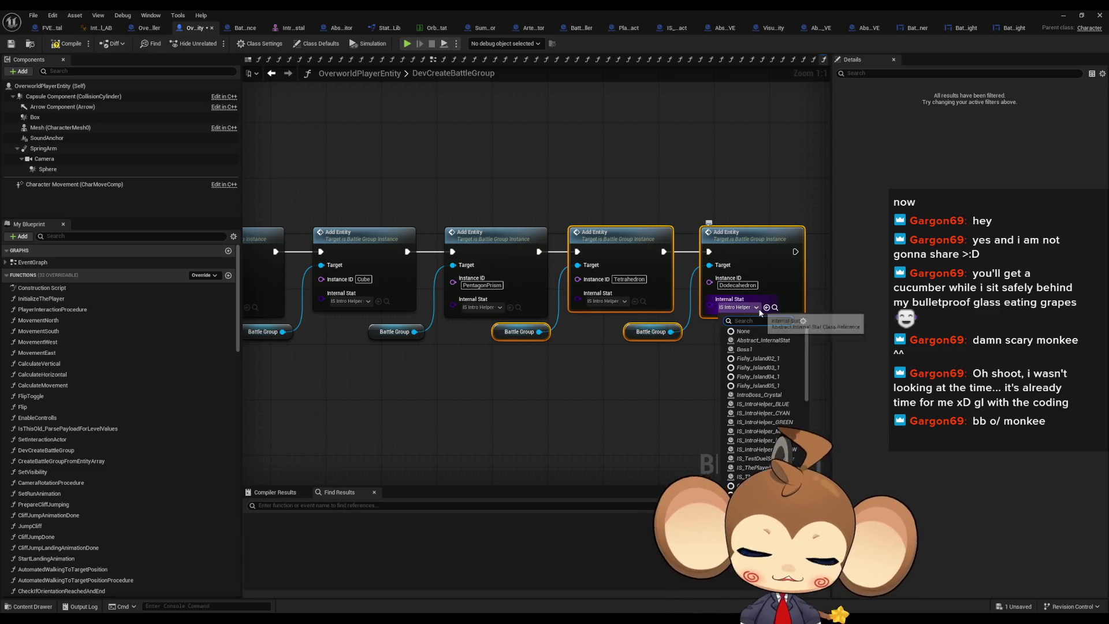
{"action": "type", "text": "magen"}
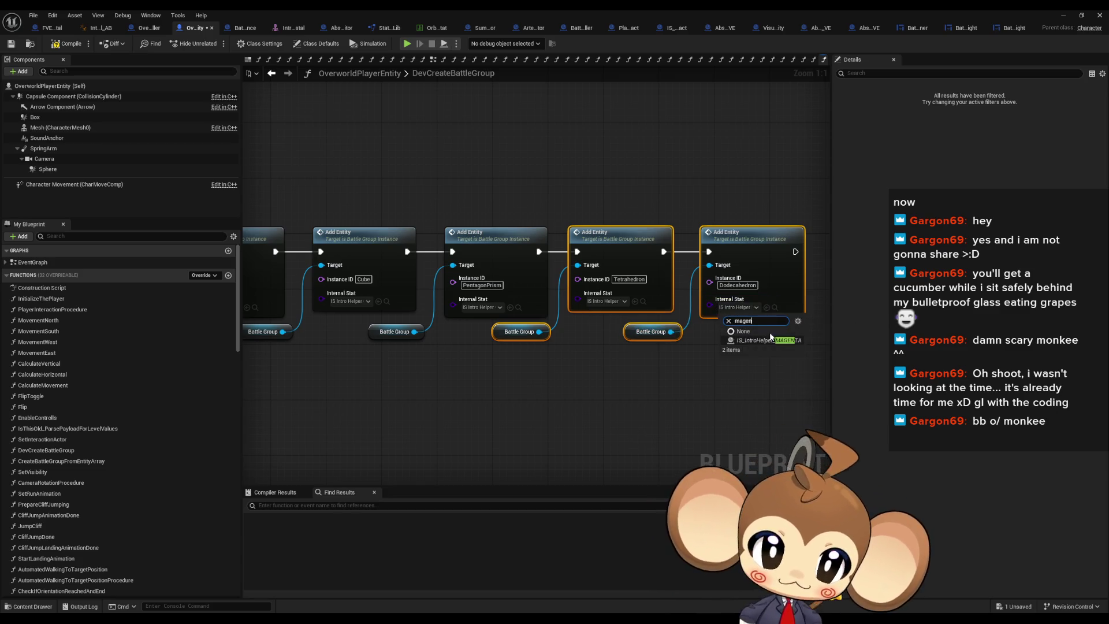
{"action": "left_click", "coordinate": [768, 339]}
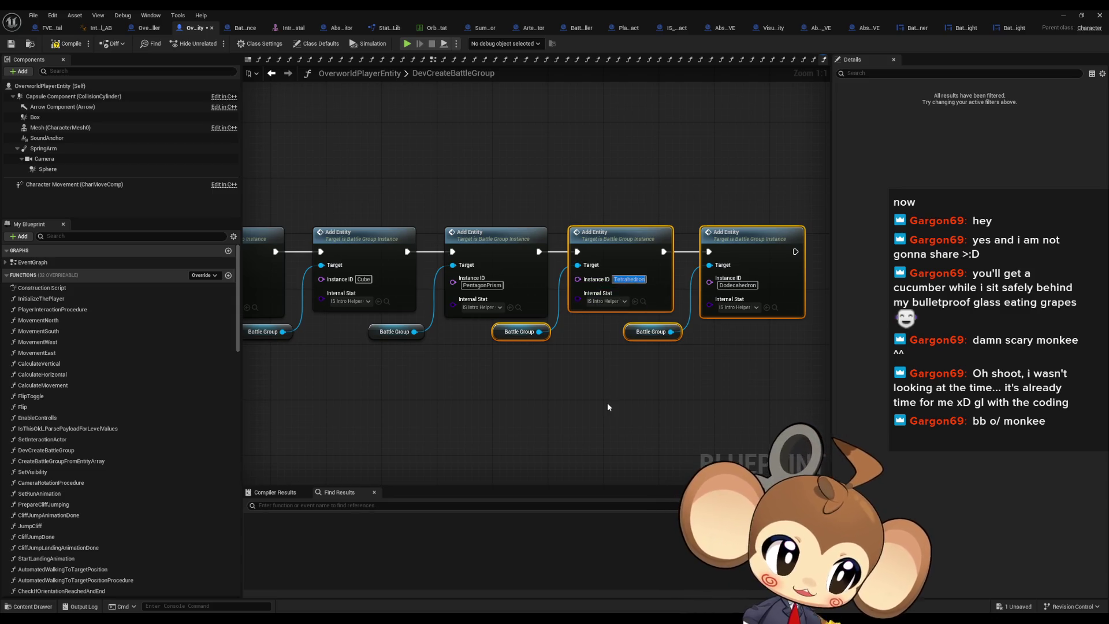
Set the remaining Instance IDs to Pyramid and Icosidodecahedron
{"action": "type", "text": "Pyra"}
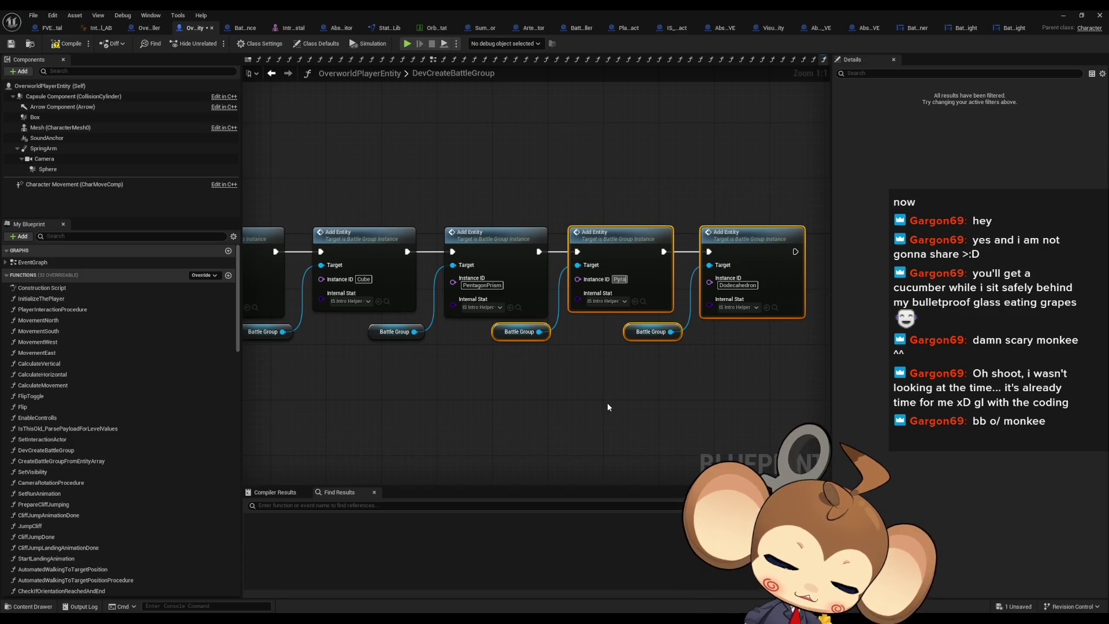
{"action": "type", "text": "mid"}
{"action": "key", "text": "Return"}
{"action": "left_click", "coordinate": [729, 286]}
{"action": "left_click", "coordinate": [729, 285]}
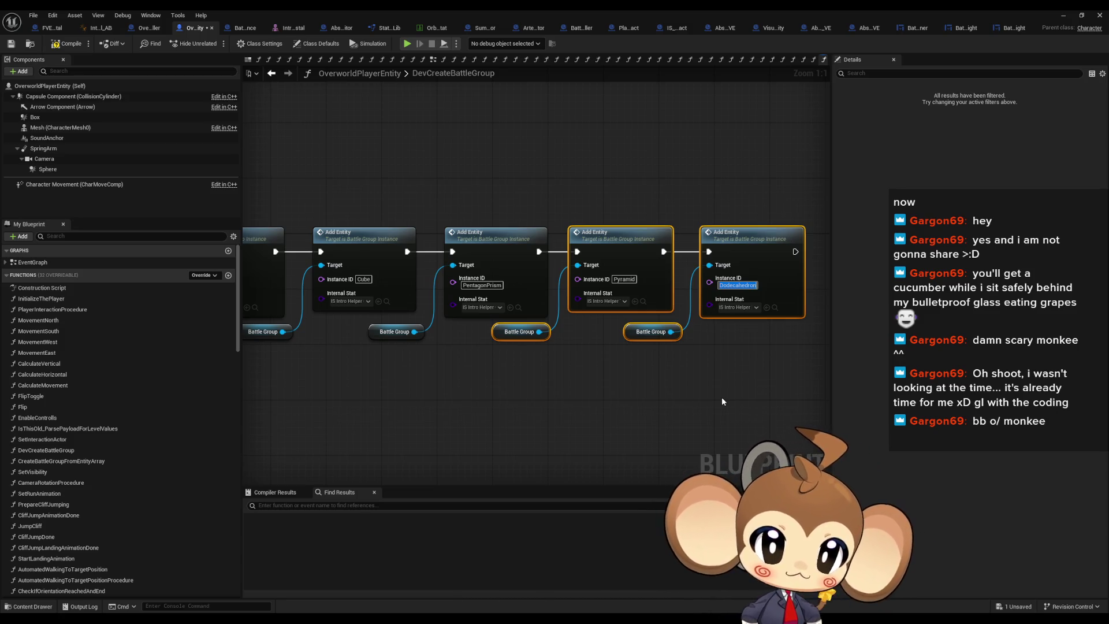
{"action": "type", "text": "Ico"}
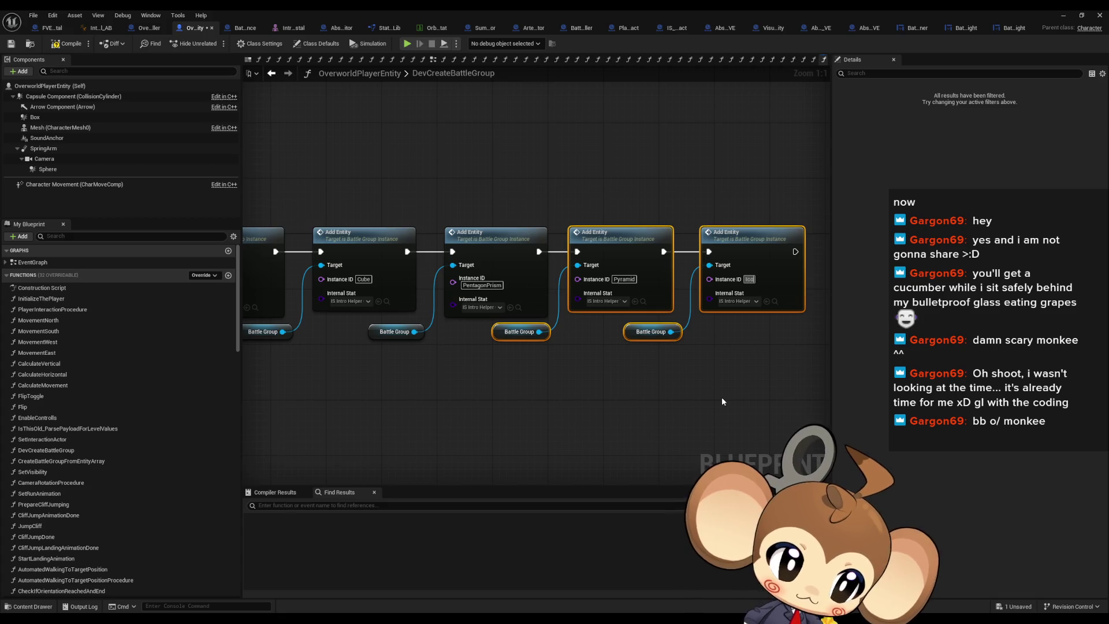
{"action": "type", "text": "sid"}
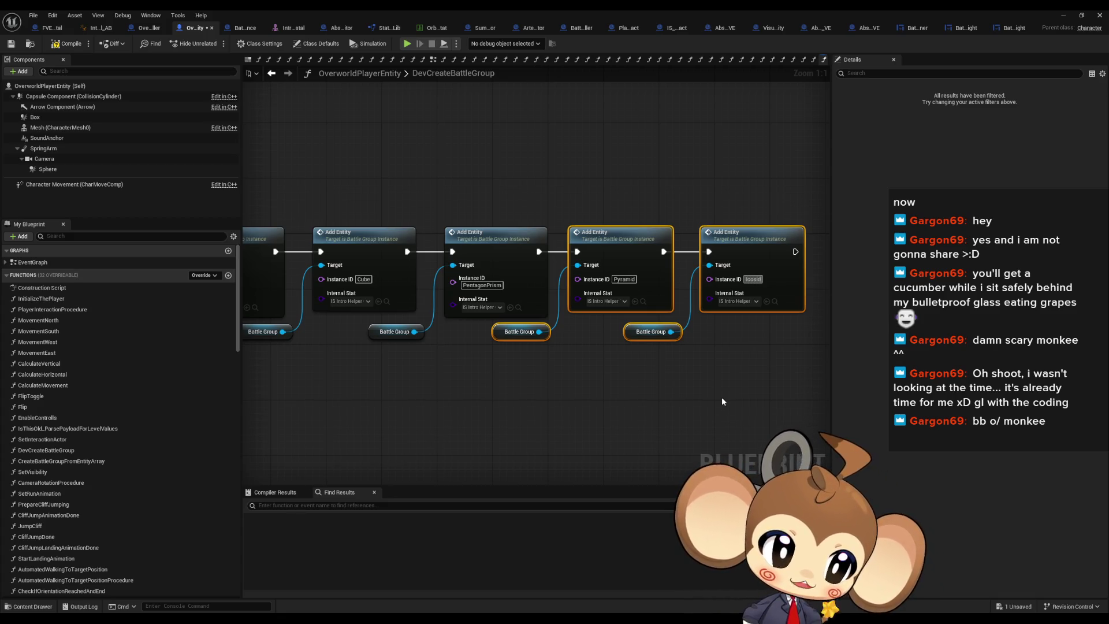
{"action": "type", "text": "odeca"}
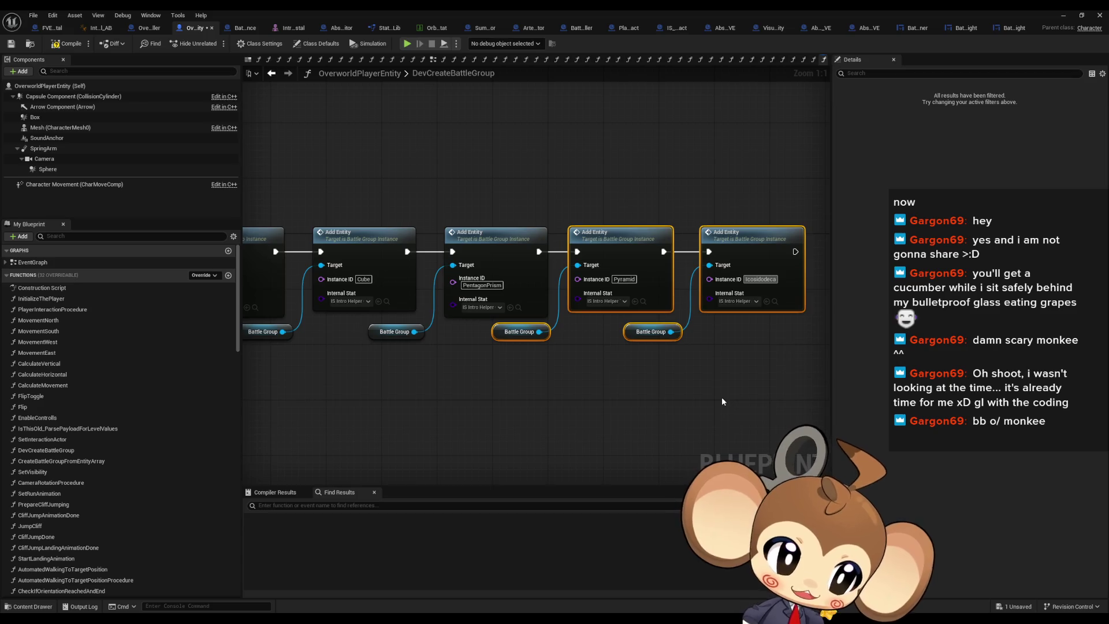
{"action": "type", "text": "hedron"}
{"action": "key", "text": "Return"}
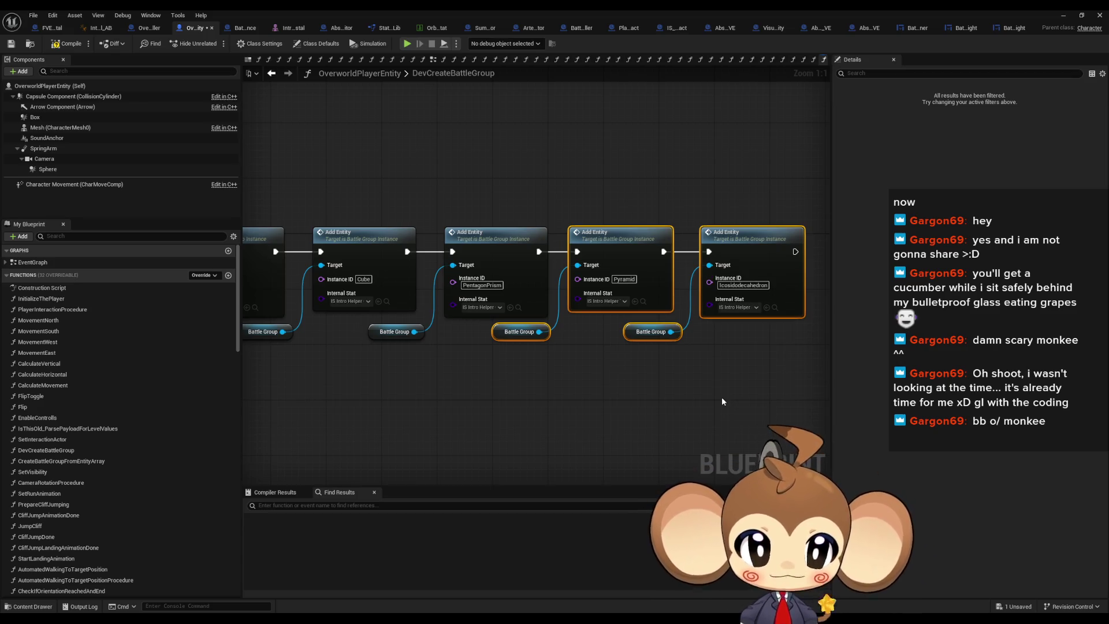
{"action": "left_click", "coordinate": [728, 370]}
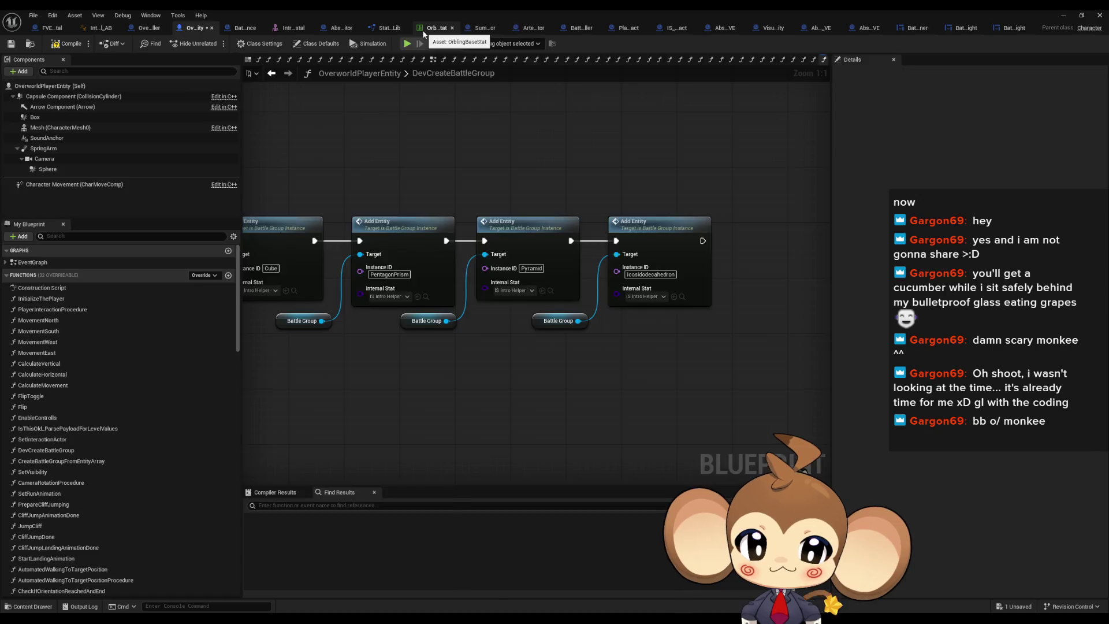
Make five duplicates of the Tetrahedron row in the OrblingBaseStat data table
{"action": "left_click", "coordinate": [427, 28]}
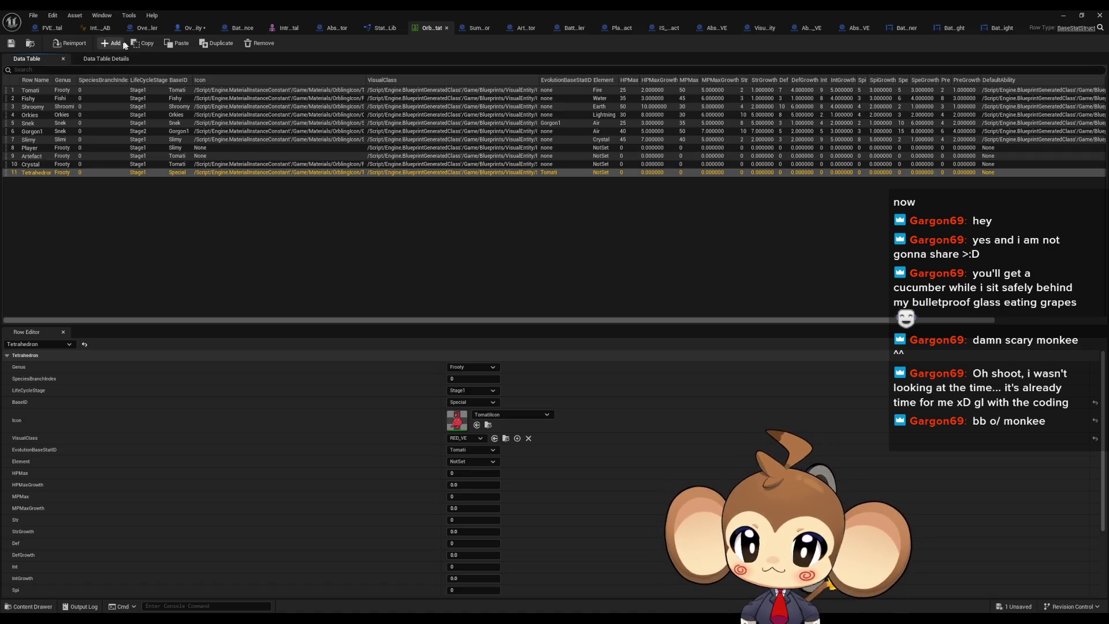
{"action": "left_click", "coordinate": [218, 49]}
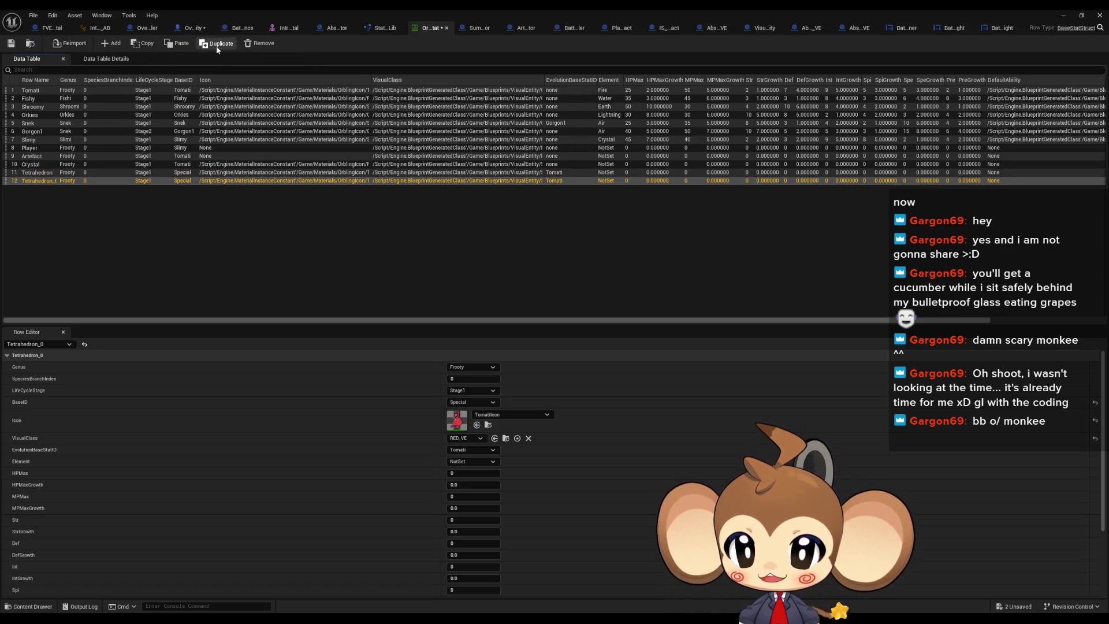
{"action": "left_click", "coordinate": [217, 49]}
{"action": "left_click", "coordinate": [217, 49]}
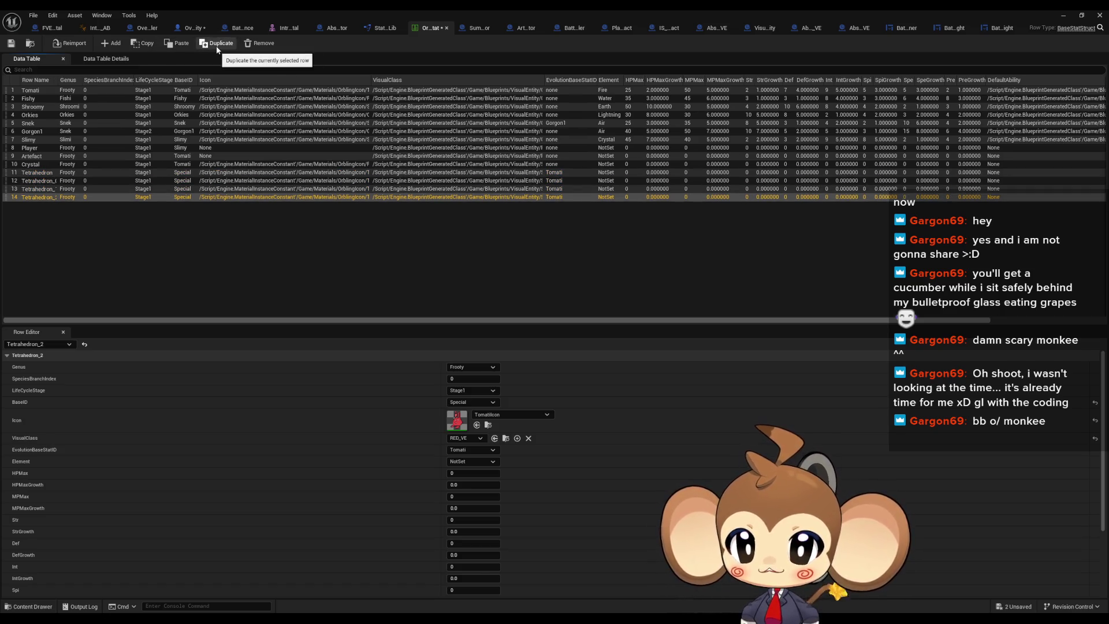
{"action": "left_click", "coordinate": [216, 46]}
{"action": "left_click", "coordinate": [216, 46]}
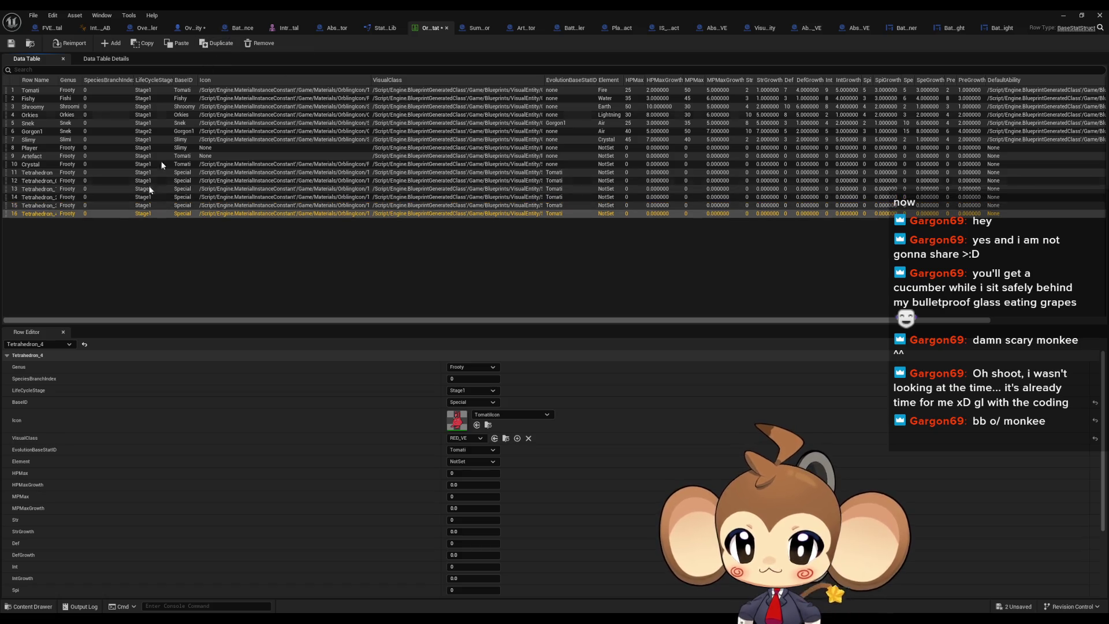
Rename the copies to Dodecahedron, Cube, PentagonPrism, Pyramid and Icosidodecahedron
{"action": "double_click", "coordinate": [35, 181]}
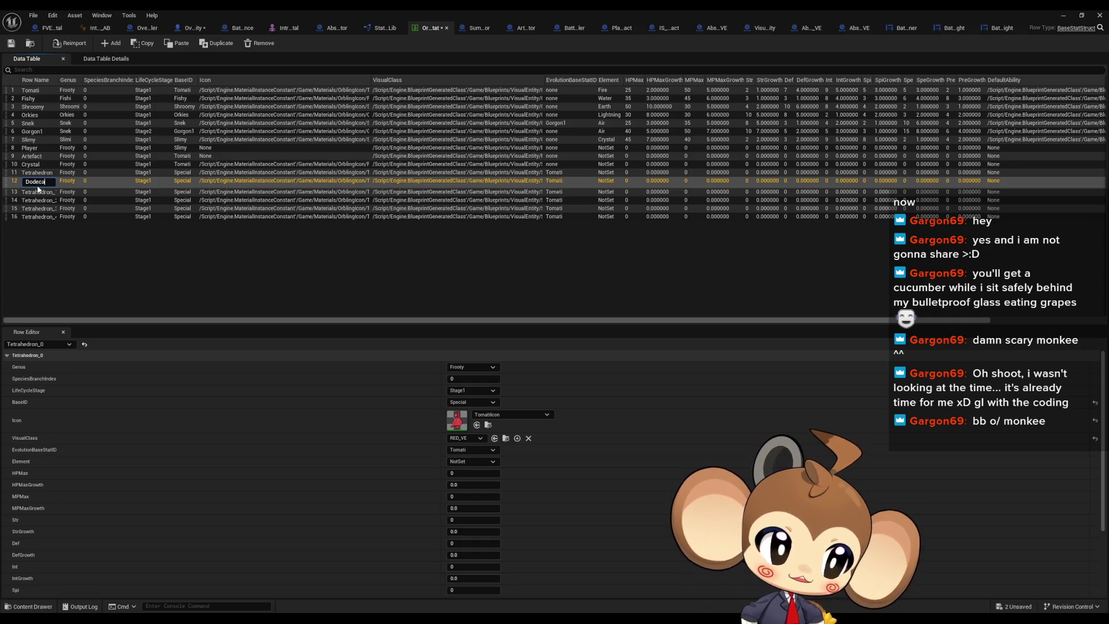
{"action": "key", "text": "Return"}
{"action": "left_click", "coordinate": [37, 189]}
{"action": "left_click", "coordinate": [38, 189]}
{"action": "type", "text": "ube"}
{"action": "key", "text": "Tab"}
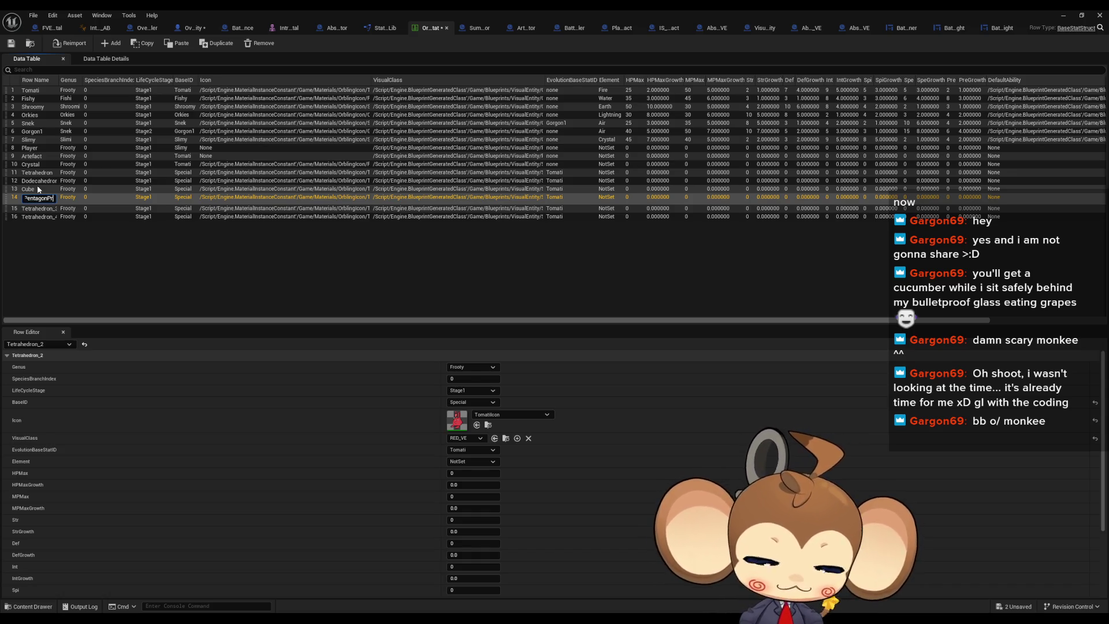
{"action": "key", "text": "Tab"}
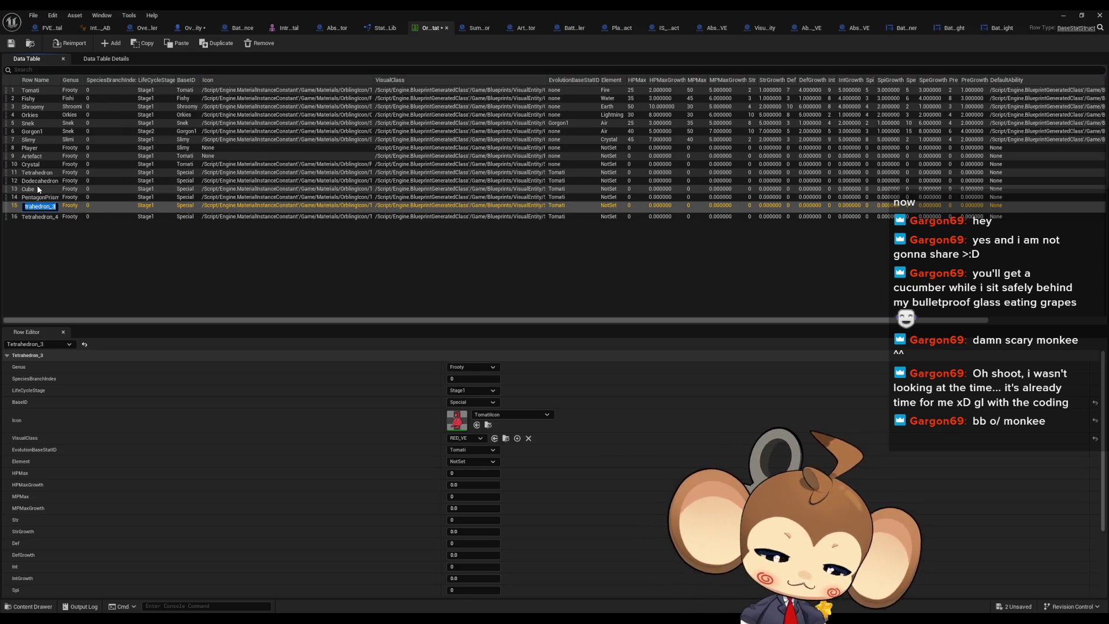
{"action": "type", "text": "Pyramid"}
{"action": "key", "text": "Return"}
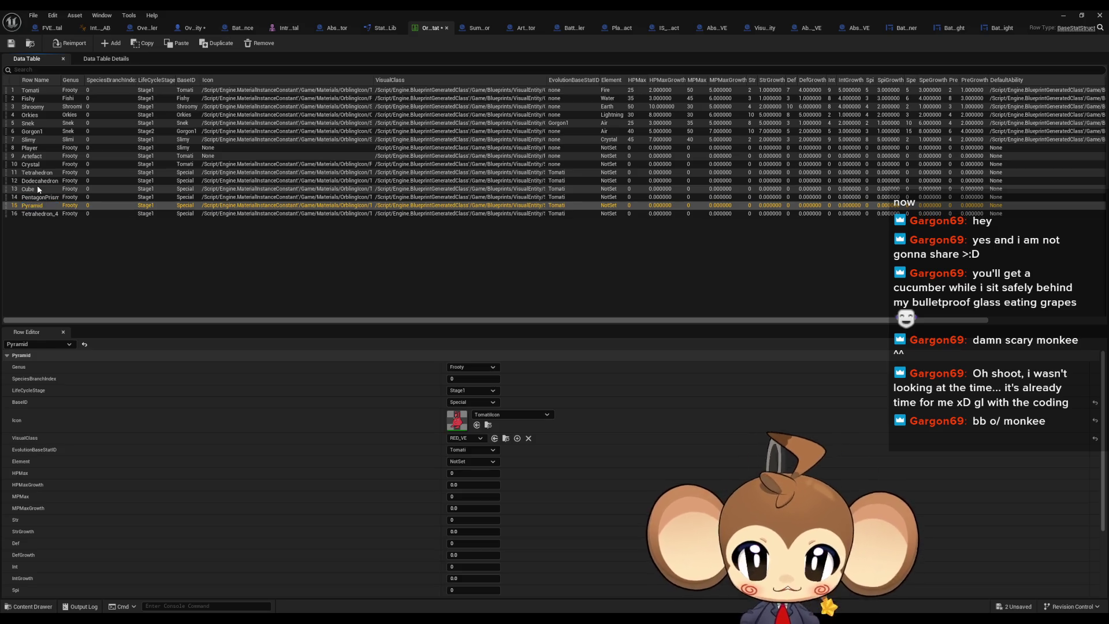
{"action": "key", "text": "Tab"}
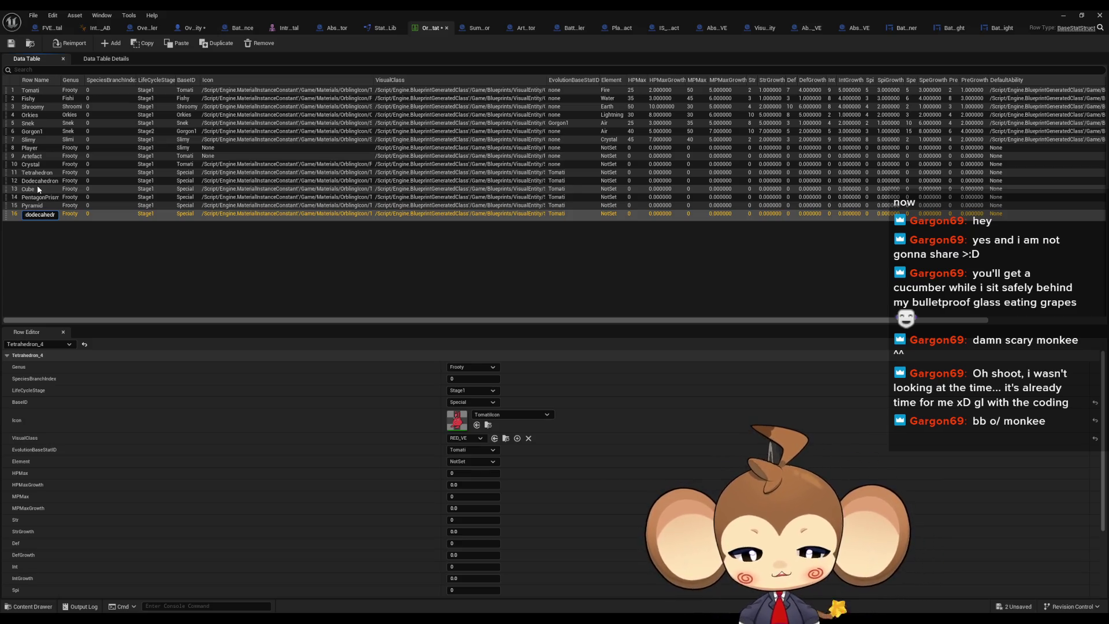
{"action": "key", "text": "Return"}
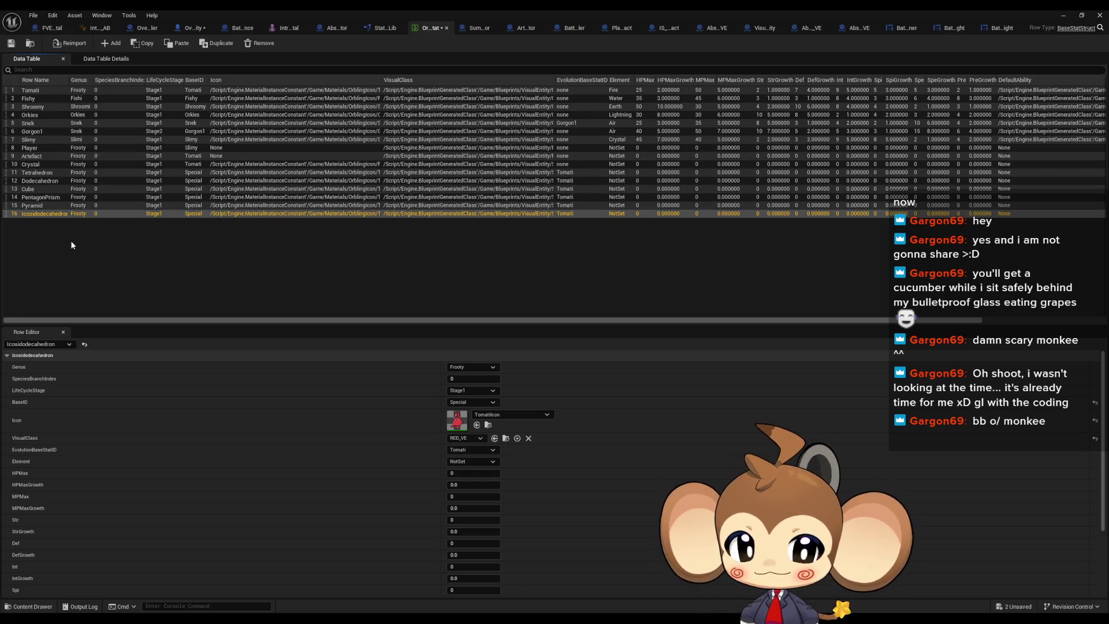
Select the Dodecahedron row and bring up its visual class choices
{"action": "left_click", "coordinate": [37, 179]}
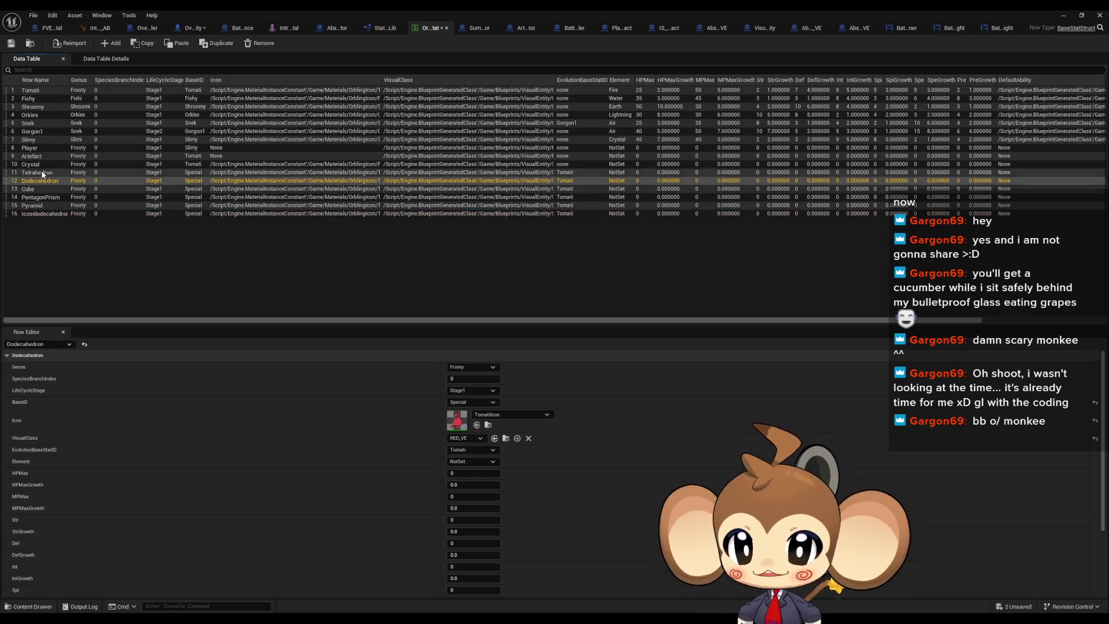
{"action": "key", "text": "Up"}
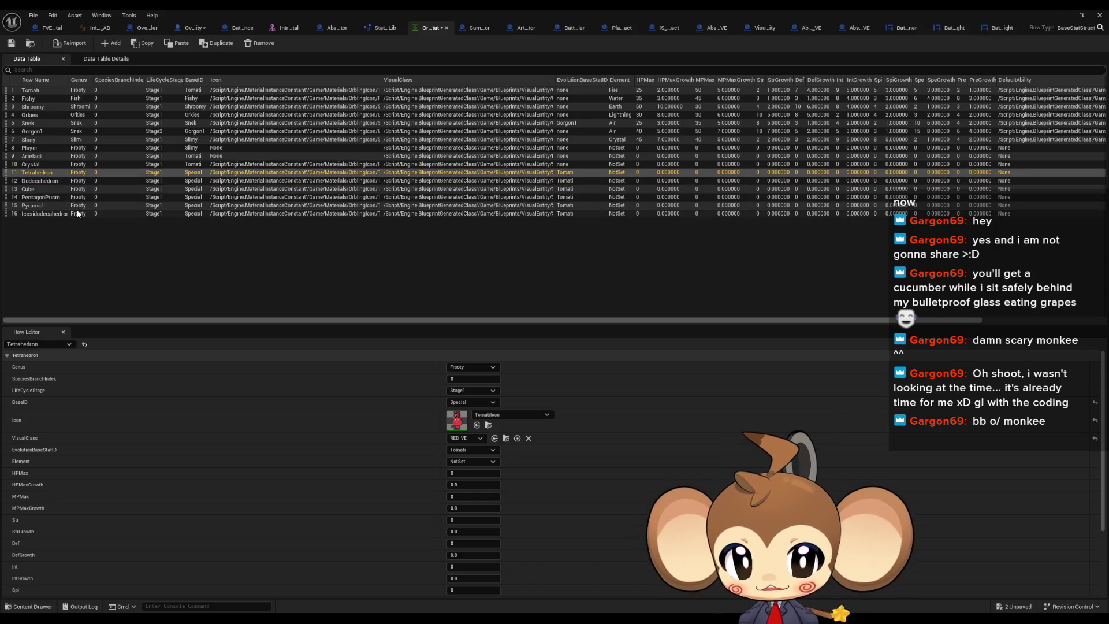
{"action": "key", "text": "Down"}
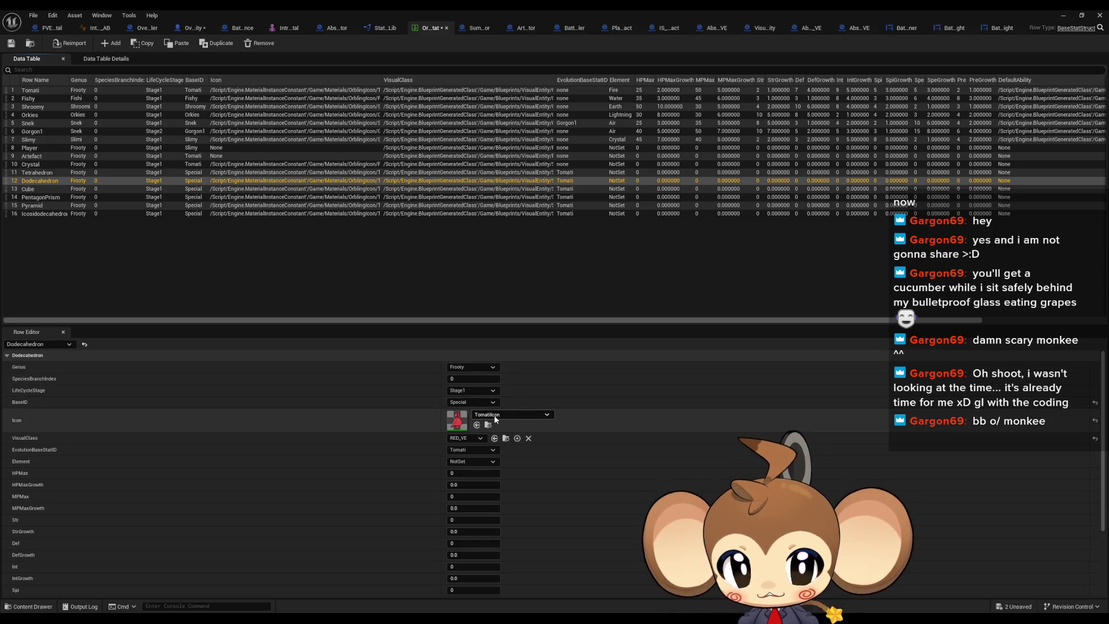
{"action": "left_click", "coordinate": [469, 440]}
Set the visual class to BLUE_VE for Dodecahedron, GREEN_VE for Cube and CYAN_VE for PentagonPrism
{"action": "type", "text": "ue"}
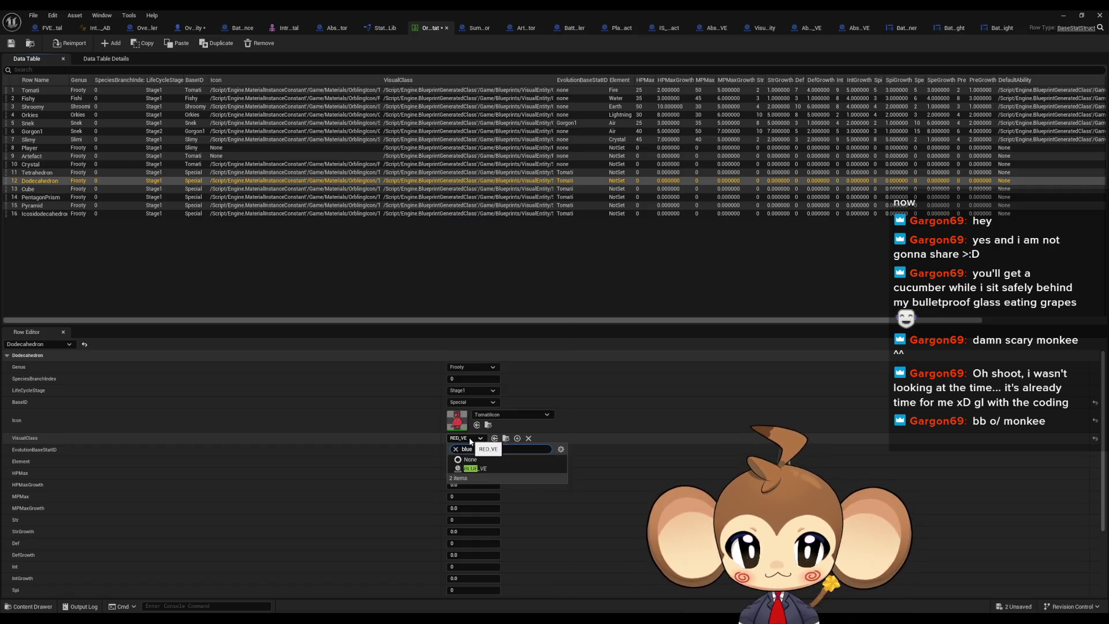
{"action": "left_click", "coordinate": [475, 468]}
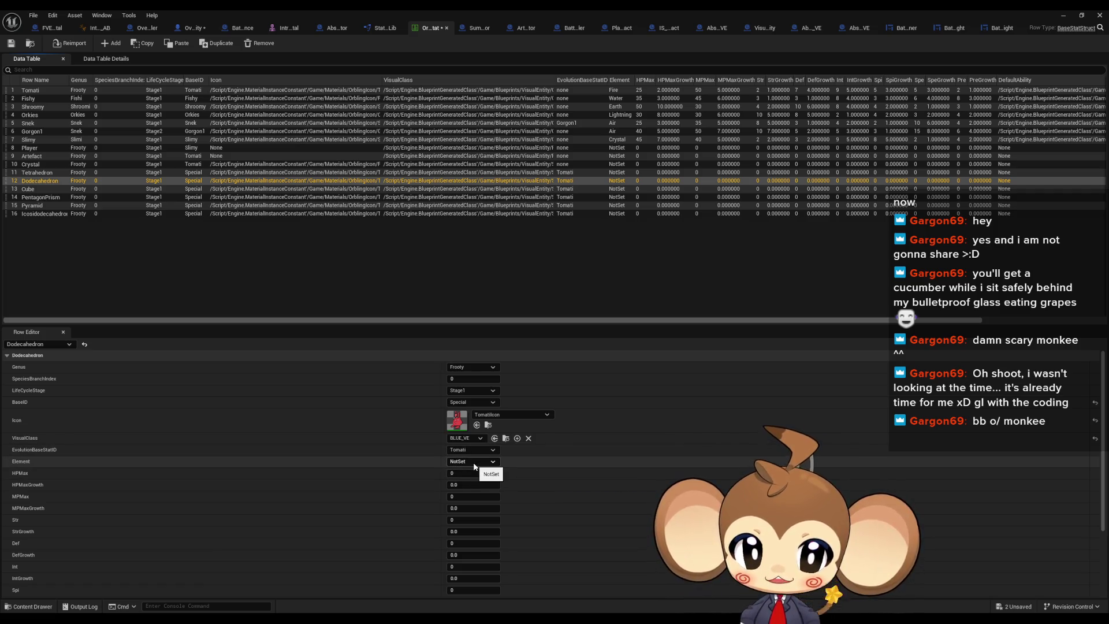
{"action": "scroll", "coordinate": [473, 462], "scroll_direction": "down", "scroll_amount": 1}
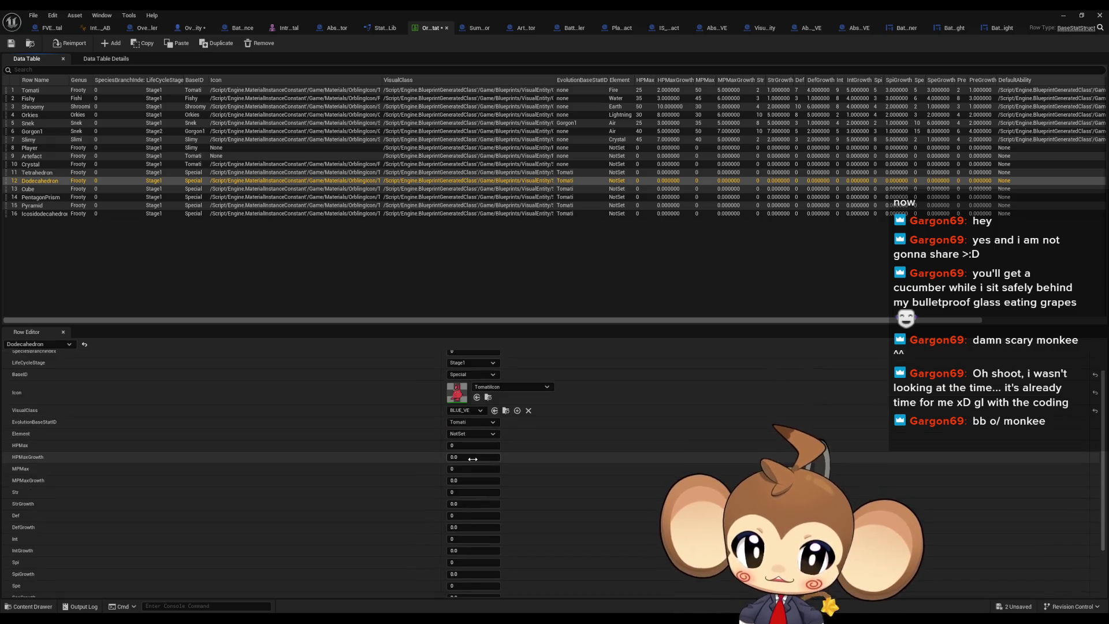
{"action": "scroll", "coordinate": [470, 460], "scroll_direction": "up", "scroll_amount": 1}
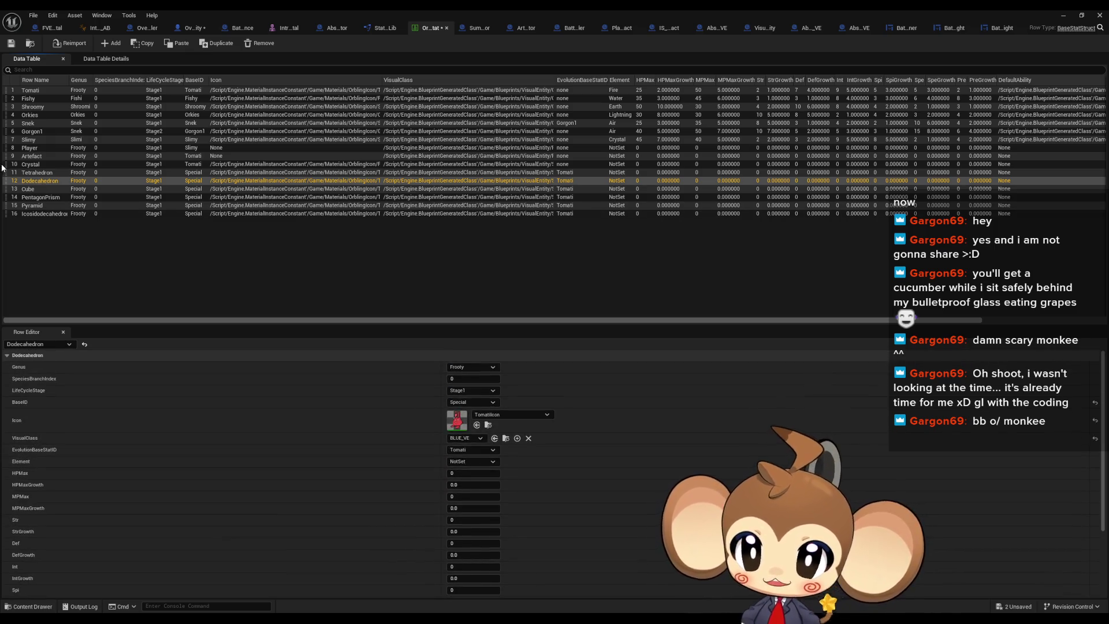
{"action": "left_click", "coordinate": [35, 190]}
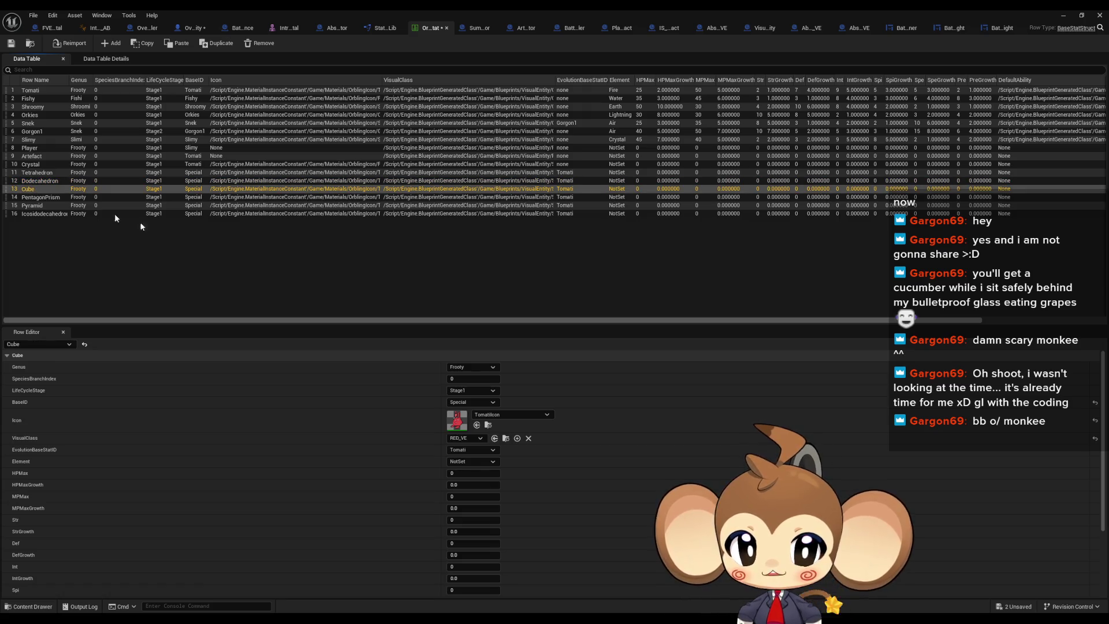
{"action": "left_click", "coordinate": [464, 439]}
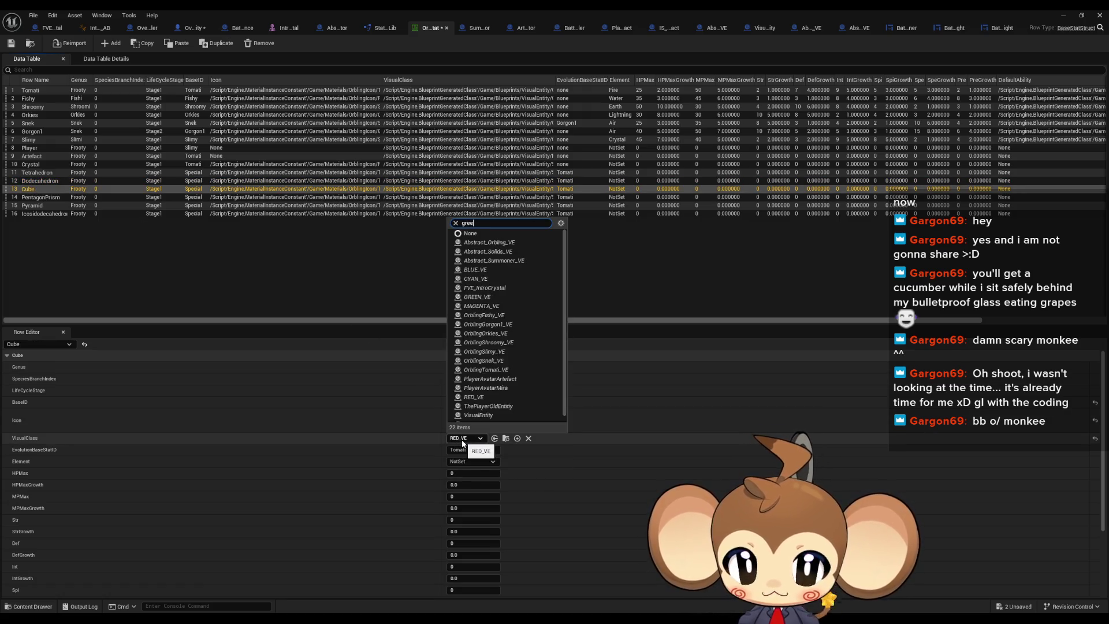
{"action": "key", "text": "Return"}
{"action": "left_click", "coordinate": [33, 197]}
{"action": "left_click", "coordinate": [466, 438]}
{"action": "type", "text": "cya"}
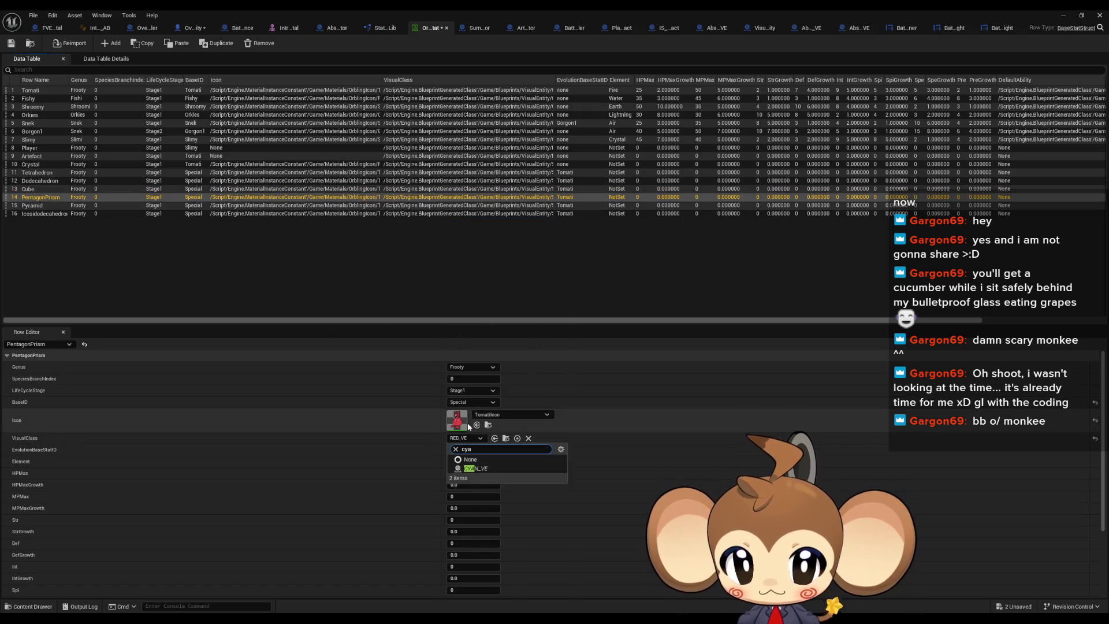
{"action": "key", "text": "Return"}
Give Pyramid YELLOW_VE and Icosidodecahedron MAGENTA_VE, save the table and minimize its window
{"action": "left_click", "coordinate": [33, 205]}
{"action": "left_click", "coordinate": [465, 438]}
{"action": "type", "text": "yel"}
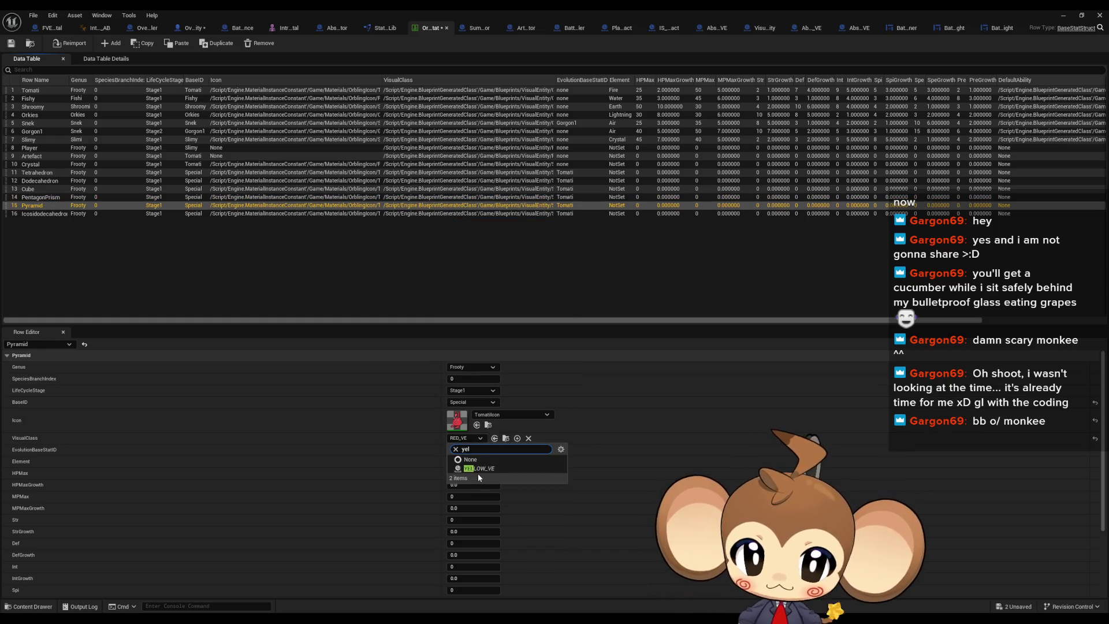
{"action": "key", "text": "Return"}
{"action": "left_click", "coordinate": [35, 214]}
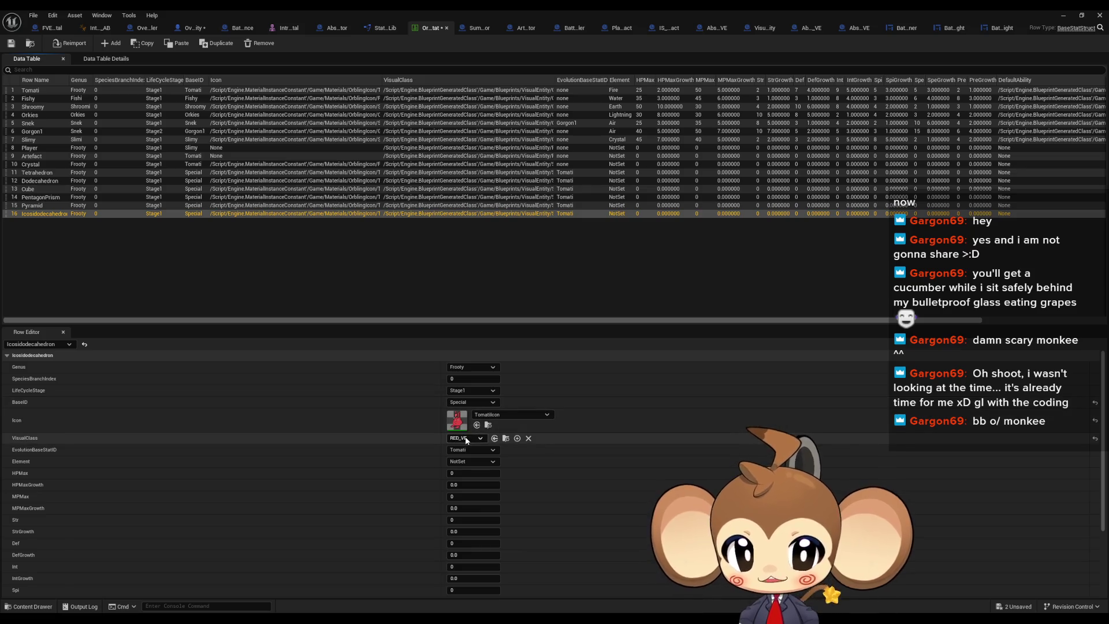
{"action": "left_click", "coordinate": [466, 437]}
{"action": "type", "text": "mag"}
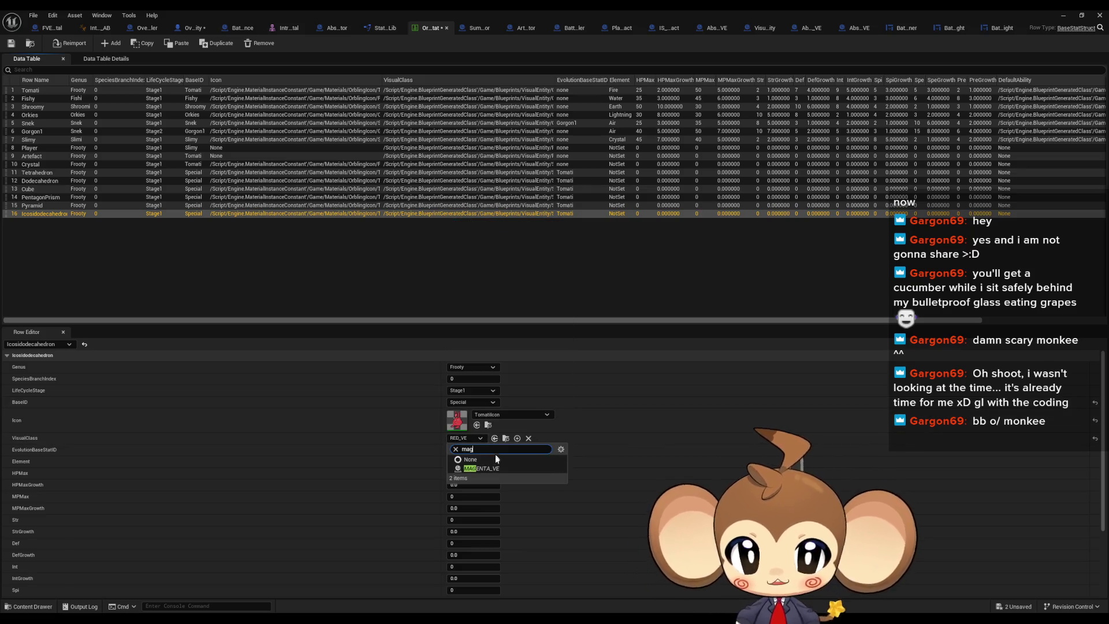
{"action": "left_click", "coordinate": [485, 468]}
{"action": "left_click", "coordinate": [11, 44]}
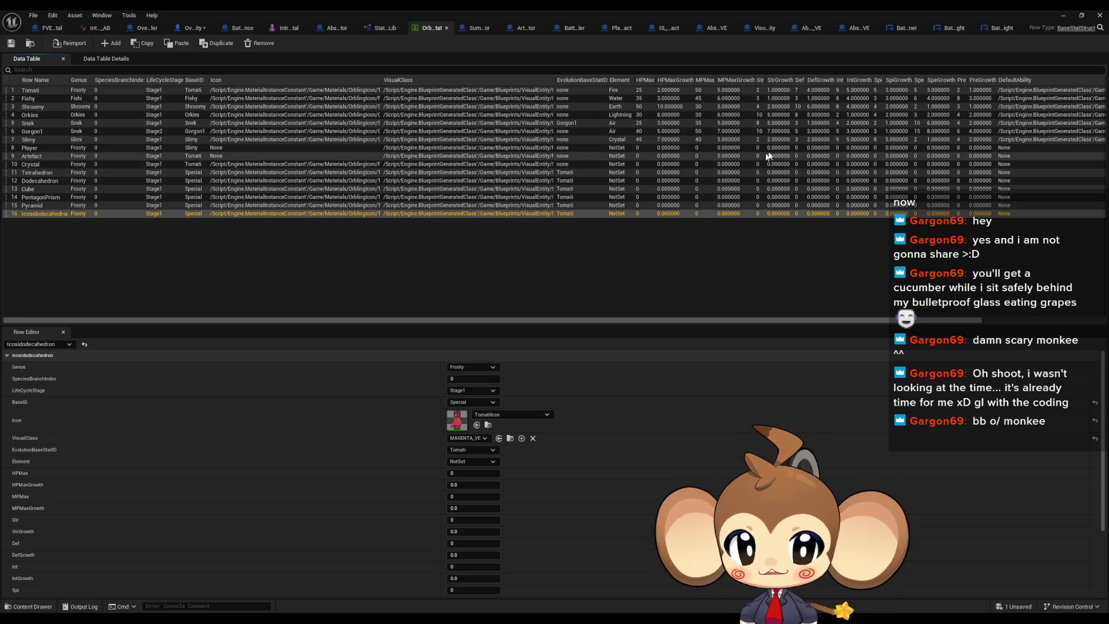
{"action": "left_click", "coordinate": [1062, 17]}
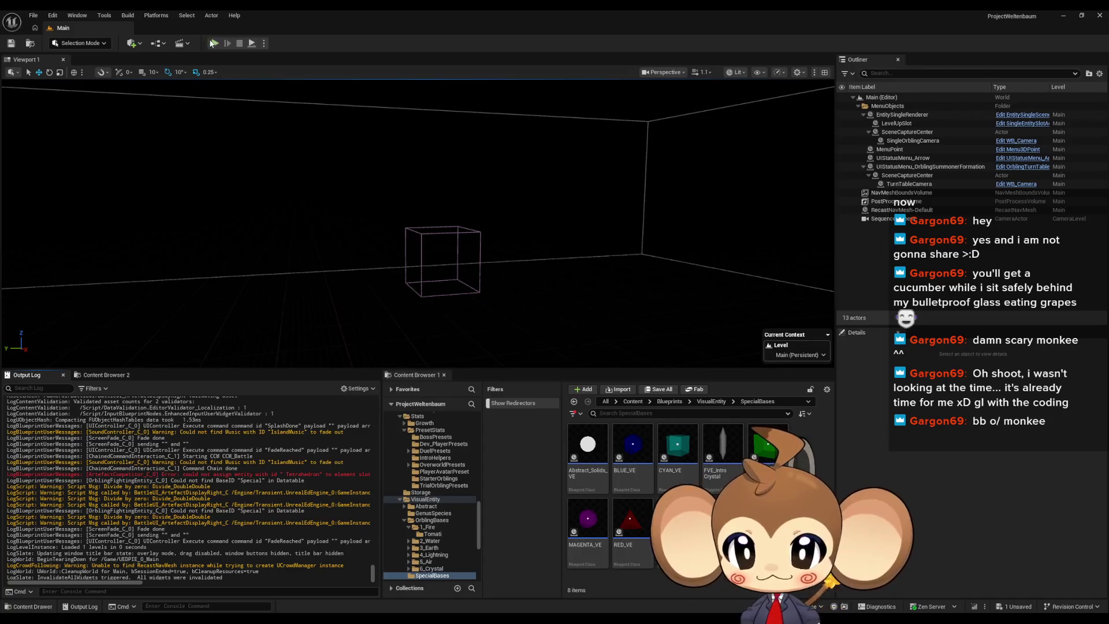
Start Play in the editor and clear the Output Log
{"action": "left_click", "coordinate": [212, 44]}
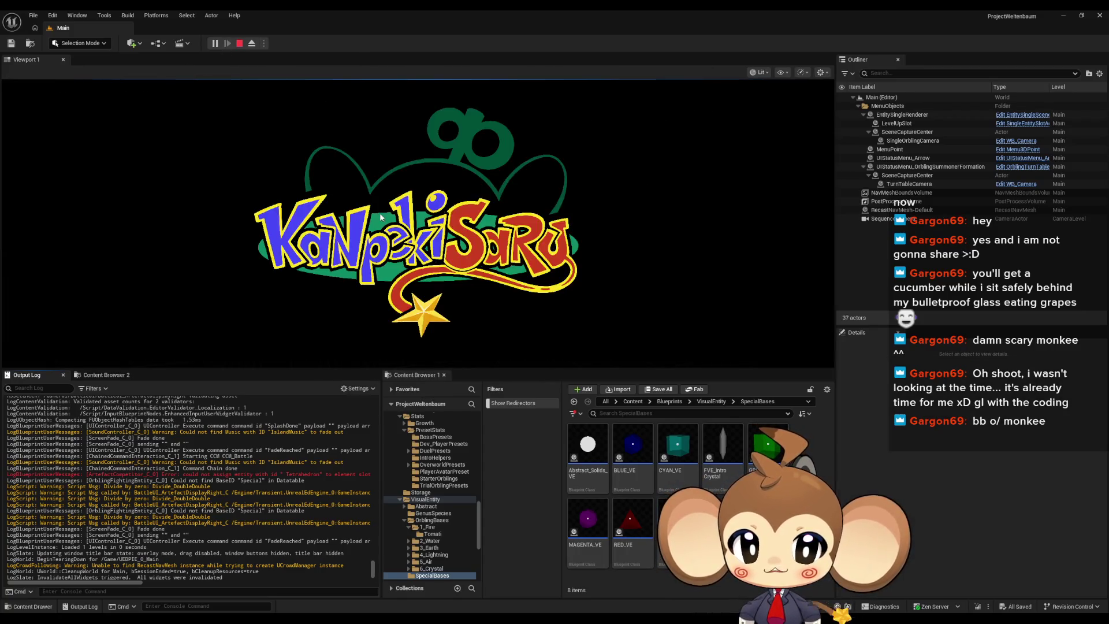
{"action": "right_click", "coordinate": [302, 432]}
{"action": "left_click", "coordinate": [323, 543]}
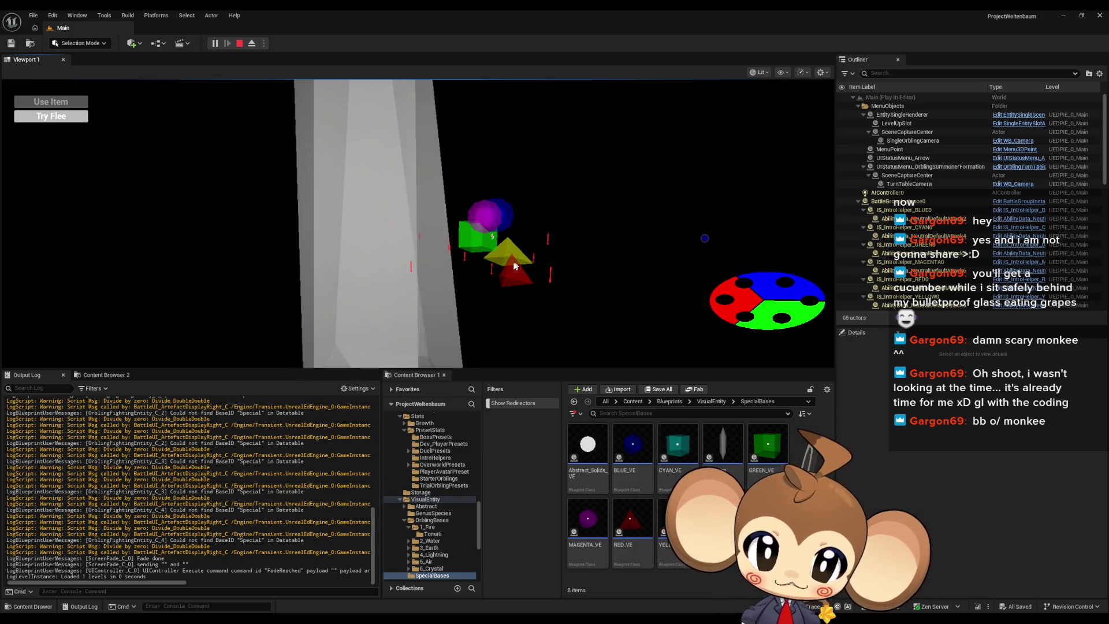
Eject from the player and fly the camera around the battling shapes
{"action": "left_click", "coordinate": [251, 43]}
{"action": "scroll", "coordinate": [537, 208], "scroll_direction": "up", "scroll_amount": 5}
{"action": "mouse_move", "coordinate": [605, 223]}
{"action": "left_mouse_down"}
{"action": "mouse_move", "coordinate": [451, 238]}
{"action": "mouse_move", "coordinate": [408, 168]}
{"action": "mouse_move", "coordinate": [450, 195]}
{"action": "mouse_move", "coordinate": [397, 202]}
{"action": "mouse_move", "coordinate": [436, 227]}
{"action": "mouse_move", "coordinate": [471, 196]}
{"action": "mouse_move", "coordinate": [454, 215]}
{"action": "mouse_move", "coordinate": [544, 242]}
{"action": "left_mouse_up"}
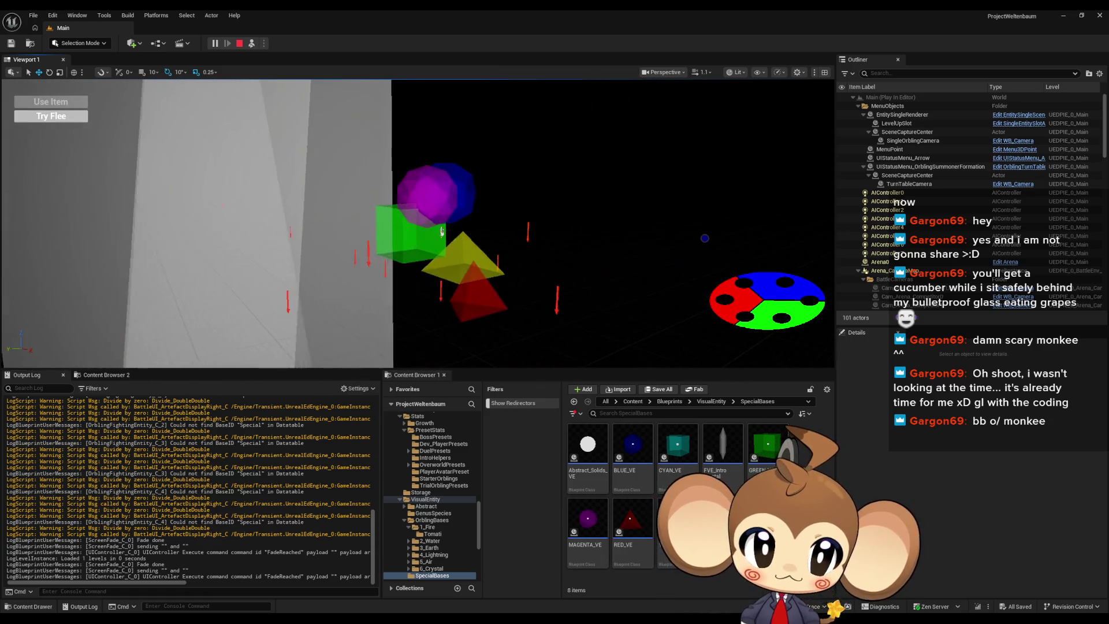
{"action": "scroll", "coordinate": [969, 203], "scroll_direction": "down", "scroll_amount": 5}
{"action": "scroll", "coordinate": [948, 190], "scroll_direction": "down", "scroll_amount": 1}
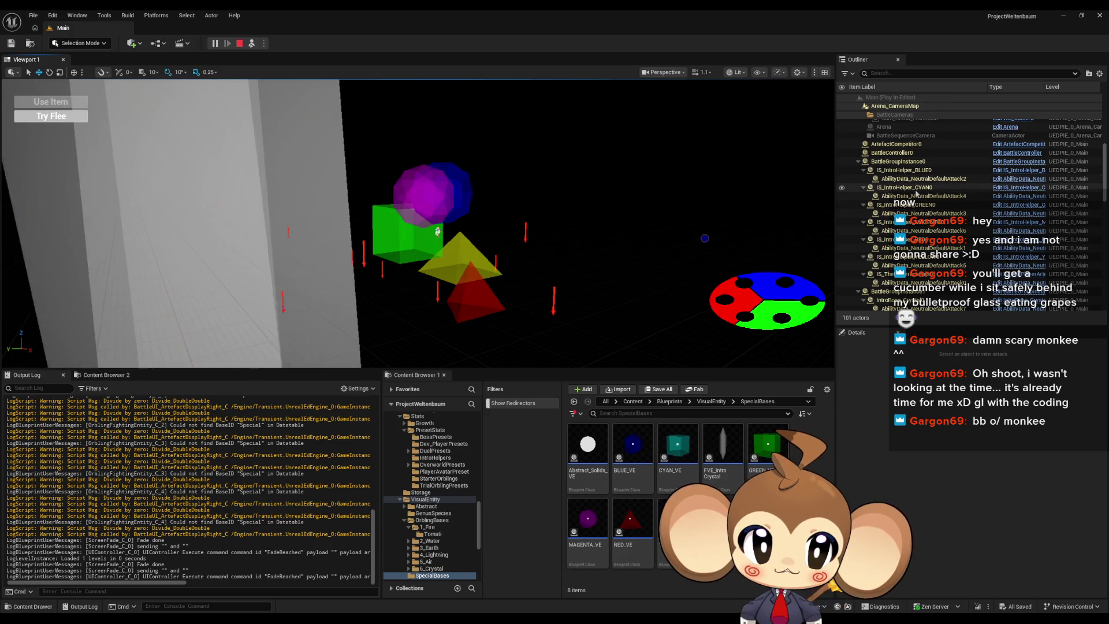
Inspect the CYAN and GREEN IntroHelper actors, collapse the battle group's entities, and select OrblingFightingEntity0
{"action": "left_click", "coordinate": [948, 188]}
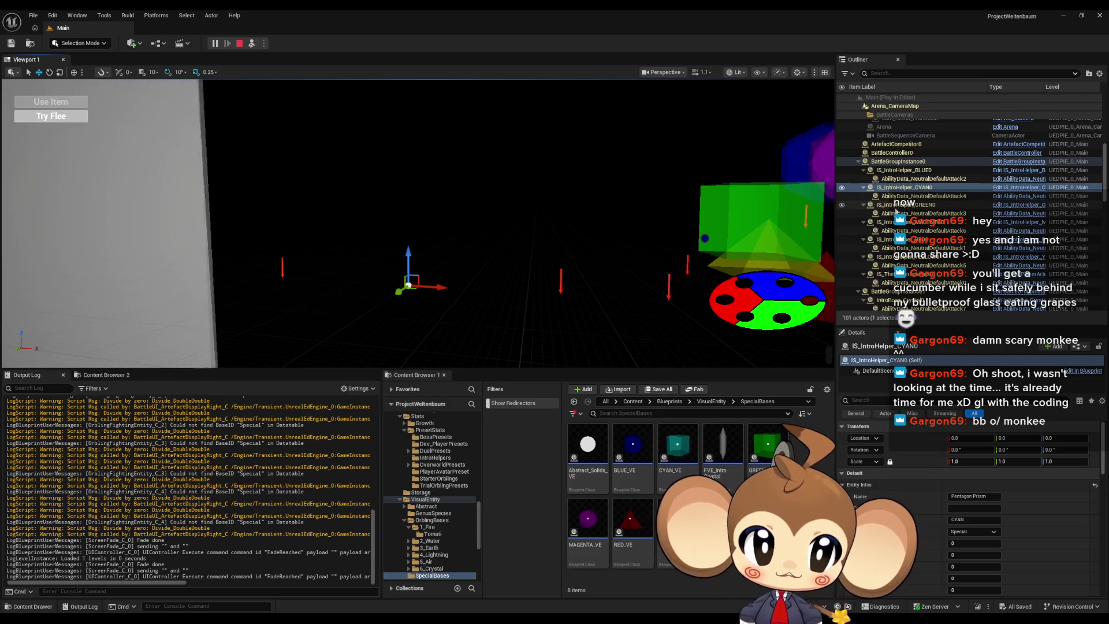
{"action": "left_click", "coordinate": [897, 205]}
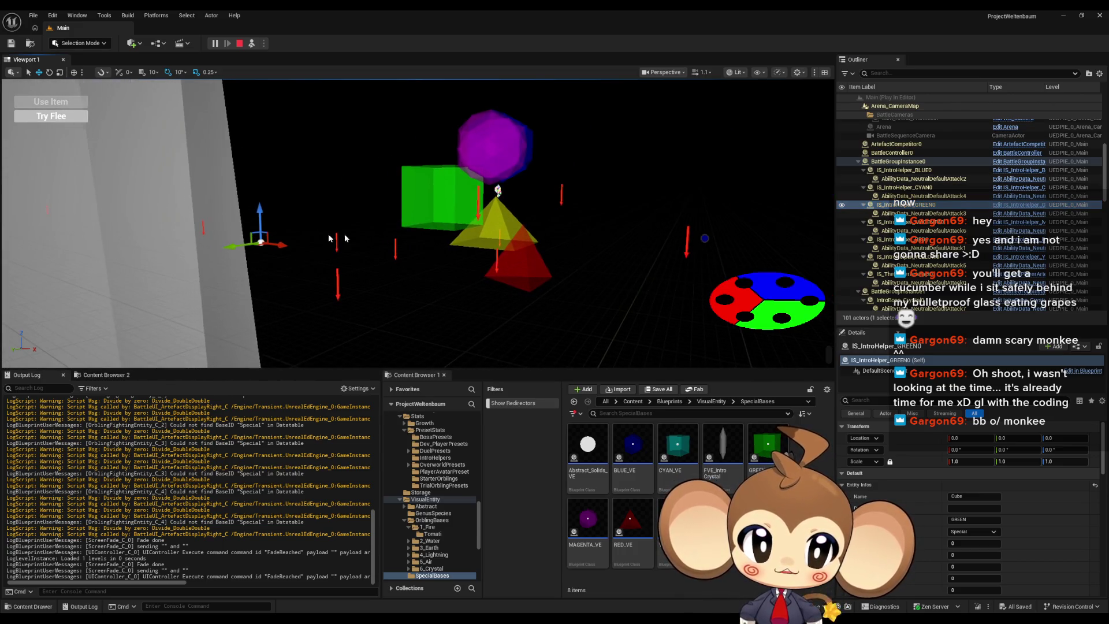
{"action": "left_click", "coordinate": [858, 161]}
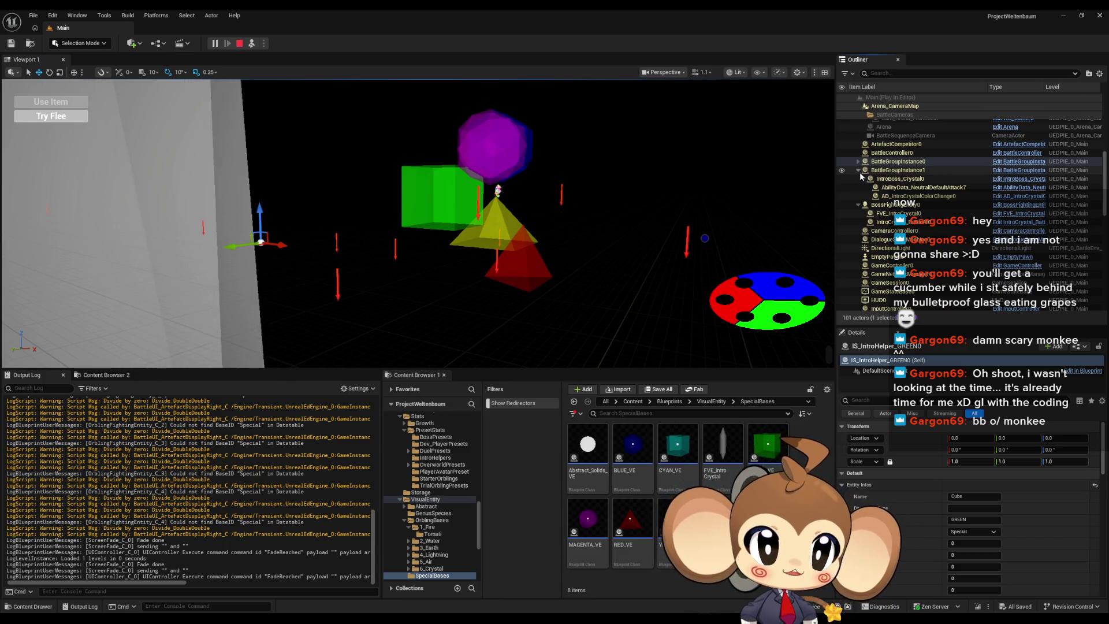
{"action": "scroll", "coordinate": [918, 214], "scroll_direction": "down", "scroll_amount": 3}
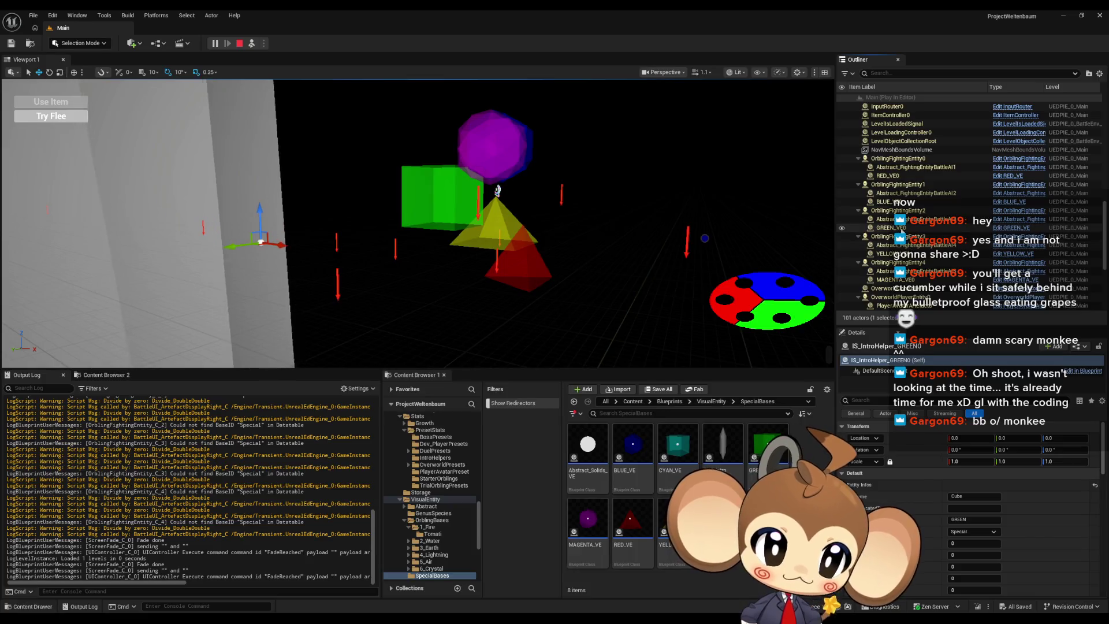
{"action": "scroll", "coordinate": [897, 282], "scroll_direction": "down", "scroll_amount": 3}
{"action": "left_click", "coordinate": [858, 172]}
{"action": "left_click", "coordinate": [858, 179]}
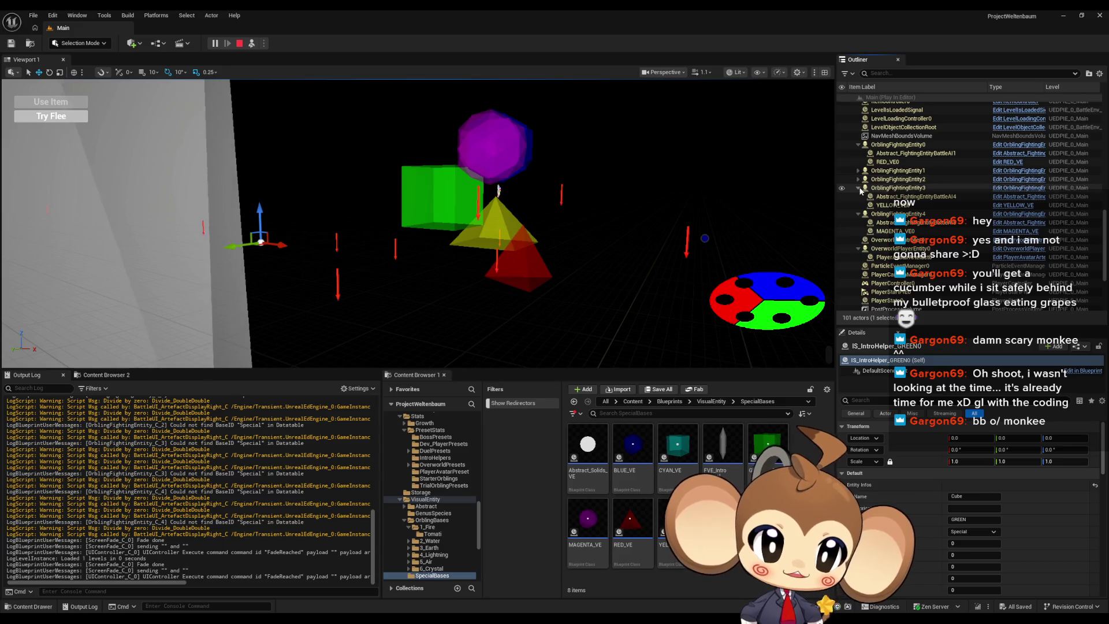
{"action": "left_click", "coordinate": [858, 188]}
{"action": "left_click", "coordinate": [858, 197]}
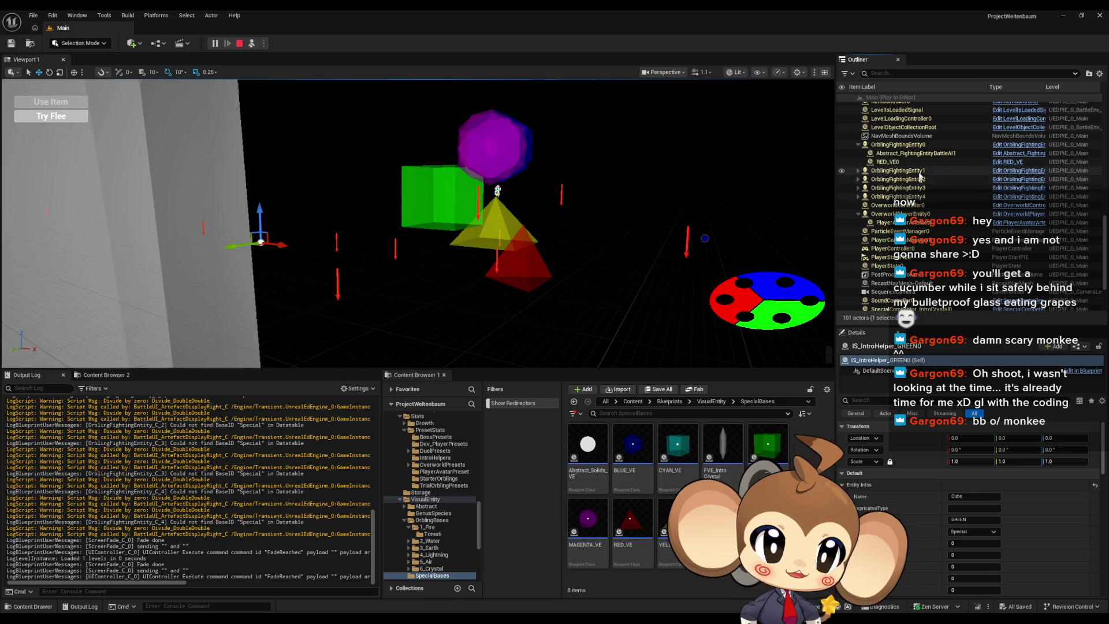
{"action": "left_click", "coordinate": [865, 146]}
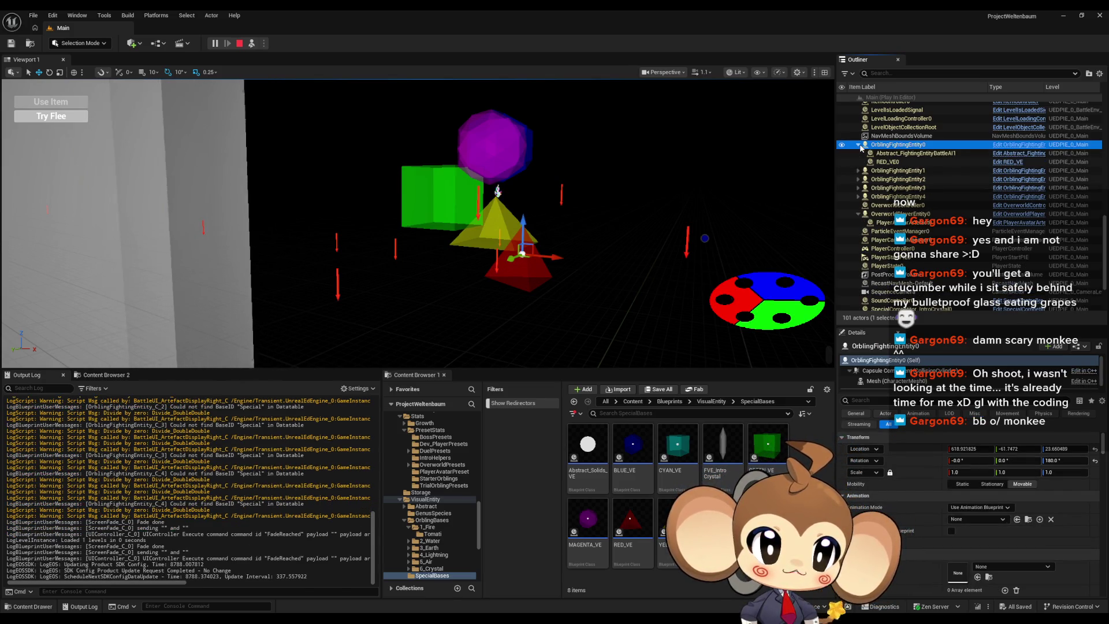
Expand OrblingFightingEntity1 through 4 to review their children, then stop the play session
{"action": "left_click", "coordinate": [859, 171]}
{"action": "left_click", "coordinate": [859, 196]}
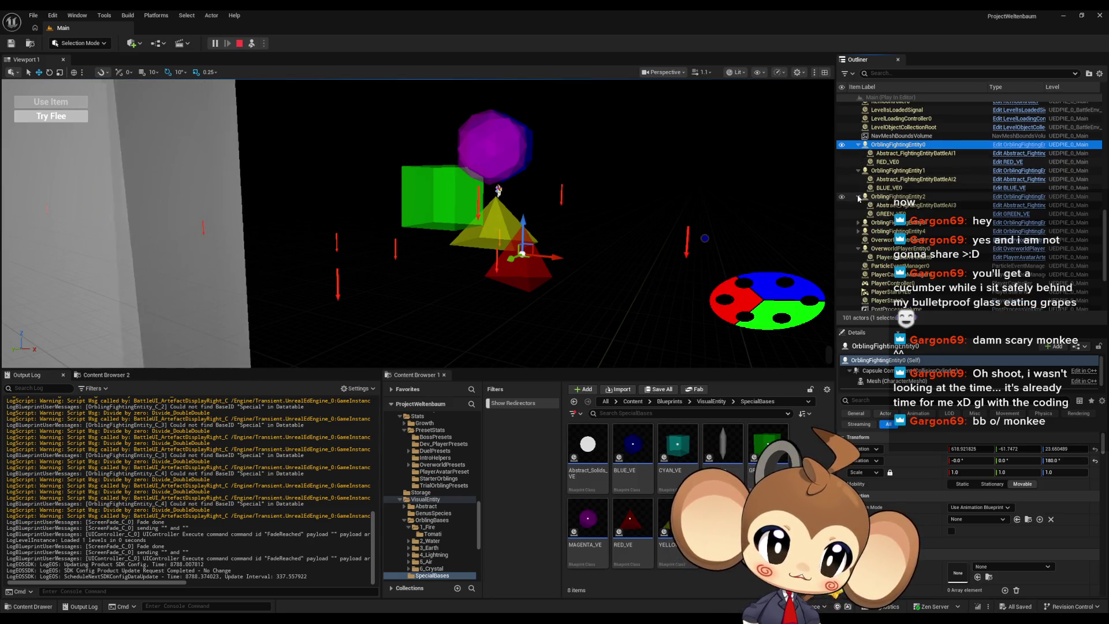
{"action": "scroll", "coordinate": [858, 196], "scroll_direction": "down", "scroll_amount": 1}
{"action": "left_click", "coordinate": [858, 209]}
{"action": "left_click", "coordinate": [858, 234]}
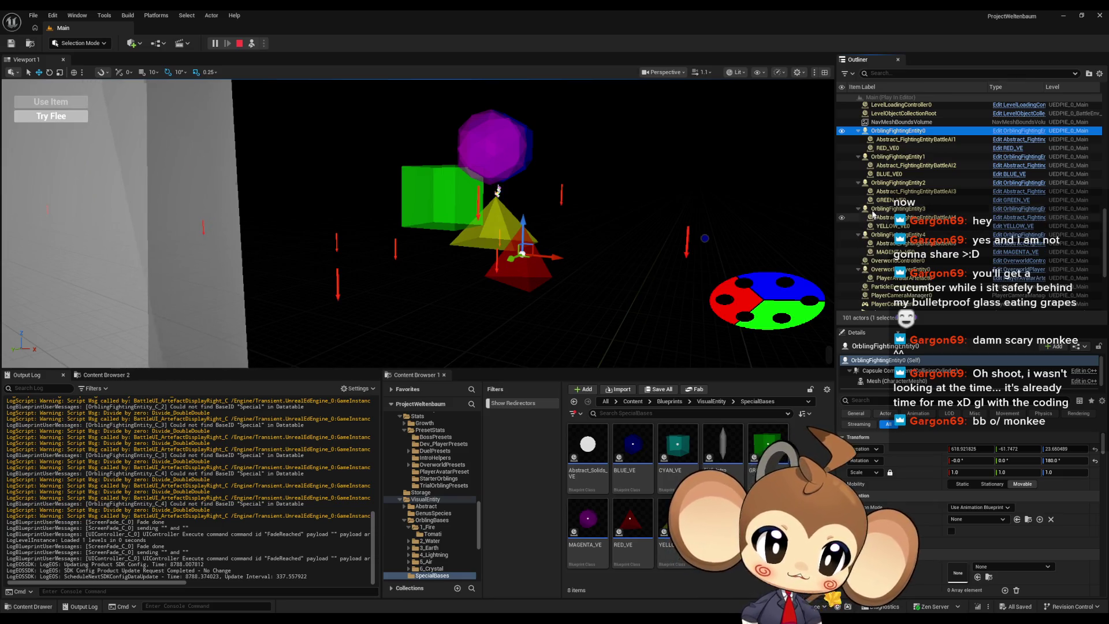
{"action": "scroll", "coordinate": [872, 215], "scroll_direction": "down", "scroll_amount": 2}
{"action": "scroll", "coordinate": [902, 169], "scroll_direction": "down", "scroll_amount": 3}
{"action": "scroll", "coordinate": [899, 172], "scroll_direction": "down", "scroll_amount": 3}
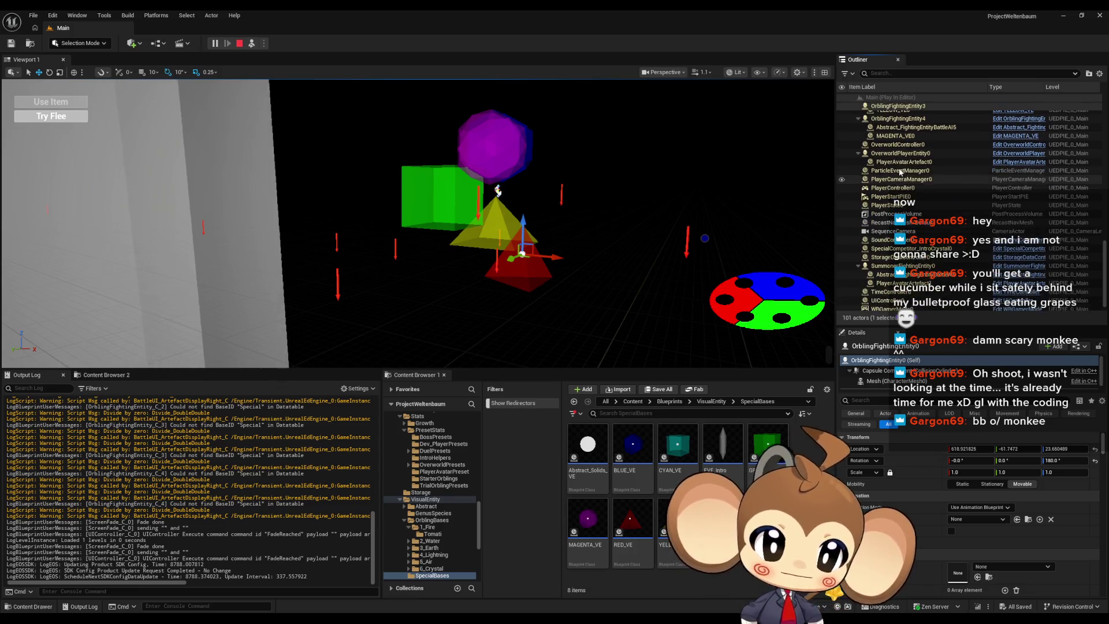
{"action": "scroll", "coordinate": [913, 174], "scroll_direction": "down", "scroll_amount": 1}
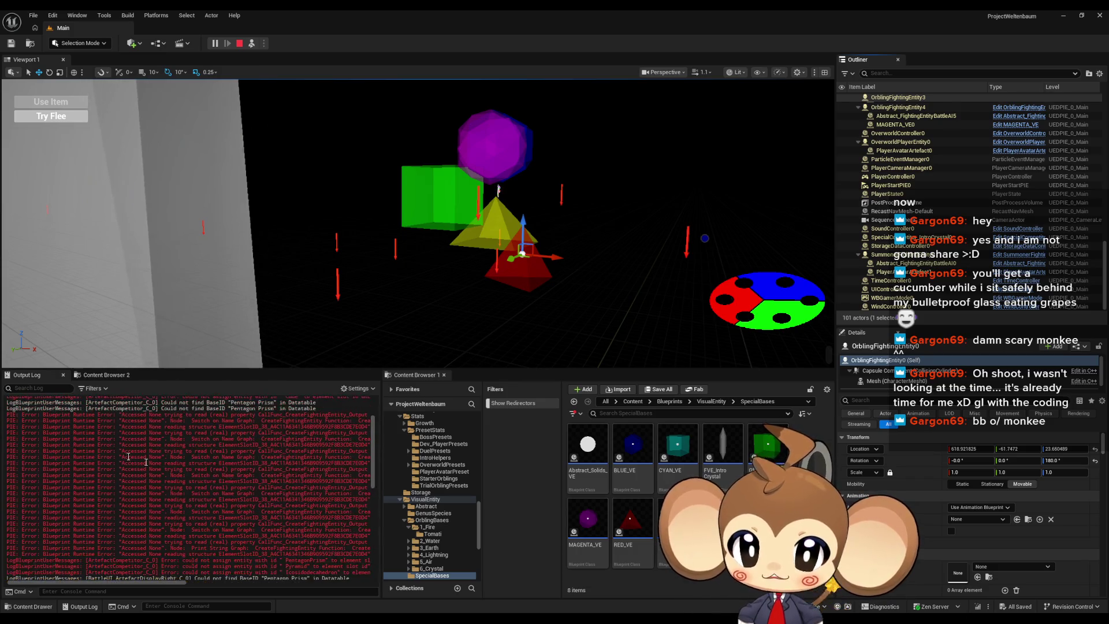
{"action": "key", "text": "Escape"}
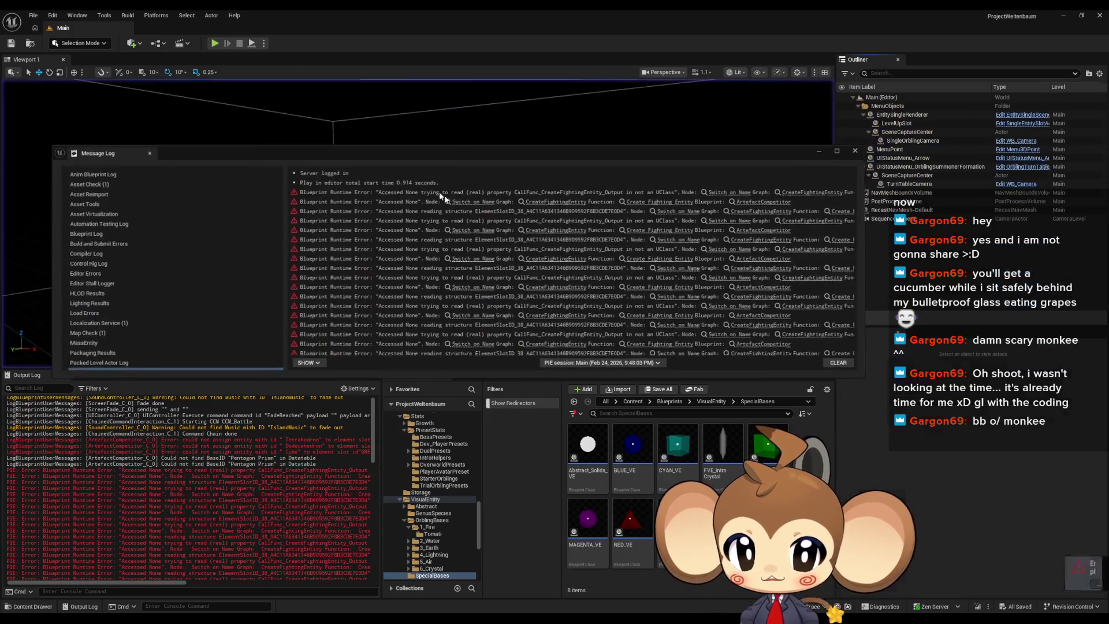
Follow the error to ArtefactCompetitor's CreateFightingEntity, then open its Abstract_Competitor parent implementation
{"action": "left_click", "coordinate": [722, 193]}
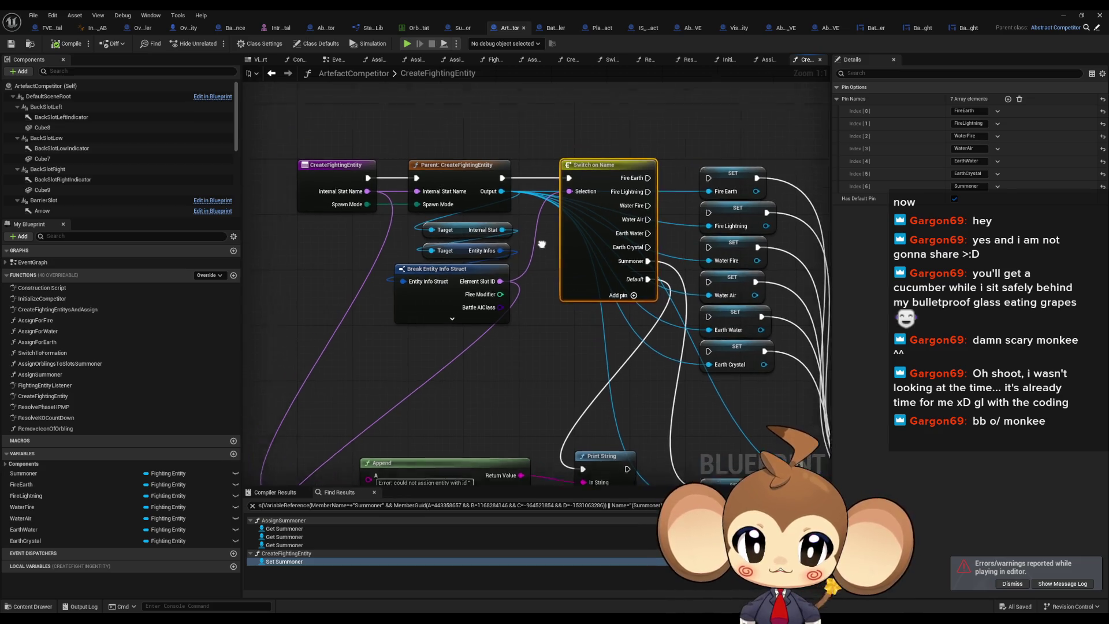
{"action": "left_click", "coordinate": [551, 343]}
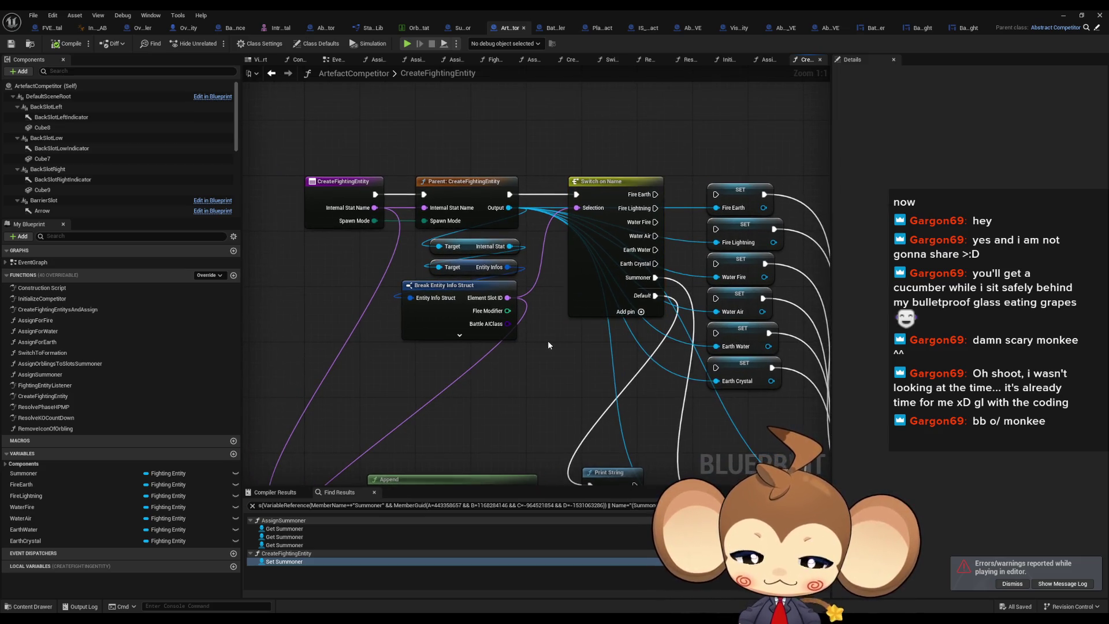
{"action": "mouse_move", "coordinate": [546, 341]}
{"action": "left_mouse_down"}
{"action": "mouse_move", "coordinate": [542, 304]}
{"action": "mouse_move", "coordinate": [521, 303]}
{"action": "mouse_move", "coordinate": [522, 327]}
{"action": "mouse_move", "coordinate": [573, 349]}
{"action": "left_mouse_up"}
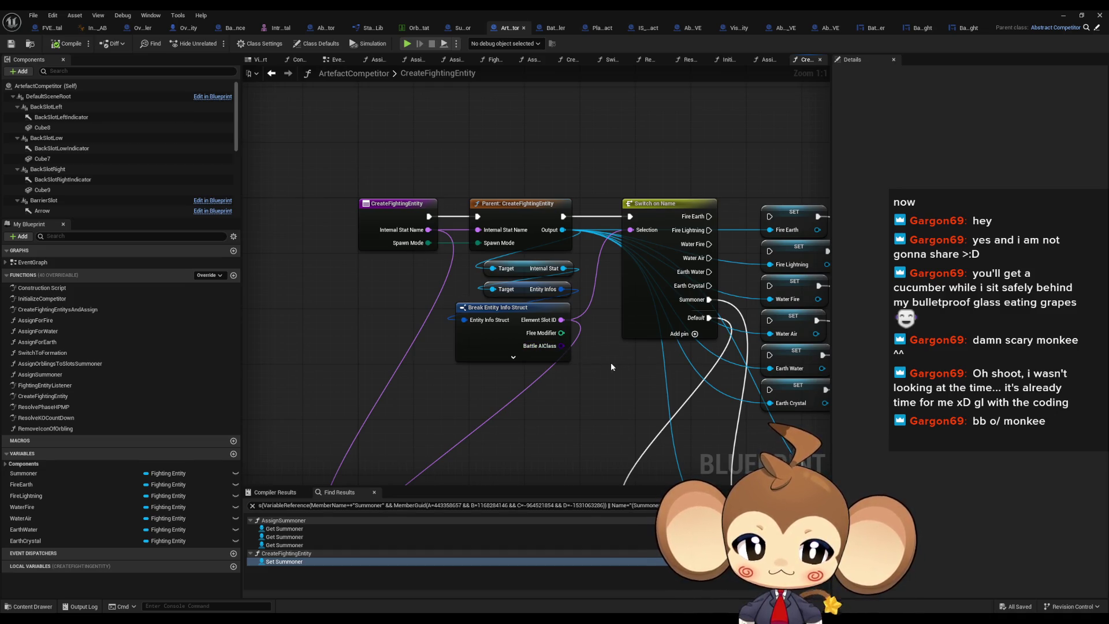
{"action": "mouse_move", "coordinate": [537, 305]}
{"action": "left_mouse_down"}
{"action": "mouse_move", "coordinate": [473, 250]}
{"action": "mouse_move", "coordinate": [486, 209]}
{"action": "left_mouse_up"}
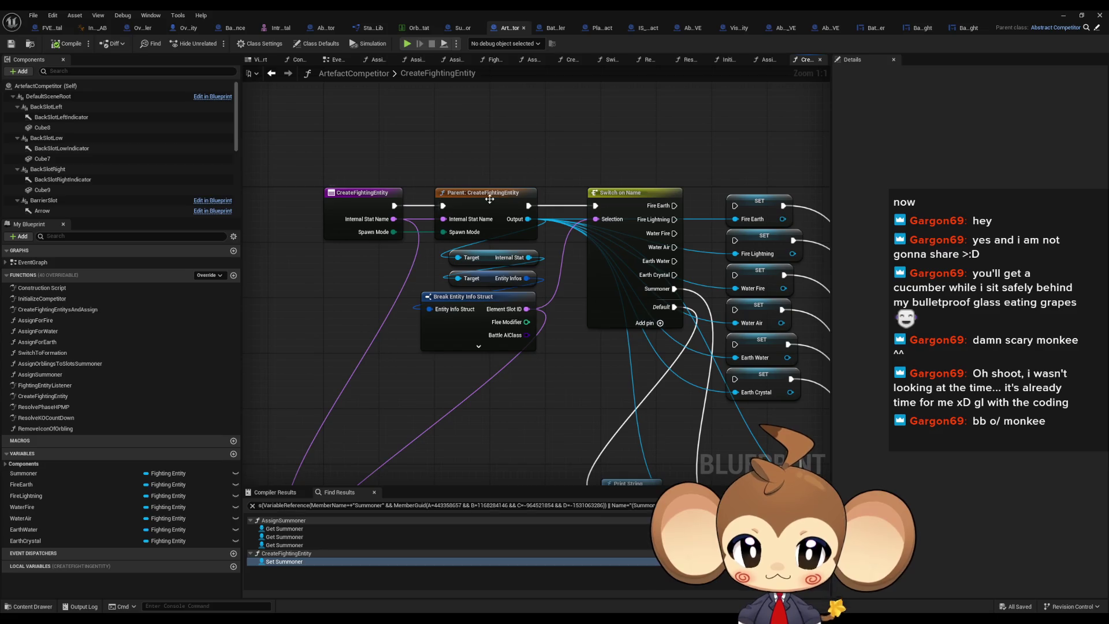
{"action": "double_click", "coordinate": [490, 199]}
{"action": "mouse_move", "coordinate": [490, 202]}
{"action": "left_mouse_down"}
{"action": "mouse_move", "coordinate": [739, 214]}
{"action": "mouse_move", "coordinate": [671, 218]}
{"action": "left_mouse_up"}
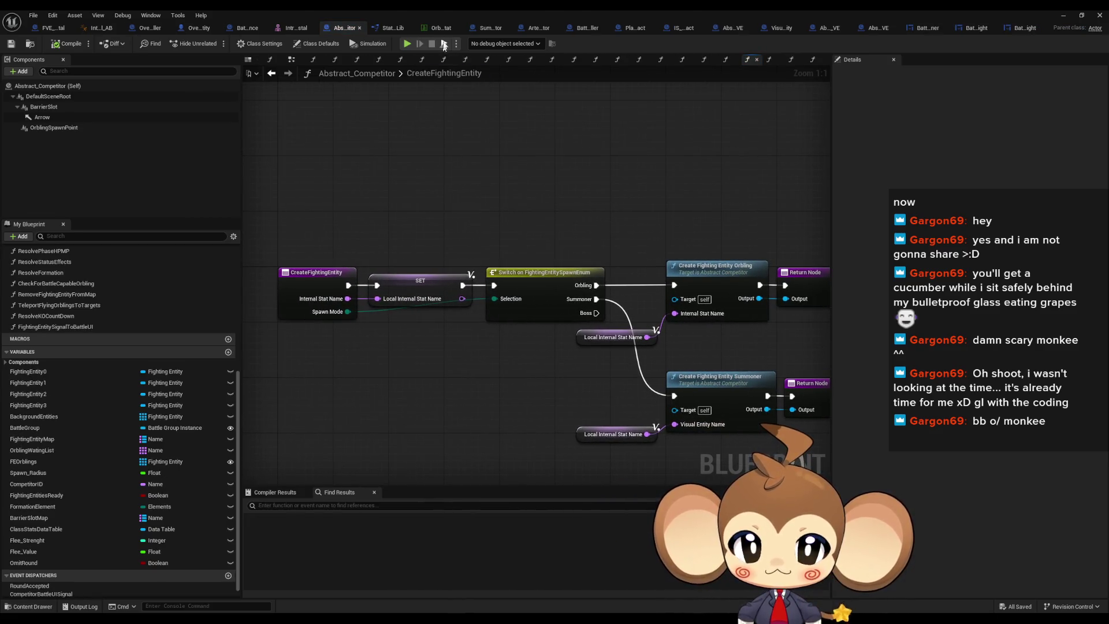
Review the Pyramid and PentagonPrism rows in the shapes data table, then go to Abstract_Solids_VE
{"action": "left_click", "coordinate": [435, 29]}
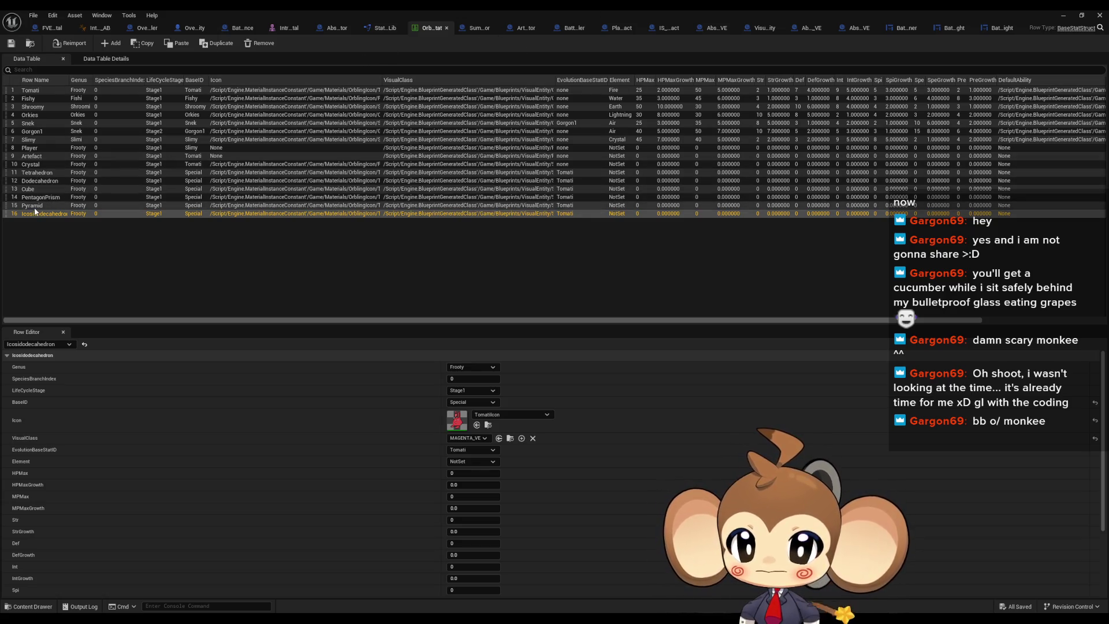
{"action": "left_click", "coordinate": [34, 208]}
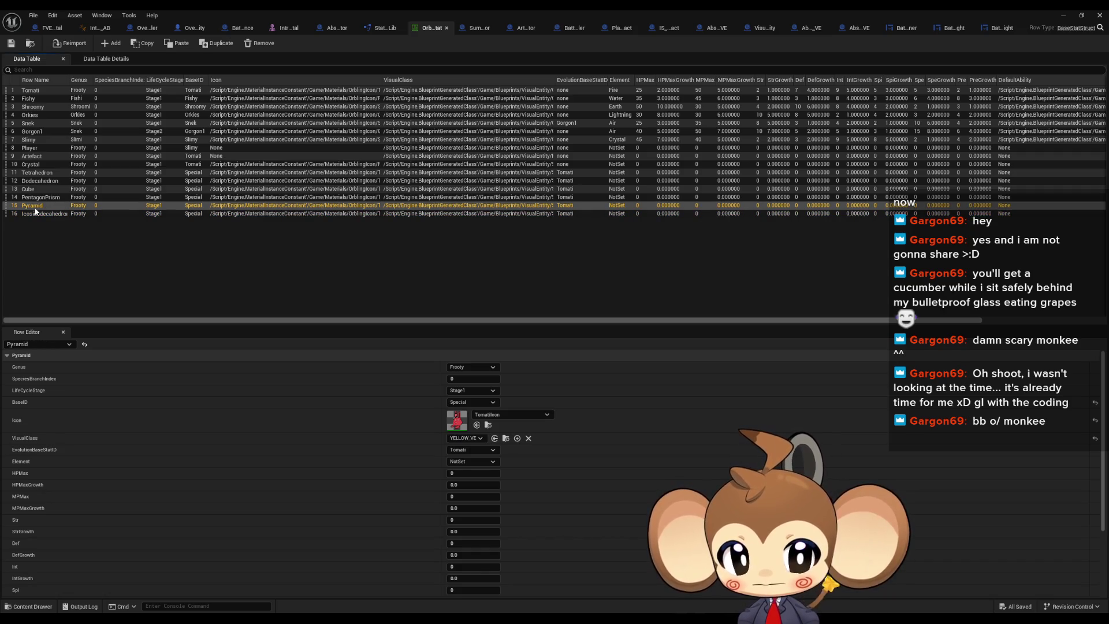
{"action": "left_click", "coordinate": [38, 199]}
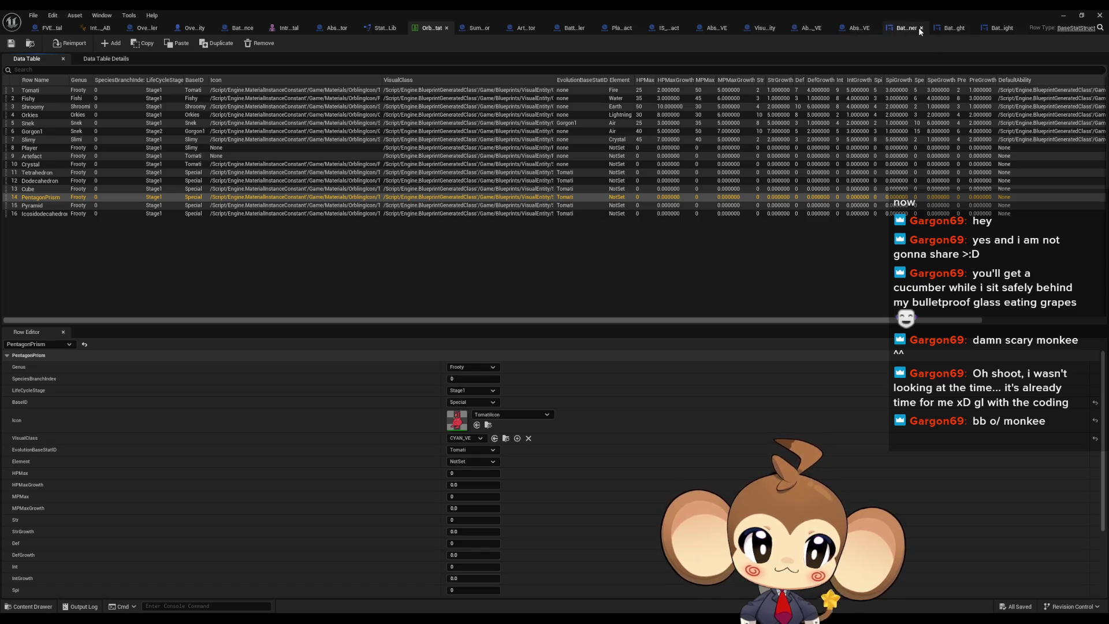
{"action": "left_click", "coordinate": [857, 29]}
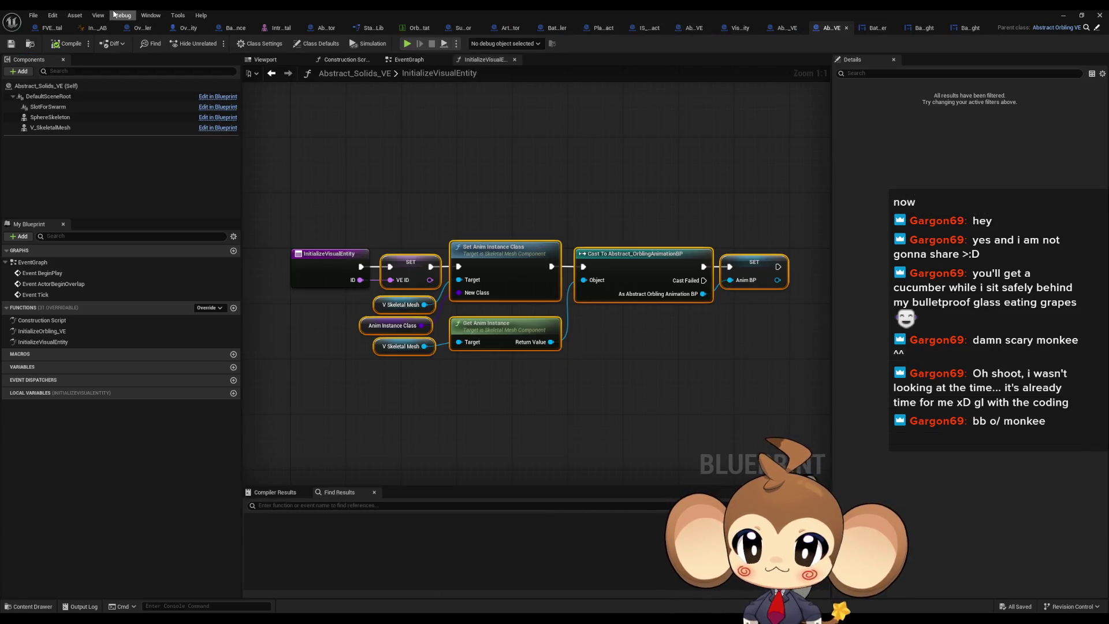
Dismiss the open menu and minimize the blueprint editor window
{"action": "left_click", "coordinate": [151, 15]}
{"action": "left_click", "coordinate": [151, 16]}
{"action": "left_click", "coordinate": [113, 44]}
{"action": "left_click", "coordinate": [113, 45]}
{"action": "left_click", "coordinate": [1063, 16]}
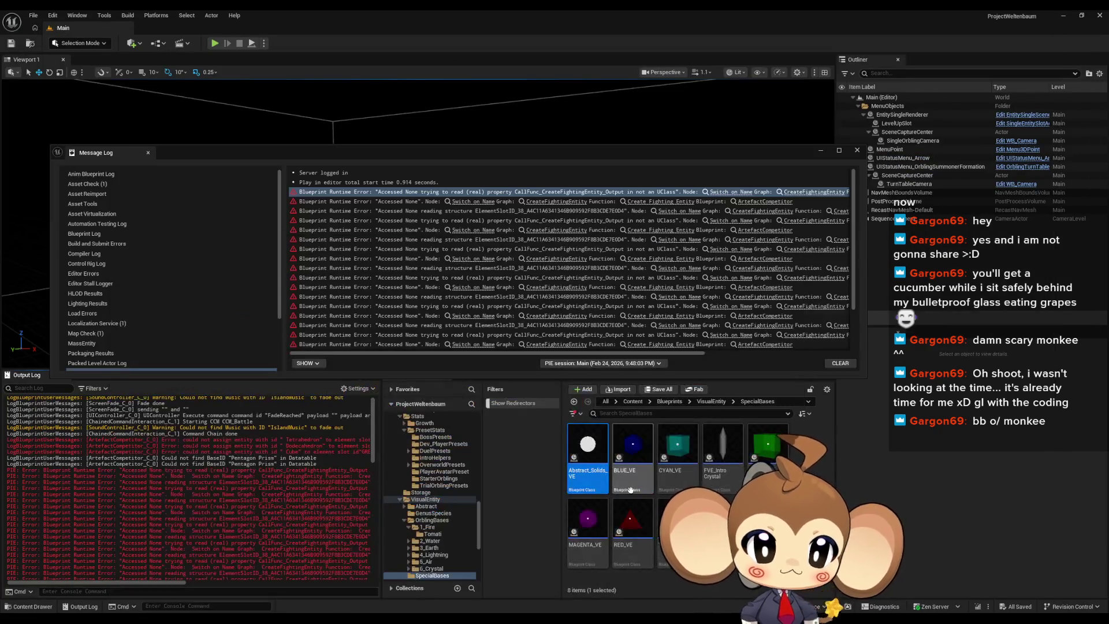
Open CYAN_VE, search 'cya' in Anim Instance Class, and restore the editor to a smaller window
{"action": "double_click", "coordinate": [680, 456]}
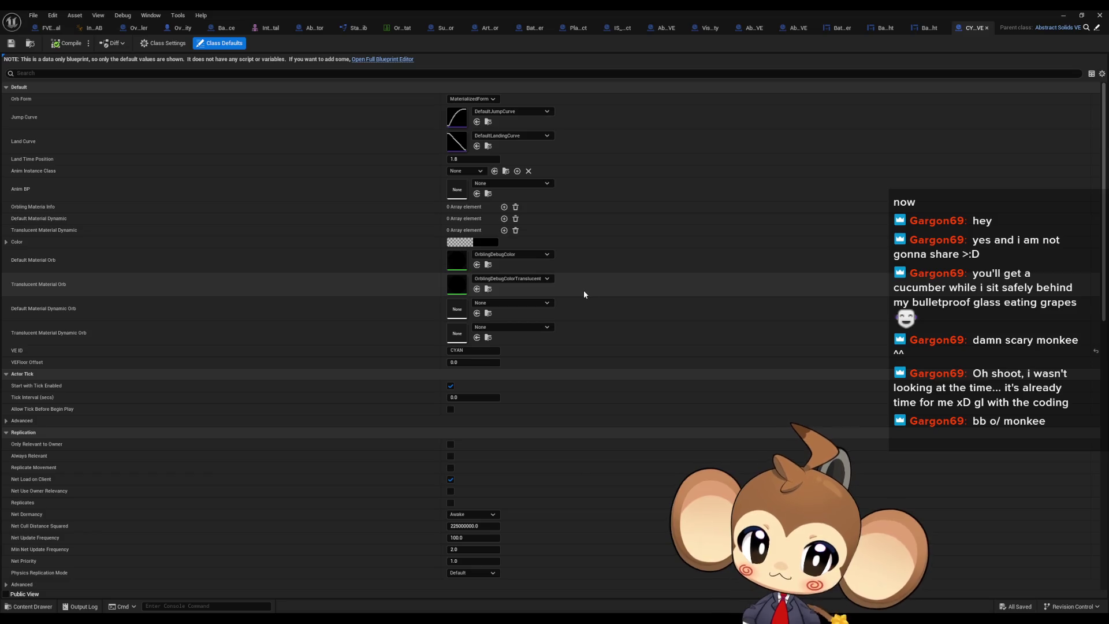
{"action": "left_click", "coordinate": [459, 172]}
{"action": "type", "text": "cya"}
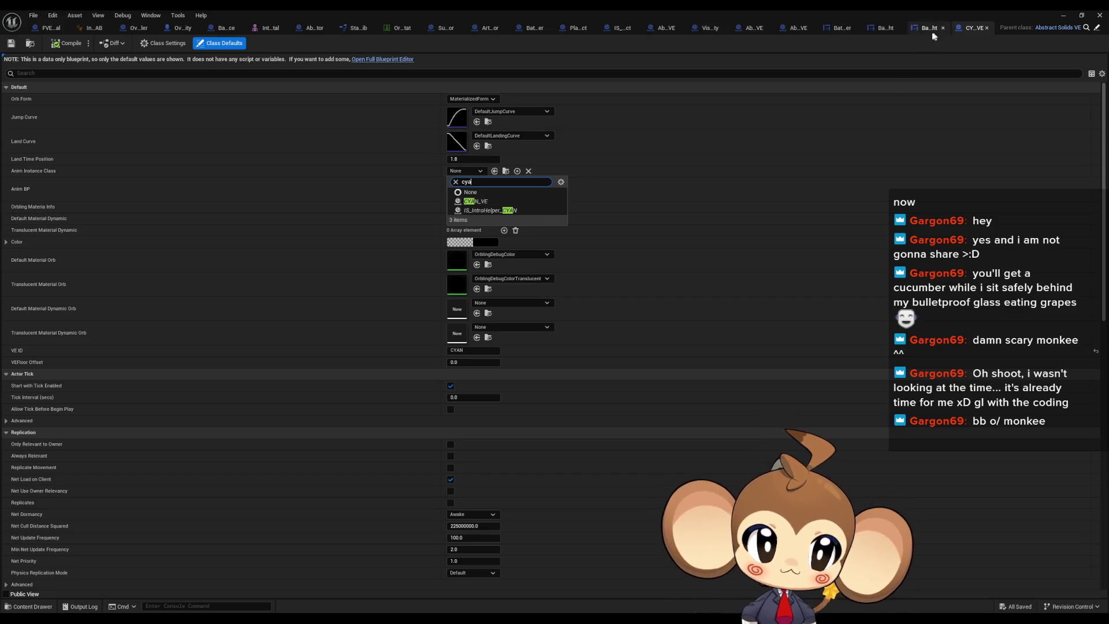
{"action": "double_click", "coordinate": [922, 9]}
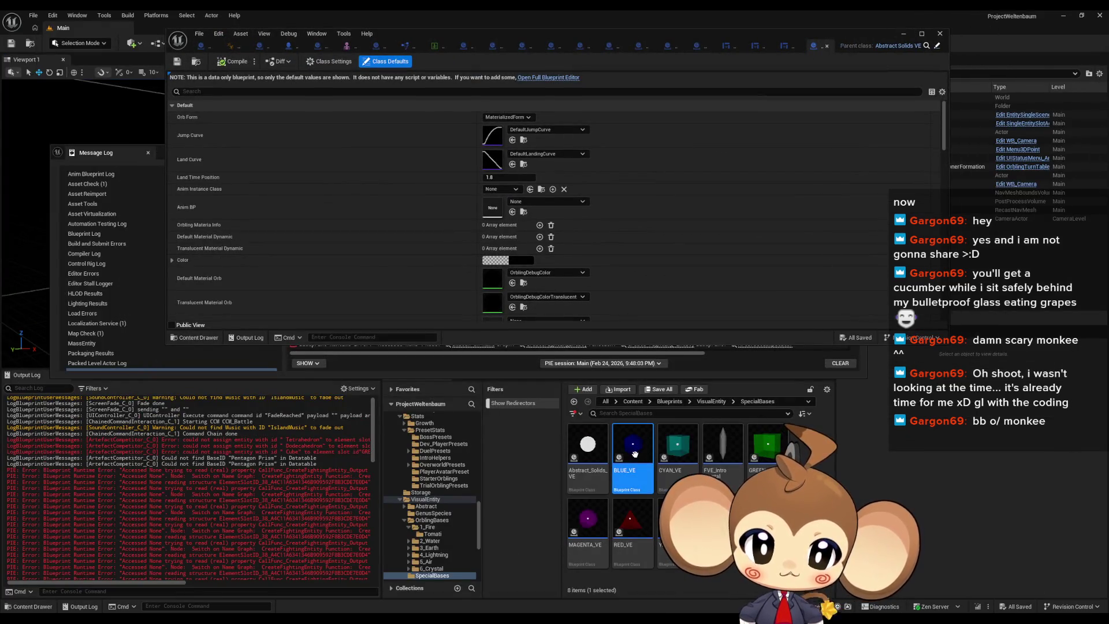
{"action": "double_click", "coordinate": [727, 459]}
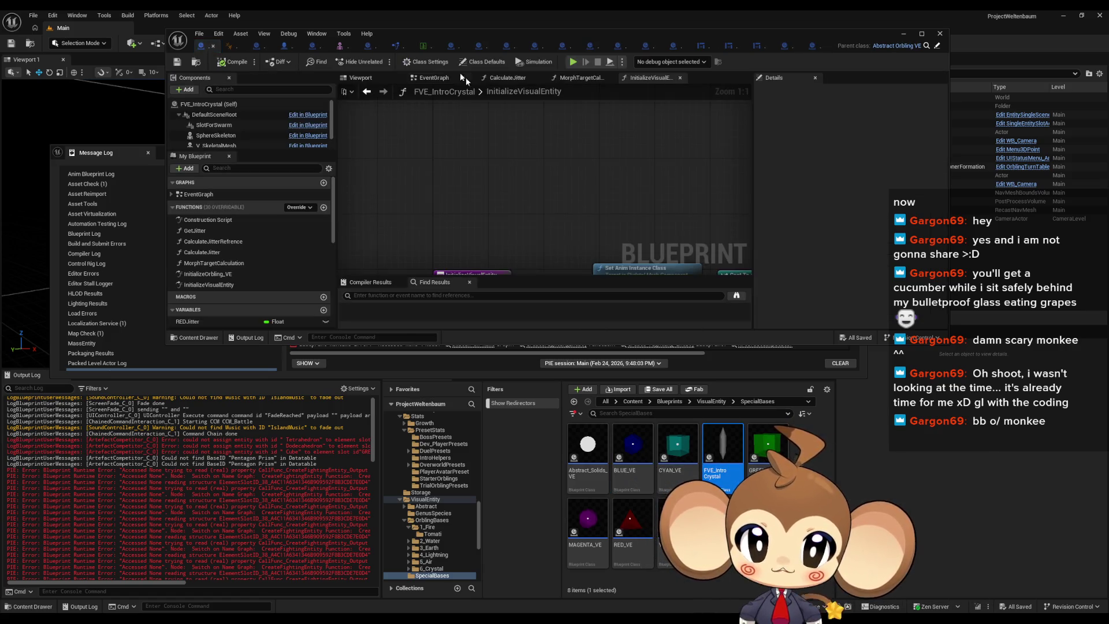
View FVE_IntroCrystal's class defaults, then set BLUE_VE's Anim Instance Class to Dodecahedron_AB
{"action": "left_click", "coordinate": [477, 62]}
{"action": "scroll", "coordinate": [894, 224], "scroll_direction": "down", "scroll_amount": 3}
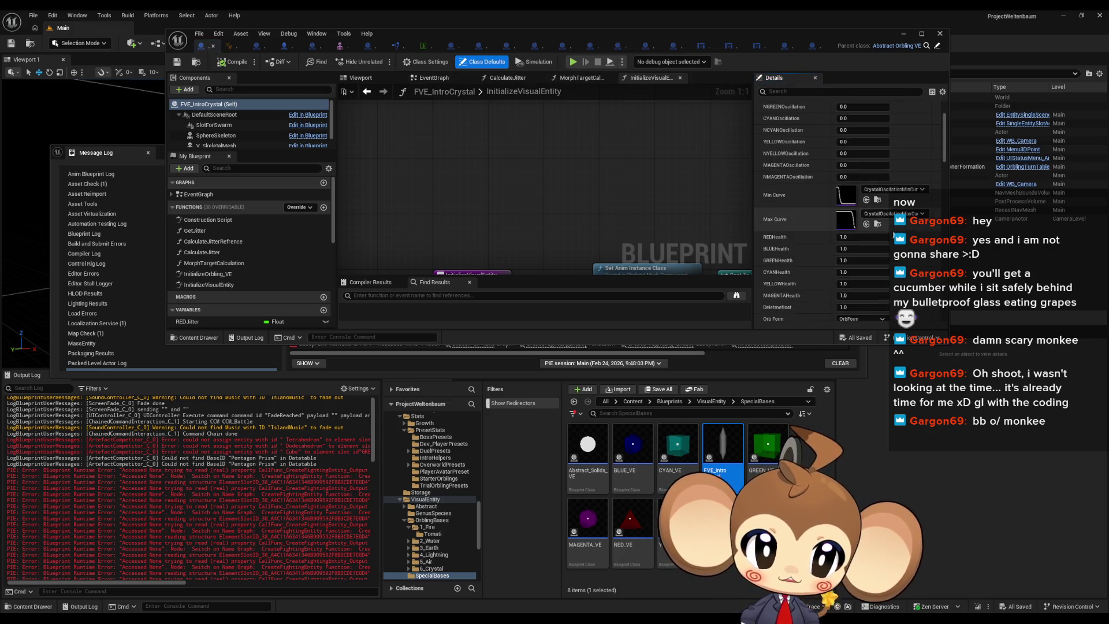
{"action": "scroll", "coordinate": [894, 231], "scroll_direction": "down", "scroll_amount": 2}
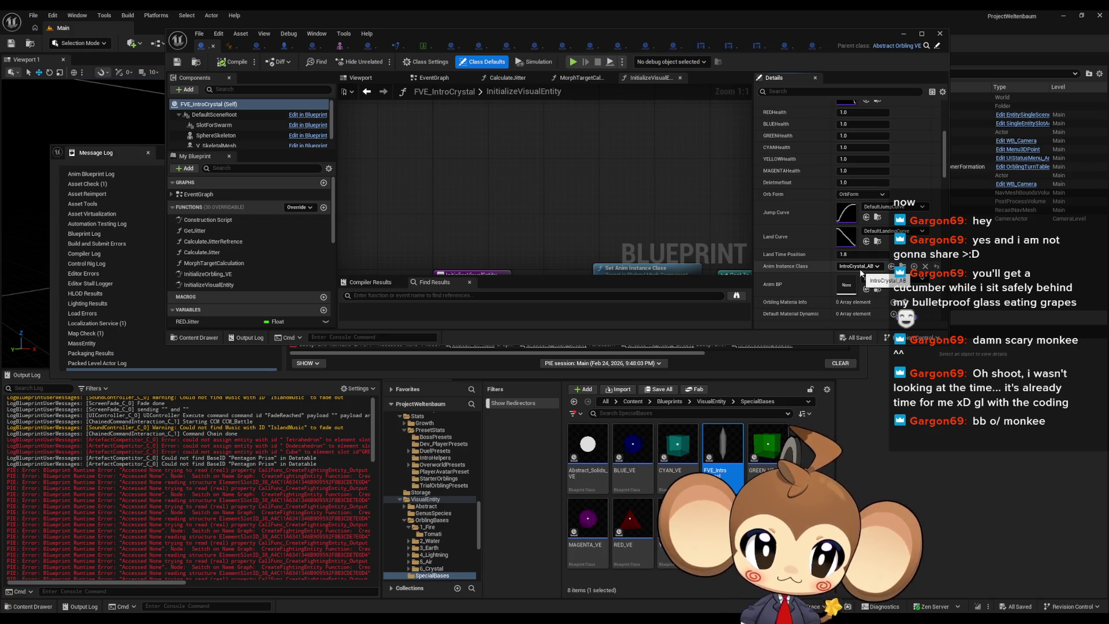
{"action": "double_click", "coordinate": [634, 444]}
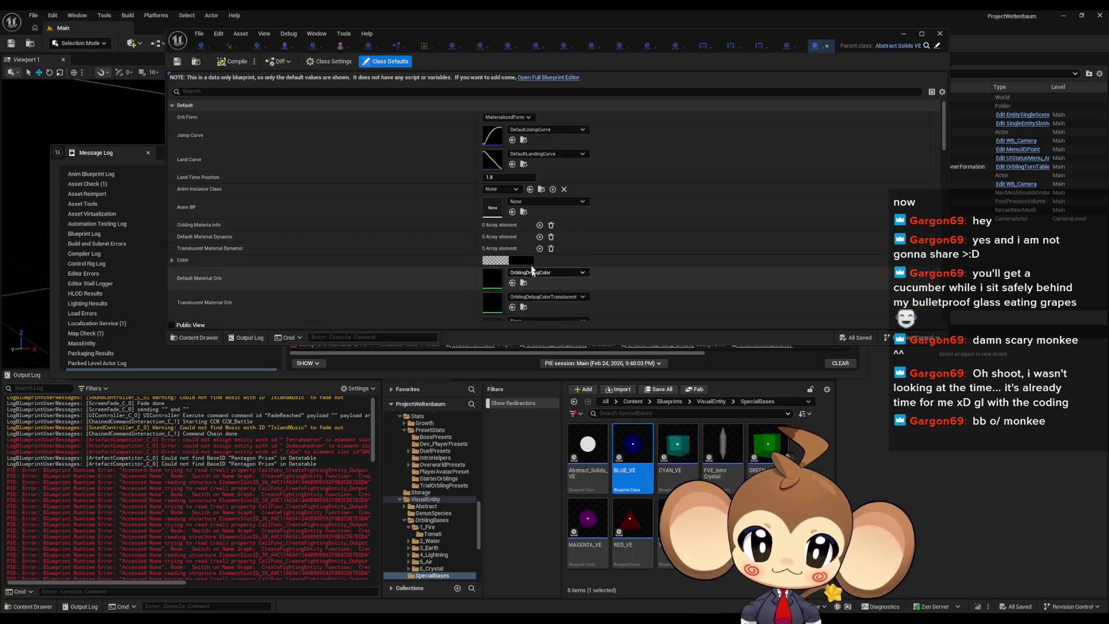
{"action": "left_click", "coordinate": [504, 189]}
{"action": "type", "text": "ab"}
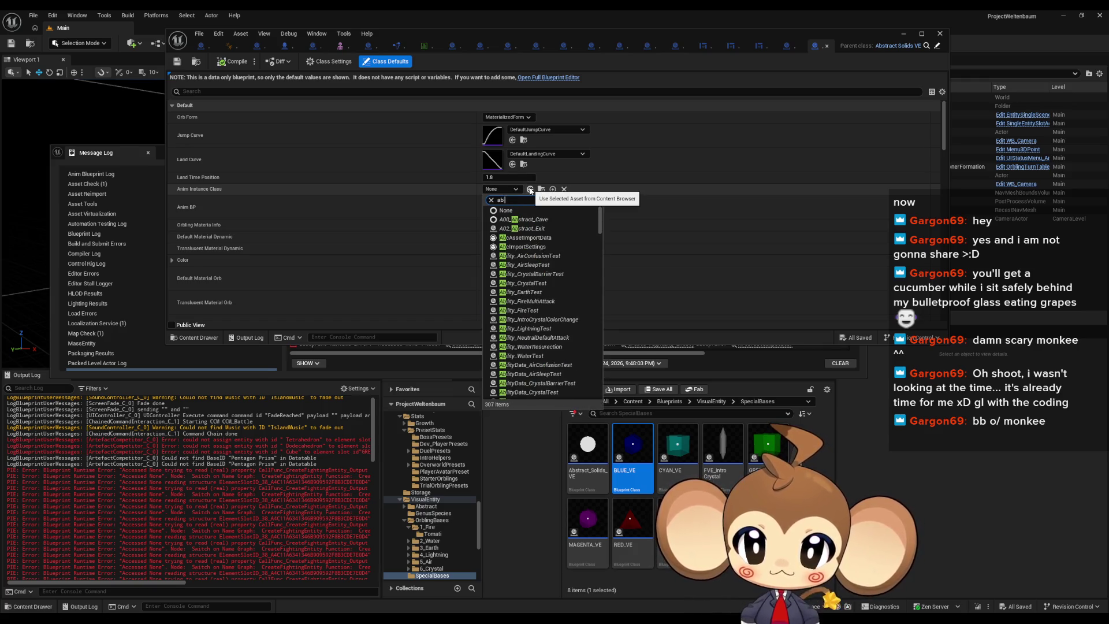
{"action": "type", "text": " blue"}
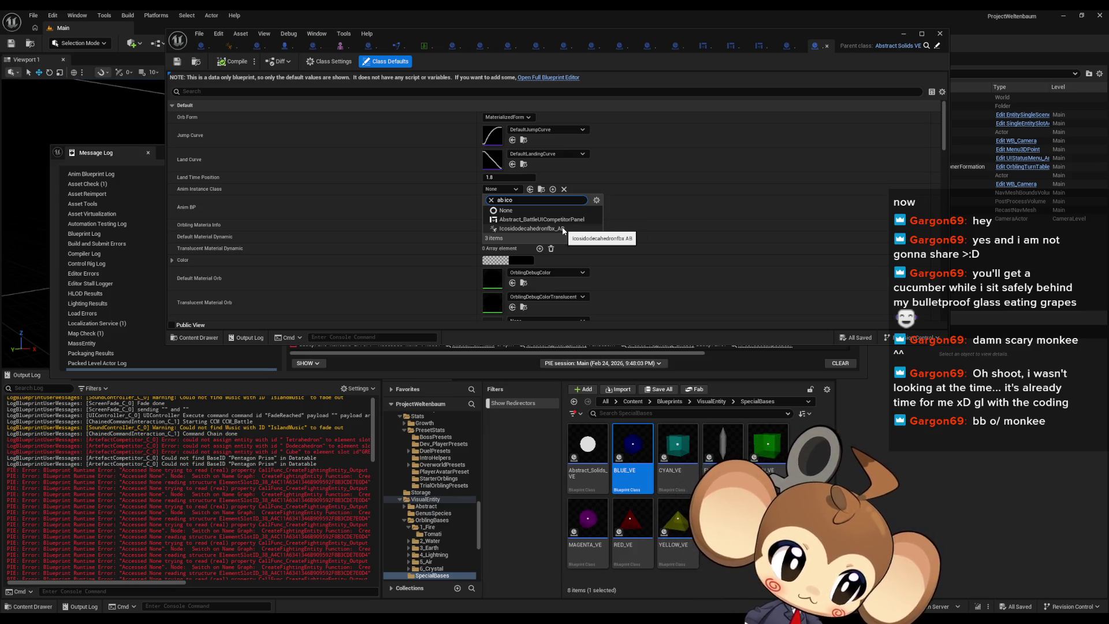
{"action": "type", "text": "dod"}
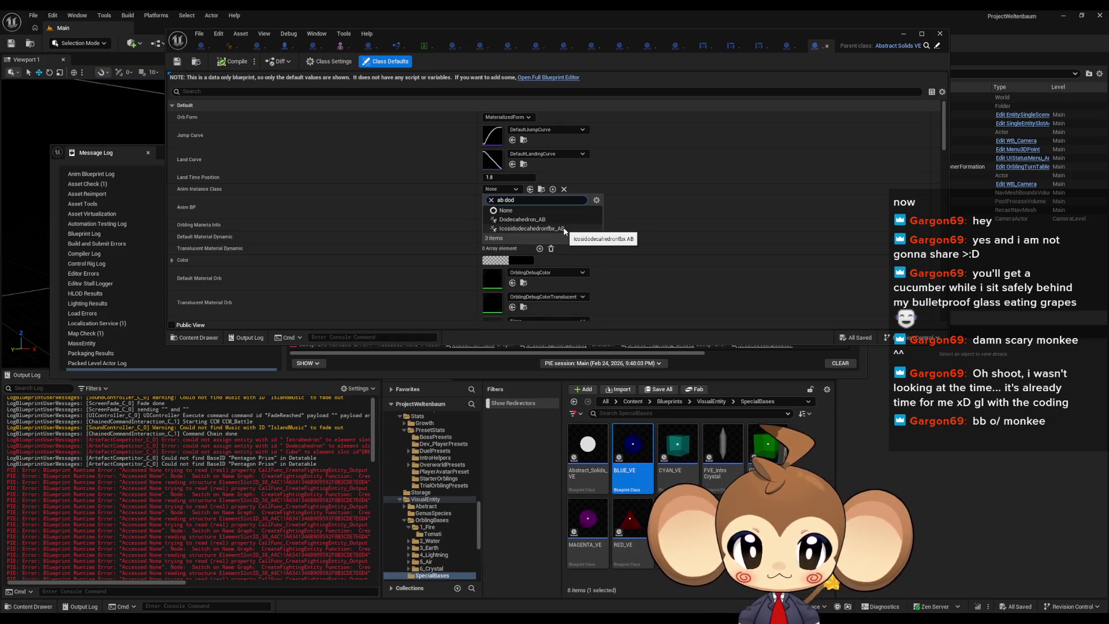
{"action": "left_click", "coordinate": [520, 219]}
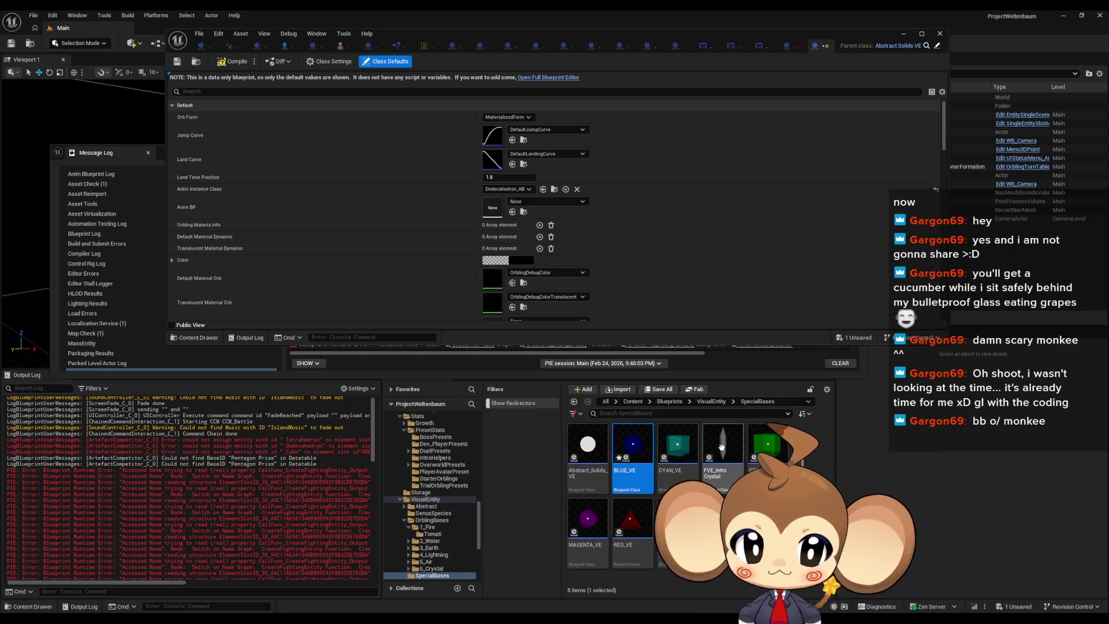
Set CYAN_VE's Anim Instance Class to PentagonPrism_AB
{"action": "double_click", "coordinate": [676, 452]}
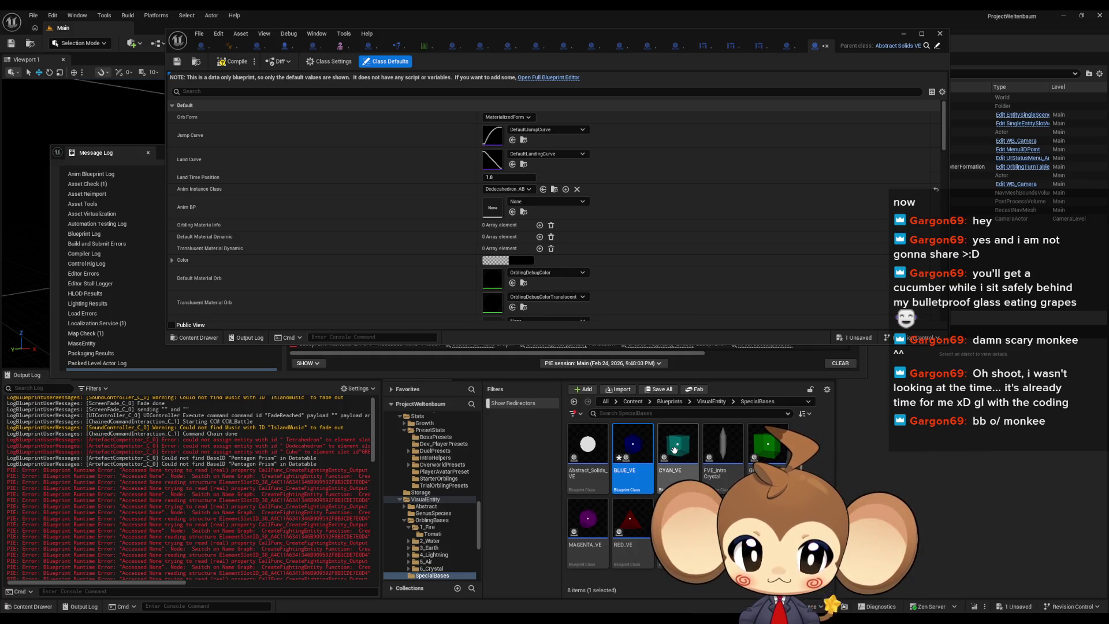
{"action": "left_click", "coordinate": [506, 190]}
{"action": "type", "text": "pris"}
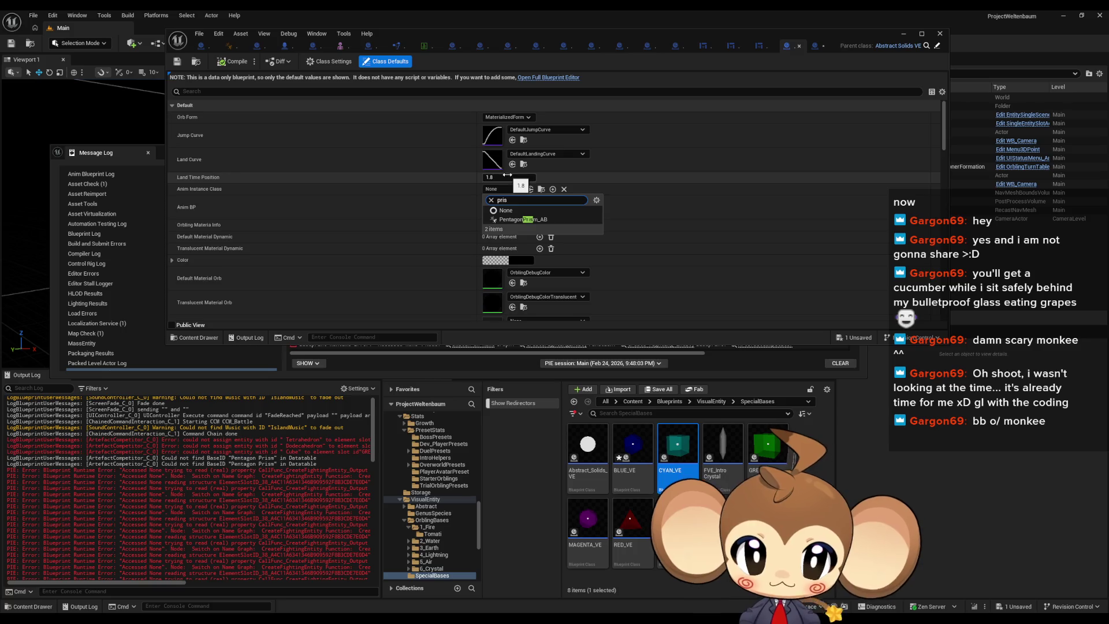
{"action": "left_click", "coordinate": [537, 220]}
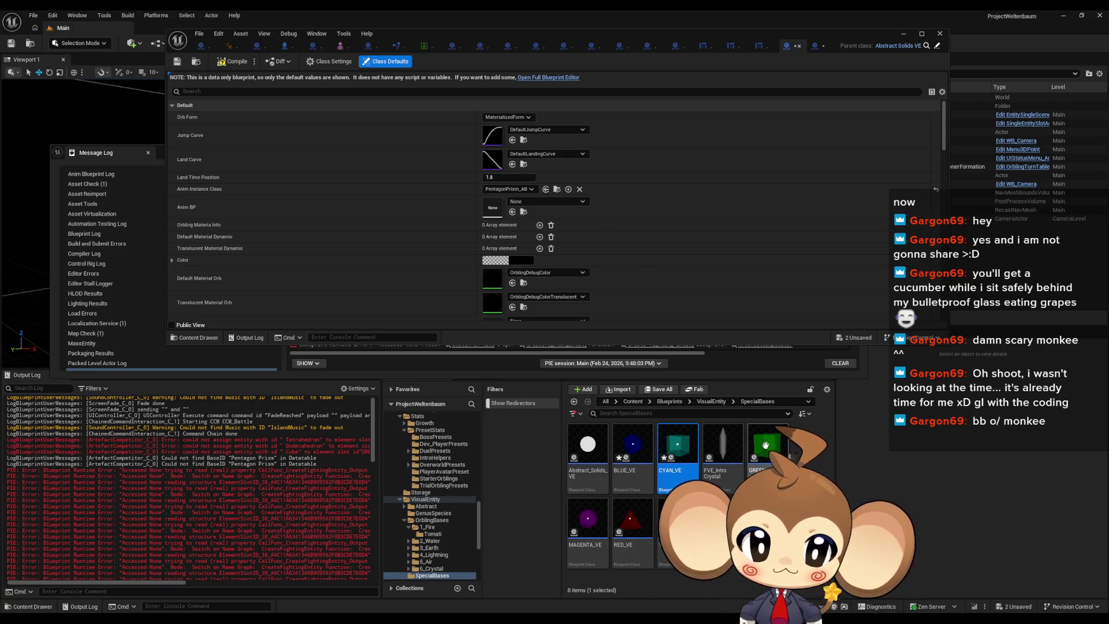
Set the green base's Anim Instance Class to Cube_AB and MAGENTA_VE's to Icosidodecahedronfbx_AB
{"action": "double_click", "coordinate": [767, 444]}
{"action": "left_click", "coordinate": [514, 190]}
{"action": "type", "text": "cube_ab"}
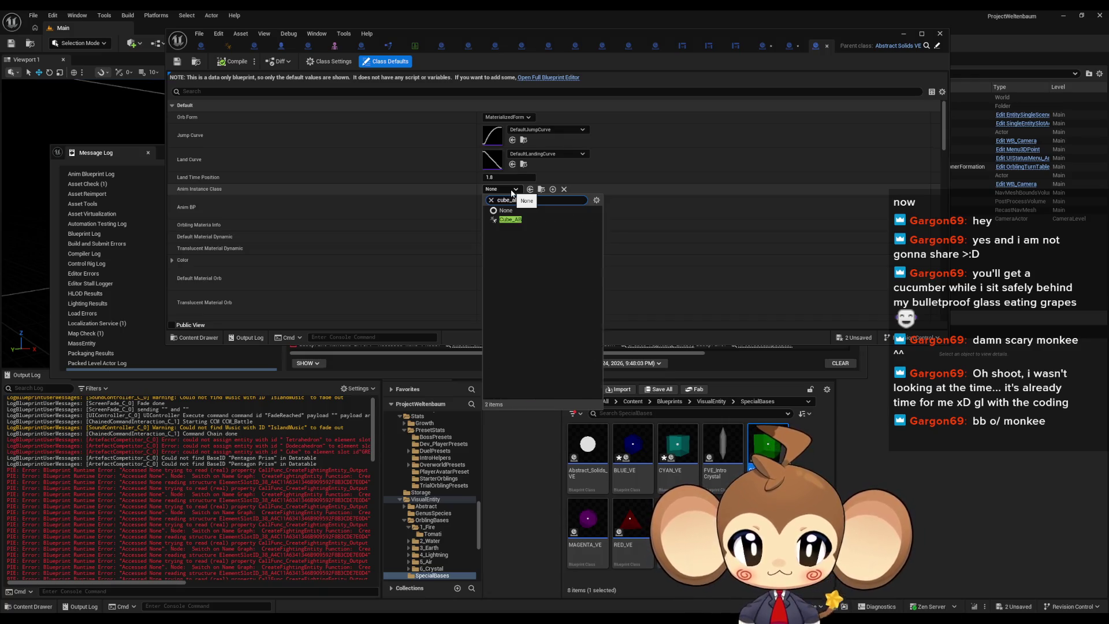
{"action": "left_click", "coordinate": [522, 217]}
{"action": "double_click", "coordinate": [584, 516]}
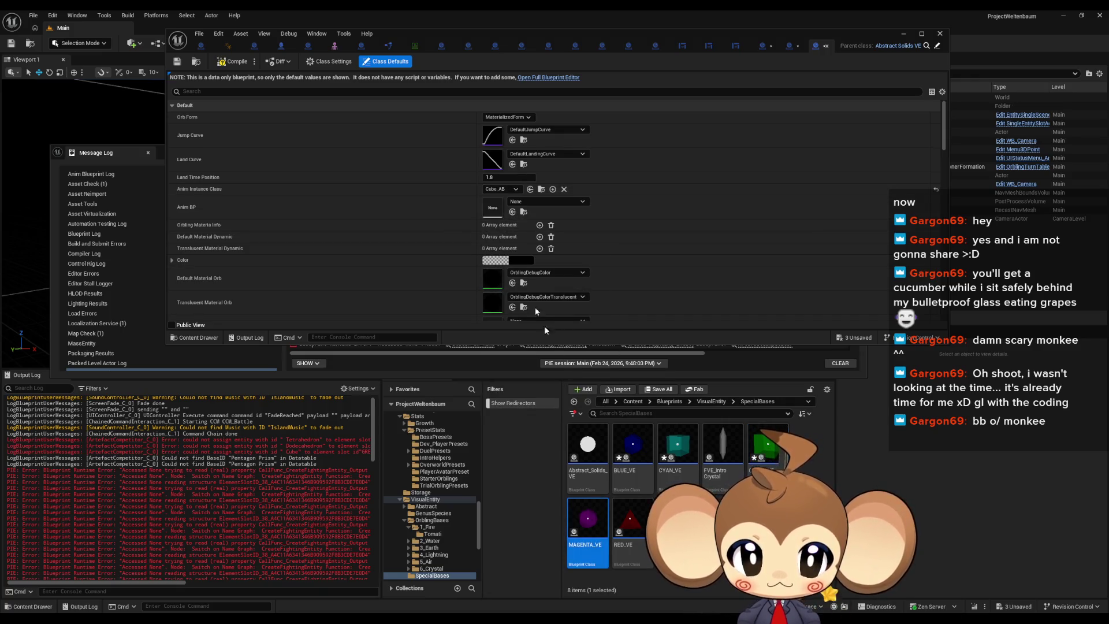
{"action": "left_click", "coordinate": [506, 192]}
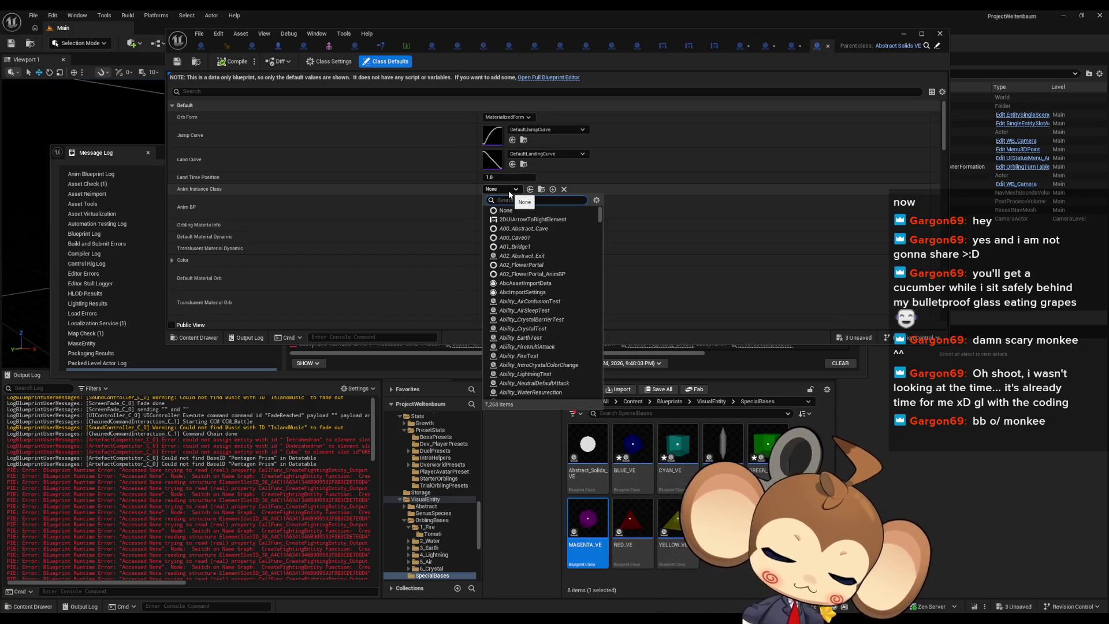
{"action": "type", "text": "ico"}
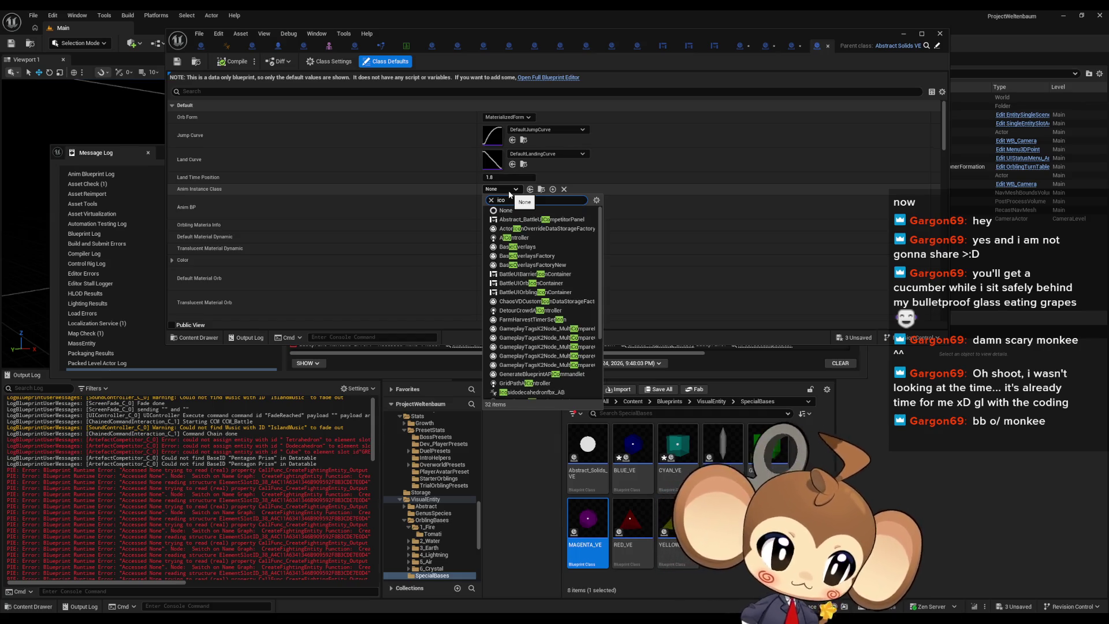
{"action": "type", "text": "si"}
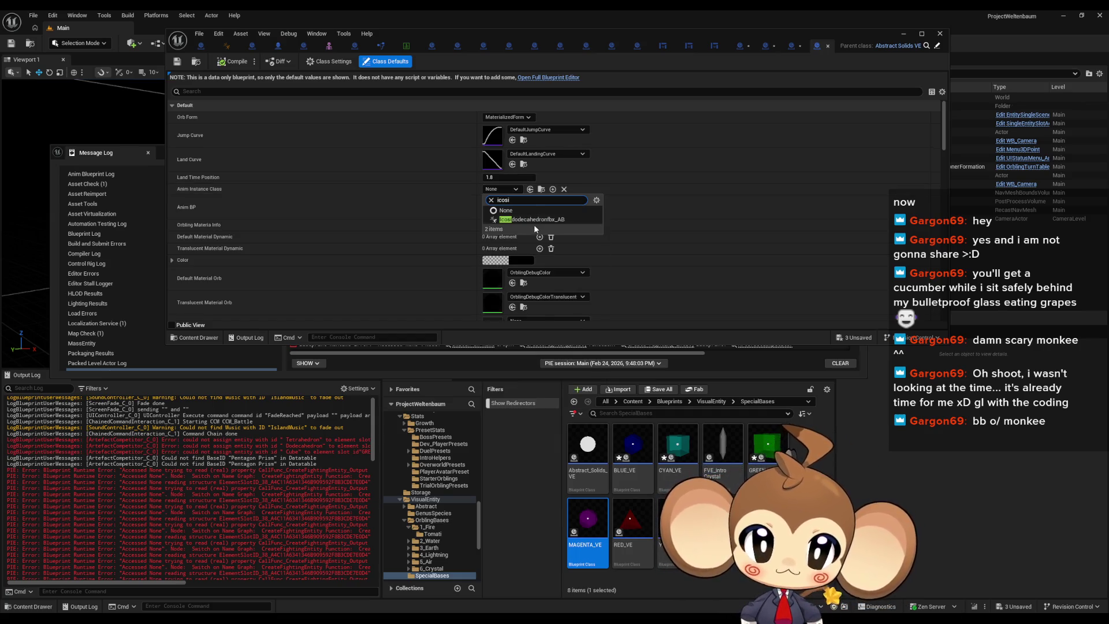
{"action": "left_click", "coordinate": [530, 220]}
Set YELLOW_VE's Anim Instance Class to Pyramid_AB and maximize the blueprint editor
{"action": "left_click", "coordinate": [643, 528]}
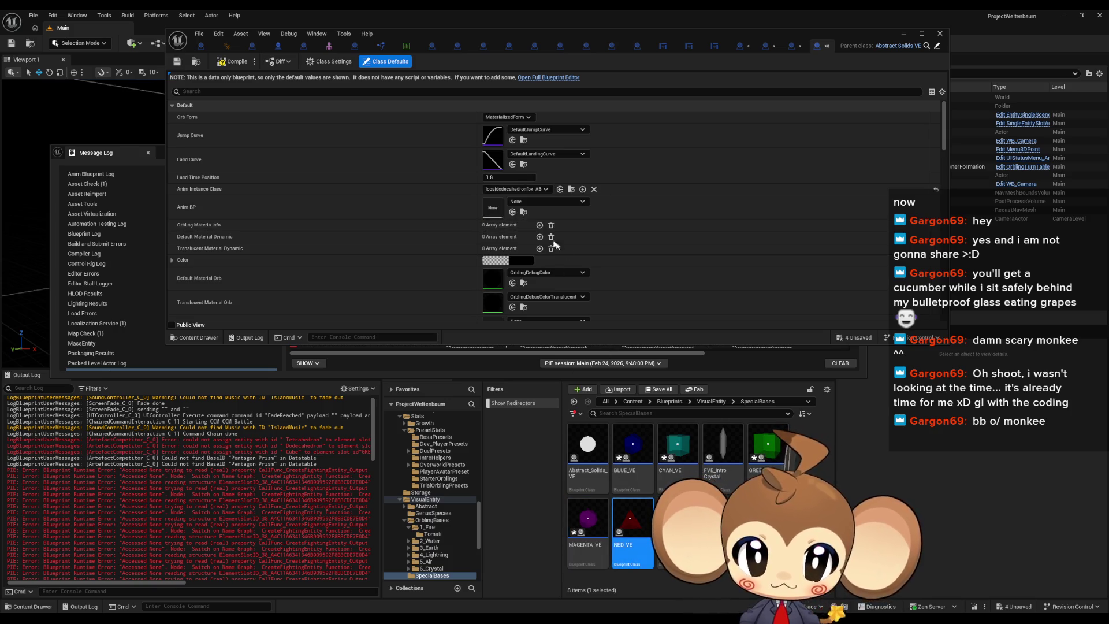
{"action": "key", "text": "ctrl+z"}
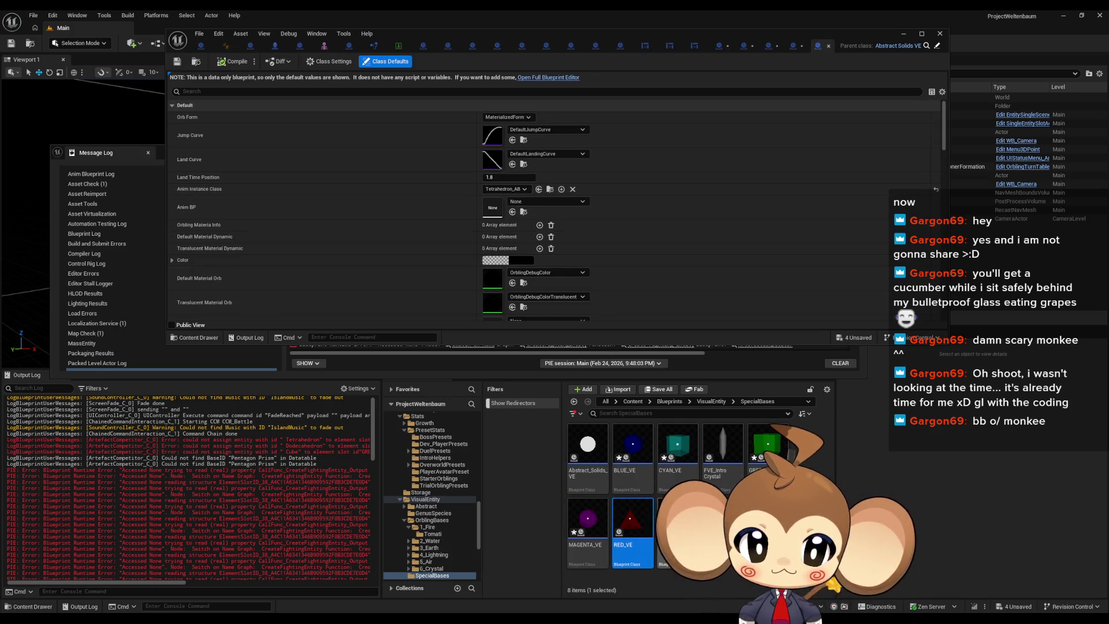
{"action": "key", "text": "ctrl+z"}
{"action": "left_click", "coordinate": [501, 188]}
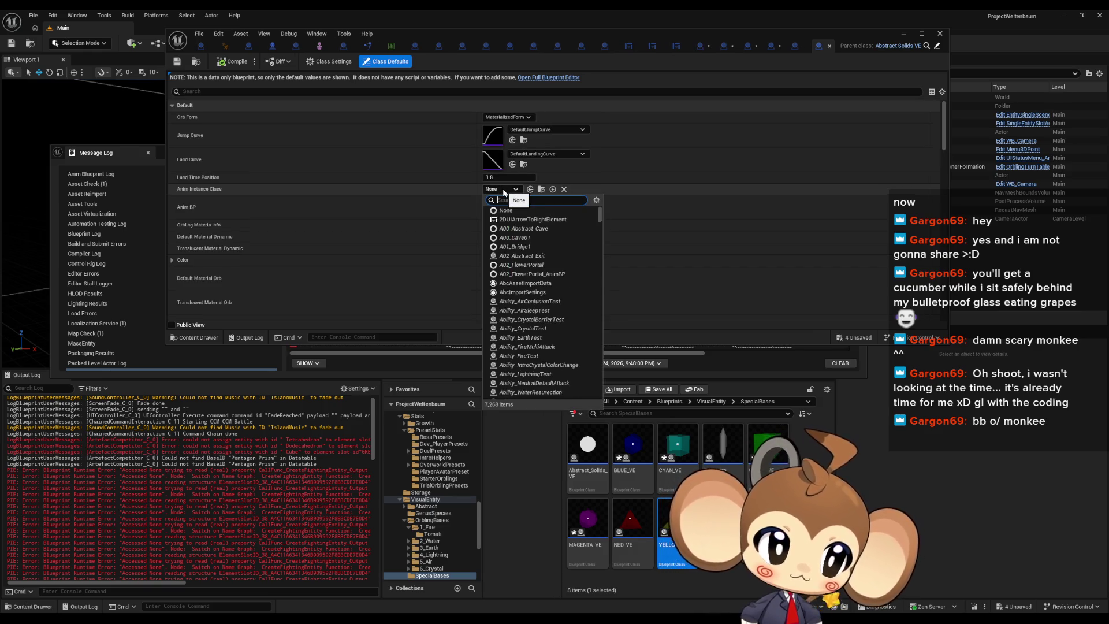
{"action": "type", "text": "pyr"}
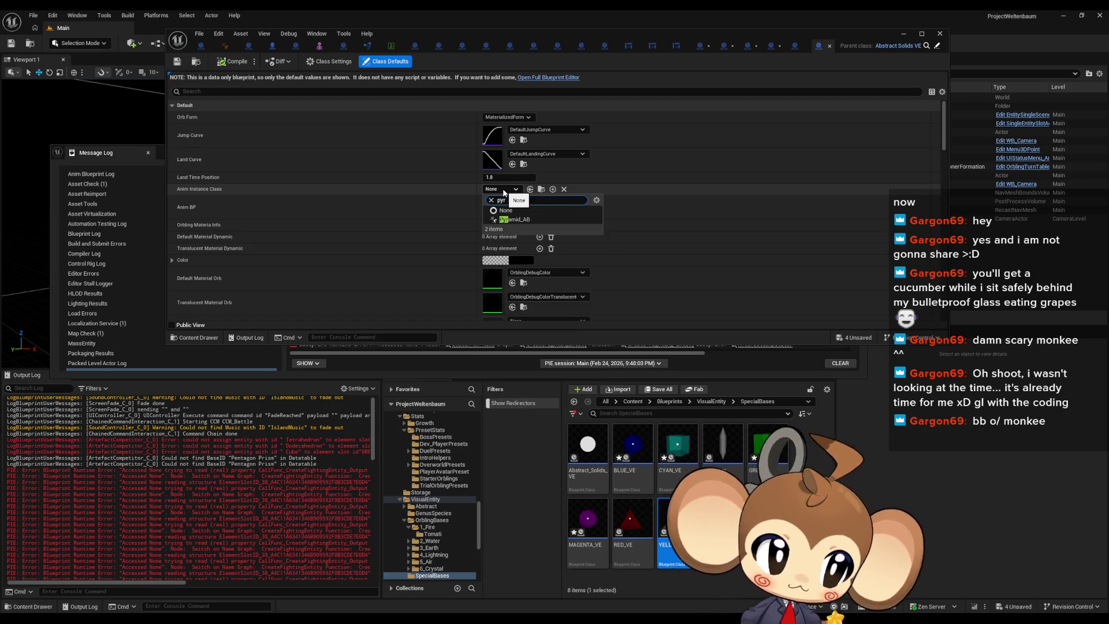
{"action": "left_click", "coordinate": [515, 219]}
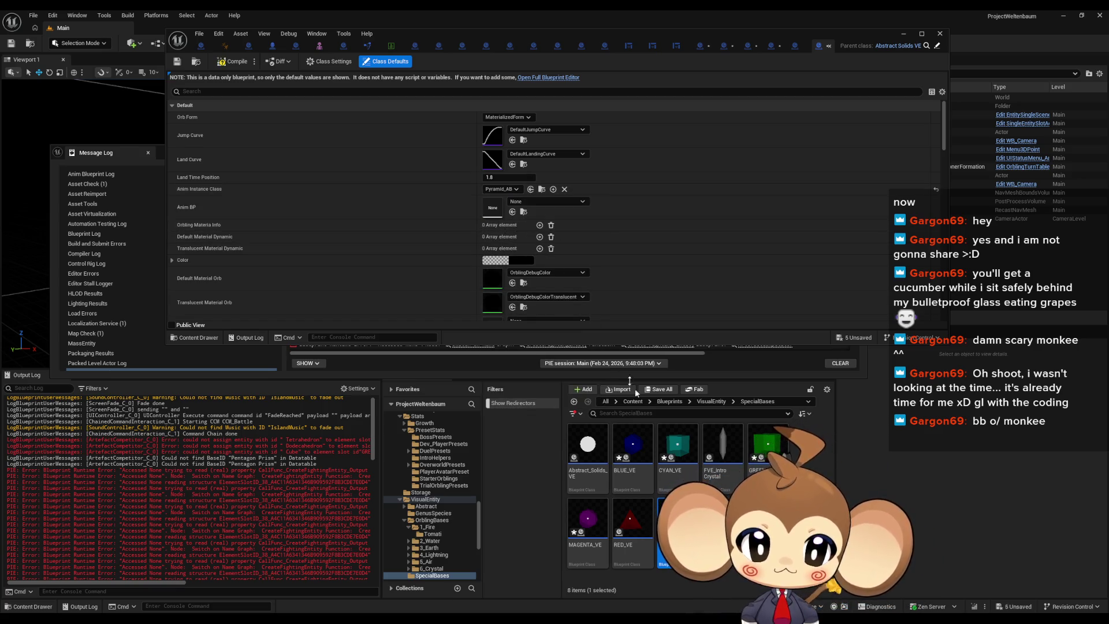
{"action": "scroll", "coordinate": [559, 226], "scroll_direction": "down", "scroll_amount": 4}
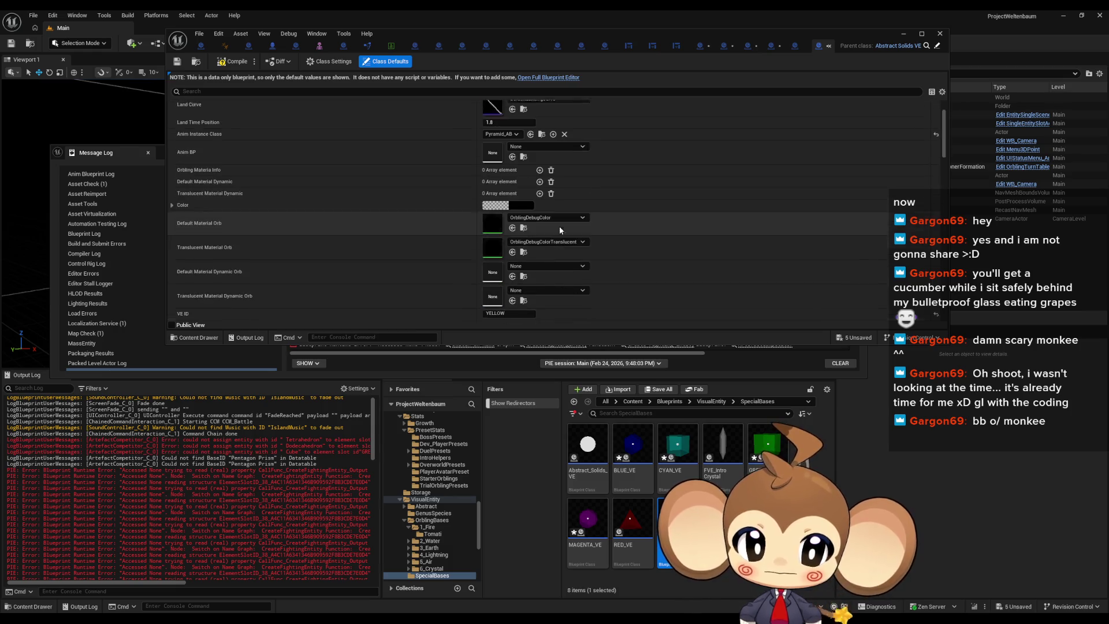
{"action": "scroll", "coordinate": [564, 227], "scroll_direction": "up", "scroll_amount": 4}
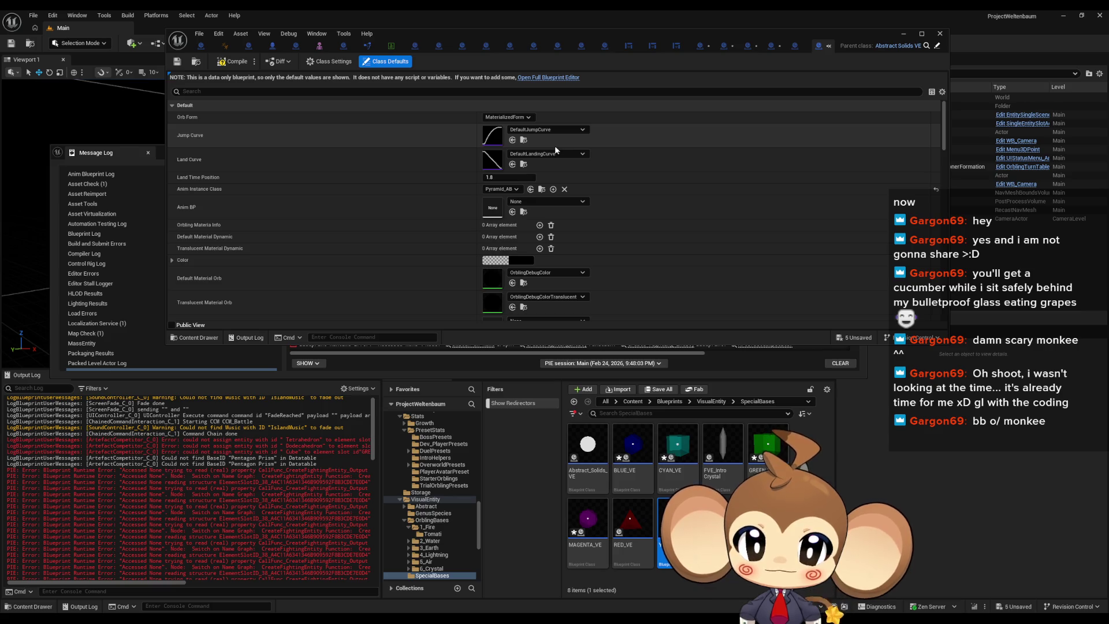
{"action": "double_click", "coordinate": [466, 32]}
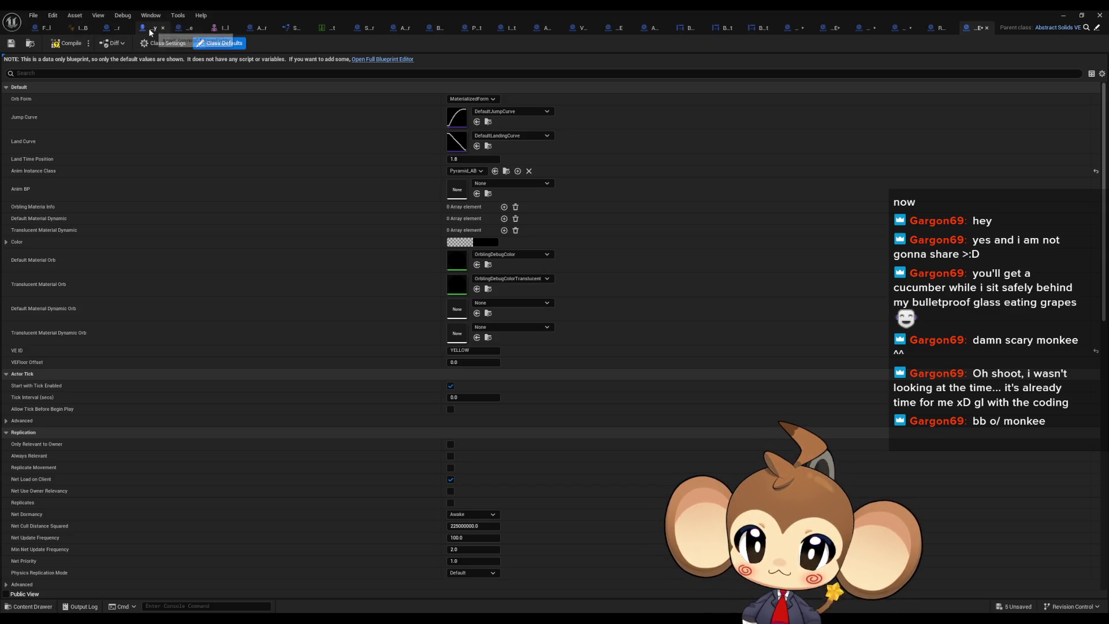
{"action": "left_click", "coordinate": [115, 28]}
Add a breakpoint on the PentagonPrism Add Entity node in DevCreateBattleGroup, then return to the main editor
{"action": "double_click", "coordinate": [692, 249]}
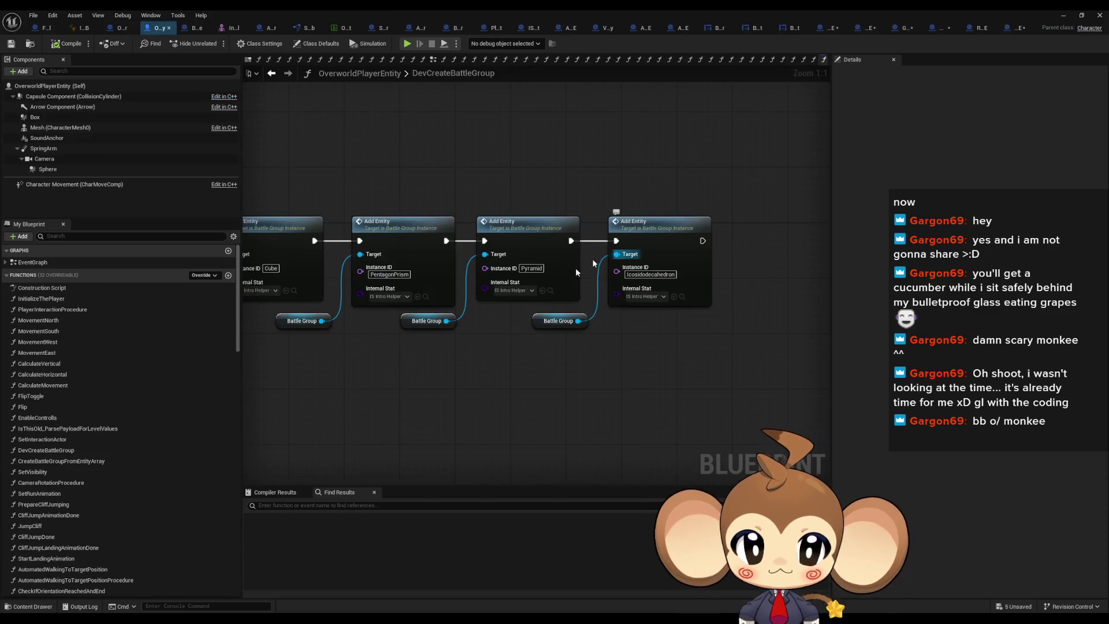
{"action": "left_click_drag", "start_coordinate": [465, 342], "coordinate": [549, 338]}
{"action": "left_click", "coordinate": [511, 265]}
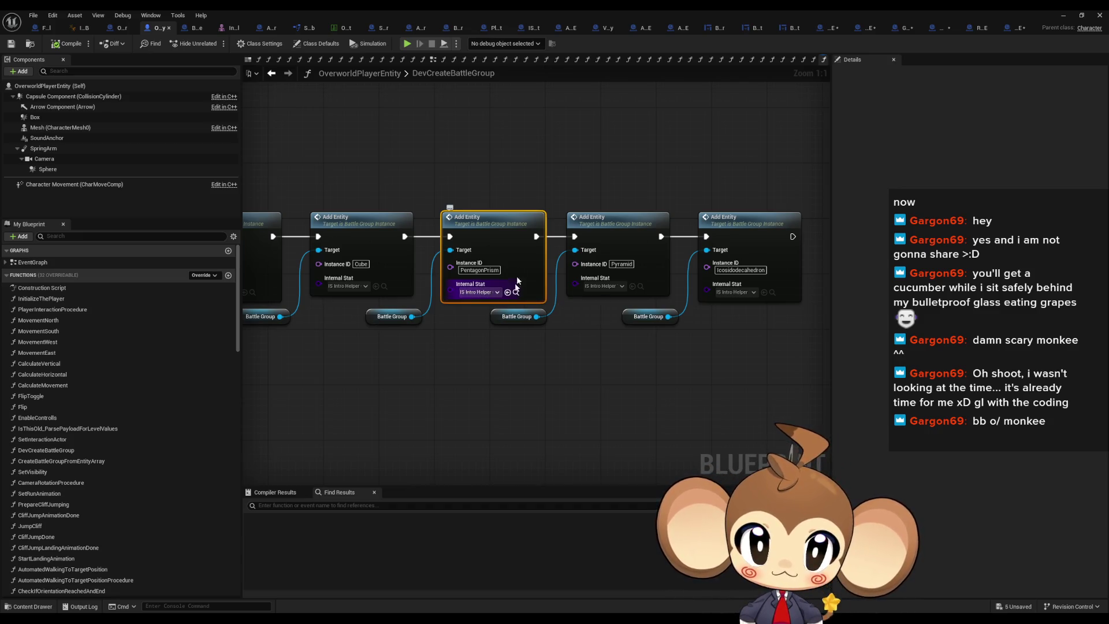
{"action": "right_click", "coordinate": [486, 231]}
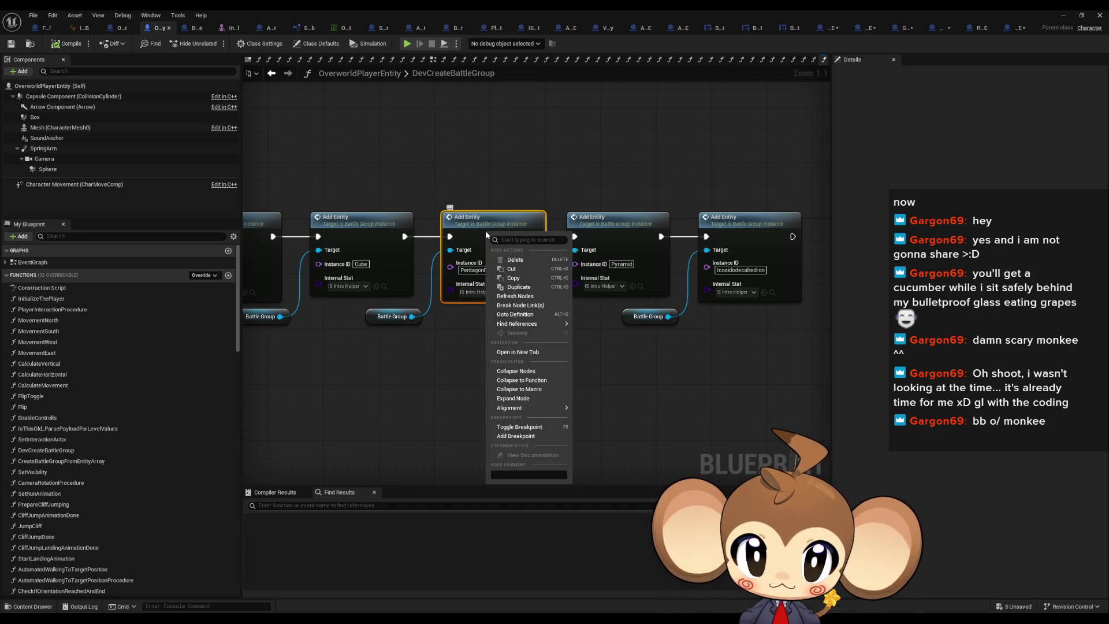
{"action": "left_click", "coordinate": [540, 427]}
{"action": "left_click", "coordinate": [1089, 19]}
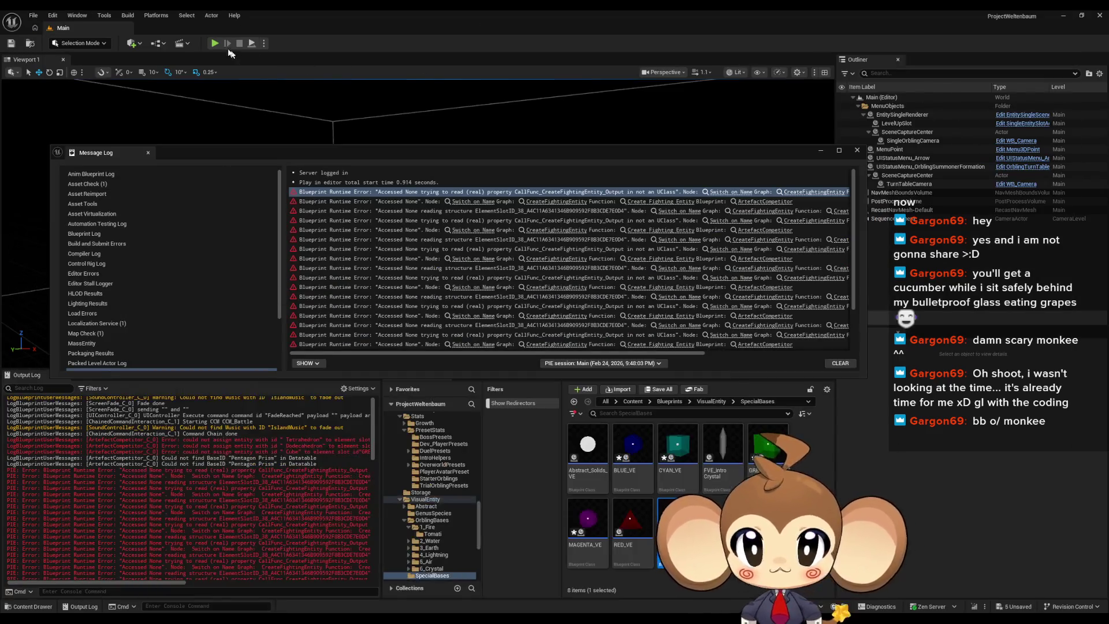
Remove the breakpoint from the PentagonPrism Add Entity node
{"action": "left_click", "coordinate": [231, 52]}
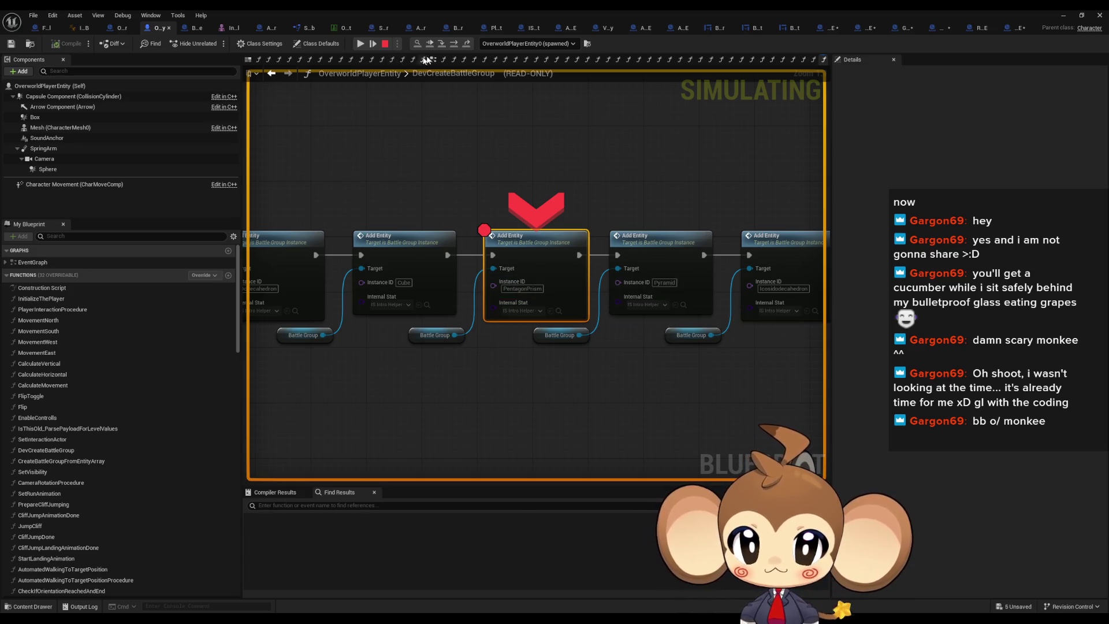
{"action": "right_click", "coordinate": [525, 255]}
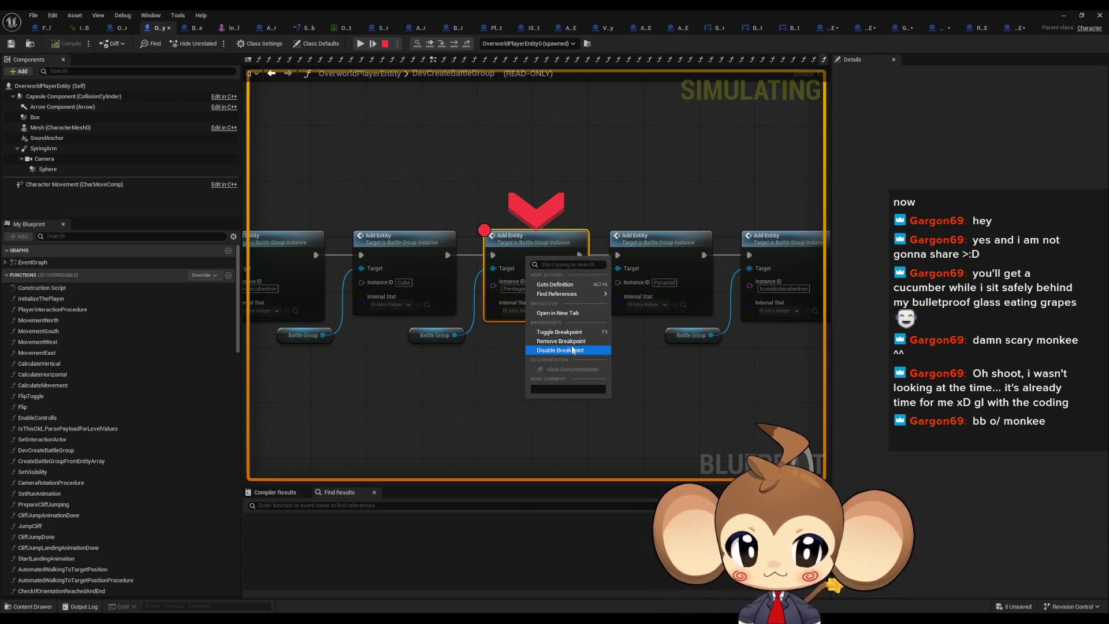
{"action": "left_click", "coordinate": [555, 349]}
Step into AddEntity, past the Branch and SpawnActor nodes, into InitializeInternalStat
{"action": "left_click", "coordinate": [445, 43]}
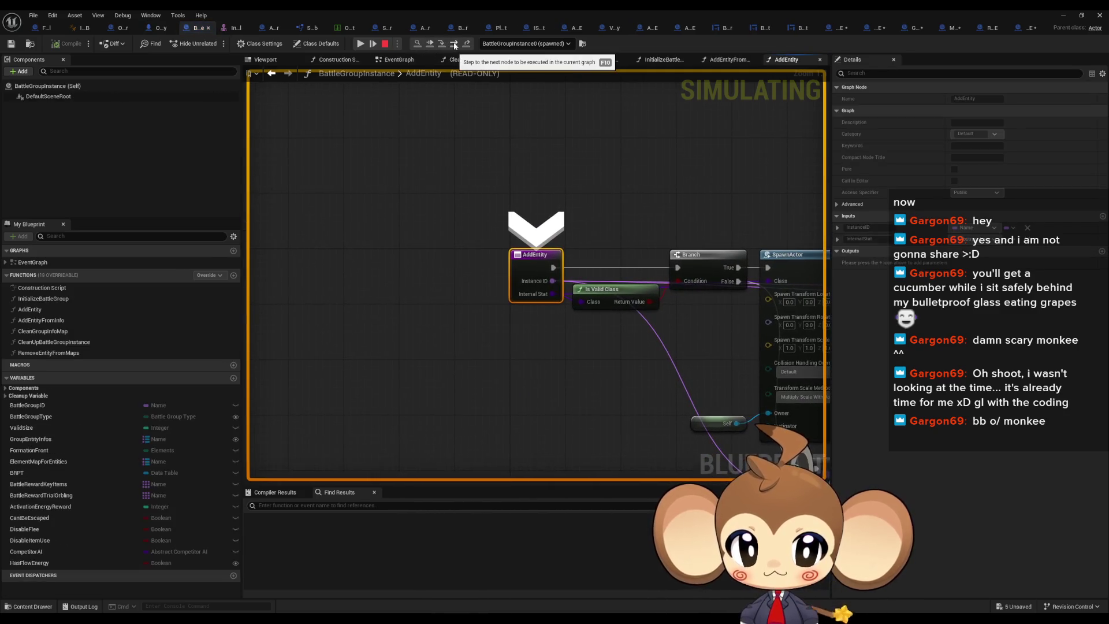
{"action": "left_click", "coordinate": [454, 45]}
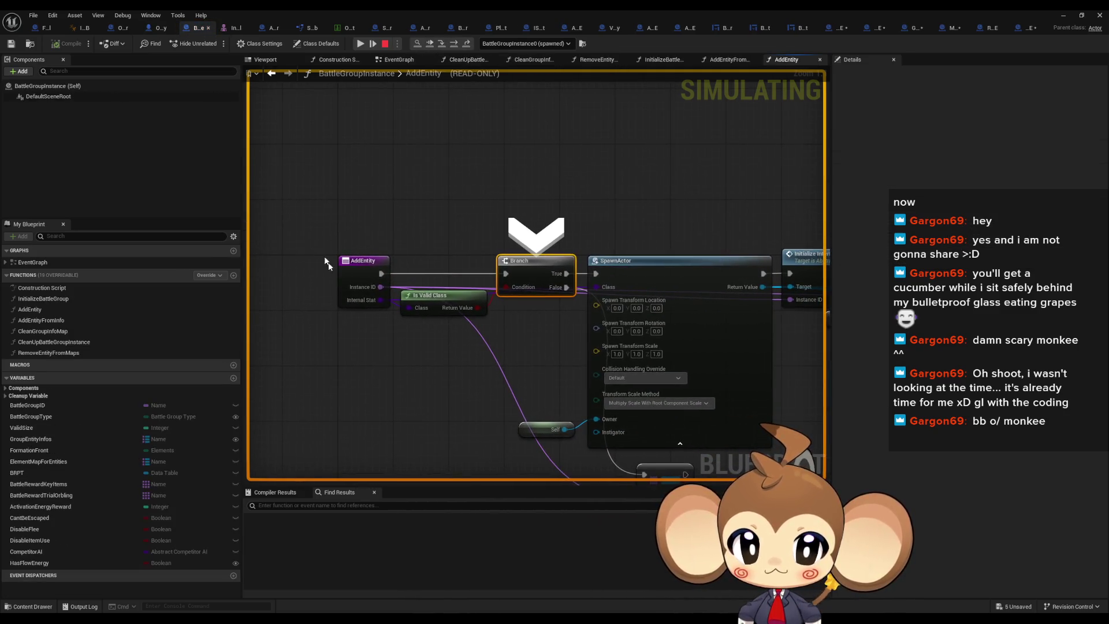
{"action": "mouse_move", "coordinate": [354, 288]}
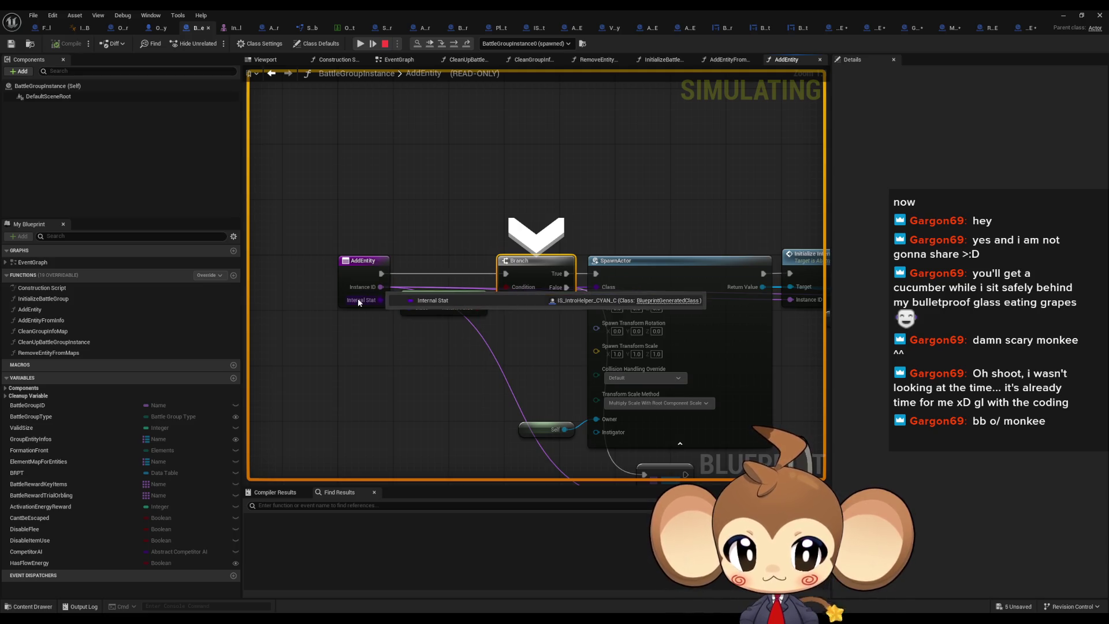
{"action": "left_click", "coordinate": [457, 44]}
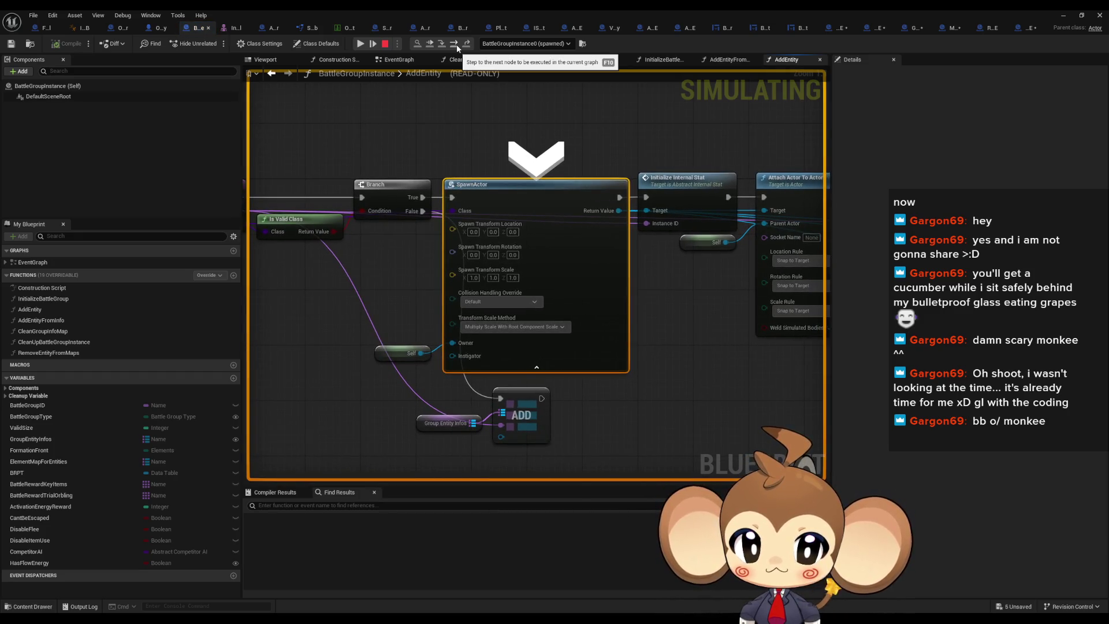
{"action": "left_click", "coordinate": [456, 44]}
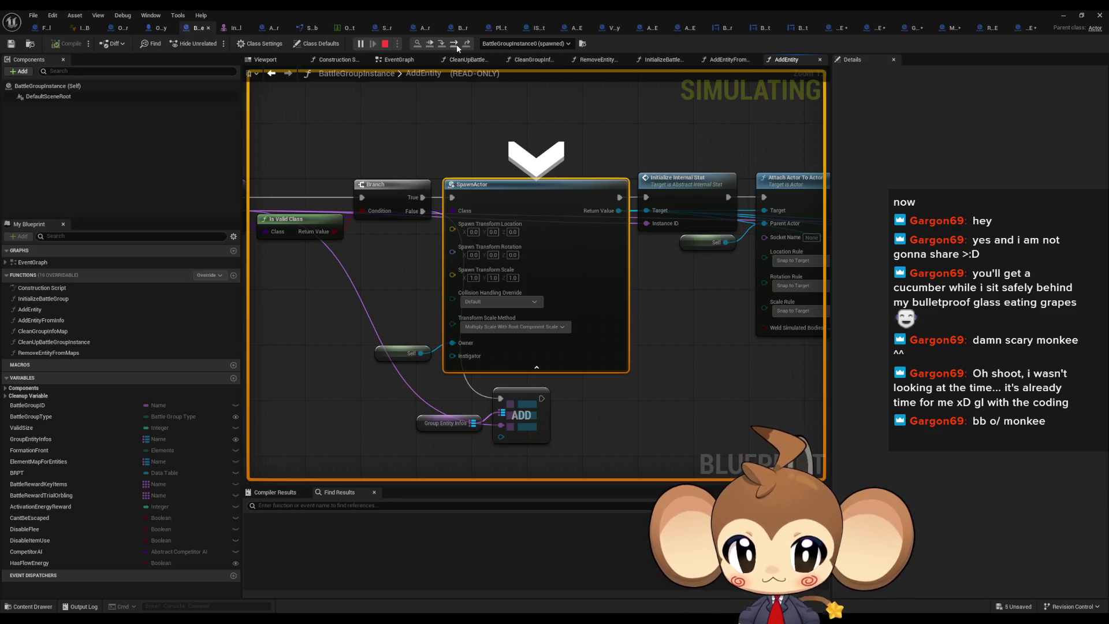
{"action": "left_click", "coordinate": [454, 45]}
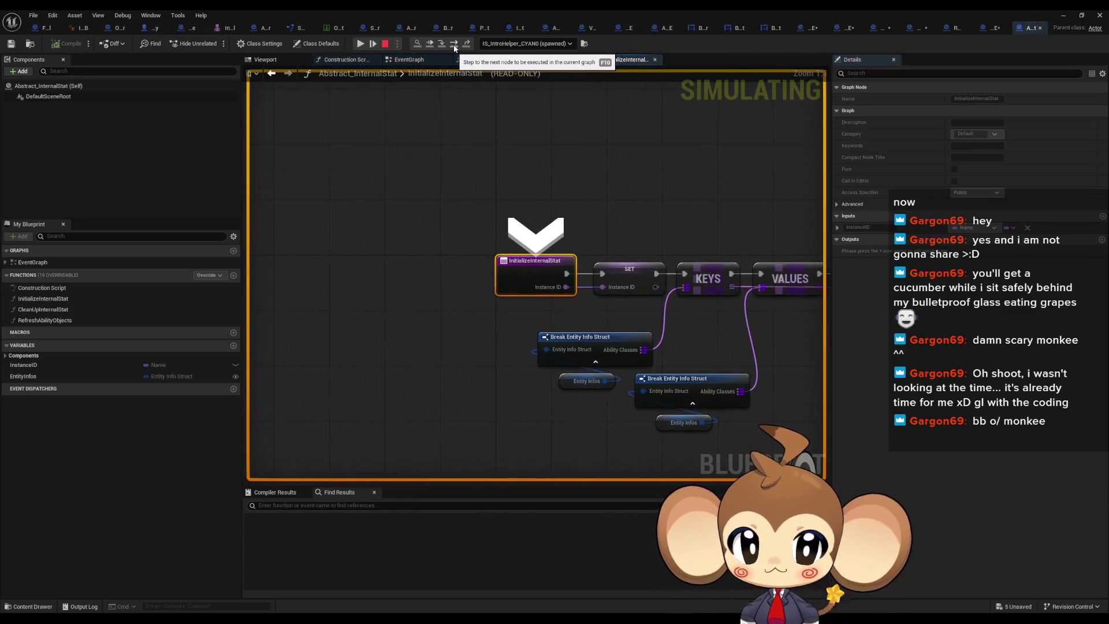
Step through the KEYS and VALUES nodes, then past SET Valid Size to DevCreateBattleGroup's next Add Entity
{"action": "left_click", "coordinate": [454, 45]}
{"action": "left_click", "coordinate": [455, 45]}
{"action": "left_click", "coordinate": [455, 45]}
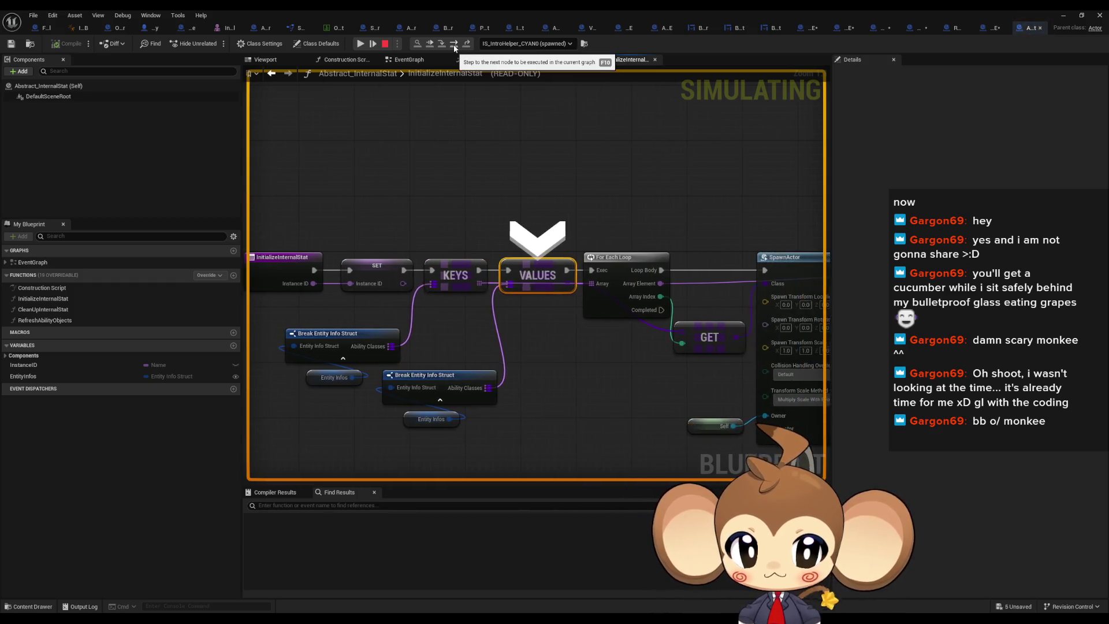
{"action": "mouse_move", "coordinate": [393, 345]}
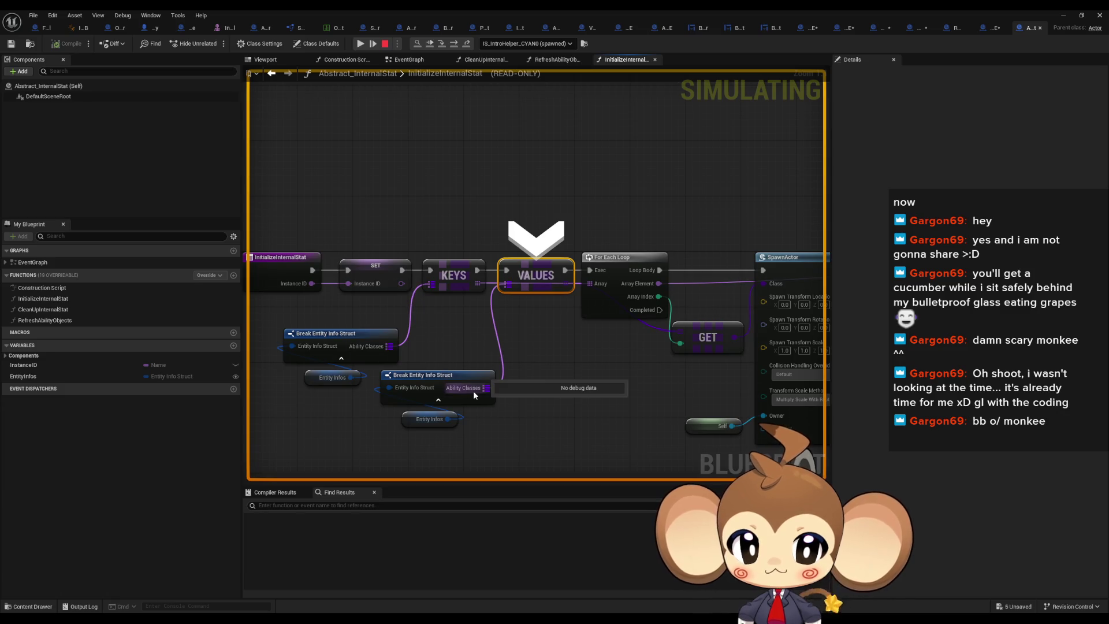
{"action": "key", "text": "F10"}
{"action": "key", "text": "F10"}
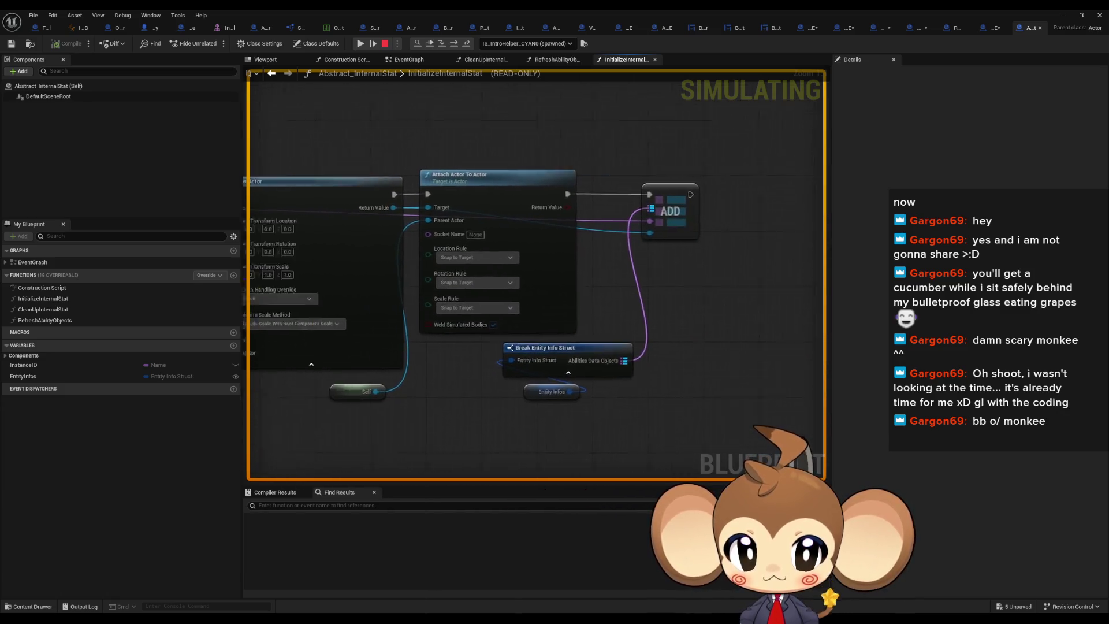
{"action": "left_click", "coordinate": [455, 45]}
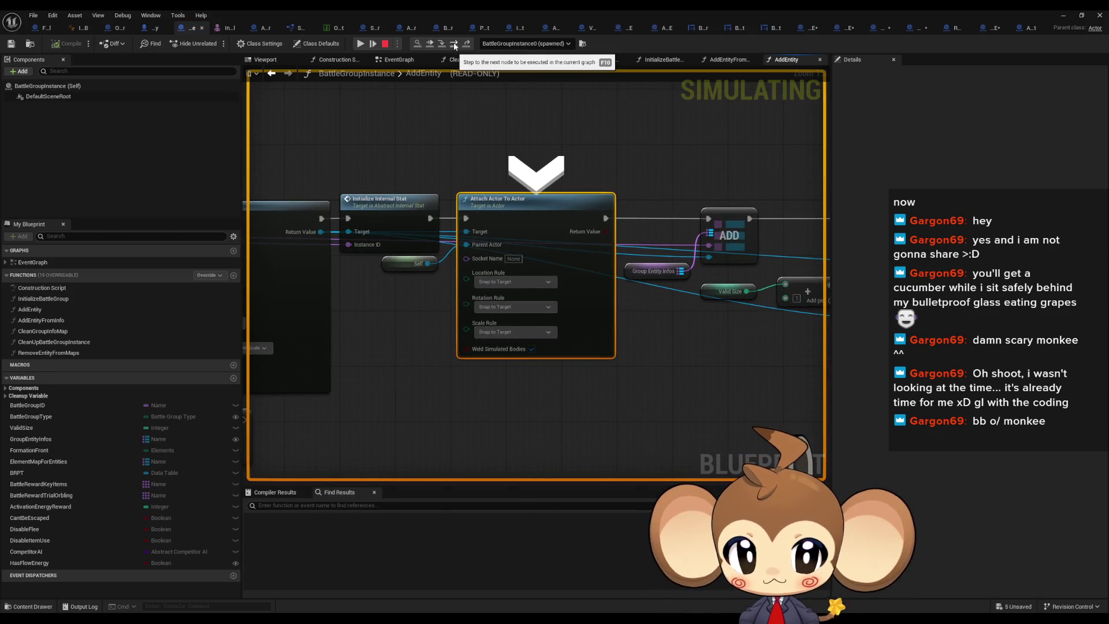
{"action": "left_click", "coordinate": [456, 46]}
{"action": "left_click", "coordinate": [455, 45]}
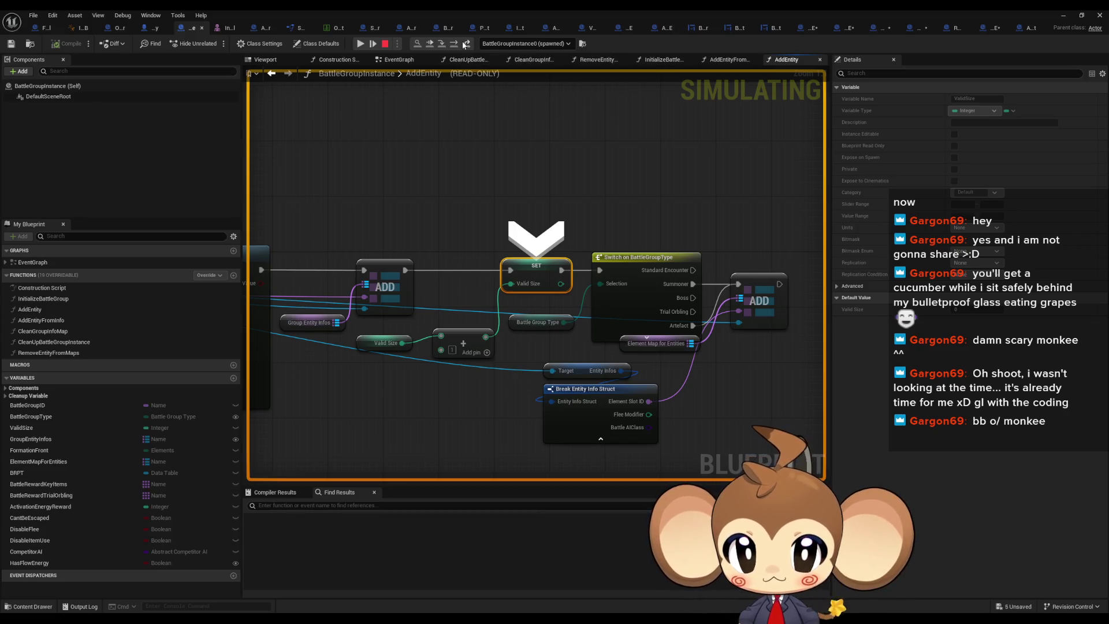
{"action": "left_click", "coordinate": [454, 45]}
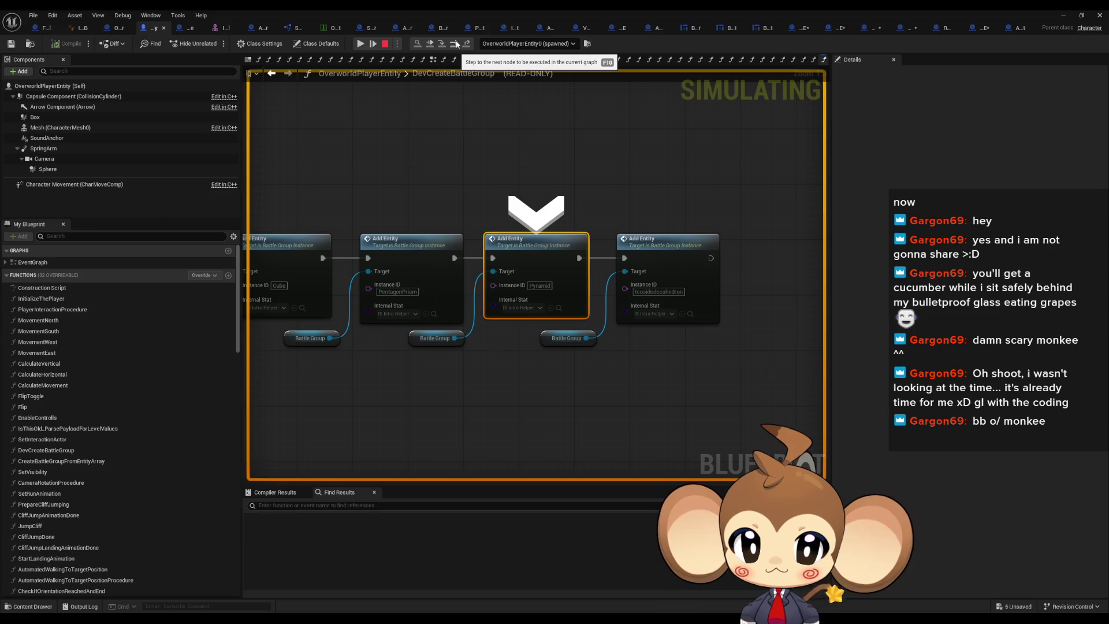
Resume the game and bring the OverworldPlayerEntity Blueprint window back to the front
{"action": "left_click", "coordinate": [361, 44]}
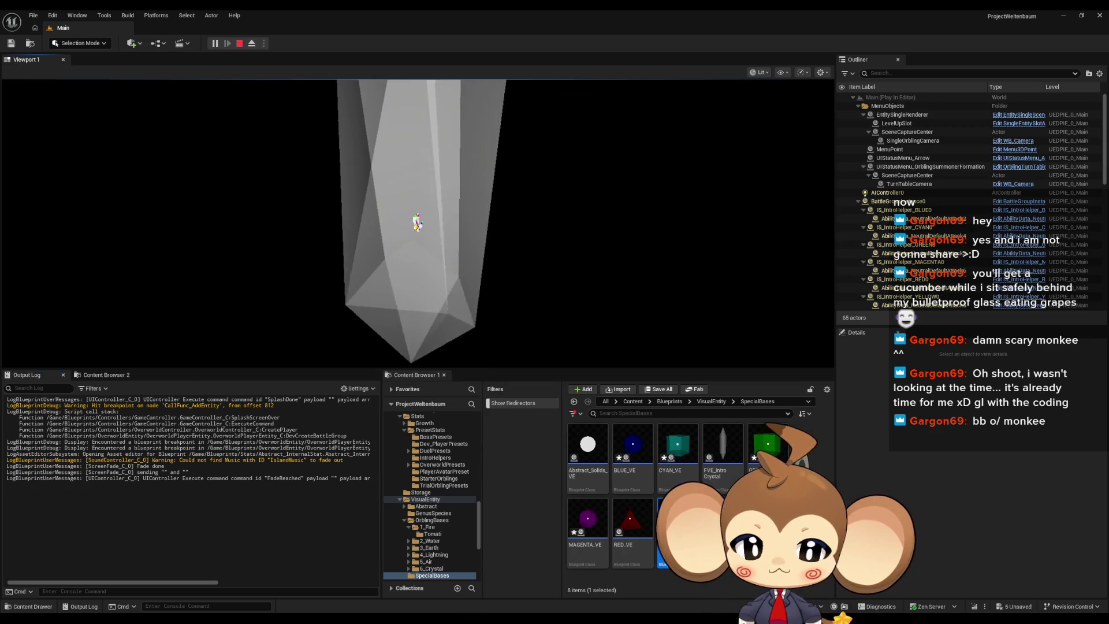
{"action": "mouse_move", "coordinate": [455, 618]}
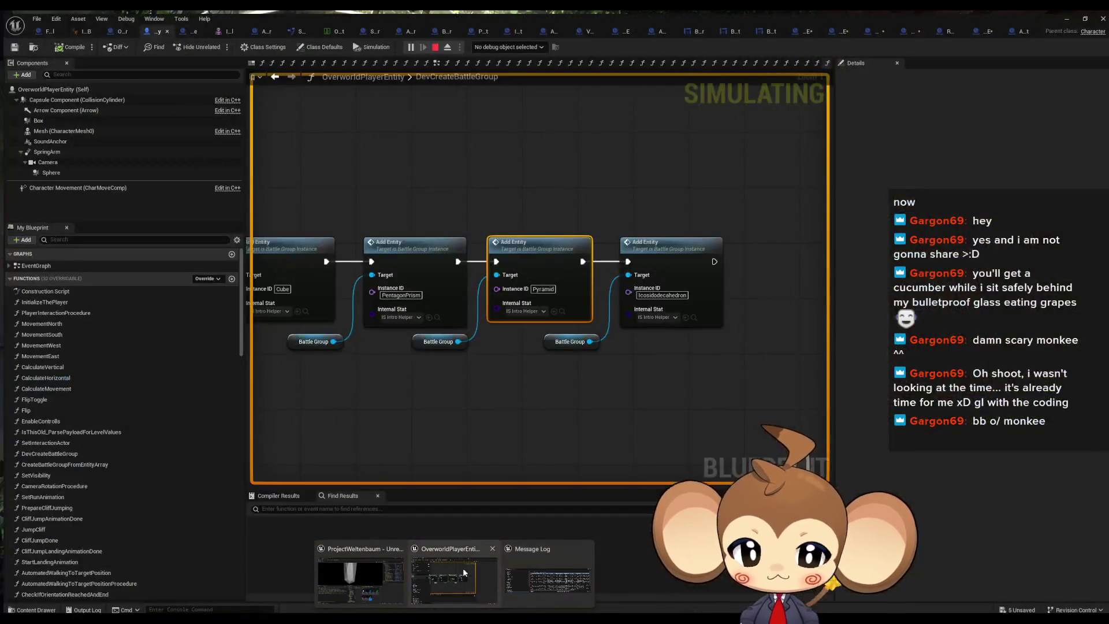
{"action": "left_click", "coordinate": [464, 572]}
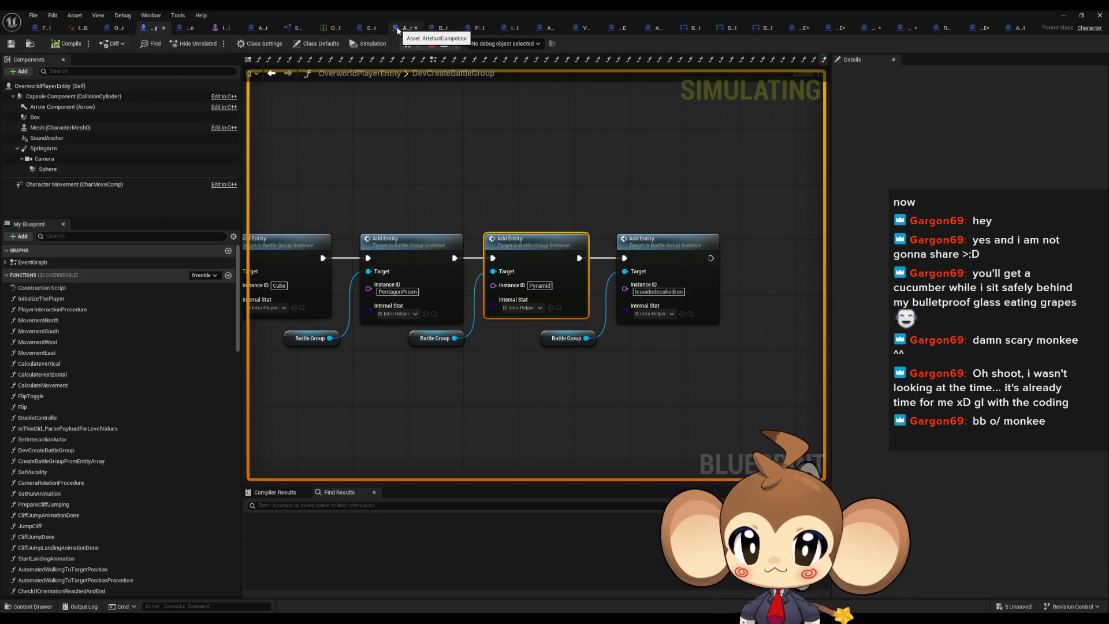
{"action": "left_click", "coordinate": [398, 28]}
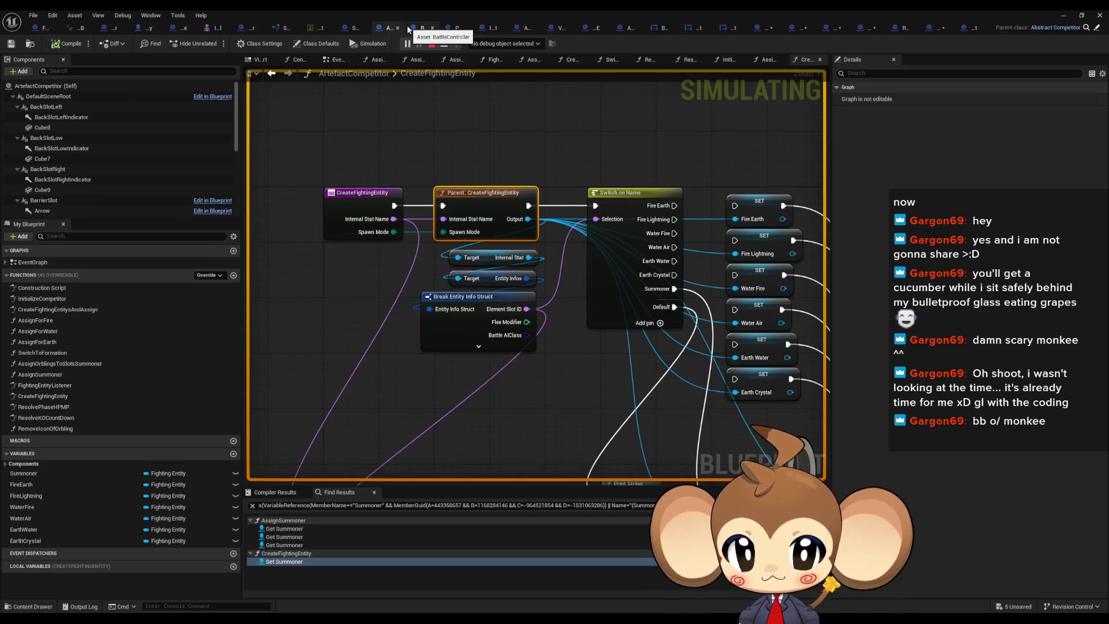
Find all references to CreateFightingEntity and jump to where it is called
{"action": "left_click_drag", "start_coordinate": [482, 194], "coordinate": [529, 212]}
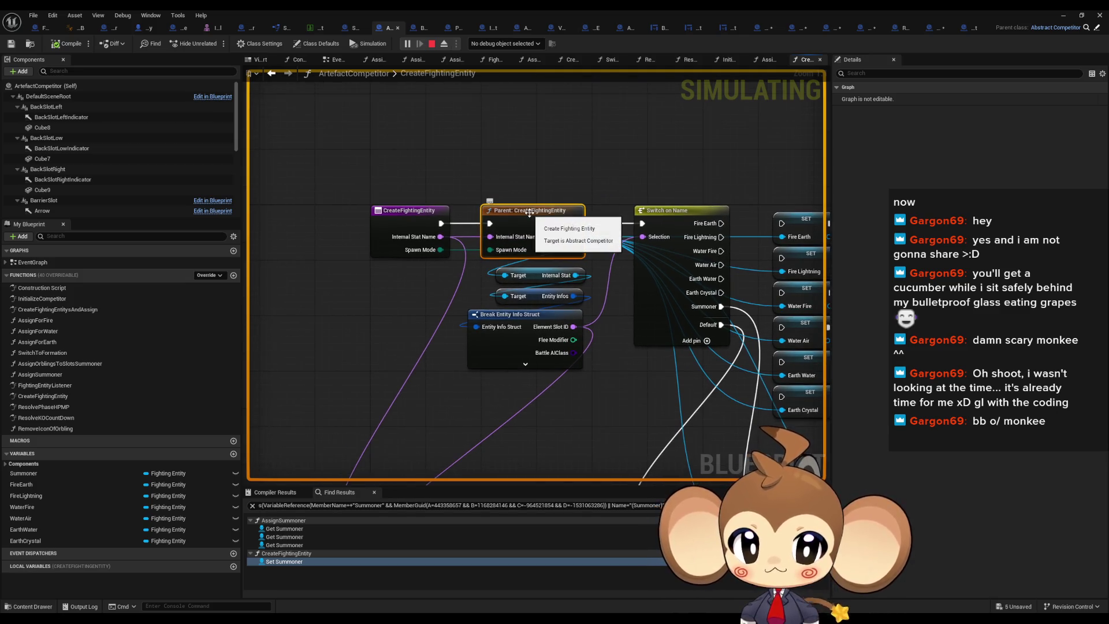
{"action": "right_click", "coordinate": [410, 215]}
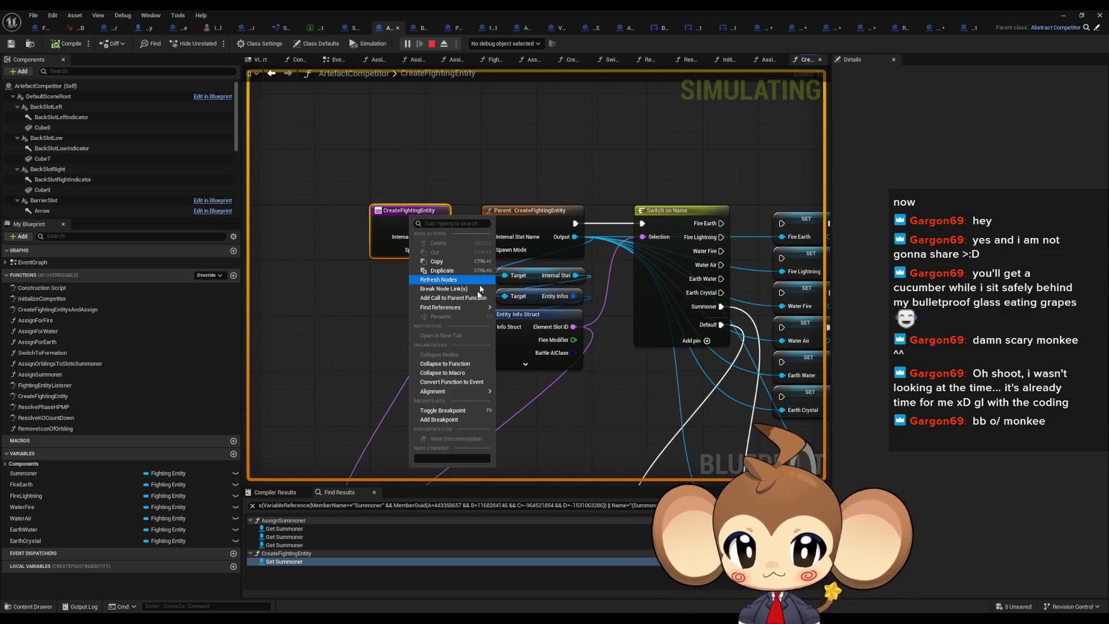
{"action": "mouse_move", "coordinate": [457, 307]}
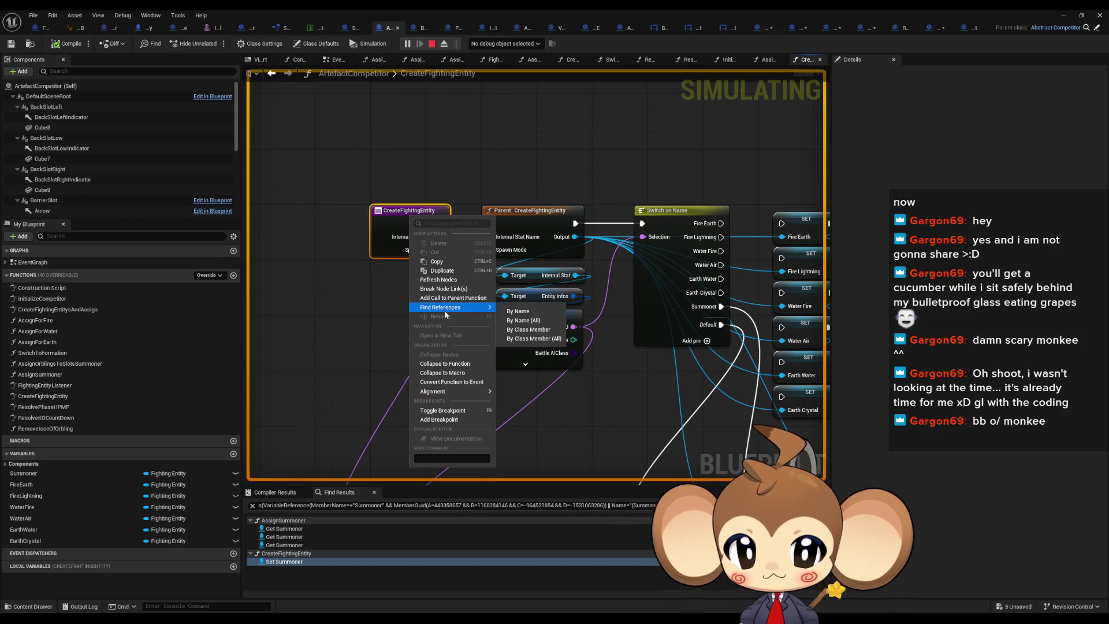
{"action": "left_click", "coordinate": [536, 340]}
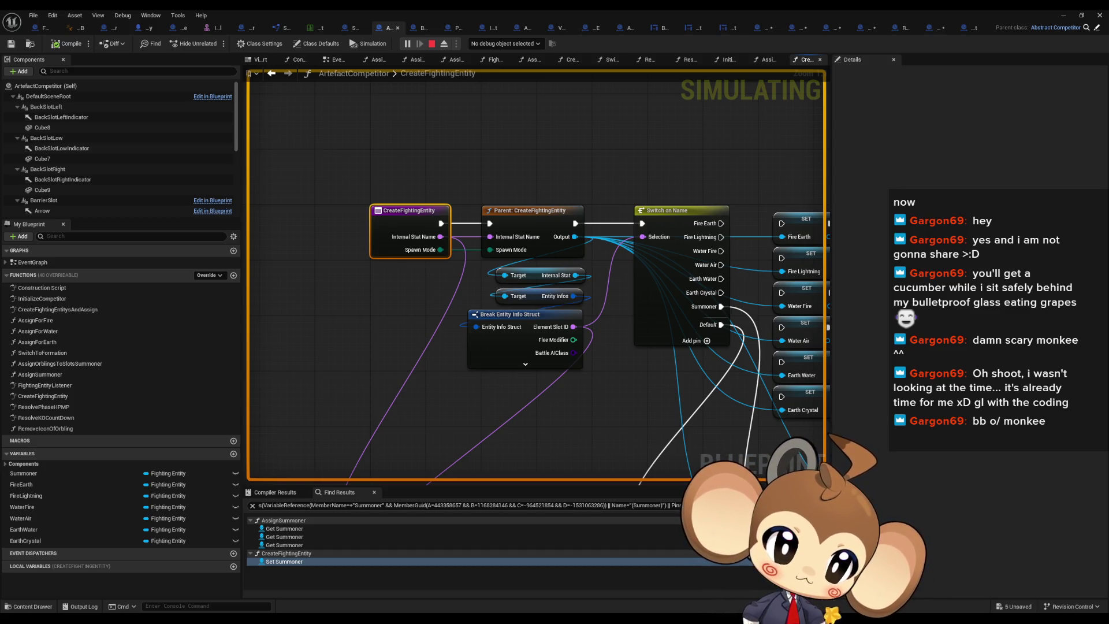
{"action": "key", "text": "alt+Left"}
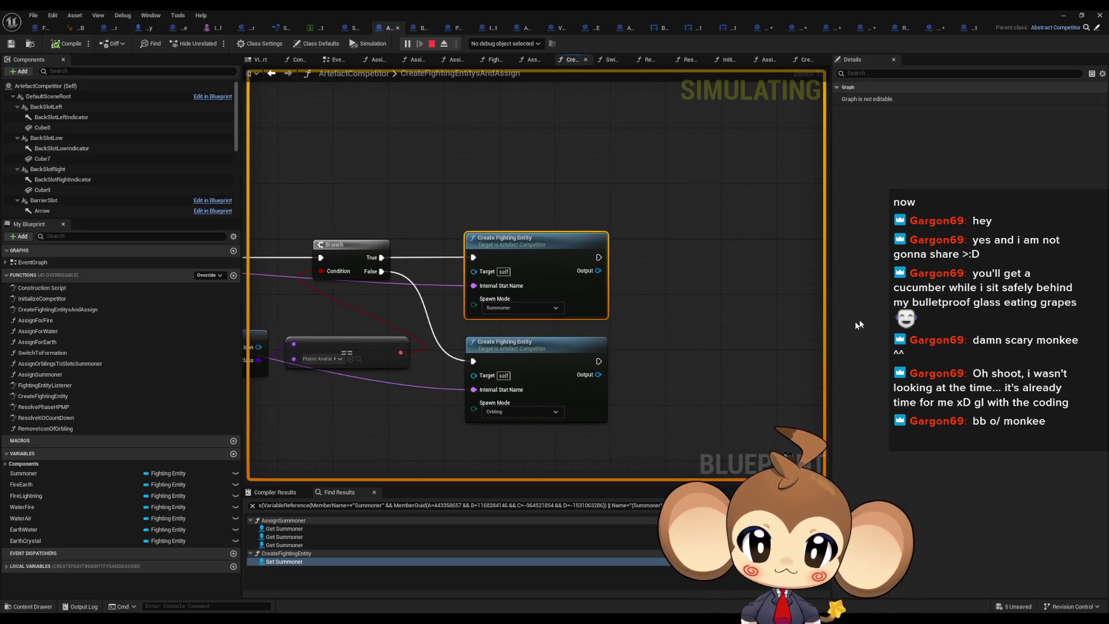
Add a breakpoint on the Orbling Create Fighting Entity call and minimise the Blueprint editor
{"action": "right_click", "coordinate": [546, 348]}
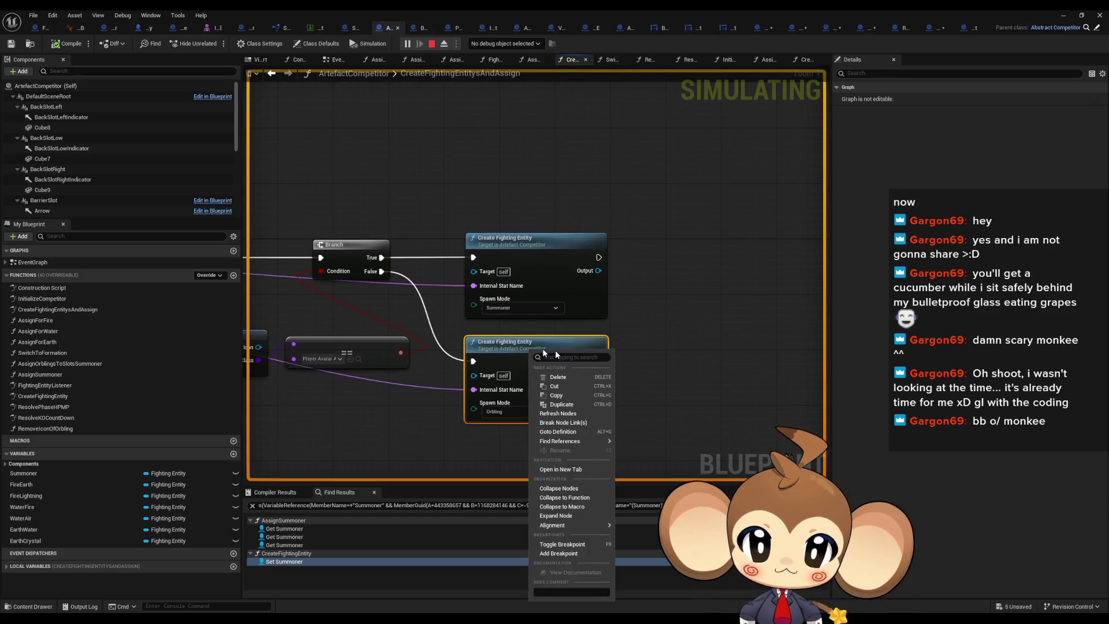
{"action": "left_click", "coordinate": [569, 547]}
{"action": "left_click", "coordinate": [1063, 16]}
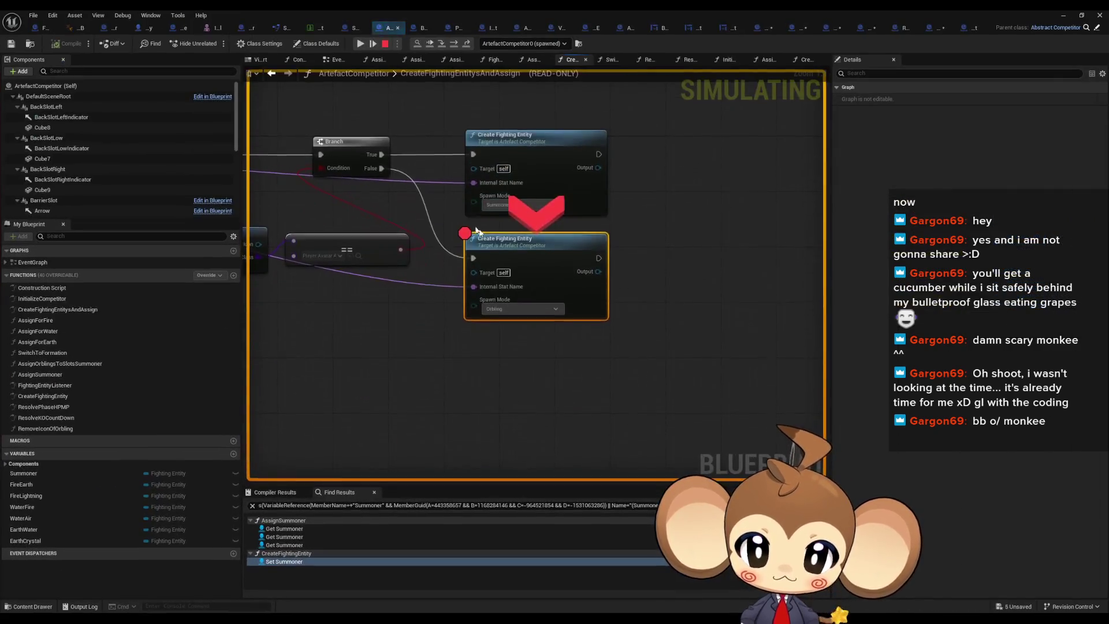
Step to the next node, check the map keys debug values, and continue to the Create Fighting Entity breakpoint
{"action": "mouse_move", "coordinate": [491, 285]}
{"action": "key", "text": "F10"}
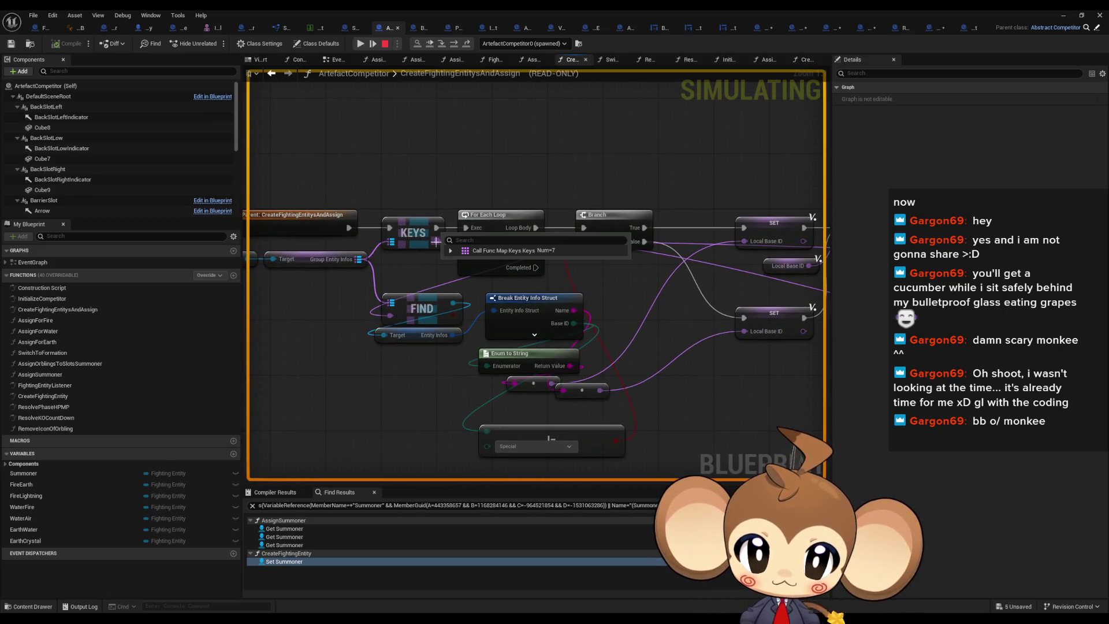
{"action": "left_click", "coordinate": [450, 250]}
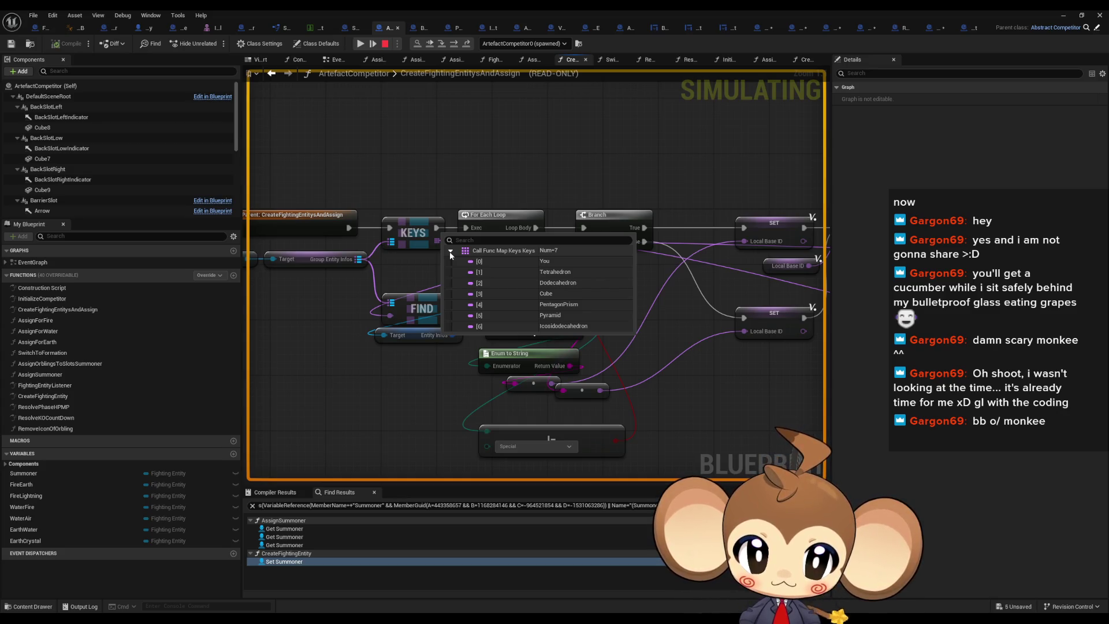
{"action": "mouse_move", "coordinate": [452, 336]}
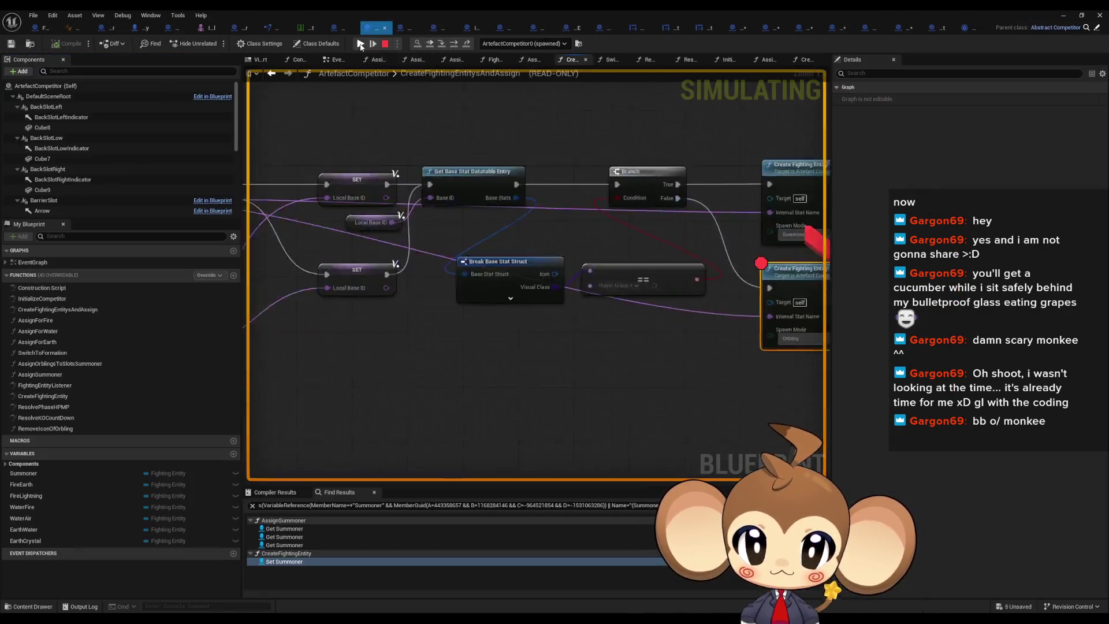
{"action": "mouse_move", "coordinate": [492, 303]}
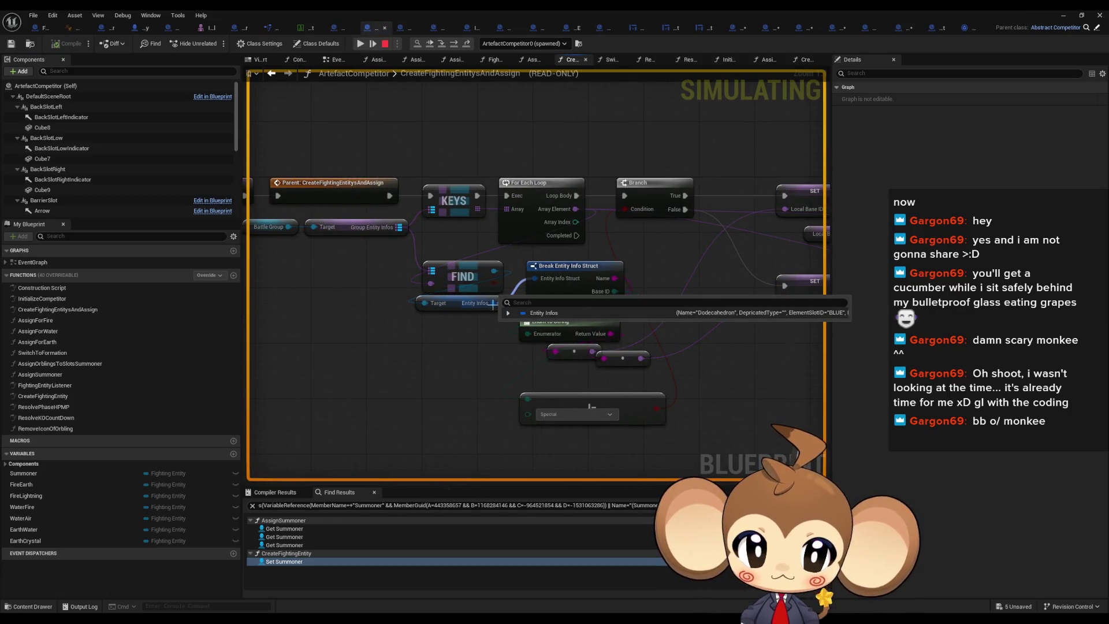
{"action": "left_click", "coordinate": [454, 44]}
{"action": "left_click", "coordinate": [361, 43]}
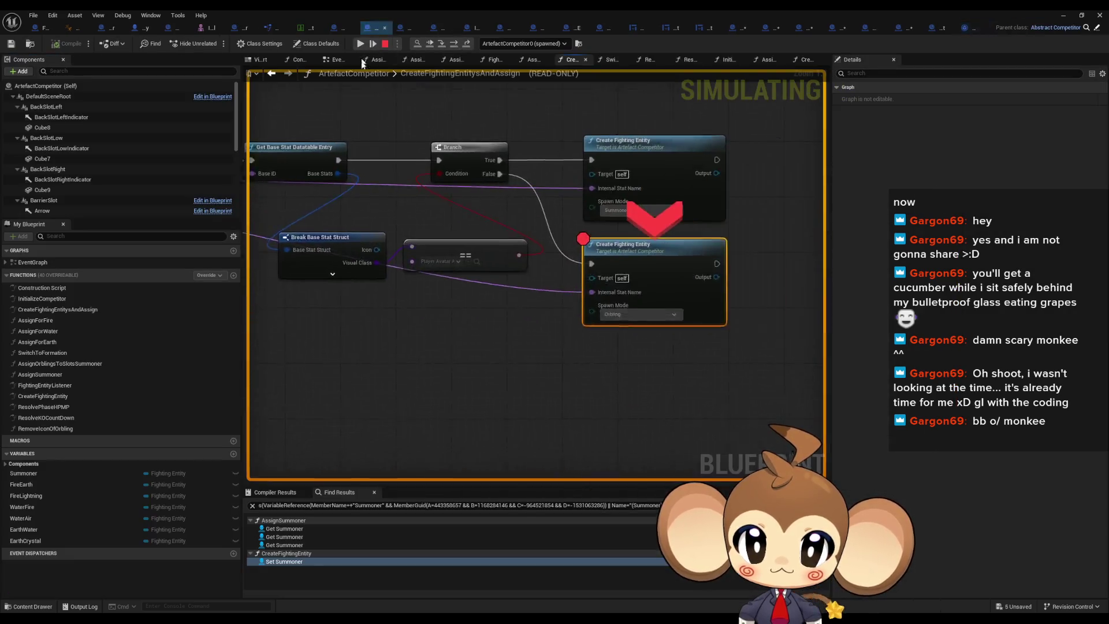
{"action": "mouse_move", "coordinate": [451, 273]}
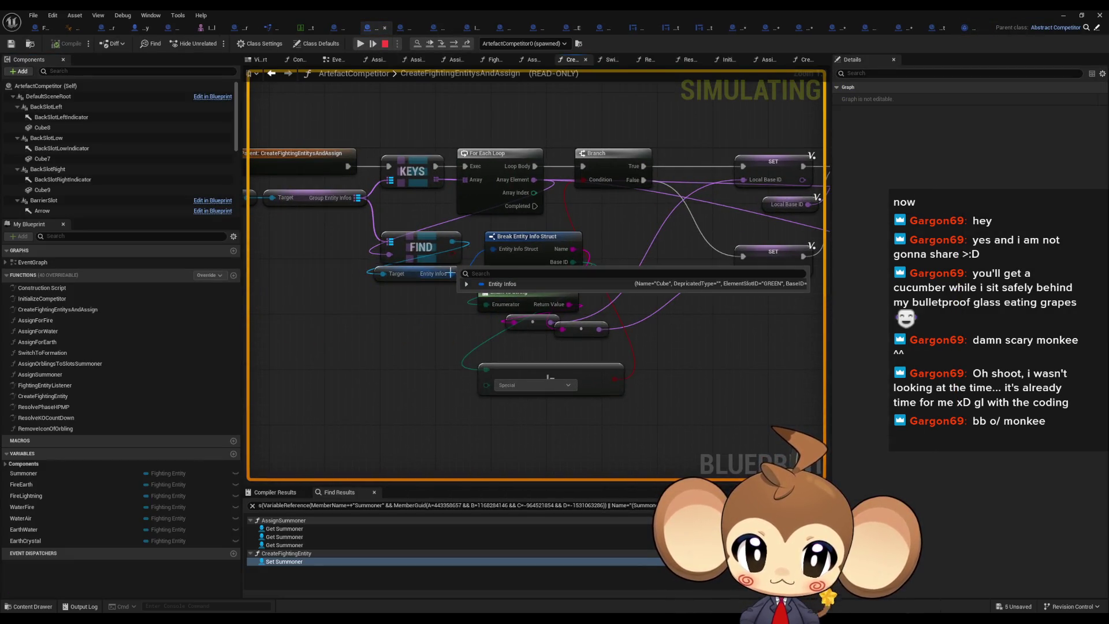
{"action": "left_click", "coordinate": [454, 43]}
{"action": "left_click", "coordinate": [372, 39]}
Expand the Entity Infos watch value and open IS_IntroHelper_CYAN's class defaults
{"action": "left_click_drag", "start_coordinate": [629, 262], "coordinate": [830, 284]}
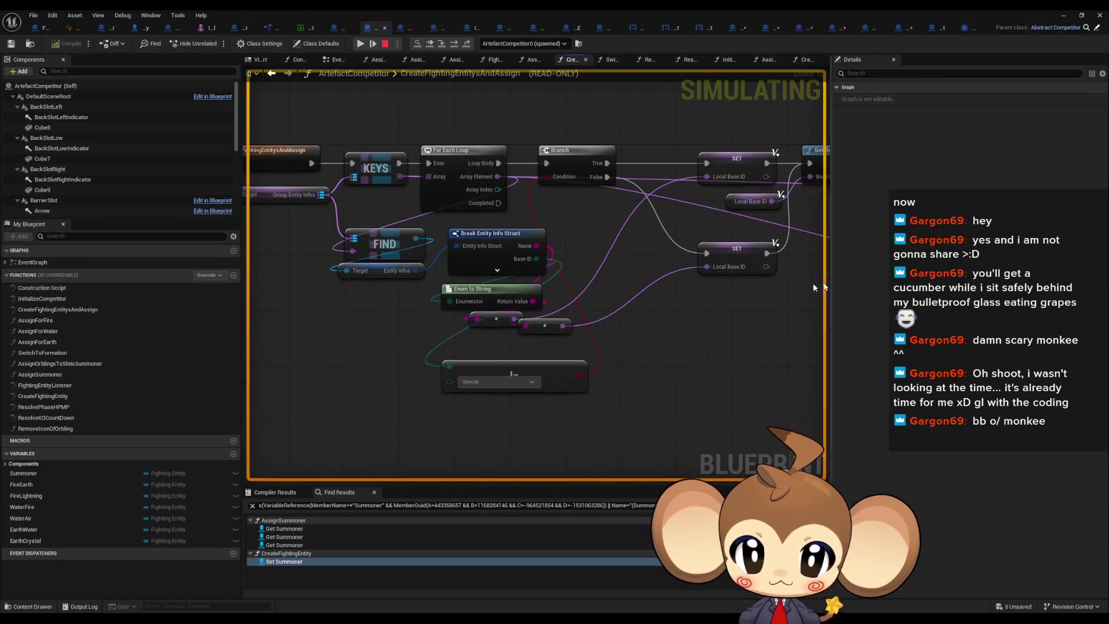
{"action": "mouse_move", "coordinate": [416, 276]}
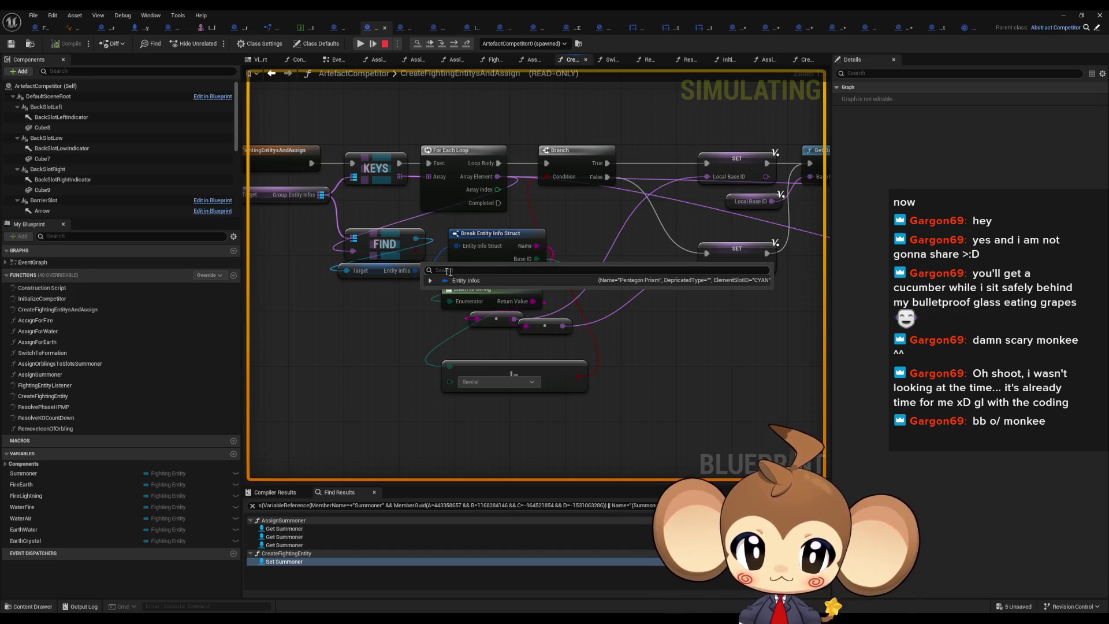
{"action": "mouse_move", "coordinate": [651, 286]}
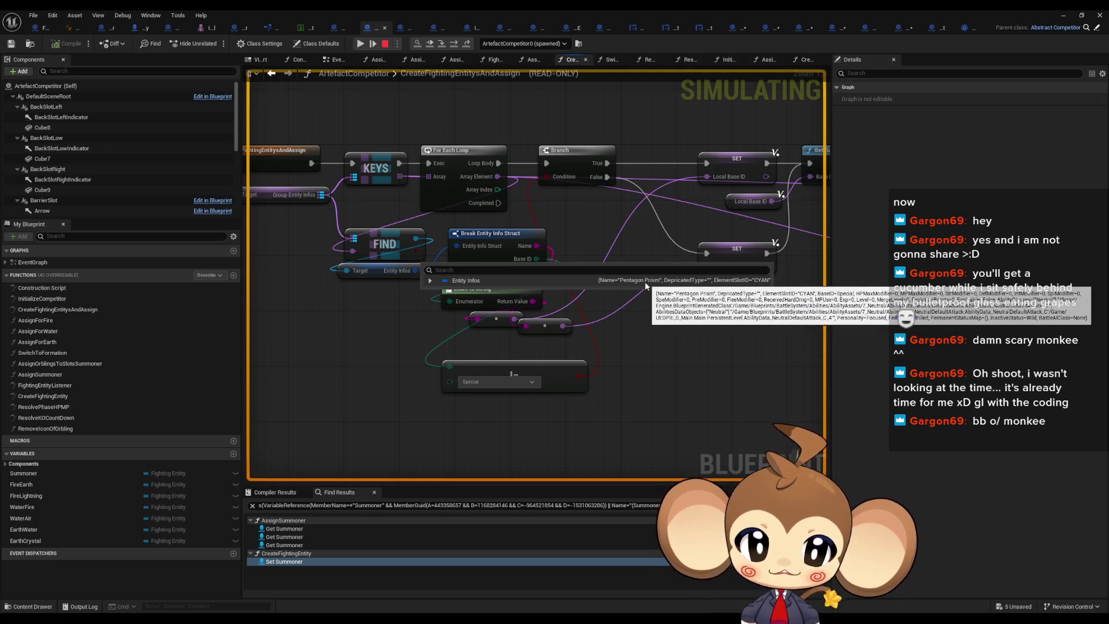
{"action": "left_click", "coordinate": [429, 281]}
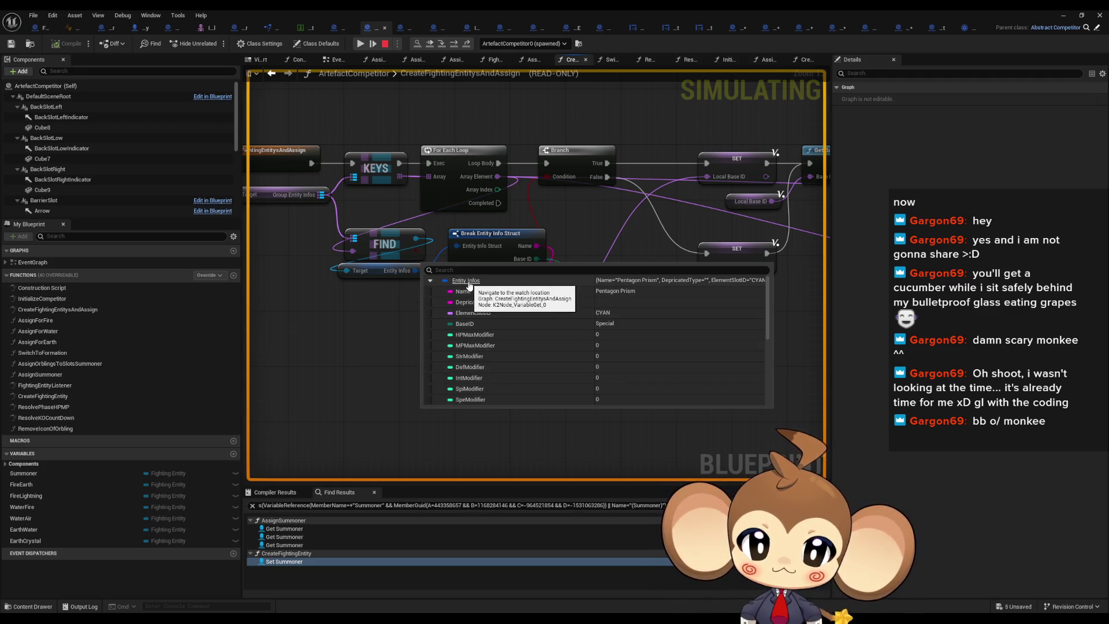
{"action": "mouse_move", "coordinate": [414, 239]}
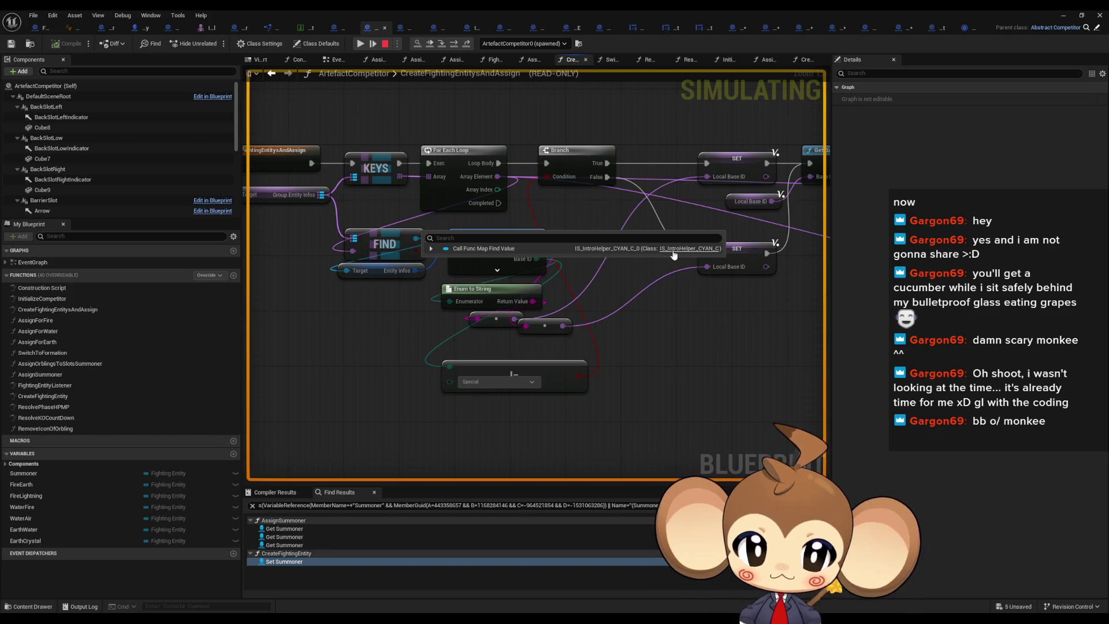
{"action": "left_click", "coordinate": [673, 249]}
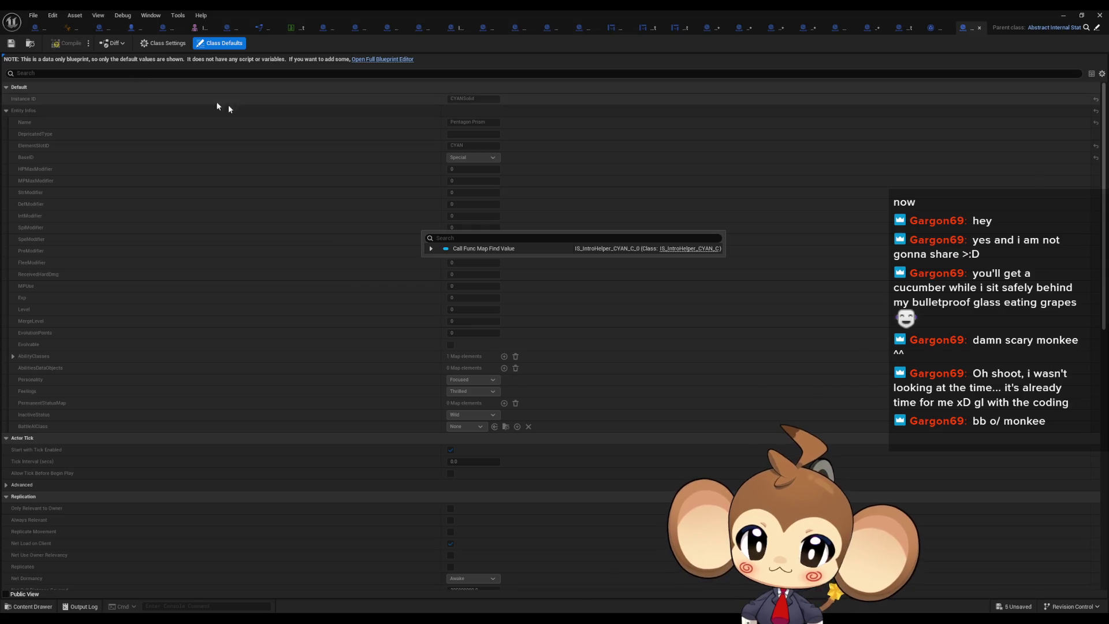
Rearrange the Blueprint and Message Log windows and stop the play session
{"action": "double_click", "coordinate": [370, 14]}
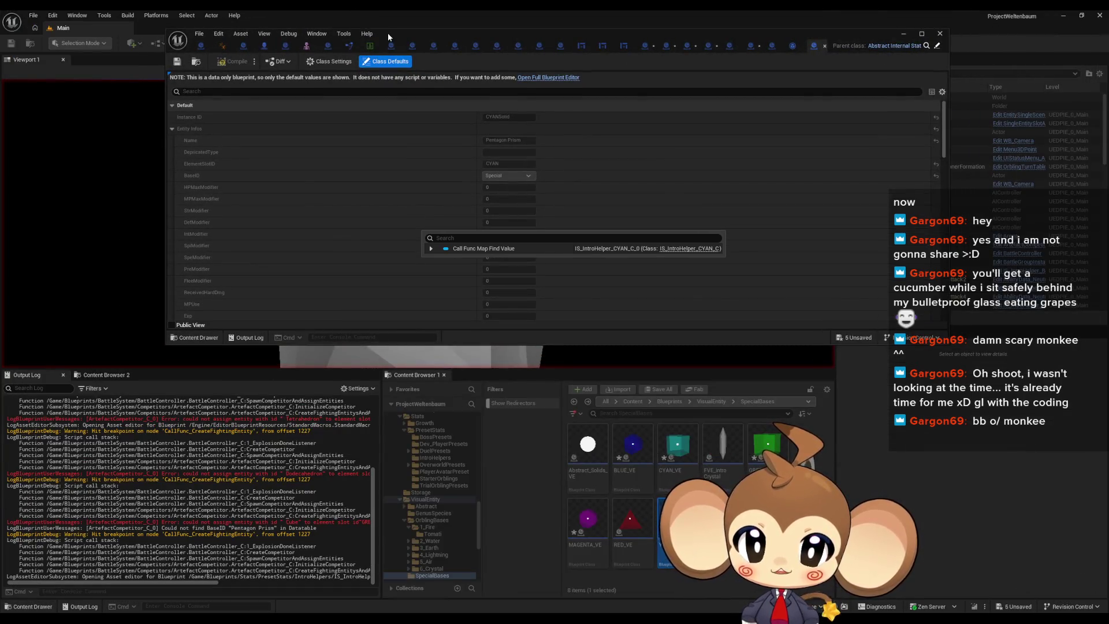
{"action": "left_click_drag", "start_coordinate": [387, 33], "coordinate": [362, 118]}
{"action": "left_click", "coordinate": [239, 43]}
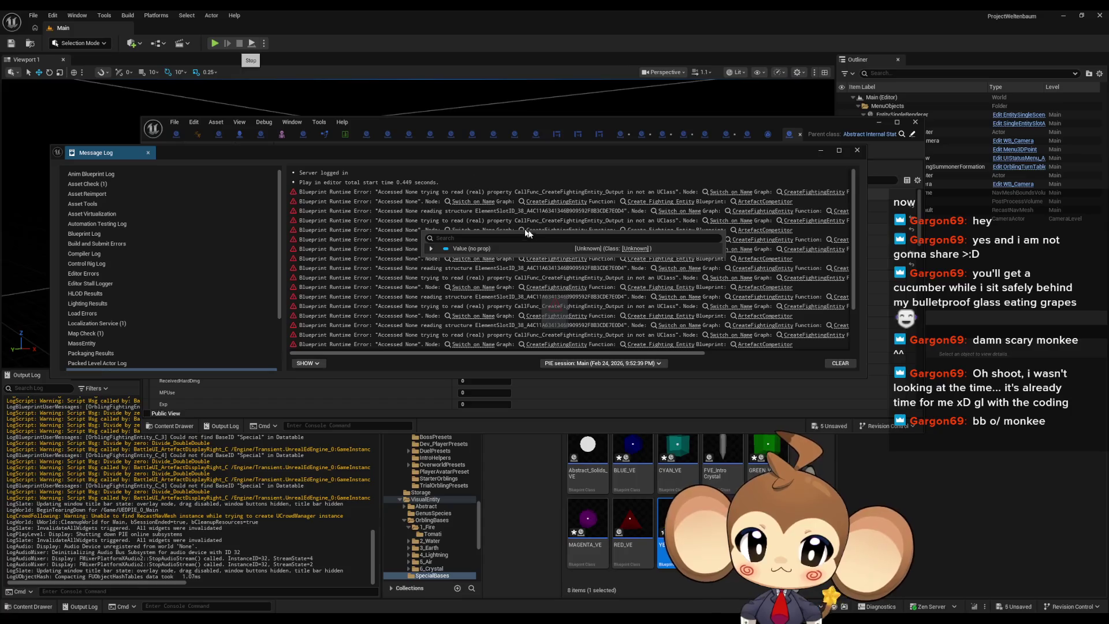
{"action": "left_click_drag", "start_coordinate": [427, 150], "coordinate": [451, 204]}
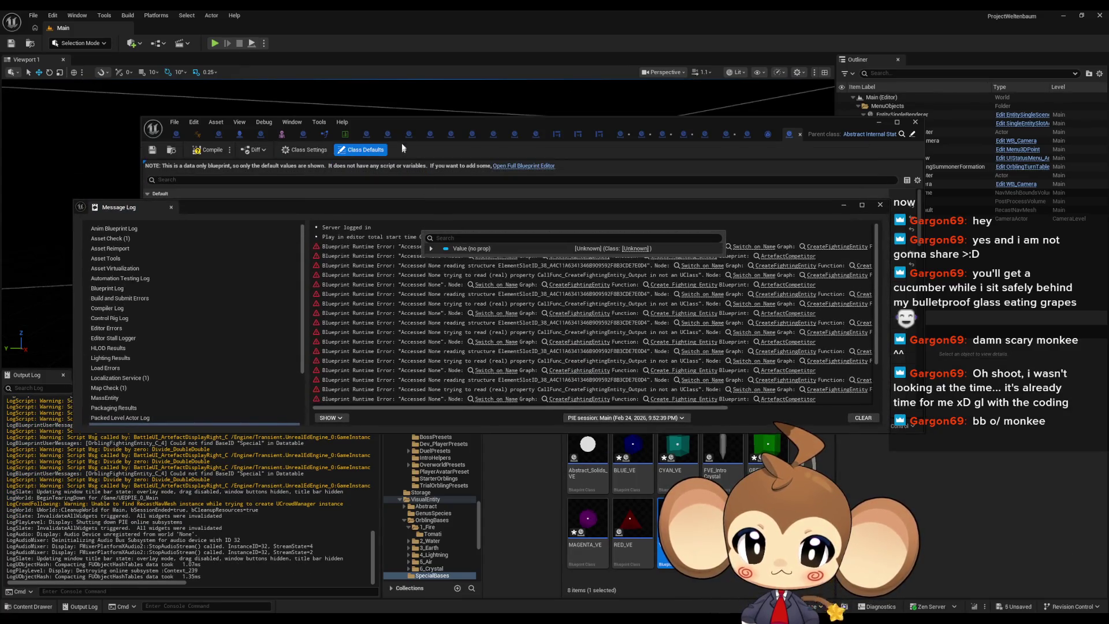
Change IS_IntroHelper_CYAN's Name from 'Pentagon Prism' to 'PentagonPrism'
{"action": "left_click", "coordinate": [445, 120]}
{"action": "left_click", "coordinate": [485, 228]}
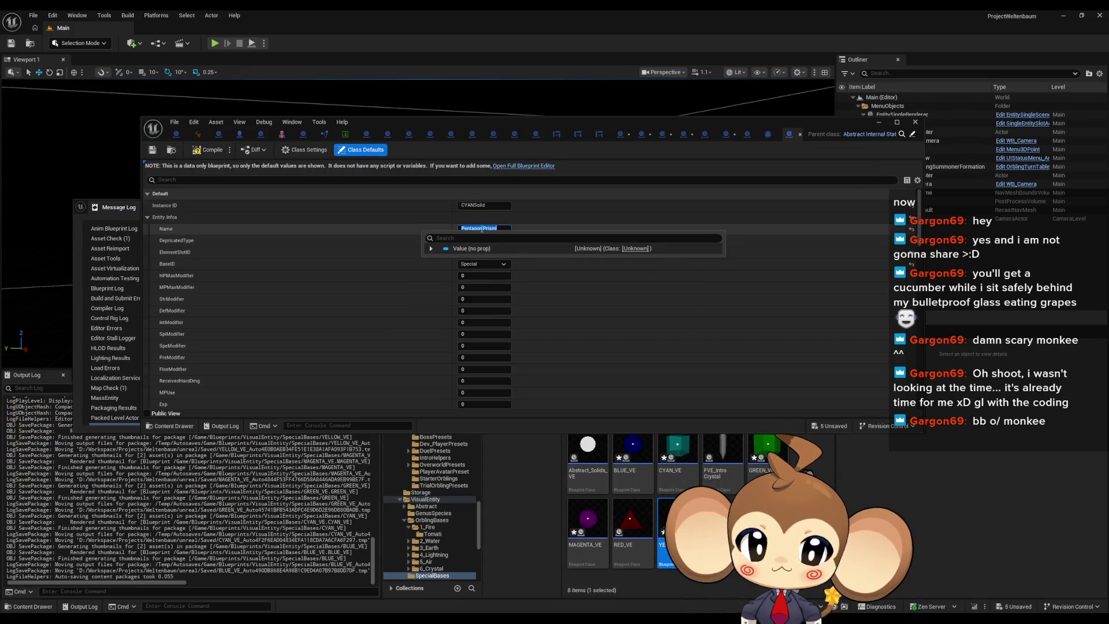
{"action": "key", "text": "BackSpace"}
{"action": "key", "text": "ctrl+a"}
{"action": "key", "text": "Return"}
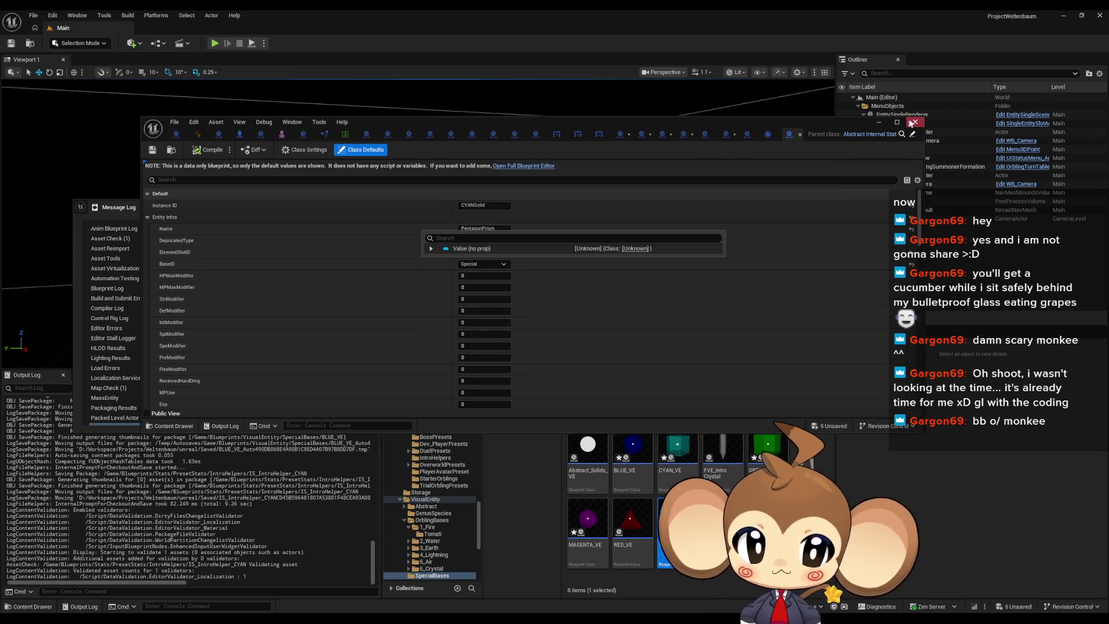
{"action": "left_click", "coordinate": [273, 77]}
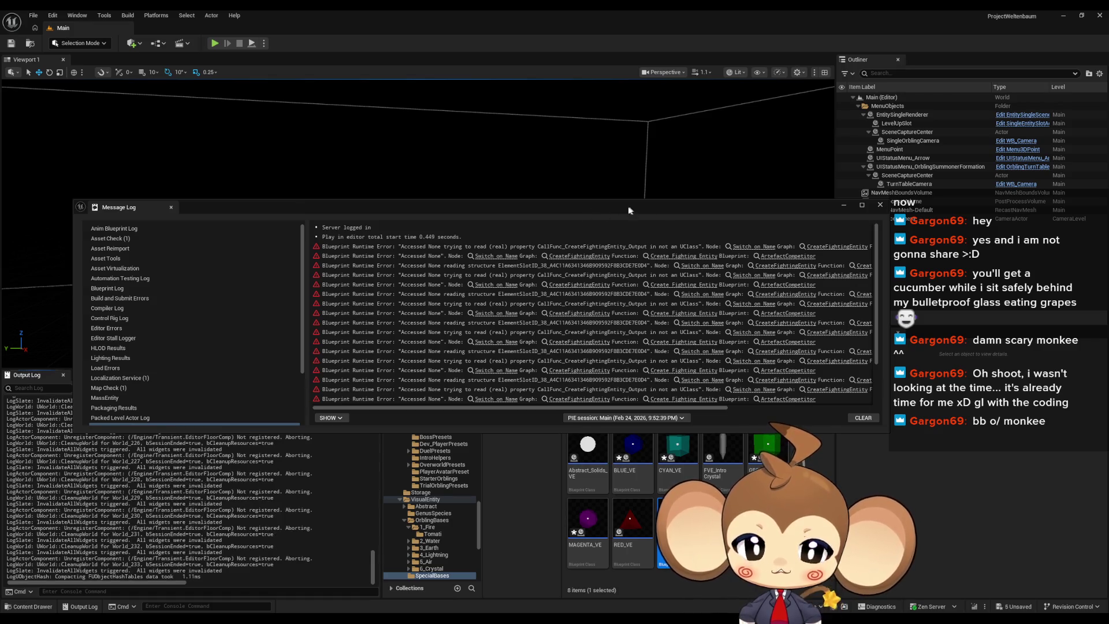
{"action": "mouse_move", "coordinate": [560, 206]}
{"action": "left_mouse_down"}
{"action": "mouse_move", "coordinate": [665, 431]}
{"action": "mouse_move", "coordinate": [581, 192]}
{"action": "left_mouse_up"}
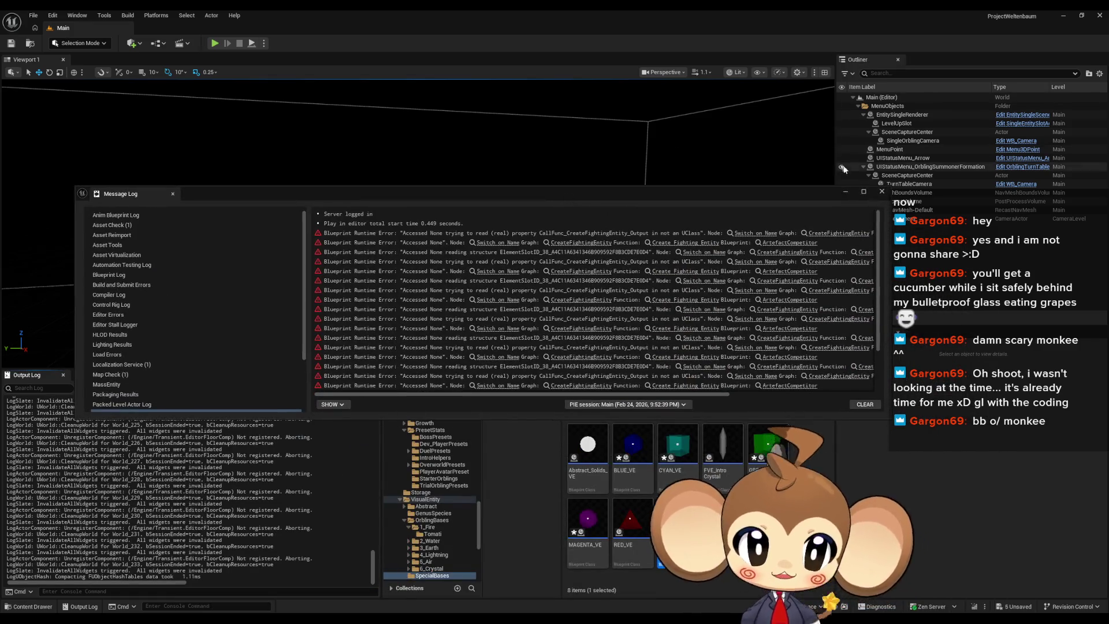
Start a new play session, remove the Create Fighting Entity breakpoint, and resume the game
{"action": "left_click", "coordinate": [215, 43]}
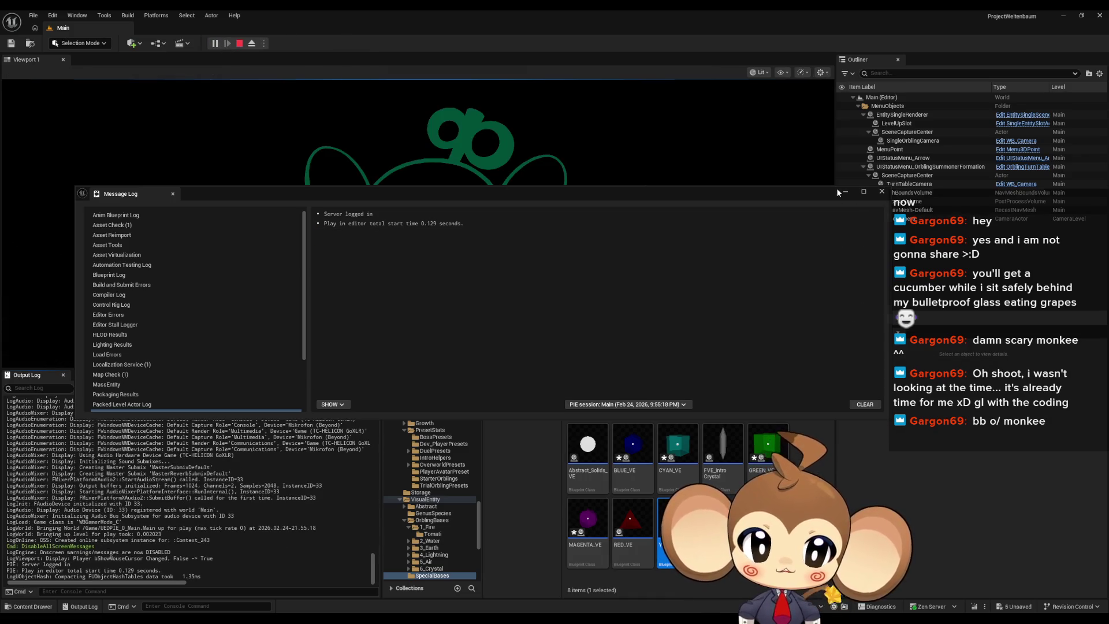
{"action": "left_click", "coordinate": [845, 191]}
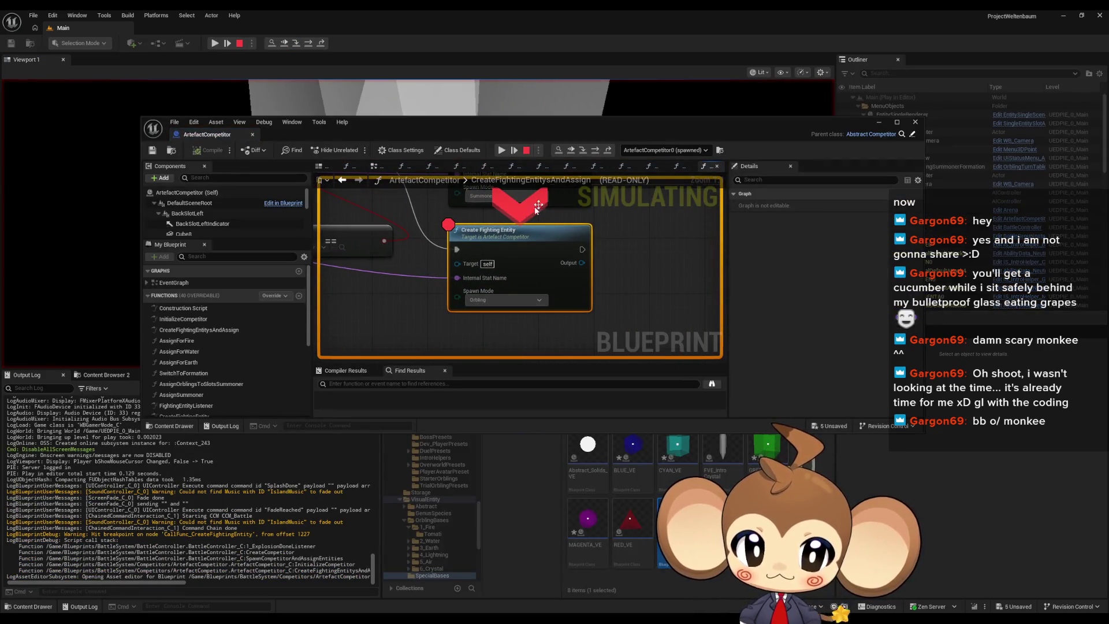
{"action": "right_click", "coordinate": [488, 227]}
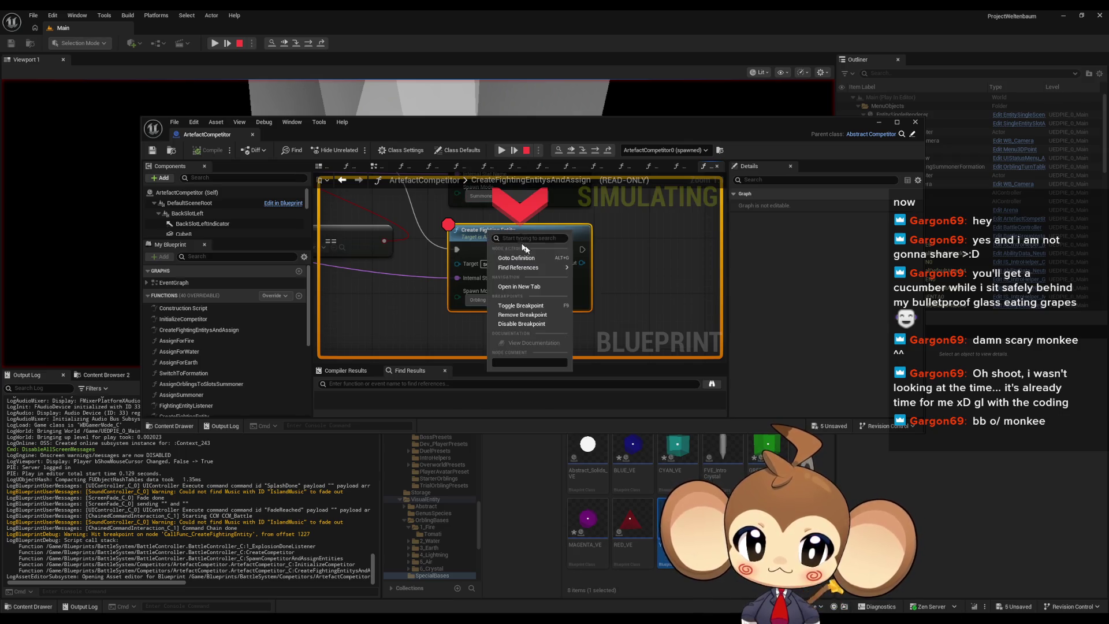
{"action": "left_click", "coordinate": [509, 315]}
{"action": "left_click", "coordinate": [501, 152]}
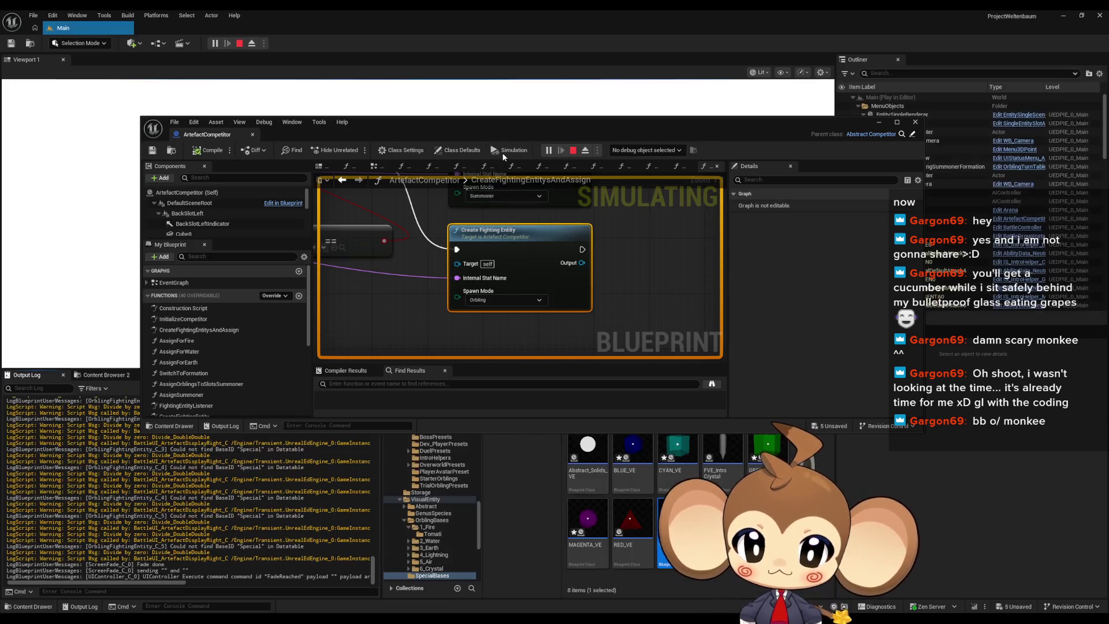
{"action": "left_click", "coordinate": [877, 124]}
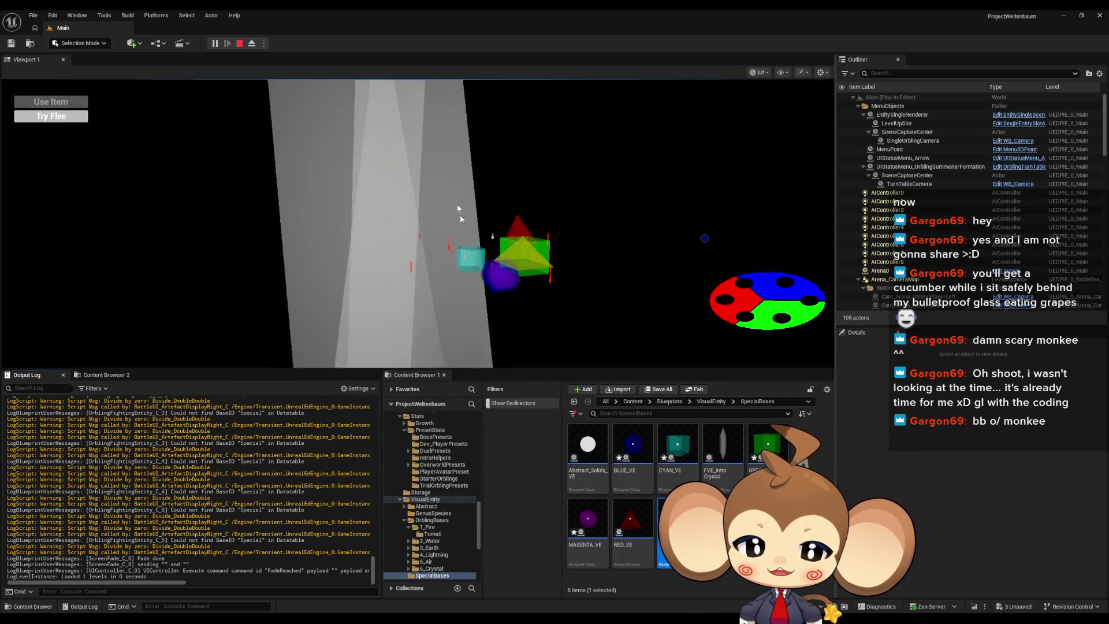
Eject from the player with F8 and look around the level and Output Log
{"action": "key", "text": "F8"}
{"action": "scroll", "coordinate": [418, 224], "scroll_direction": "up", "scroll_amount": 6}
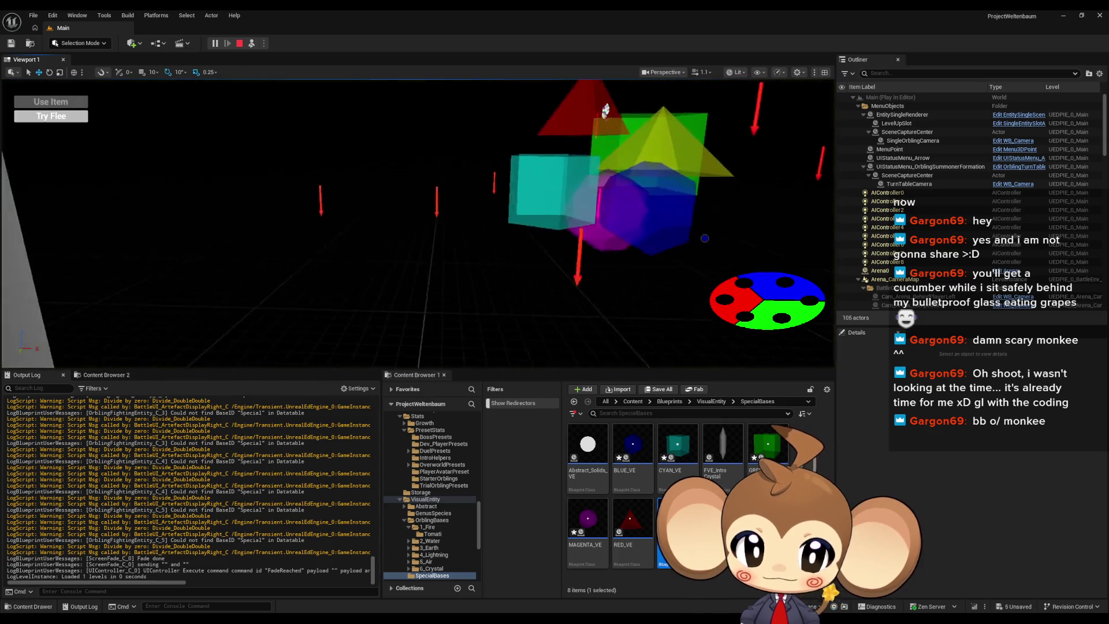
{"action": "scroll", "coordinate": [418, 224], "scroll_direction": "down", "scroll_amount": 5}
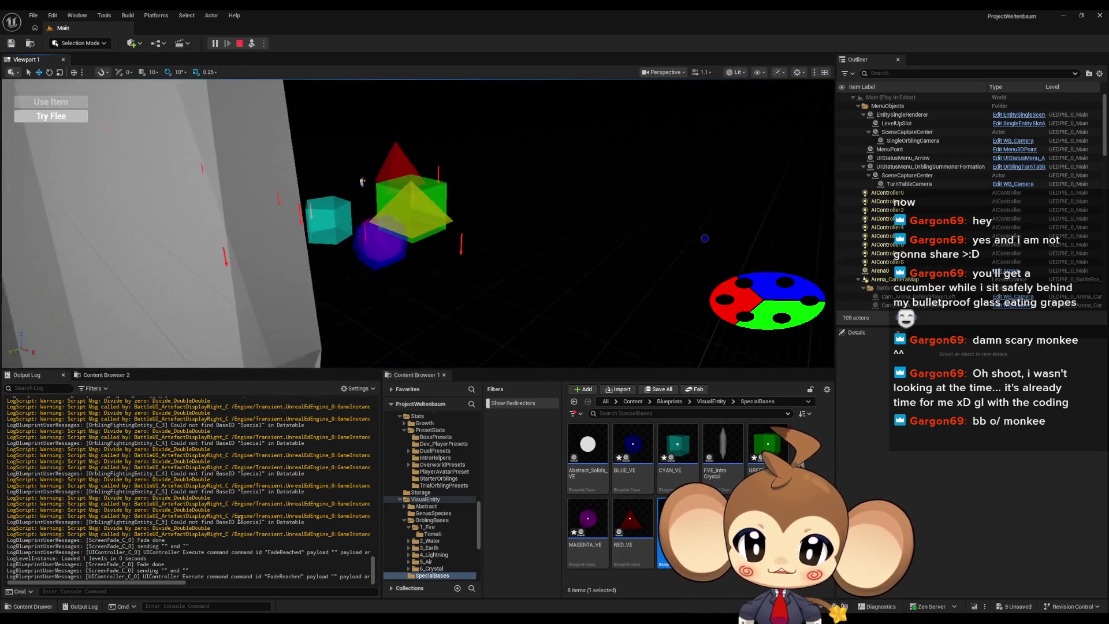
{"action": "scroll", "coordinate": [256, 519], "scroll_direction": "up", "scroll_amount": 10}
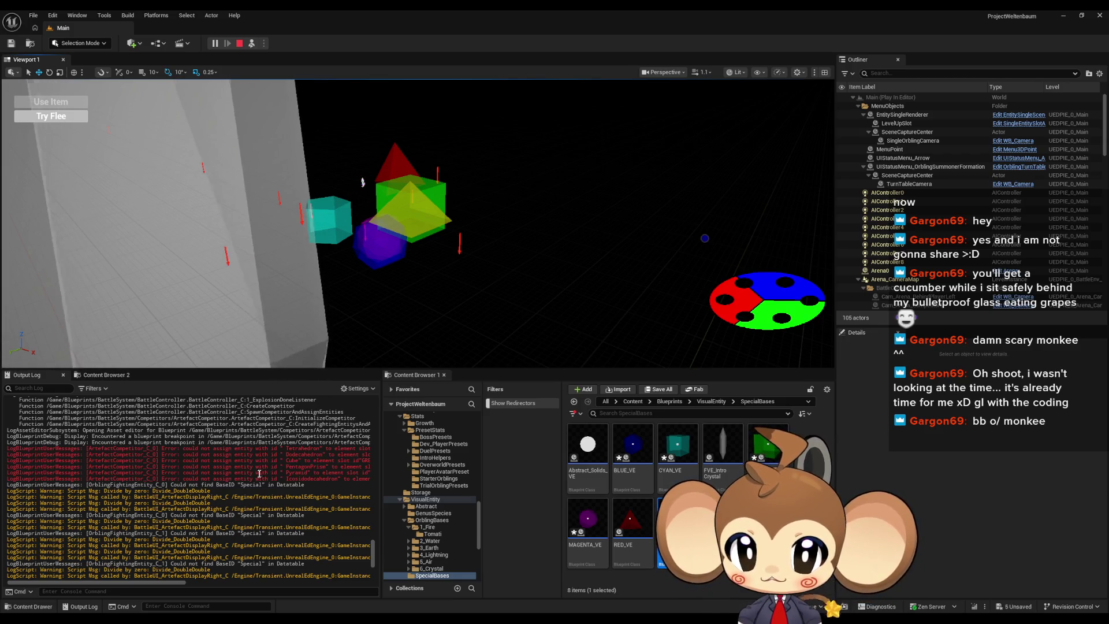
{"action": "scroll", "coordinate": [248, 508], "scroll_direction": "up", "scroll_amount": 1}
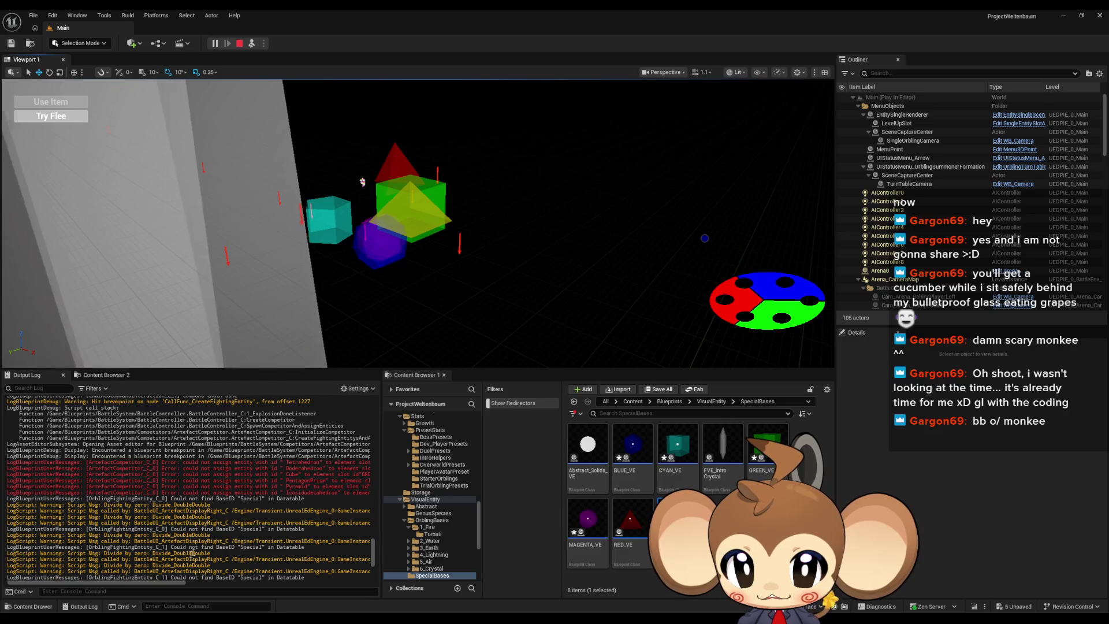
{"action": "mouse_move", "coordinate": [117, 583]}
{"action": "left_mouse_down"}
{"action": "mouse_move", "coordinate": [165, 583]}
{"action": "mouse_move", "coordinate": [97, 583]}
{"action": "left_mouse_up"}
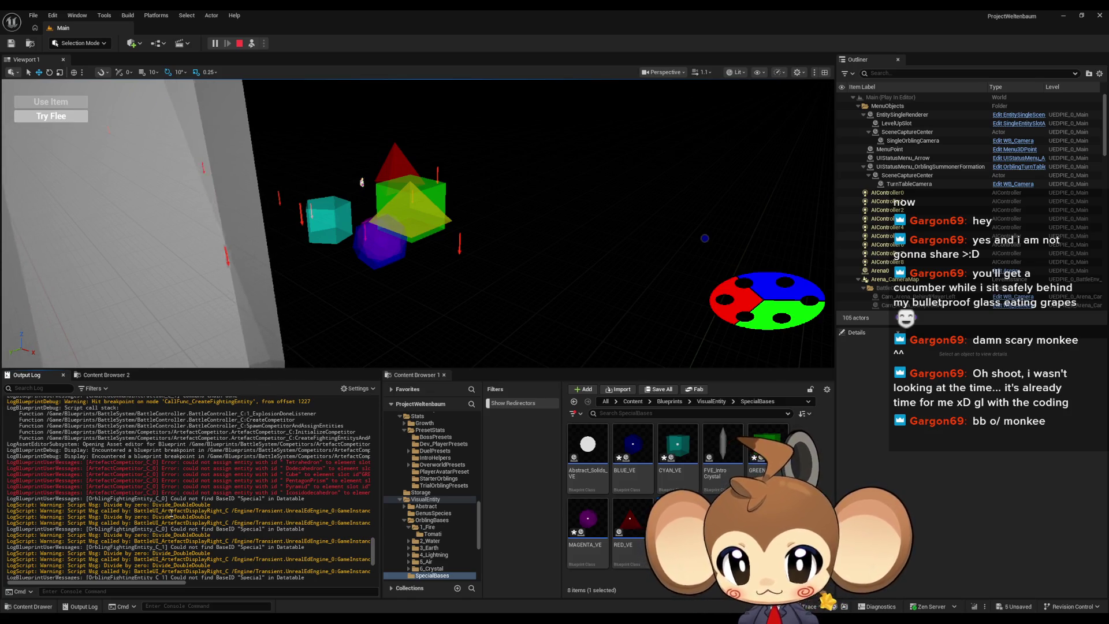
{"action": "left_click_drag", "start_coordinate": [284, 498], "coordinate": [216, 498]}
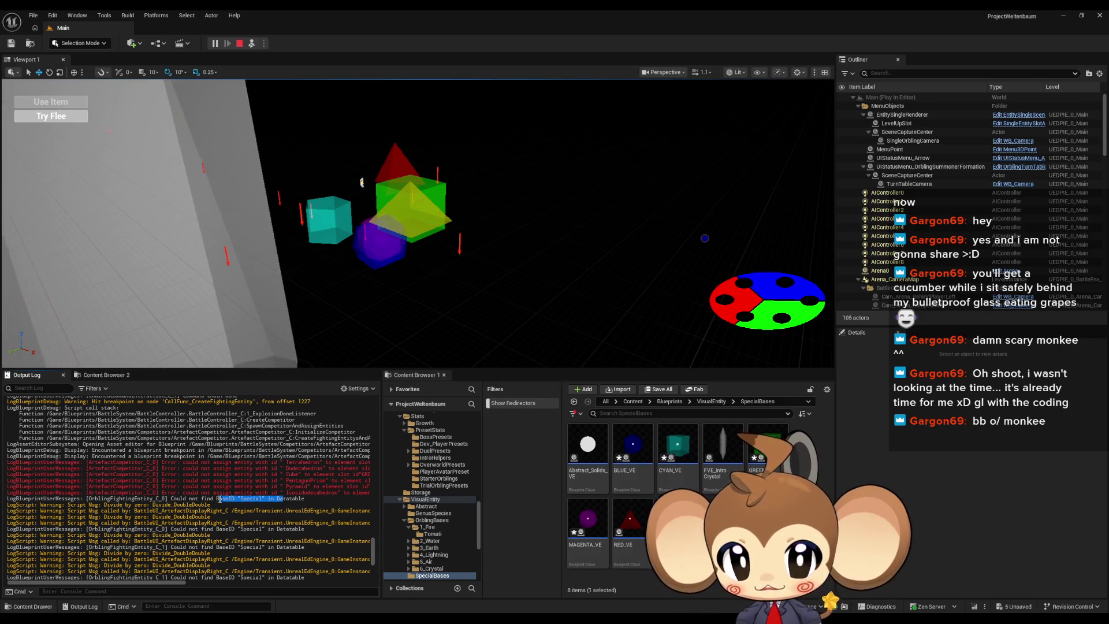
{"action": "scroll", "coordinate": [221, 541], "scroll_direction": "up", "scroll_amount": 3}
{"action": "scroll", "coordinate": [221, 541], "scroll_direction": "up", "scroll_amount": 3}
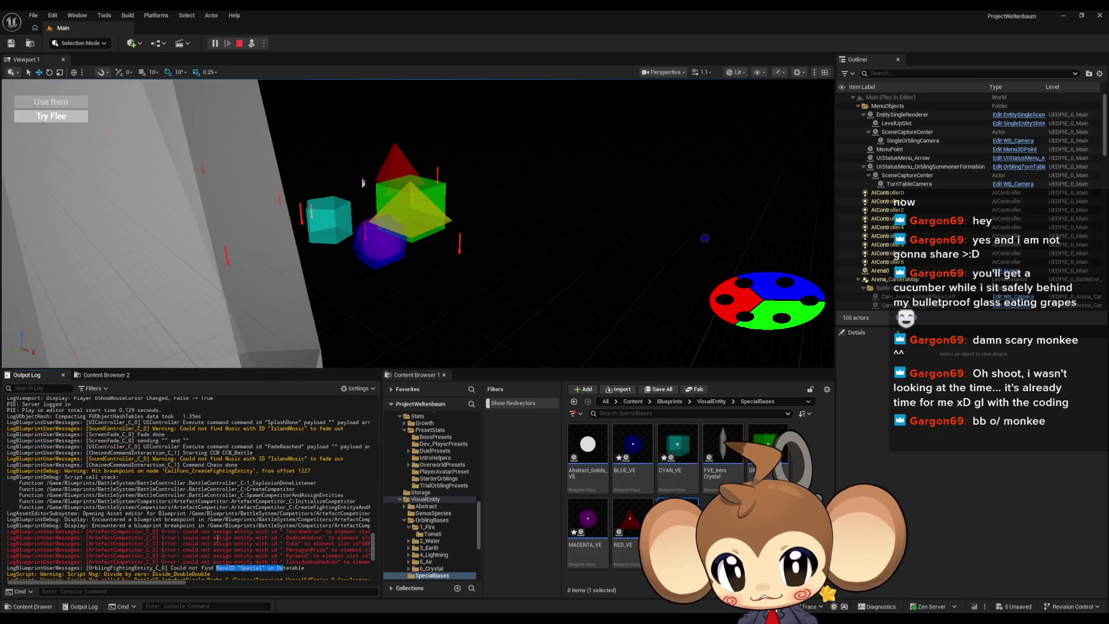
{"action": "scroll", "coordinate": [212, 532], "scroll_direction": "down", "scroll_amount": 10}
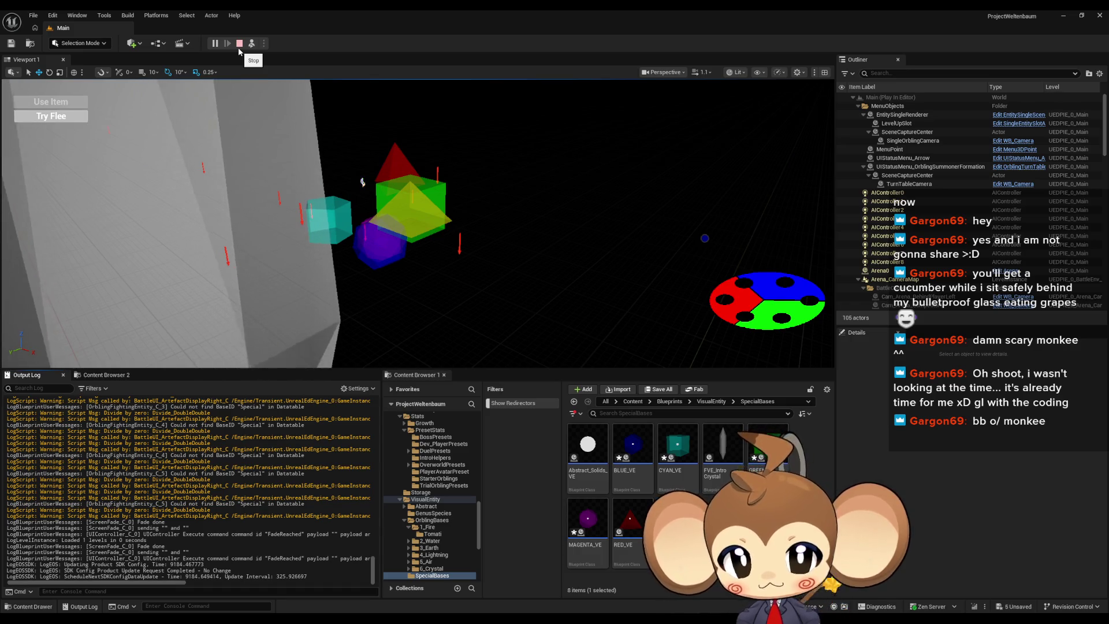
Stop the play session and open the Blueprints folder in the Content Browser
{"action": "left_click", "coordinate": [239, 44]}
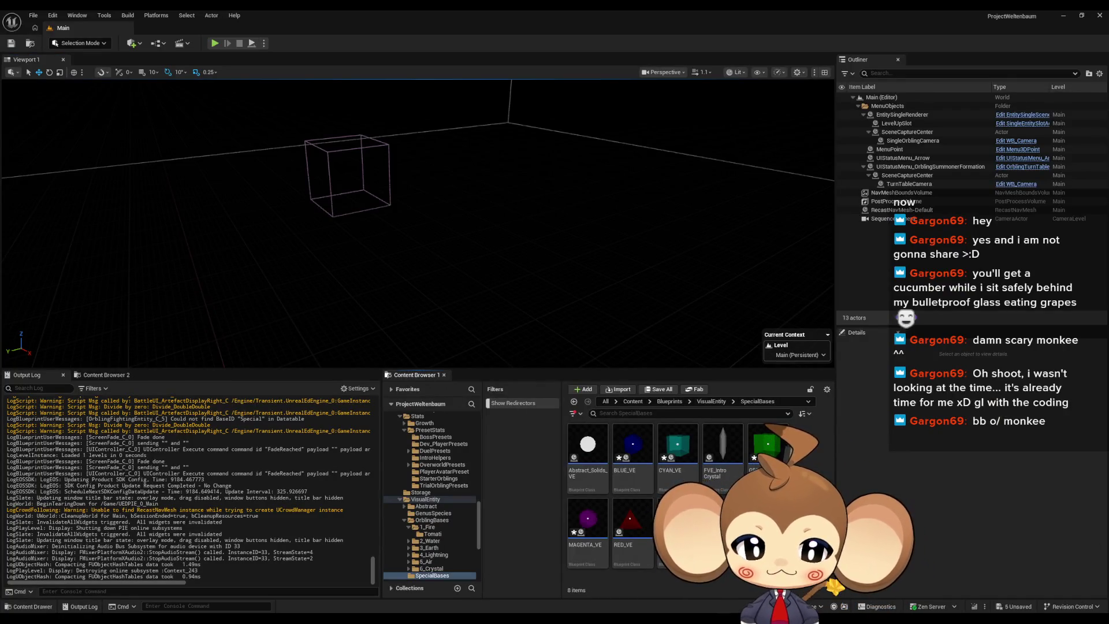
{"action": "left_click", "coordinate": [667, 401]}
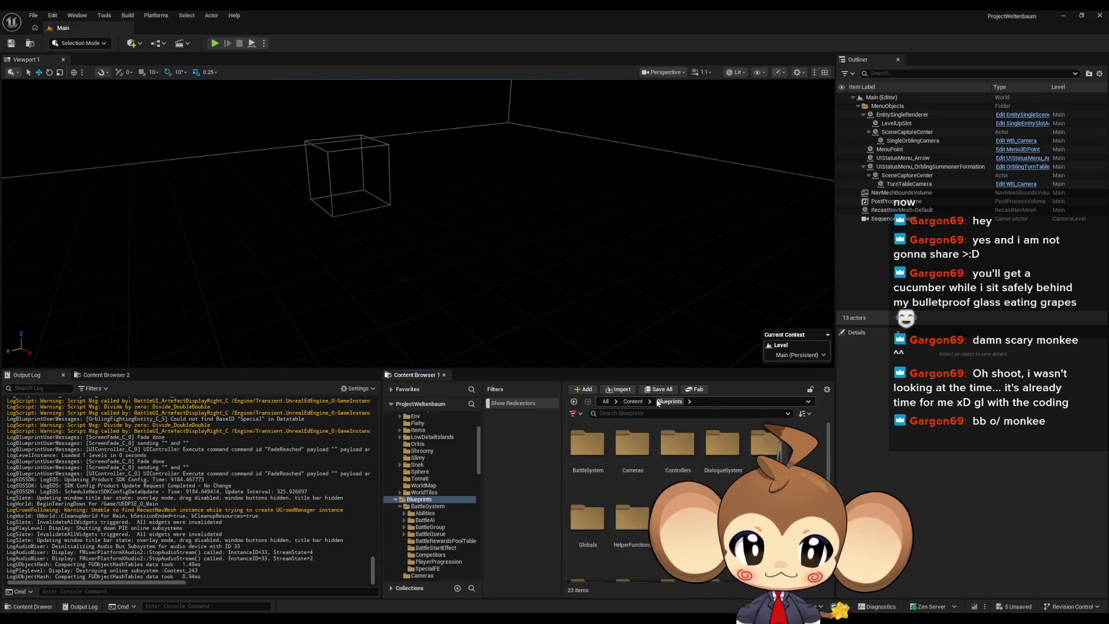
Open BattleSystem > Competitors > Artefact Competitor maximised, showing its Viewport with BackSlotLeft selected
{"action": "double_click", "coordinate": [587, 444]}
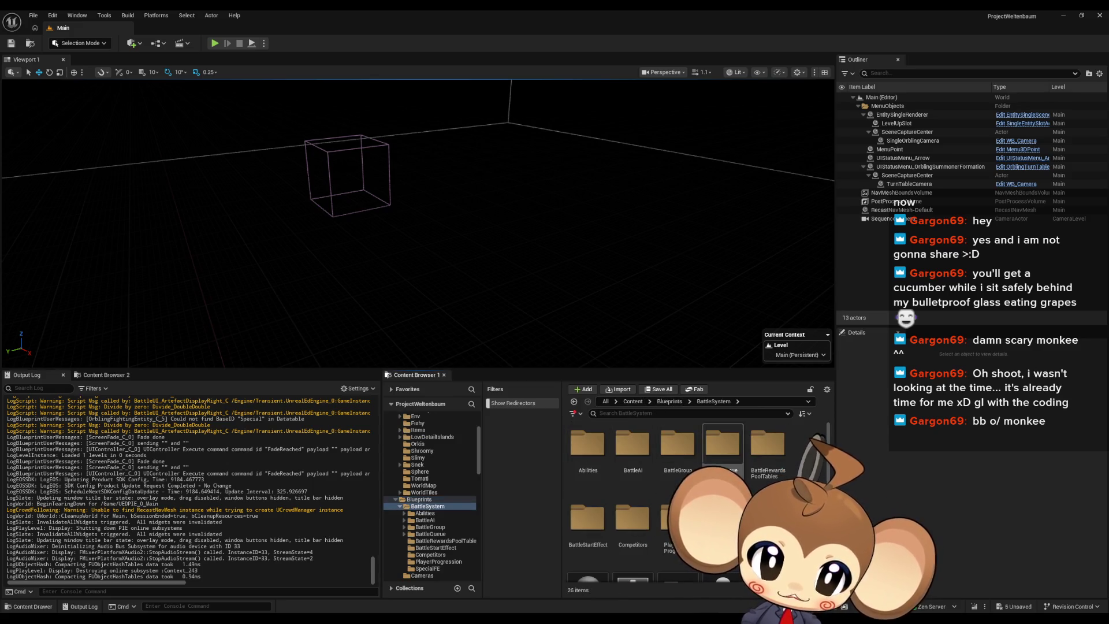
{"action": "left_click", "coordinate": [637, 522]}
{"action": "double_click", "coordinate": [637, 523]}
{"action": "double_click", "coordinate": [633, 450]}
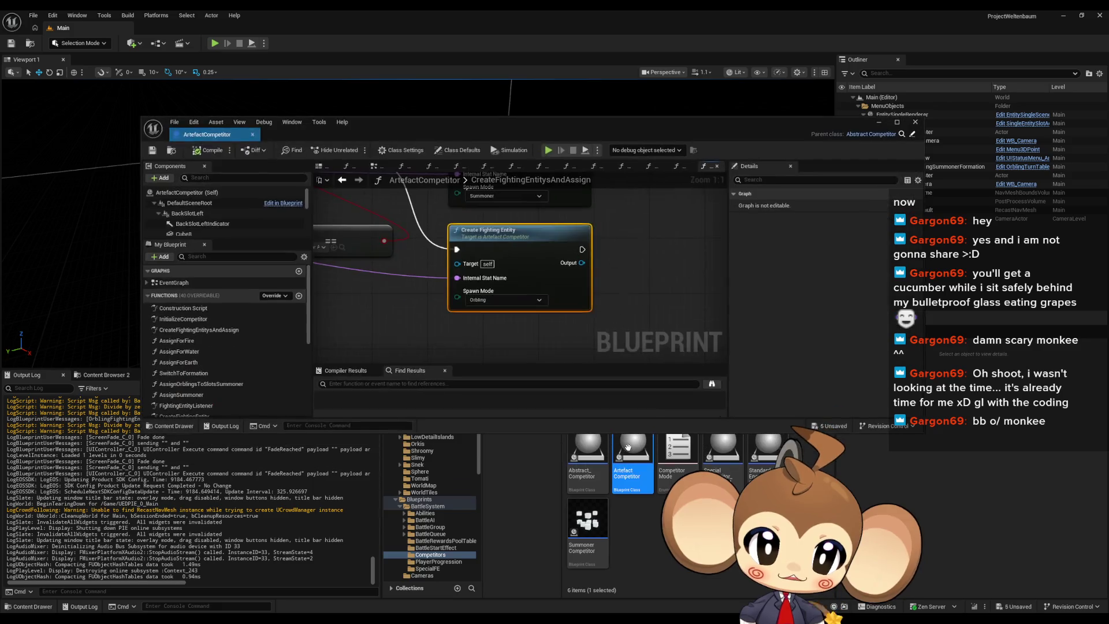
{"action": "double_click", "coordinate": [514, 129]}
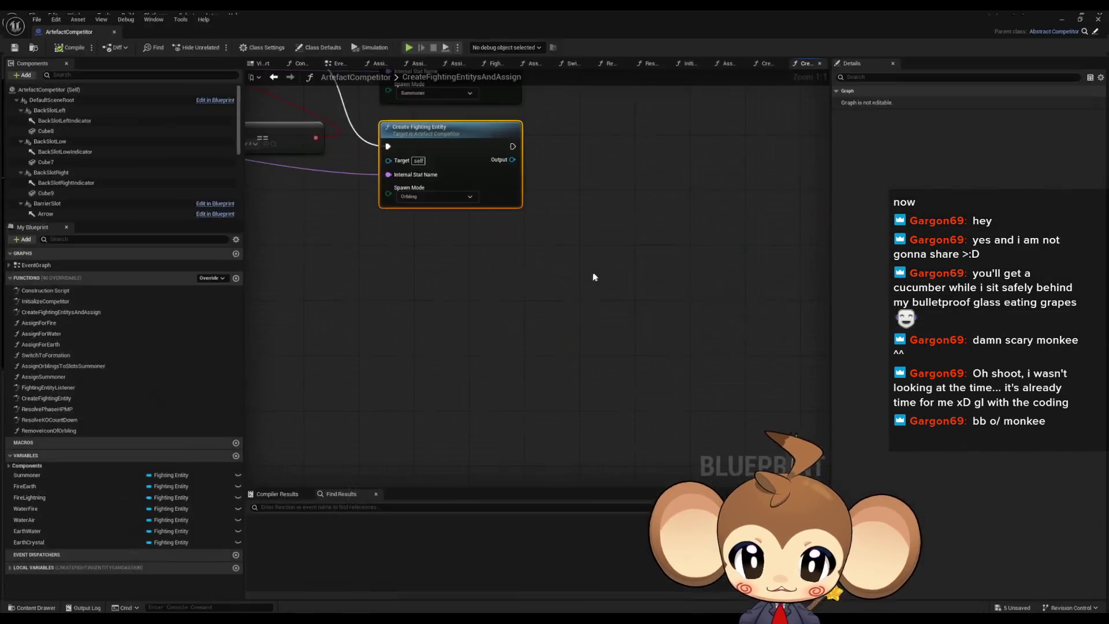
{"action": "scroll", "coordinate": [549, 266], "scroll_direction": "down", "scroll_amount": 4}
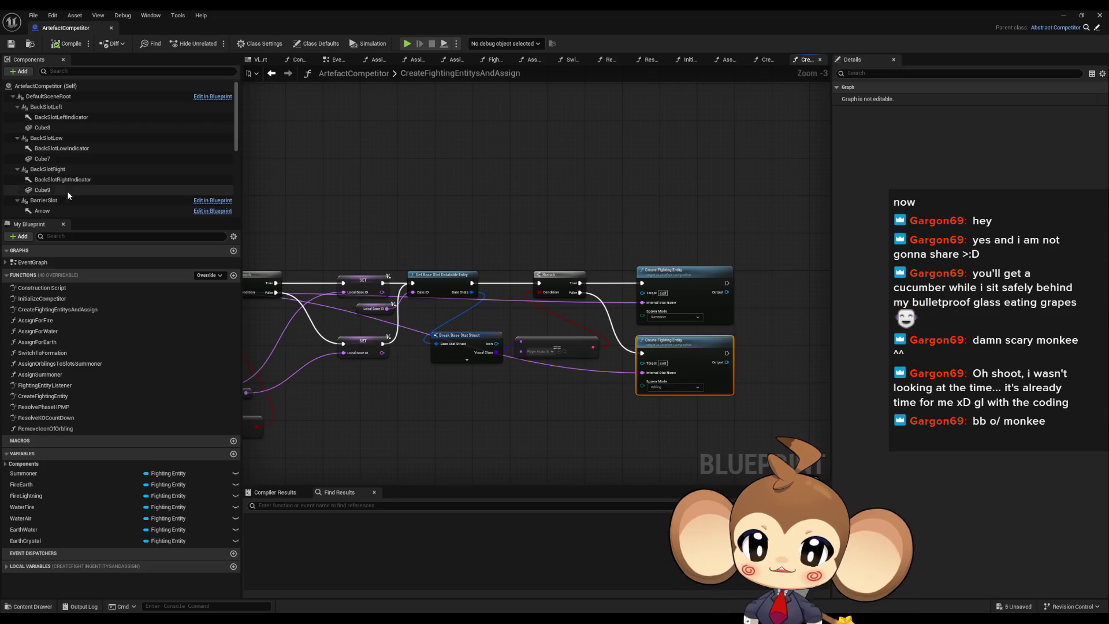
{"action": "left_click", "coordinate": [260, 60]}
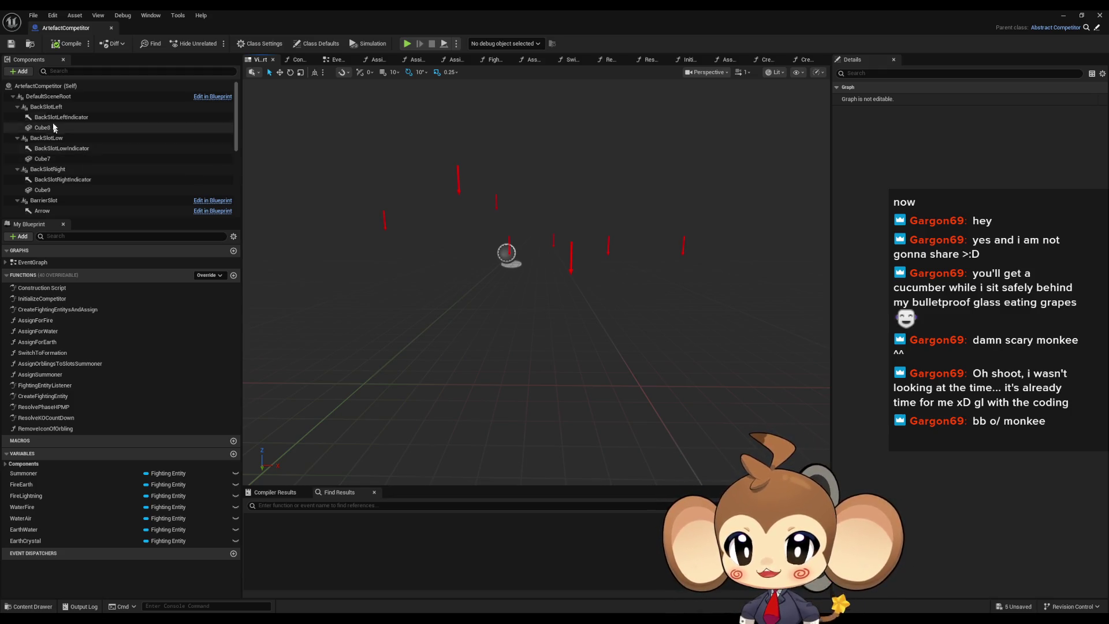
{"action": "left_click", "coordinate": [46, 107]}
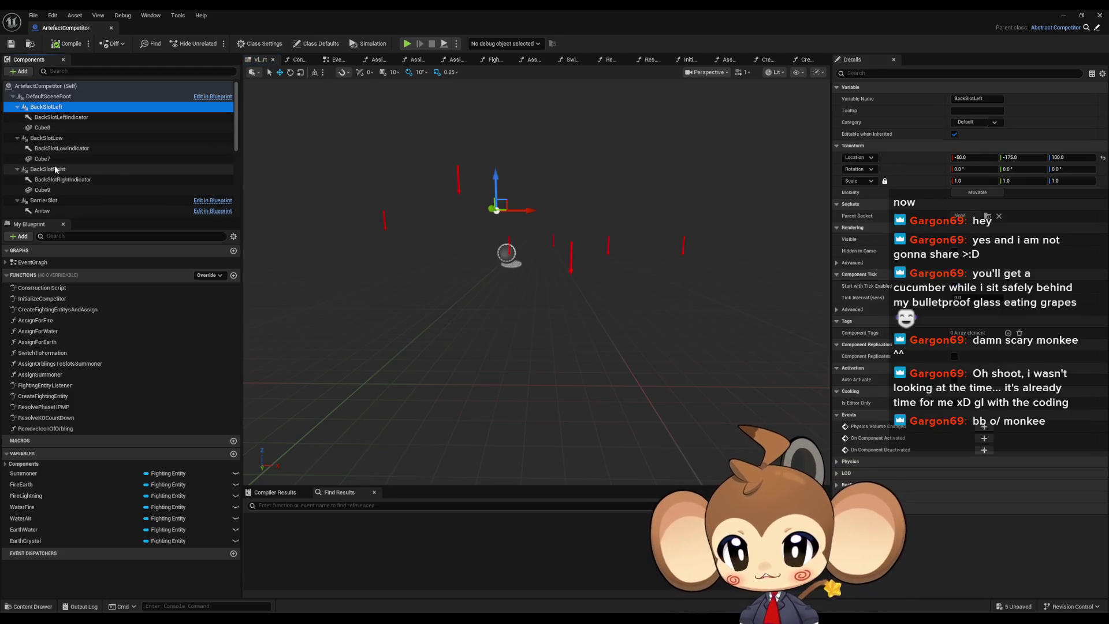
Inspect FrontSlotCenter and BackSlotLeft and their Z locations in the viewport
{"action": "scroll", "coordinate": [51, 205], "scroll_direction": "down", "scroll_amount": 2}
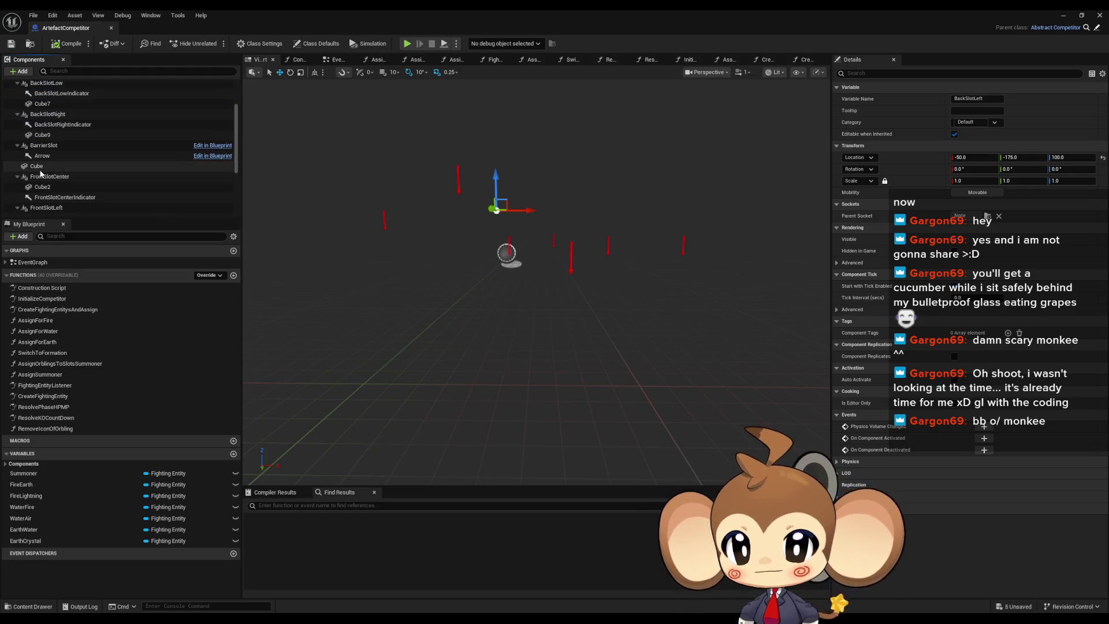
{"action": "left_click", "coordinate": [42, 177]}
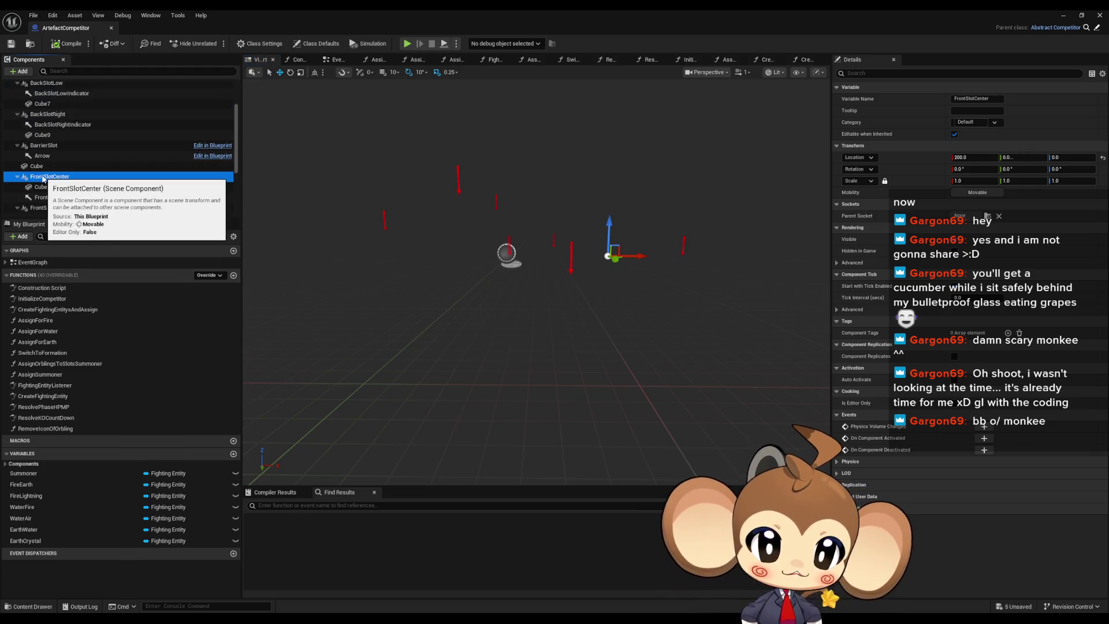
{"action": "double_click", "coordinate": [42, 177]}
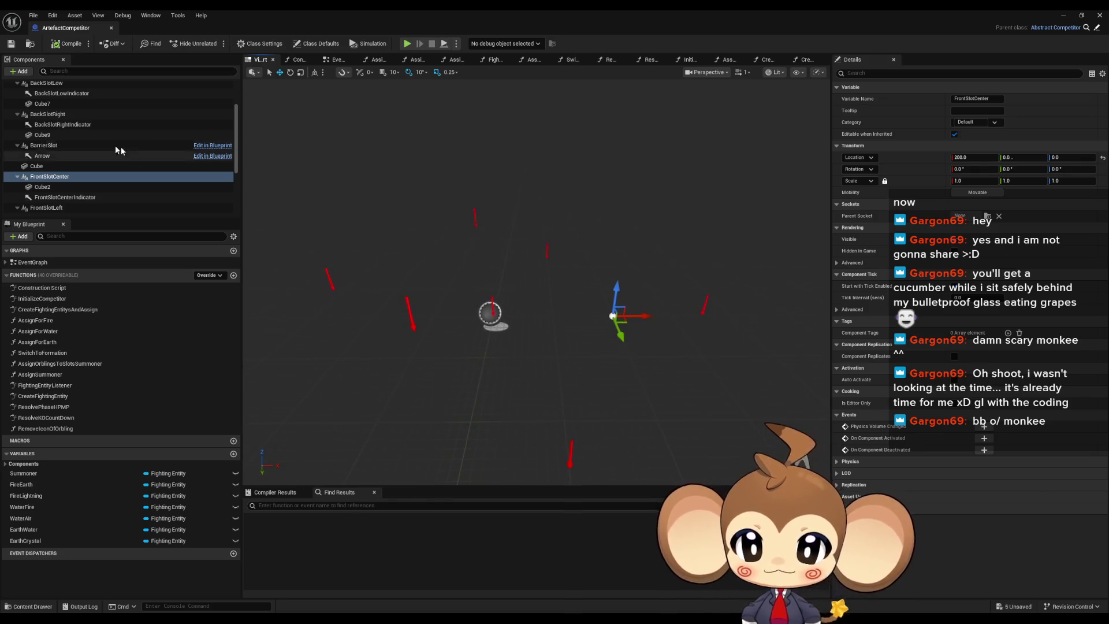
{"action": "scroll", "coordinate": [123, 151], "scroll_direction": "up", "scroll_amount": 2}
{"action": "left_click", "coordinate": [43, 108]}
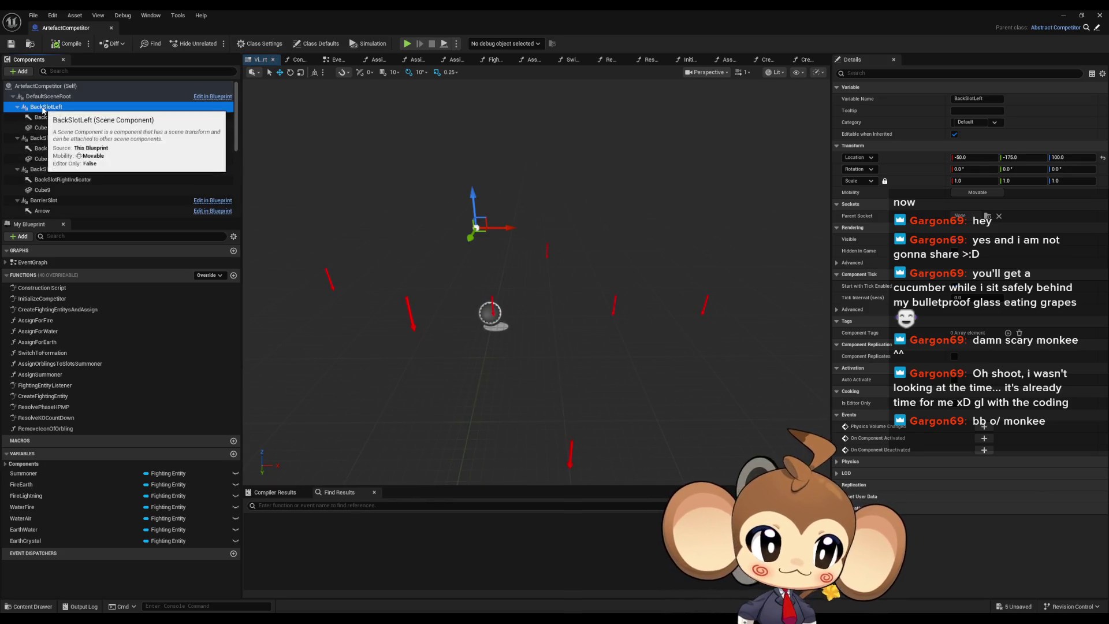
{"action": "left_click", "coordinate": [1057, 158]}
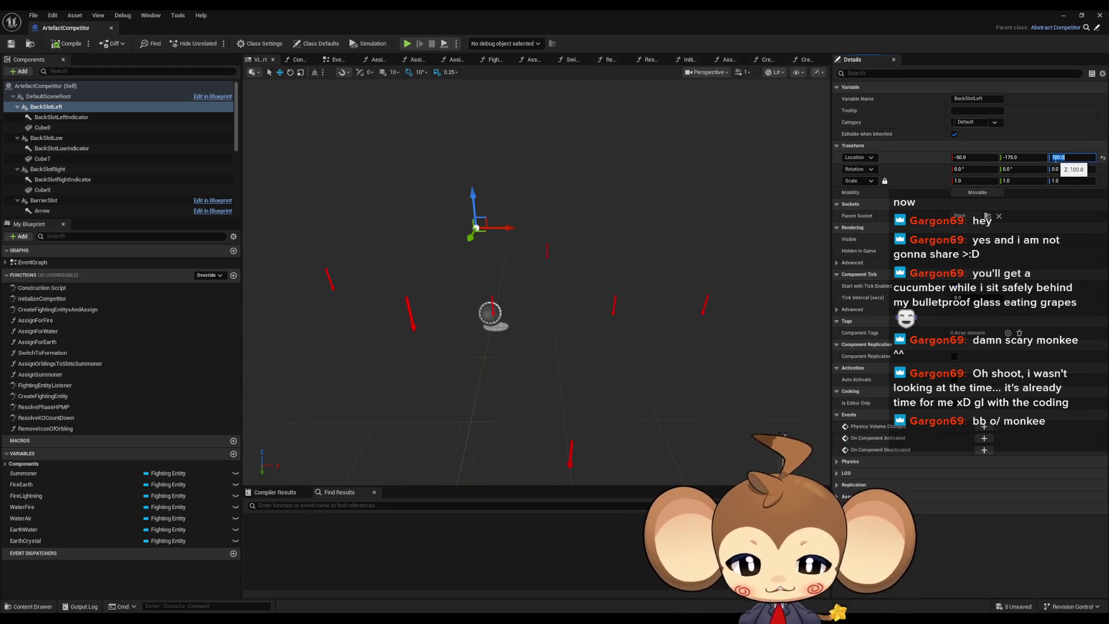
{"action": "type", "text": "0"}
Lower BackSlotLow and BackSlotRight to Location Z 0.0
{"action": "left_click", "coordinate": [81, 139]}
{"action": "left_click", "coordinate": [1056, 158]}
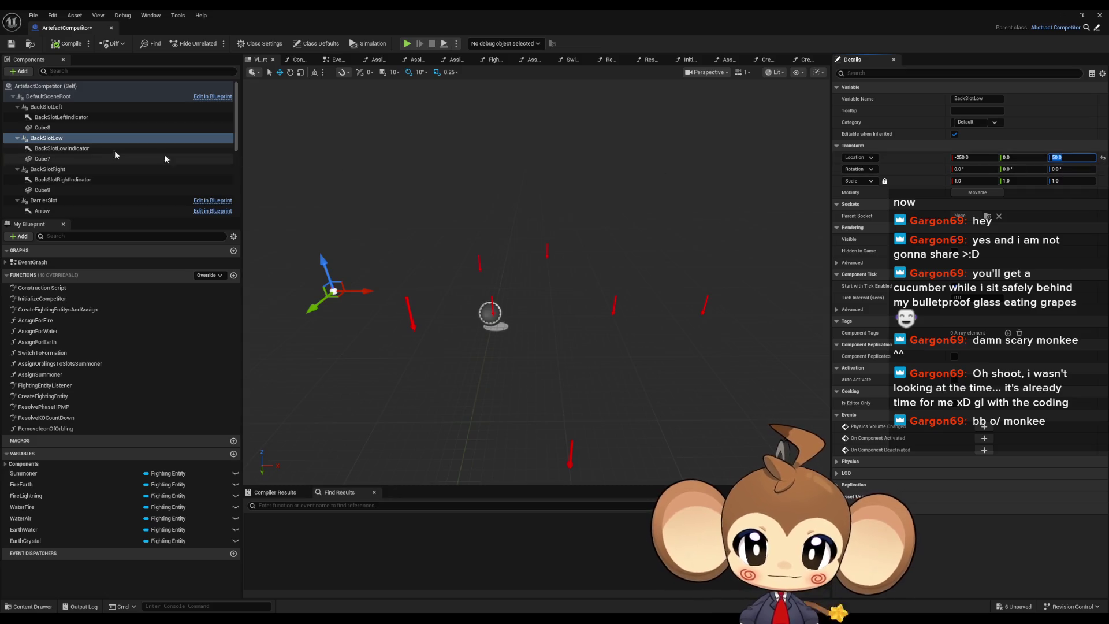
{"action": "double_click", "coordinate": [53, 139]}
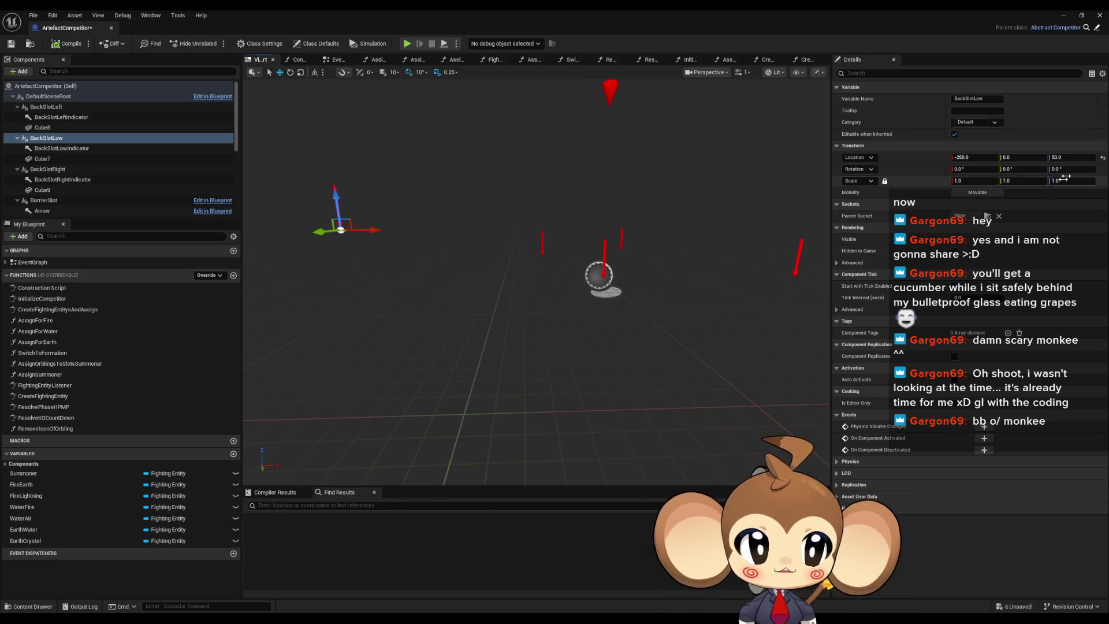
{"action": "left_click", "coordinate": [1060, 157]}
{"action": "type", "text": "0"}
{"action": "key", "text": "Return"}
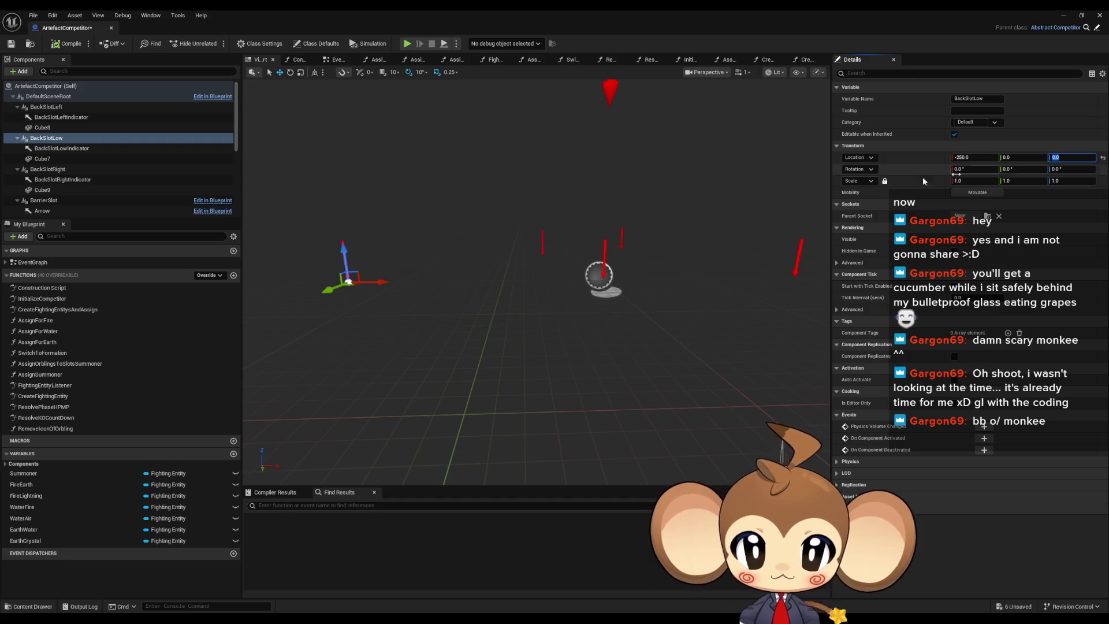
{"action": "left_click", "coordinate": [49, 169]}
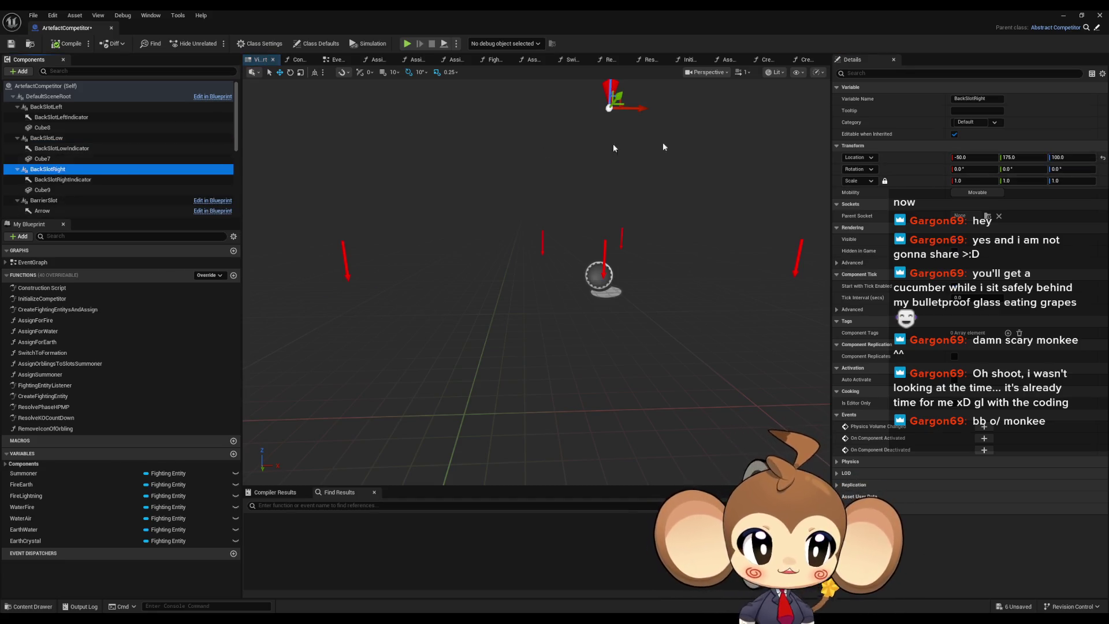
{"action": "left_click", "coordinate": [1060, 157]}
{"action": "type", "text": "0"}
{"action": "key", "text": "Return"}
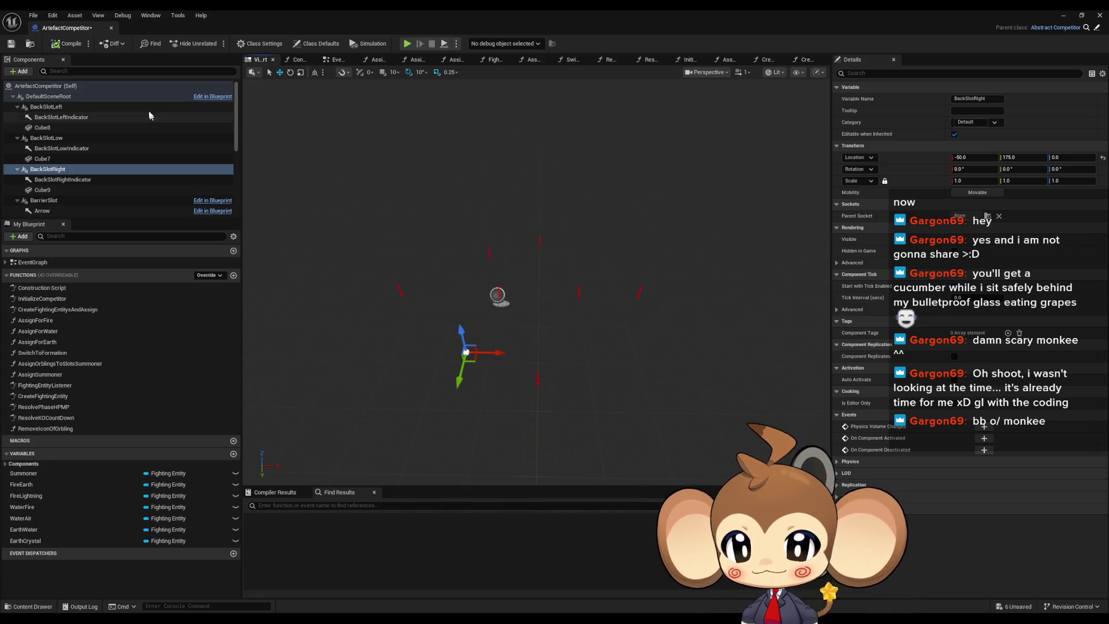
{"action": "left_click", "coordinate": [20, 72]}
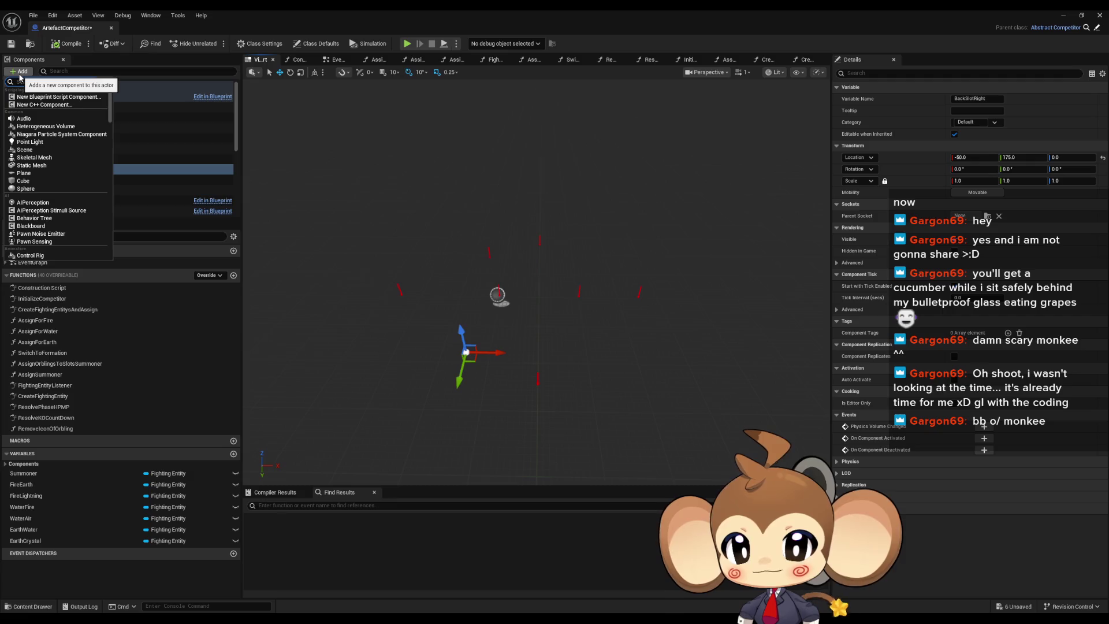
Add a Scene component named FormationTurner directly under DefaultSceneRoot
{"action": "left_click", "coordinate": [25, 149]}
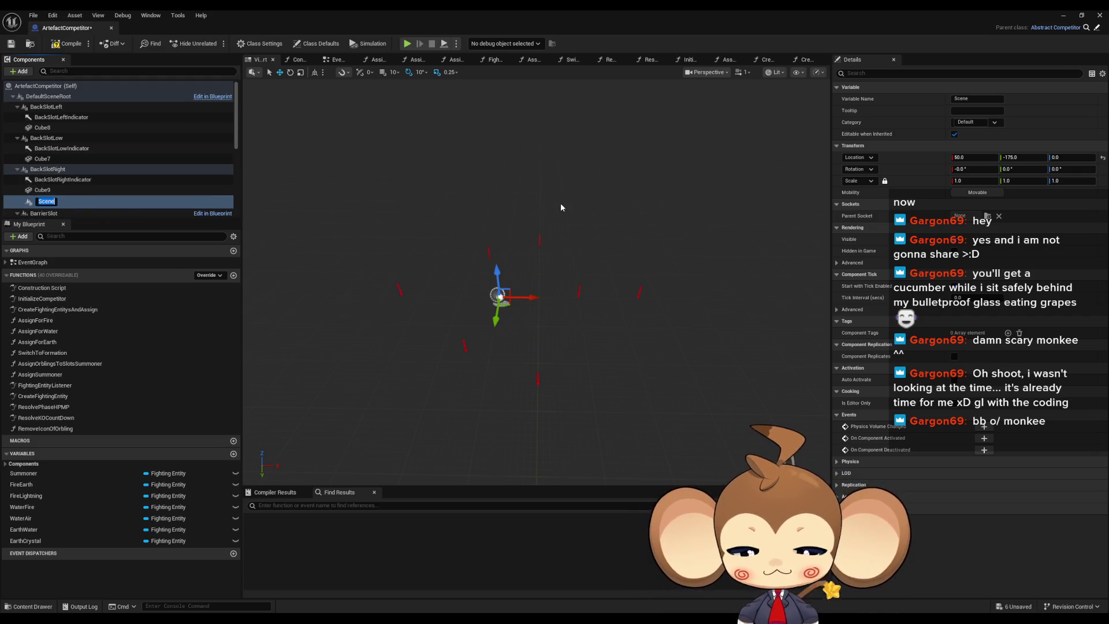
{"action": "type", "text": "FormationT"}
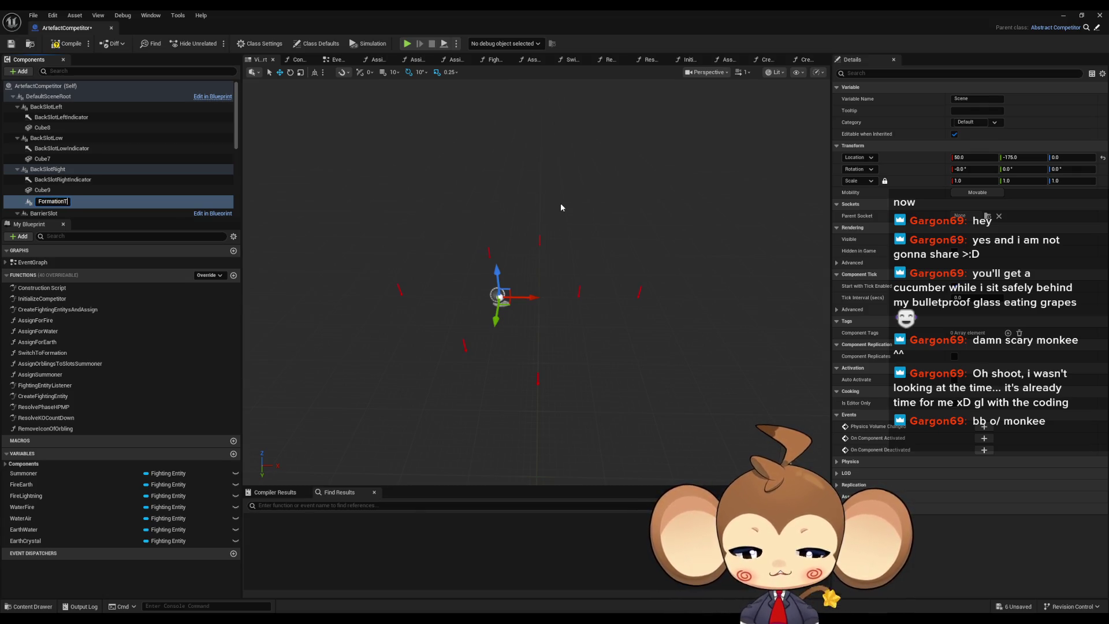
{"action": "type", "text": "urner"}
{"action": "key", "text": "Return"}
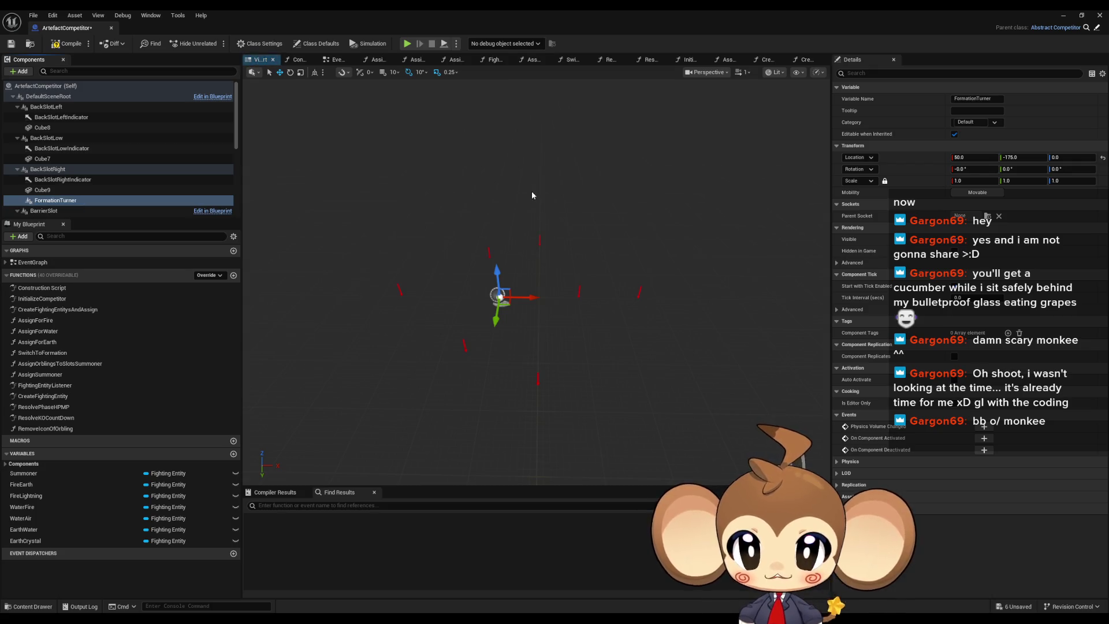
{"action": "mouse_move", "coordinate": [61, 201]}
{"action": "left_mouse_down"}
{"action": "mouse_move", "coordinate": [40, 107]}
{"action": "mouse_move", "coordinate": [50, 97]}
{"action": "left_mouse_up"}
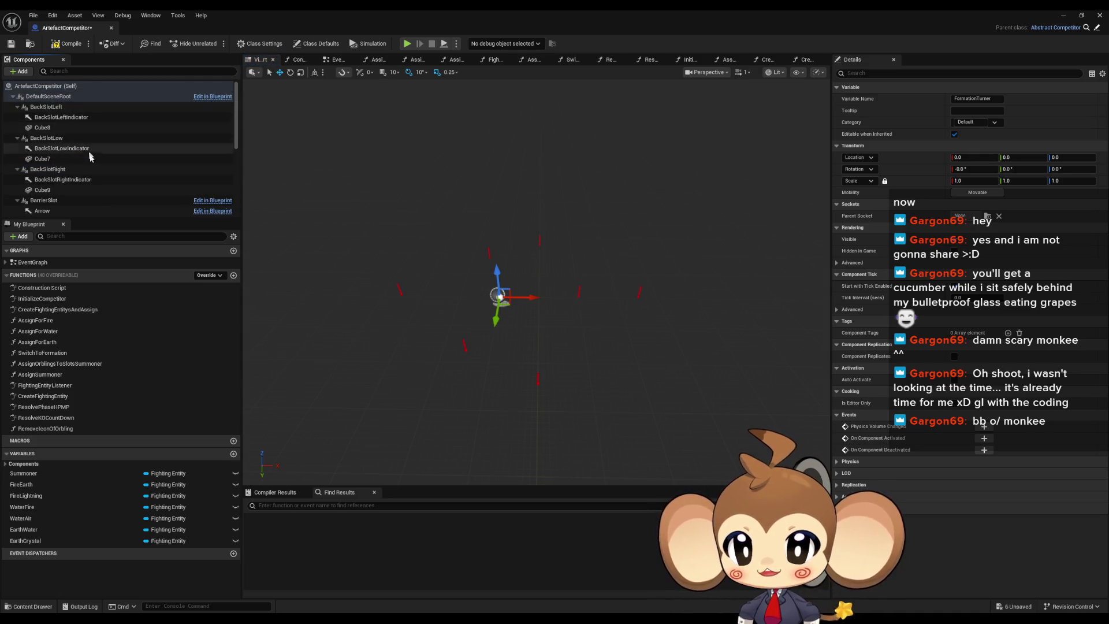
Attach the front slots, BackSlotRight, BackSlotLow and BackSlotLeft under FormationTurner
{"action": "scroll", "coordinate": [88, 167], "scroll_direction": "down", "scroll_amount": 3}
{"action": "scroll", "coordinate": [87, 167], "scroll_direction": "up", "scroll_amount": 3}
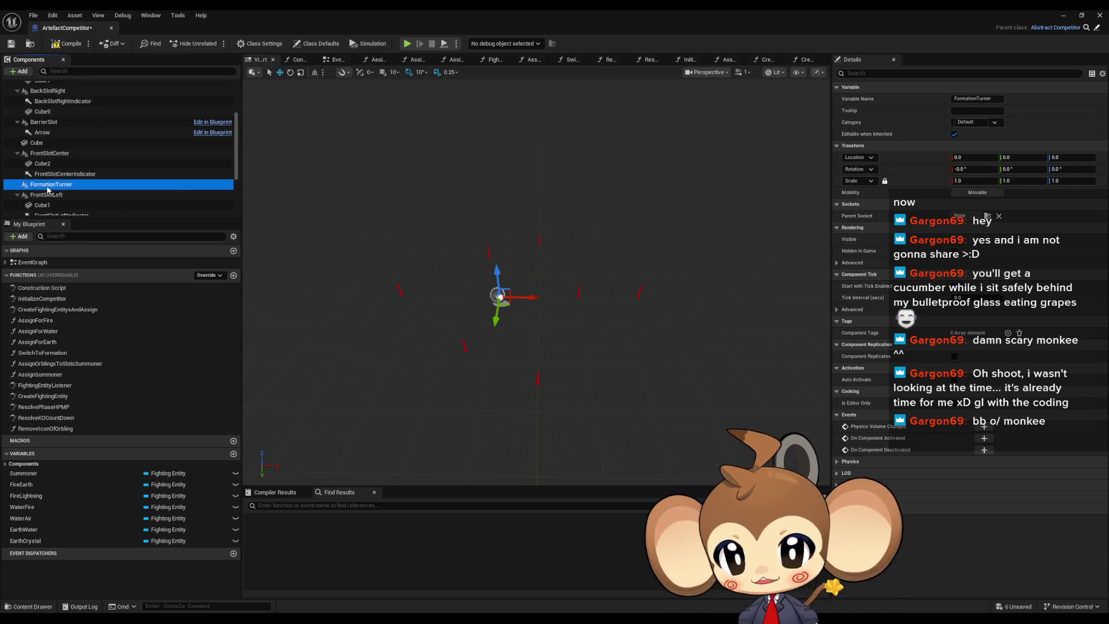
{"action": "mouse_move", "coordinate": [49, 153]}
{"action": "left_mouse_down"}
{"action": "mouse_move", "coordinate": [50, 190]}
{"action": "mouse_move", "coordinate": [42, 160]}
{"action": "left_mouse_up"}
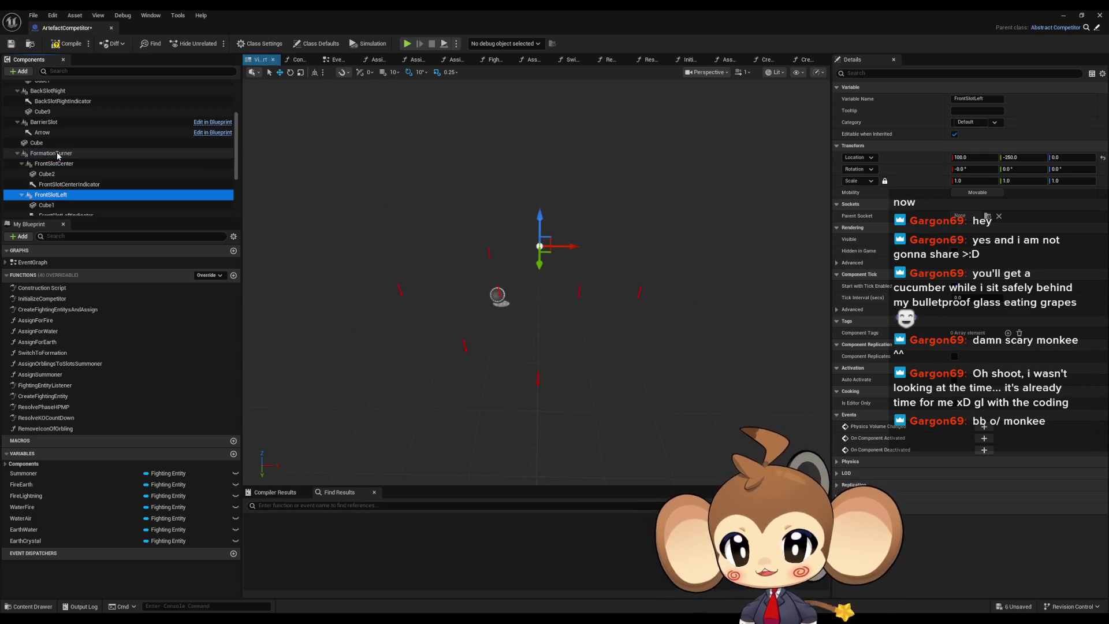
{"action": "scroll", "coordinate": [51, 141], "scroll_direction": "up", "scroll_amount": 1}
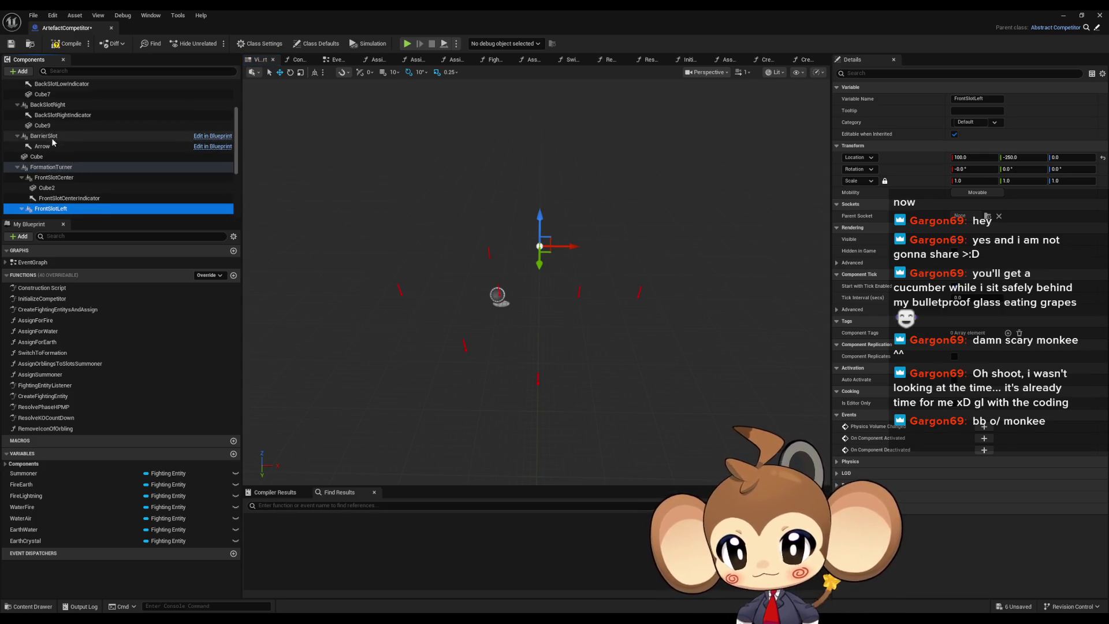
{"action": "scroll", "coordinate": [50, 144], "scroll_direction": "up", "scroll_amount": 1}
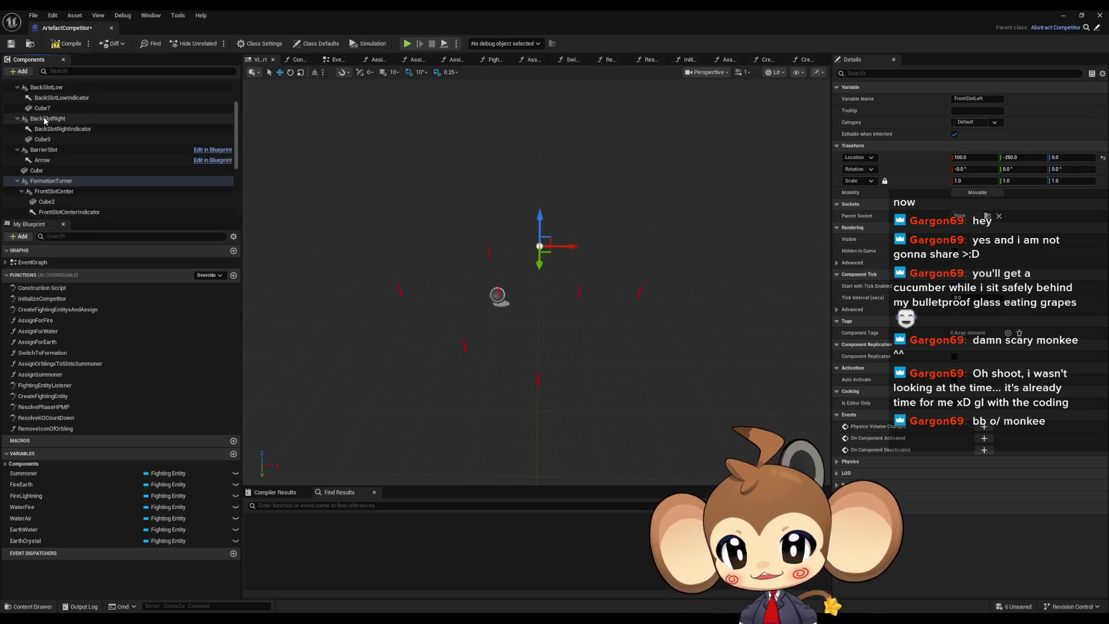
{"action": "left_click_drag", "start_coordinate": [44, 120], "coordinate": [64, 182]}
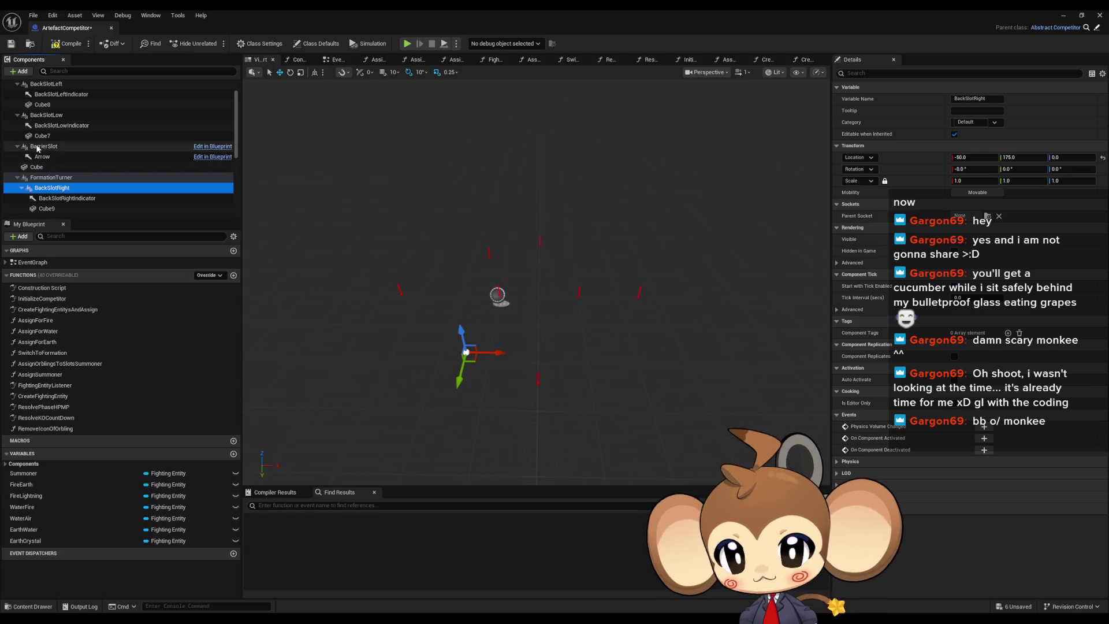
{"action": "left_click_drag", "start_coordinate": [43, 117], "coordinate": [60, 178]}
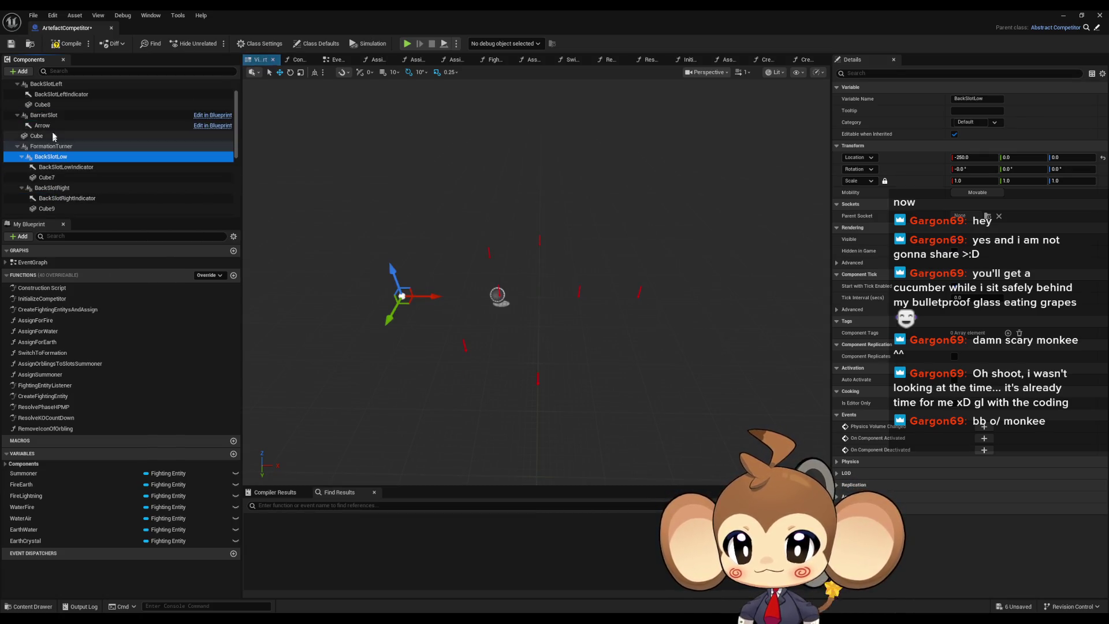
{"action": "left_click_drag", "start_coordinate": [46, 108], "coordinate": [52, 169]}
{"action": "left_click", "coordinate": [18, 107]}
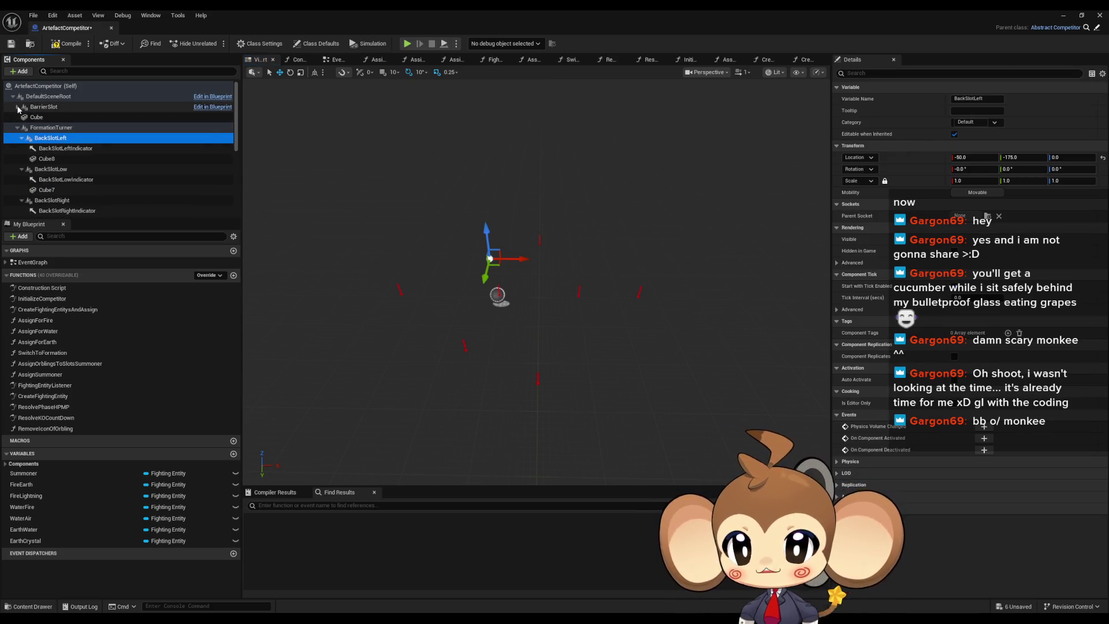
Collapse the slot entries and attach FrontSlotRight under FormationTurner
{"action": "left_click", "coordinate": [22, 138]}
{"action": "left_click", "coordinate": [21, 149]}
{"action": "left_click", "coordinate": [21, 159]}
{"action": "left_click", "coordinate": [21, 169]}
{"action": "left_click", "coordinate": [21, 180]}
{"action": "left_click", "coordinate": [47, 190]}
{"action": "left_click_drag", "start_coordinate": [46, 190], "coordinate": [39, 138]}
Collapse all six slot entries again, orbit the viewport around the slot markers, and raise the Paint window
{"action": "left_click", "coordinate": [22, 148]}
{"action": "left_click", "coordinate": [21, 159]}
{"action": "left_click", "coordinate": [21, 169]}
{"action": "left_click", "coordinate": [22, 179]}
{"action": "left_click", "coordinate": [21, 190]}
{"action": "left_click", "coordinate": [21, 200]}
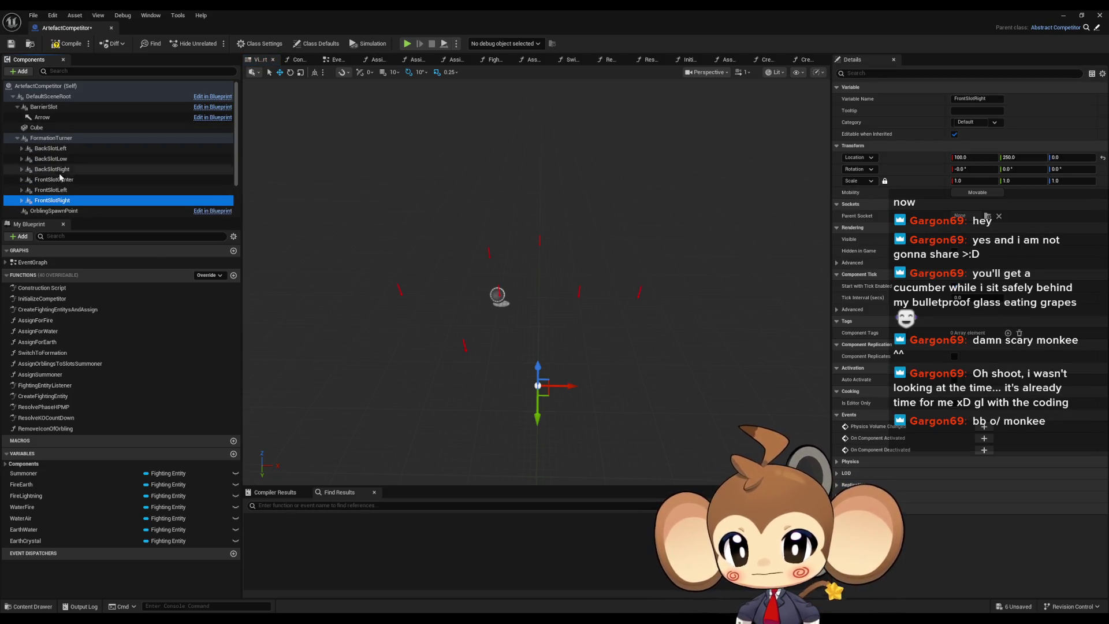
{"action": "scroll", "coordinate": [35, 197], "scroll_direction": "down", "scroll_amount": 2}
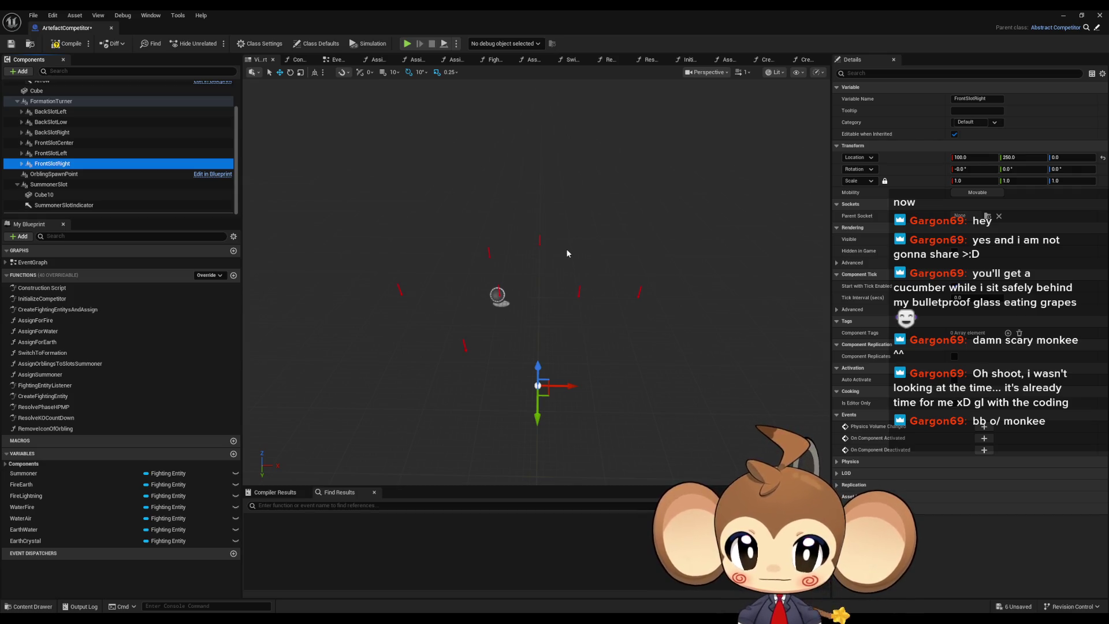
{"action": "scroll", "coordinate": [552, 269], "scroll_direction": "up", "scroll_amount": 3}
{"action": "left_click_drag", "start_coordinate": [545, 301], "coordinate": [572, 206]}
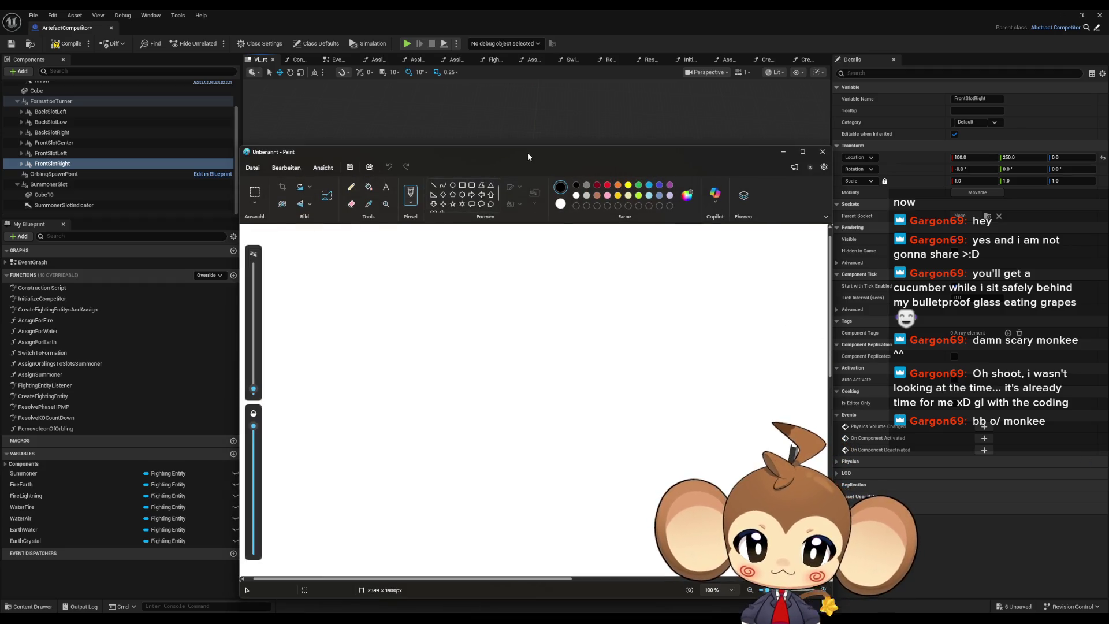
{"action": "mouse_move", "coordinate": [528, 151]}
{"action": "left_mouse_down"}
{"action": "mouse_move", "coordinate": [514, 93]}
{"action": "mouse_move", "coordinate": [523, 112]}
{"action": "left_mouse_up"}
Maximize the Paint window and fill the whole canvas black
{"action": "double_click", "coordinate": [522, 112]}
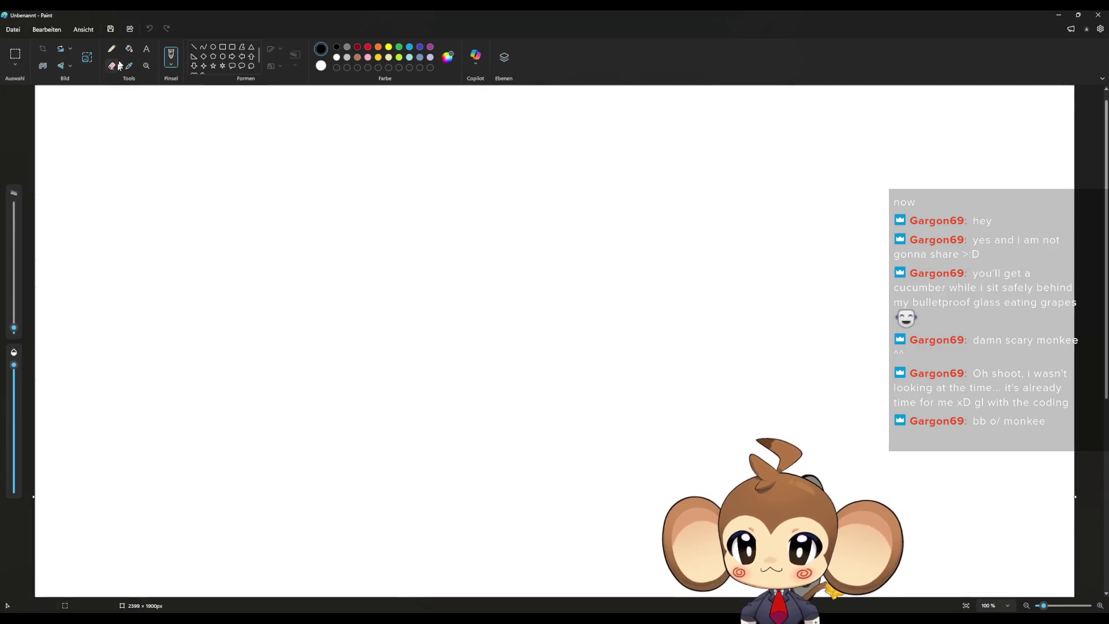
{"action": "left_click", "coordinate": [129, 49]}
{"action": "left_click", "coordinate": [134, 98]}
Draw a large white circle on the canvas with the Ellipse shape
{"action": "left_click", "coordinate": [112, 48]}
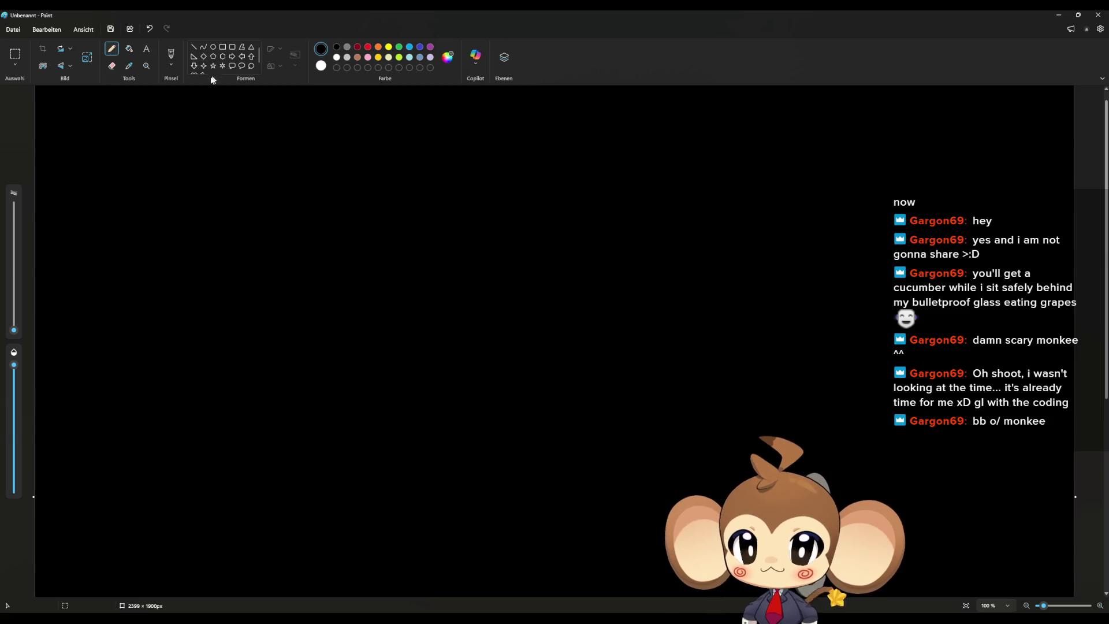
{"action": "left_click", "coordinate": [193, 47]}
{"action": "left_click", "coordinate": [213, 47]}
{"action": "mouse_move", "coordinate": [307, 182]}
{"action": "left_mouse_down"}
{"action": "mouse_move", "coordinate": [426, 275]}
{"action": "mouse_move", "coordinate": [791, 485]}
{"action": "left_mouse_up"}
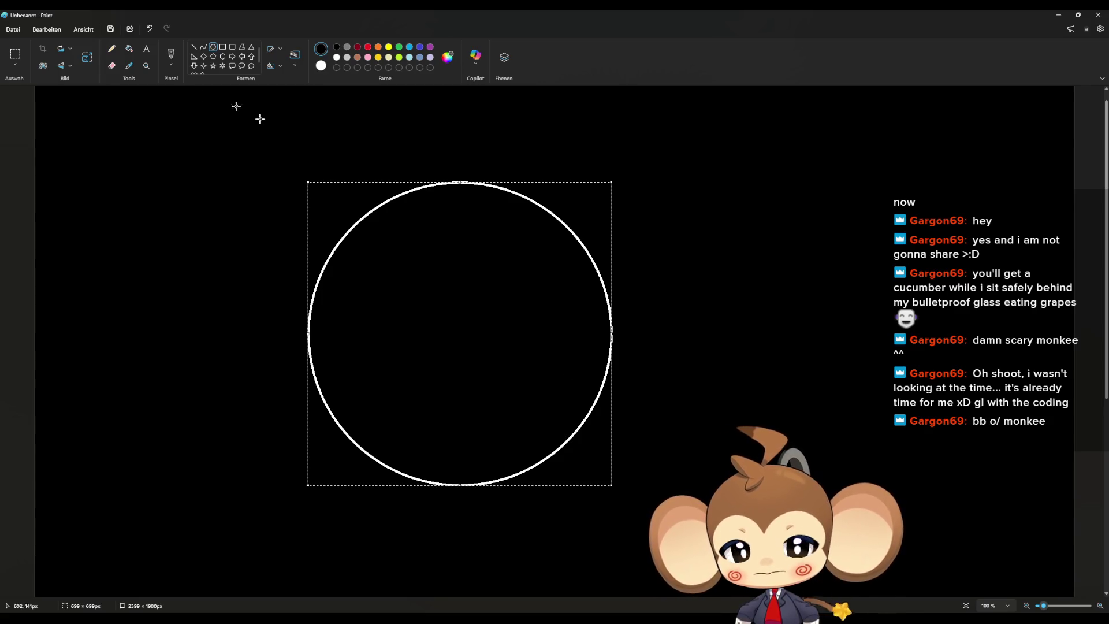
Draw three white straight lines forming a triangle inscribed in the circle
{"action": "left_click", "coordinate": [194, 47]}
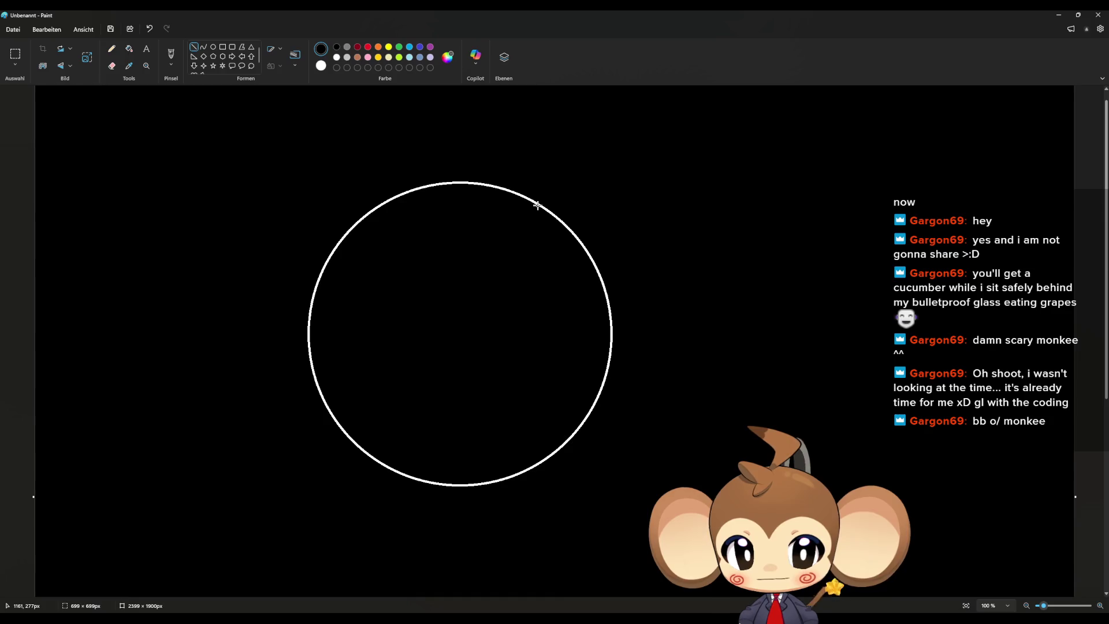
{"action": "left_click_drag", "start_coordinate": [309, 334], "coordinate": [537, 204]}
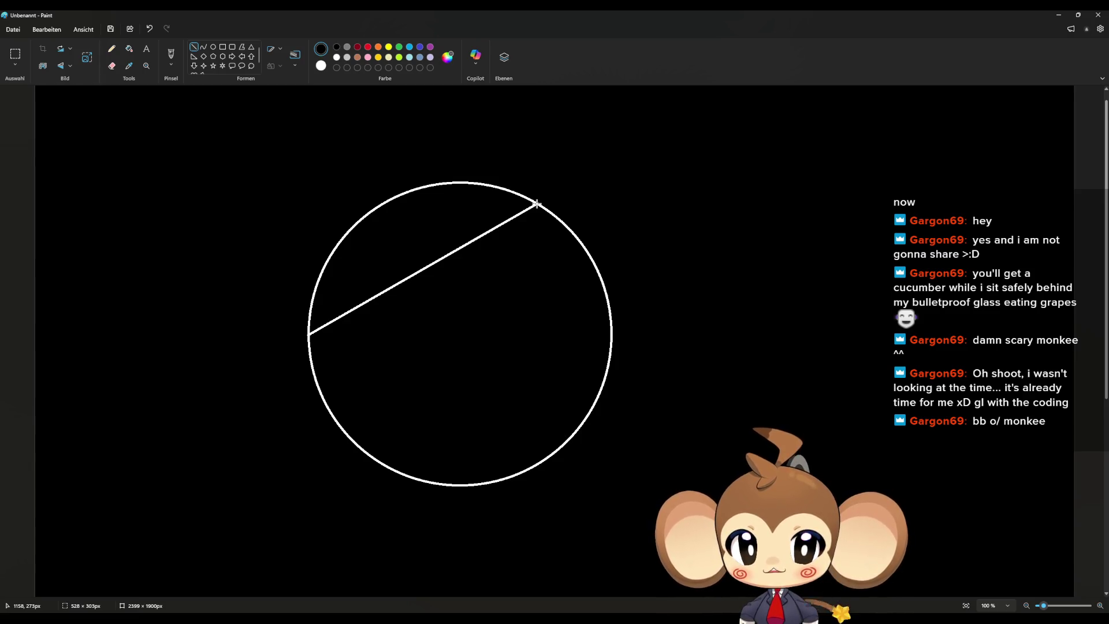
{"action": "left_click", "coordinate": [307, 361]}
{"action": "mouse_move", "coordinate": [307, 333]}
{"action": "left_mouse_down"}
{"action": "mouse_move", "coordinate": [525, 473]}
{"action": "mouse_move", "coordinate": [540, 461]}
{"action": "left_mouse_up"}
{"action": "left_click_drag", "start_coordinate": [538, 205], "coordinate": [541, 460]}
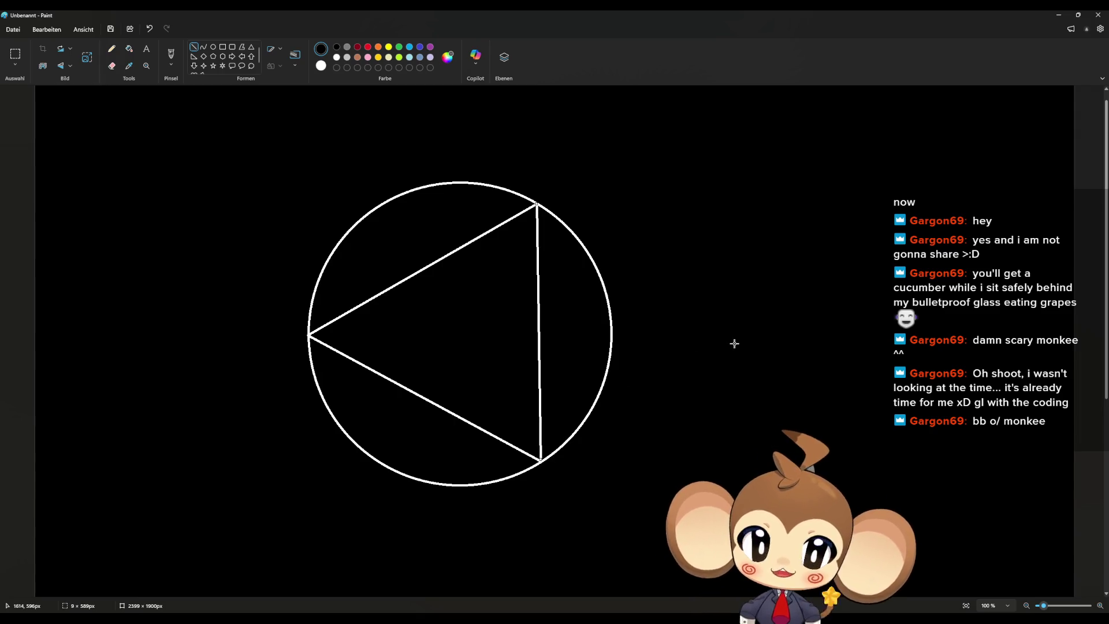
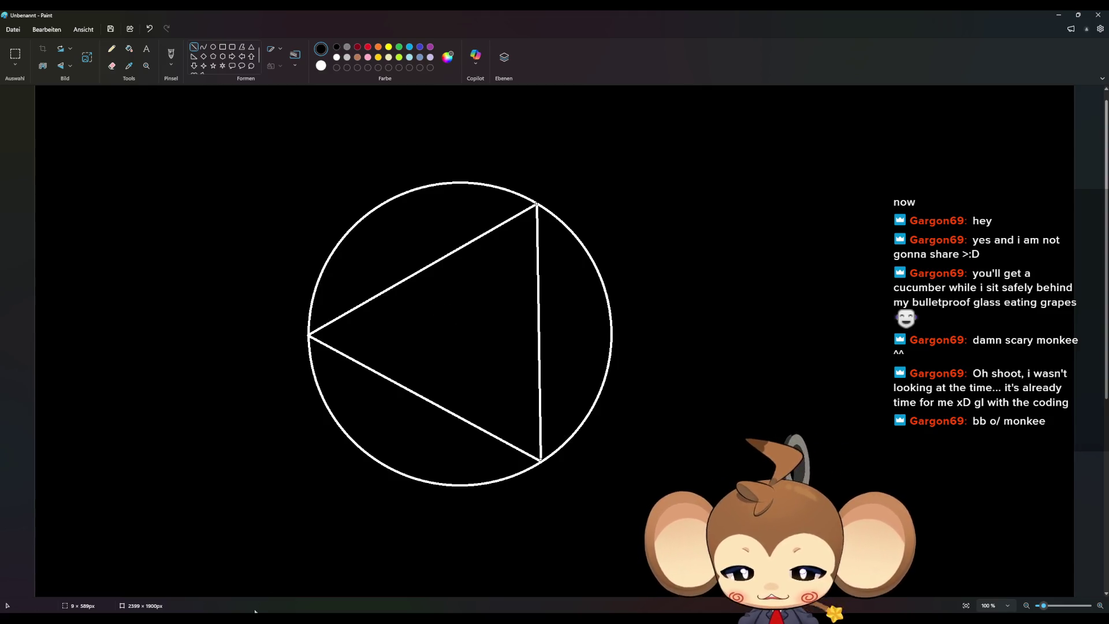
Bring the Blender crystal scene back in front of the Paint sketch
{"action": "left_click", "coordinate": [378, 618]}
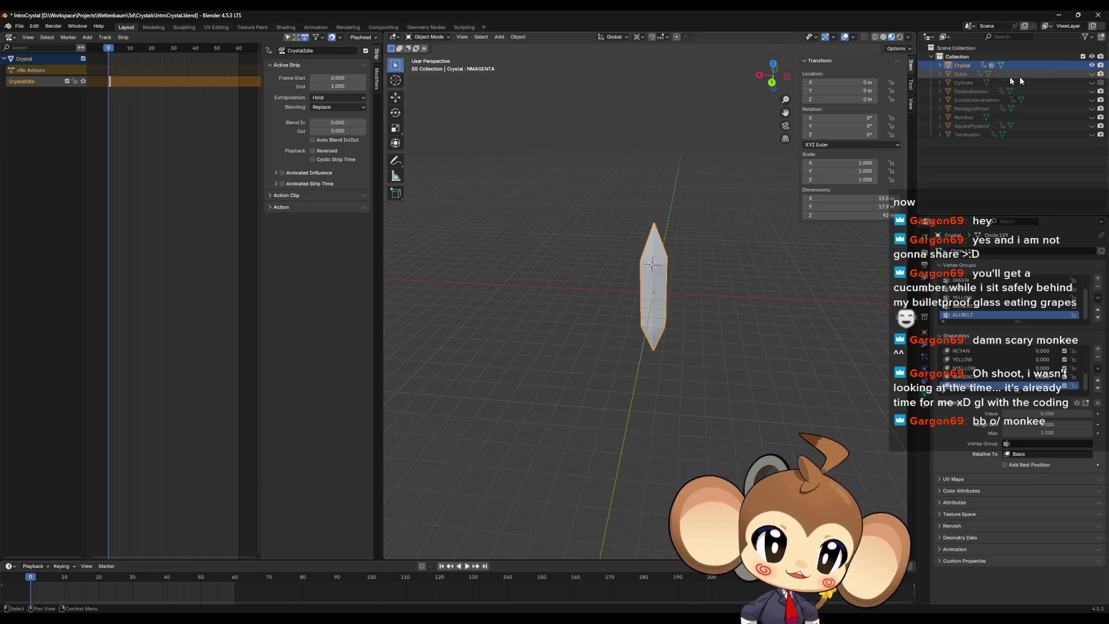
Hide the Crystal object and snap the 3D cursor to the world origin
{"action": "left_click", "coordinate": [1092, 65]}
{"action": "mouse_move", "coordinate": [599, 304]}
{"action": "left_mouse_down"}
{"action": "mouse_move", "coordinate": [640, 333]}
{"action": "mouse_move", "coordinate": [644, 288]}
{"action": "left_mouse_up"}
{"action": "key", "text": "shift+s"}
{"action": "left_click", "coordinate": [596, 321]}
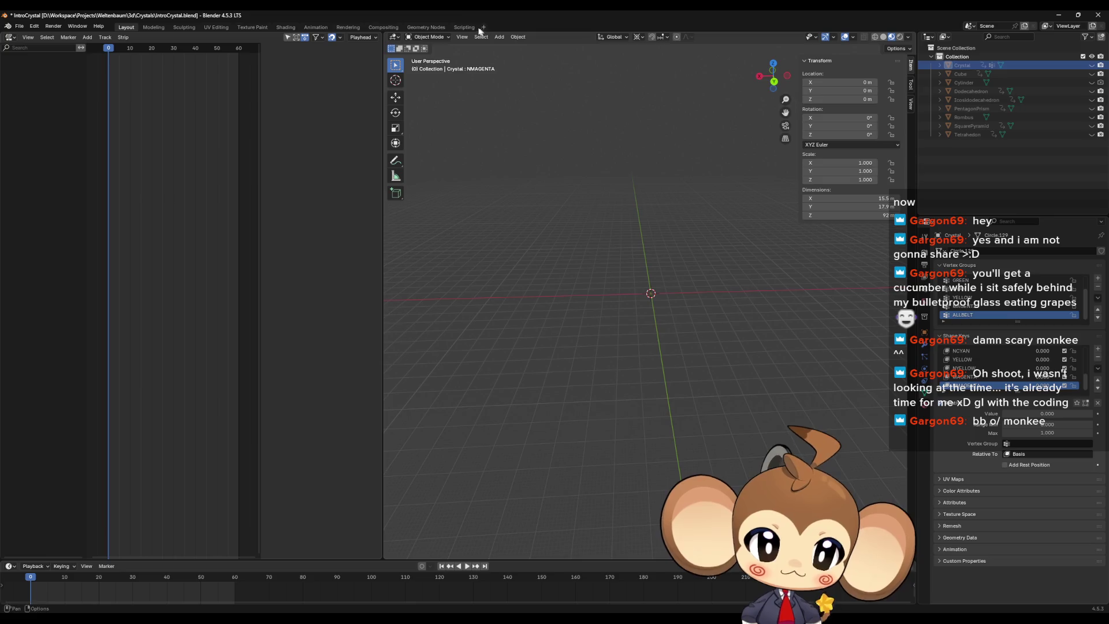
Add a circle mesh with 6 vertices at the origin, forming a hexagon
{"action": "left_click", "coordinate": [499, 37]}
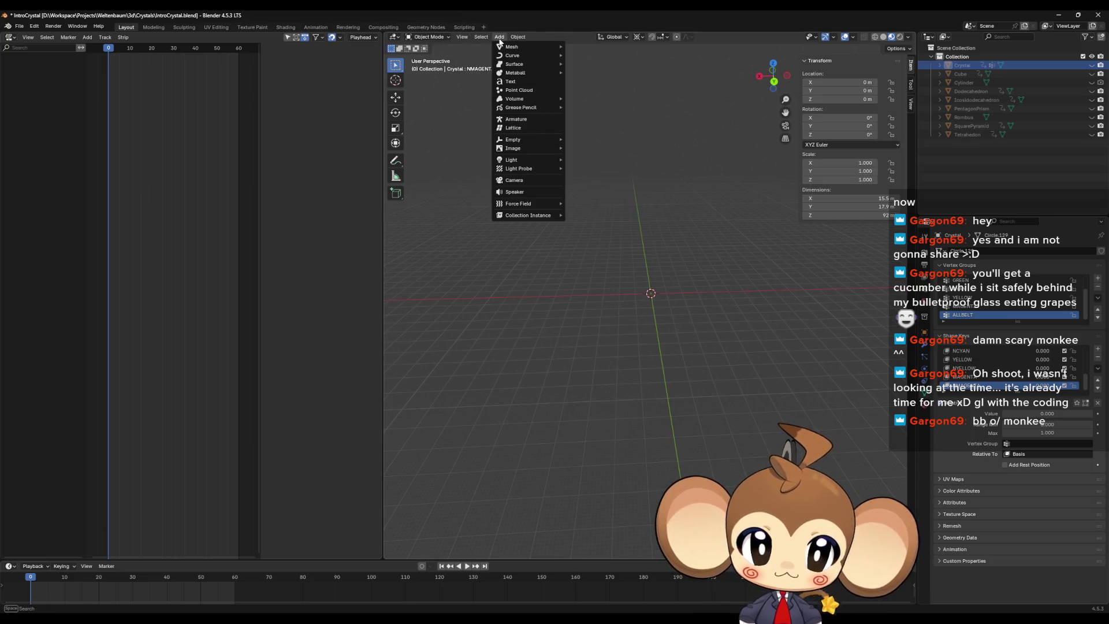
{"action": "mouse_move", "coordinate": [511, 51]}
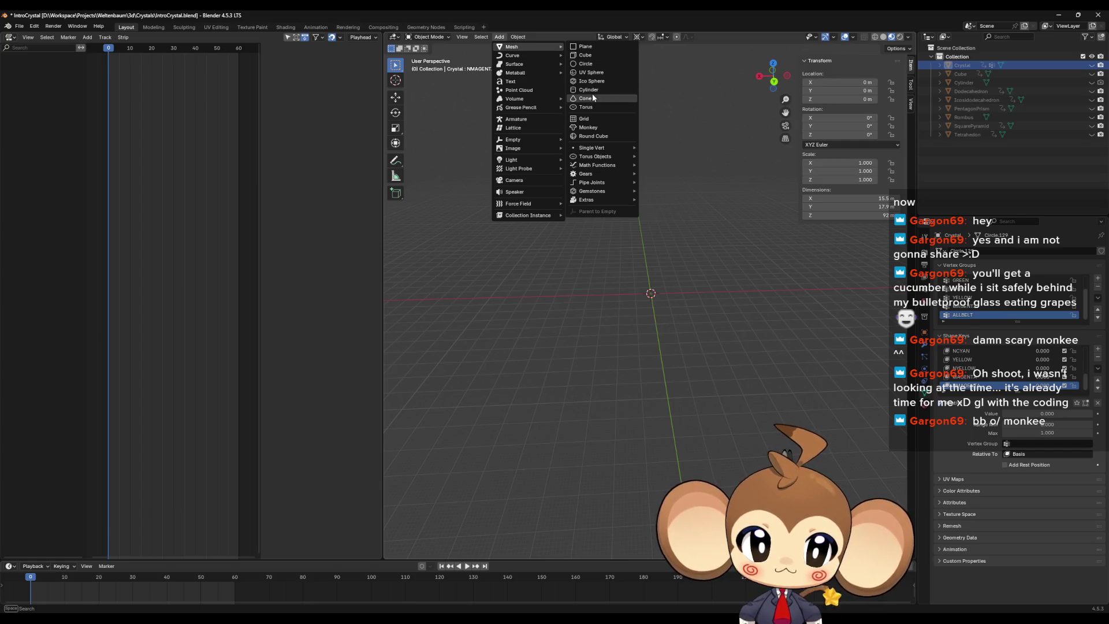
{"action": "left_click", "coordinate": [594, 64]}
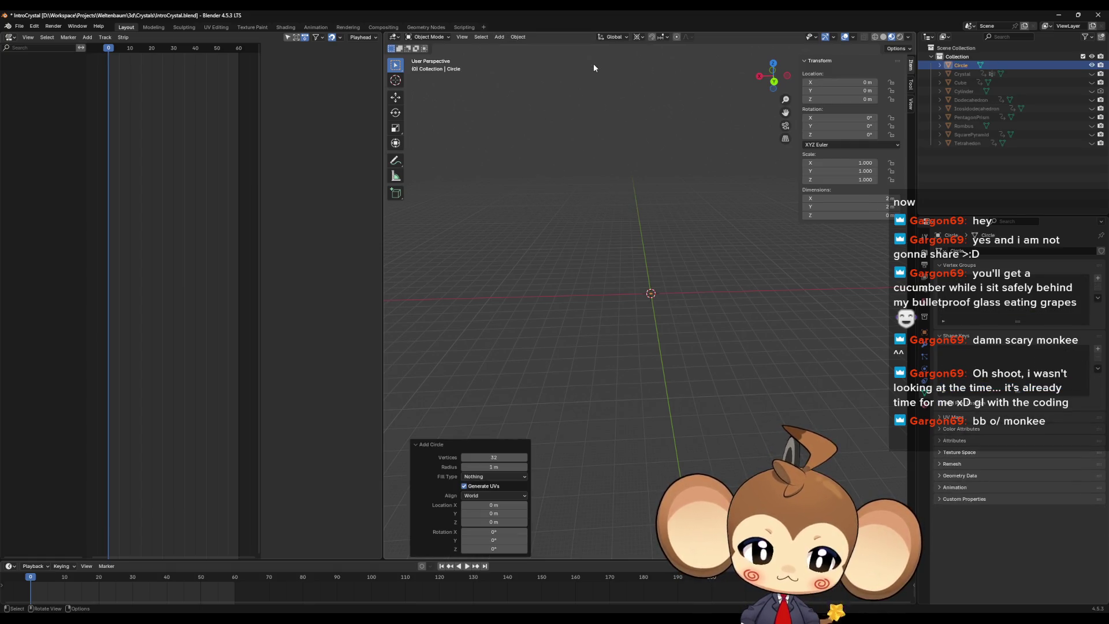
{"action": "left_click", "coordinate": [524, 456]}
{"action": "type", "text": "6"}
{"action": "key", "text": "Return"}
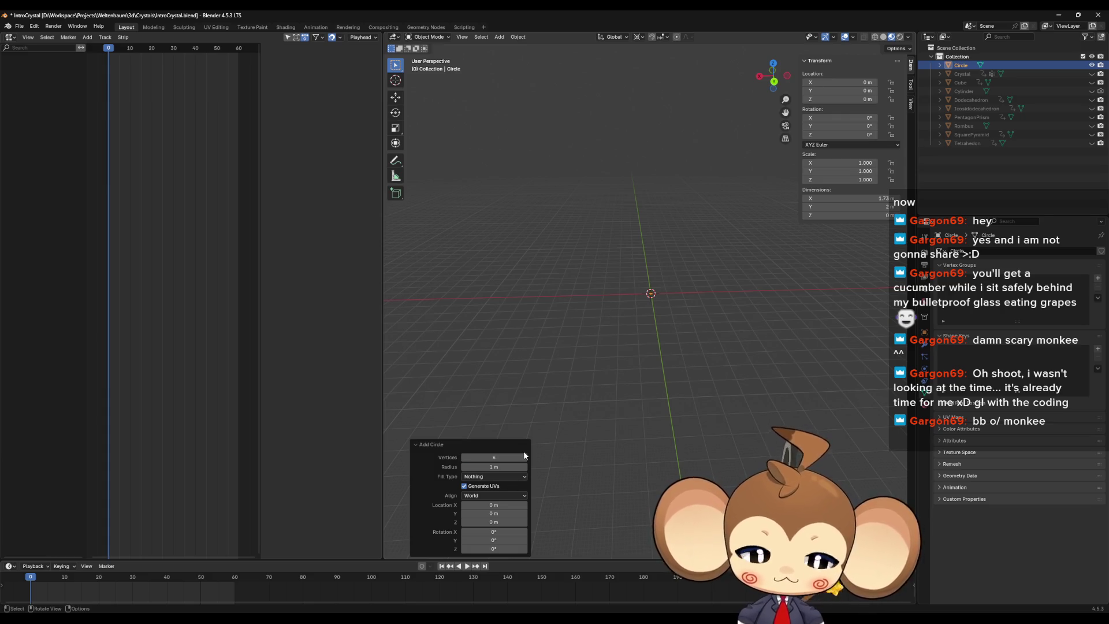
View the hexagon from above and frame it in the viewport
{"action": "left_click_drag", "start_coordinate": [670, 301], "coordinate": [667, 404]}
{"action": "key", "text": "KP_Decimal"}
{"action": "scroll", "coordinate": [672, 403], "scroll_direction": "down", "scroll_amount": 5}
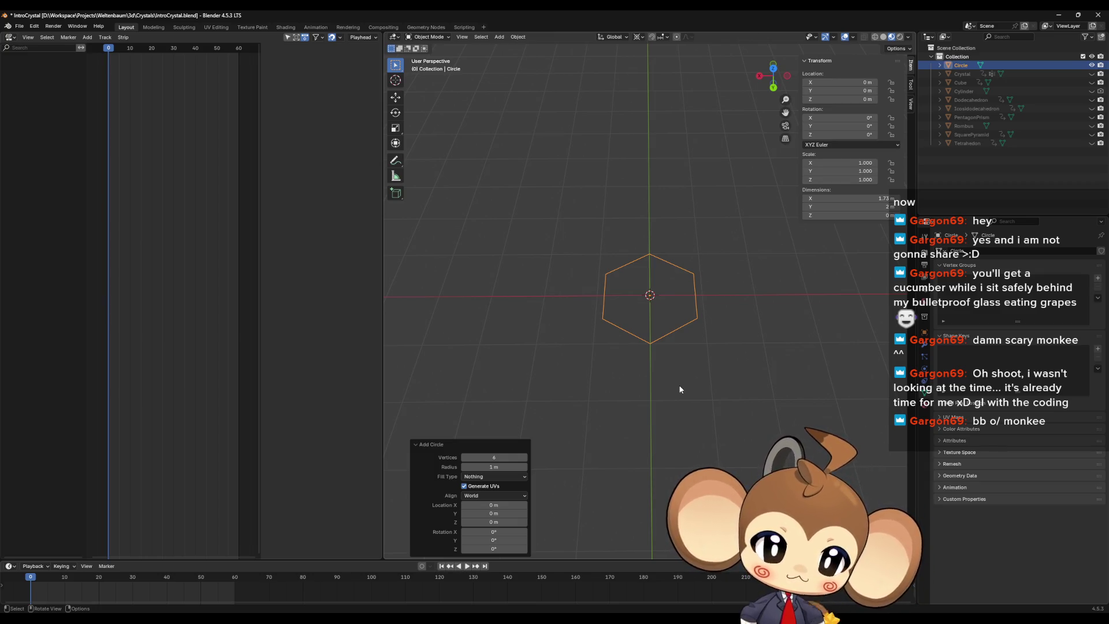
{"action": "key", "text": "r"}
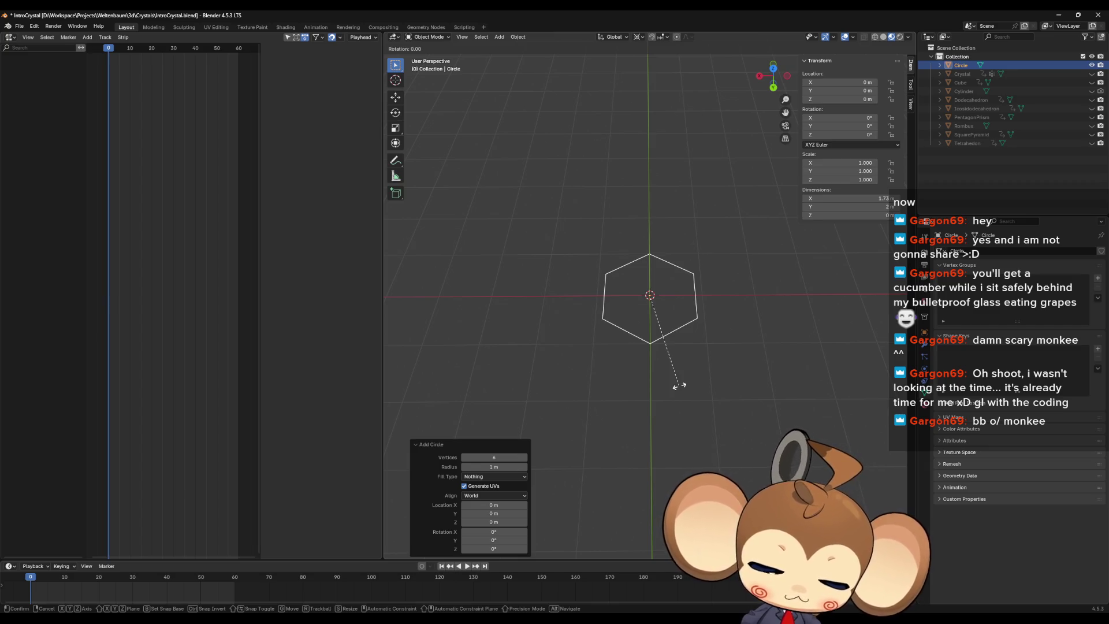
In Edit Mode, rotate the hexagon's vertices 30° around the Z axis
{"action": "key", "text": "Escape"}
{"action": "key", "text": "Tab"}
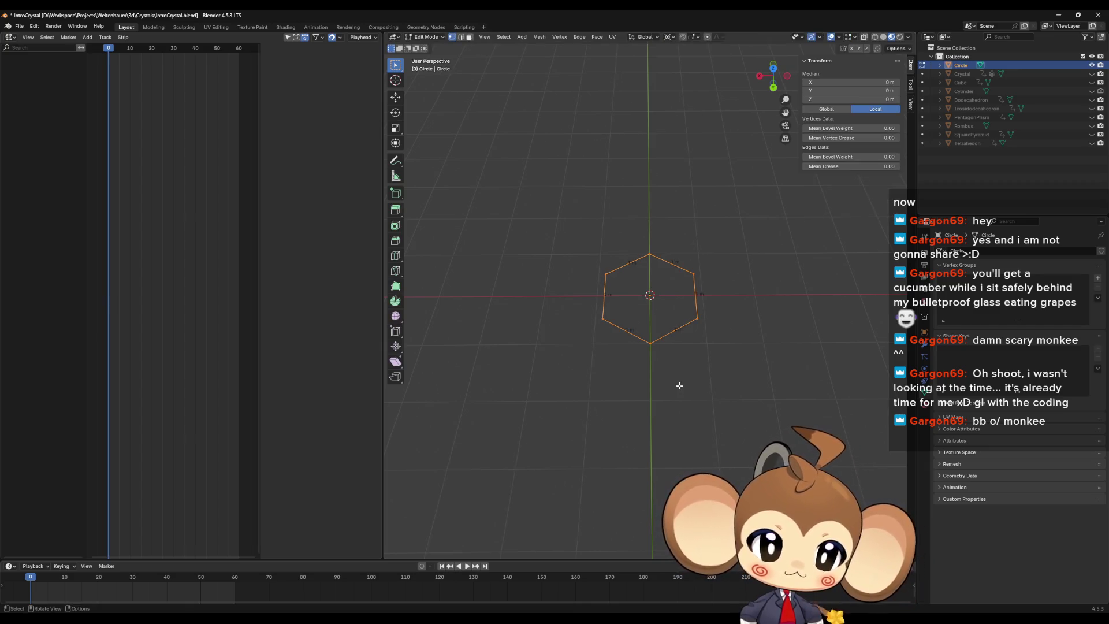
{"action": "type", "text": "r30"}
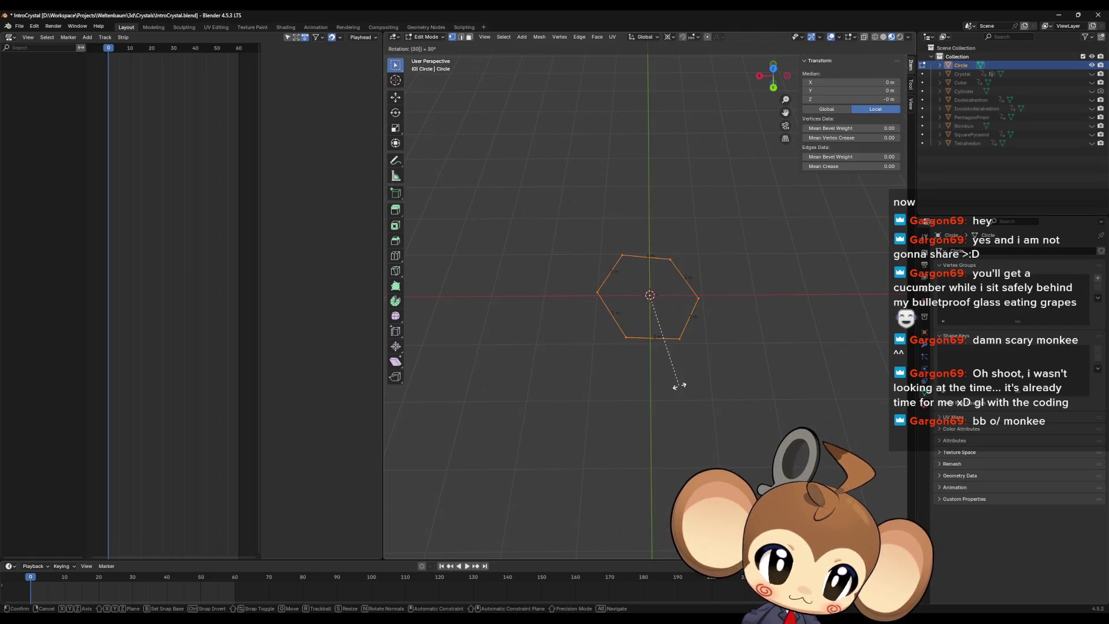
{"action": "key", "text": "Escape"}
{"action": "type", "text": "rz30"}
{"action": "key", "text": "Return"}
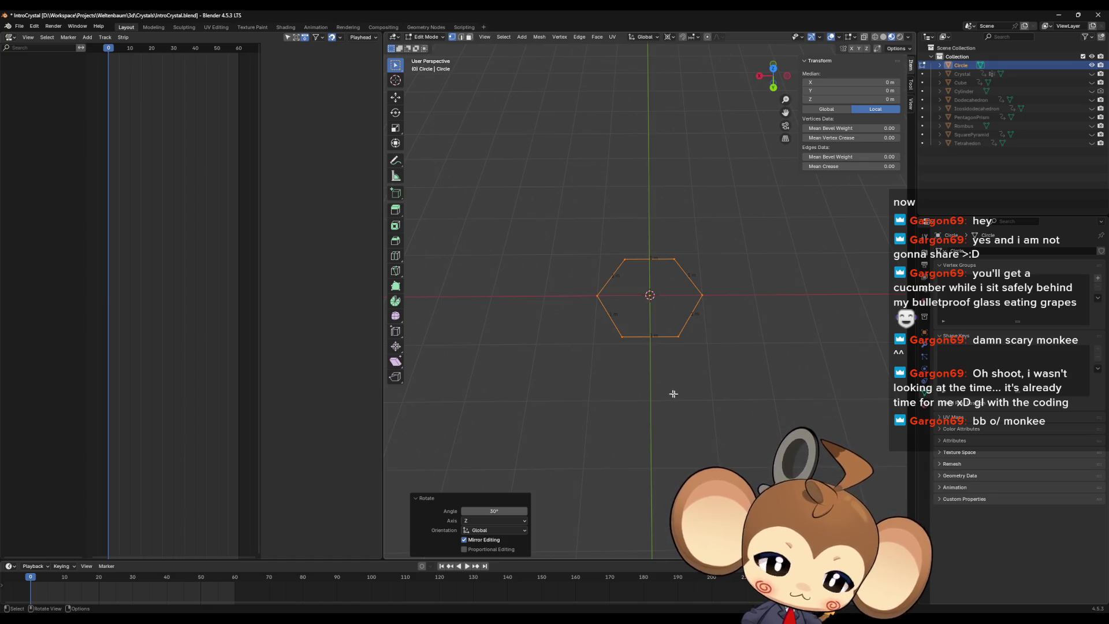
Read the right and top-right corner coordinates, deselect all, and minimize Blender
{"action": "scroll", "coordinate": [714, 337], "scroll_direction": "up", "scroll_amount": 4}
{"action": "mouse_move", "coordinate": [714, 337]}
{"action": "left_mouse_down"}
{"action": "mouse_move", "coordinate": [709, 363]}
{"action": "mouse_move", "coordinate": [735, 345]}
{"action": "left_mouse_up"}
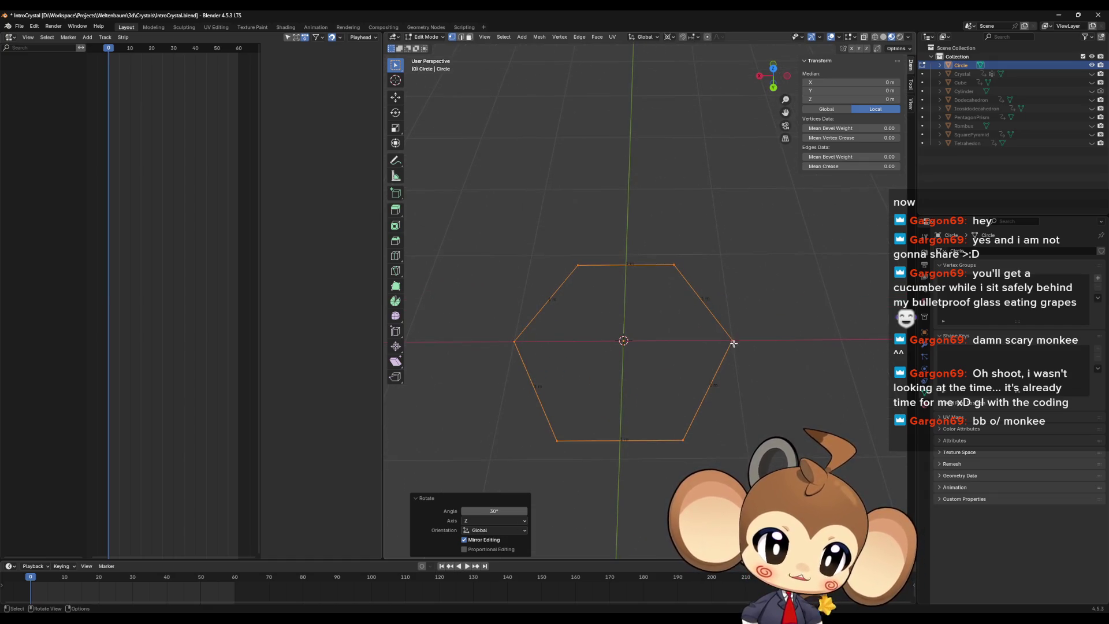
{"action": "left_click", "coordinate": [732, 341]}
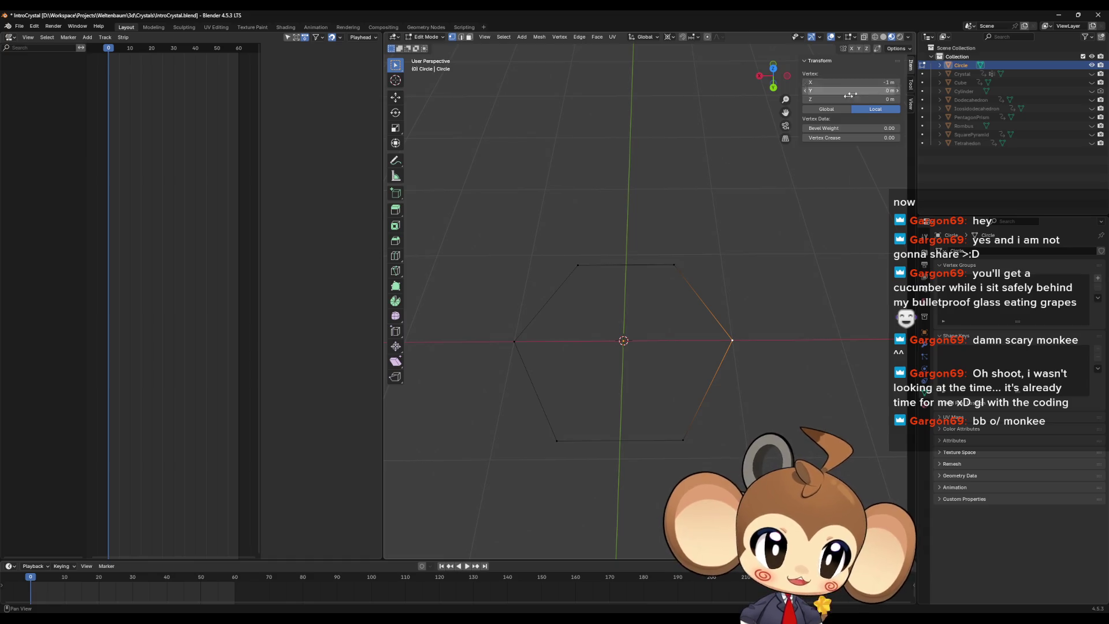
{"action": "left_click", "coordinate": [670, 265]}
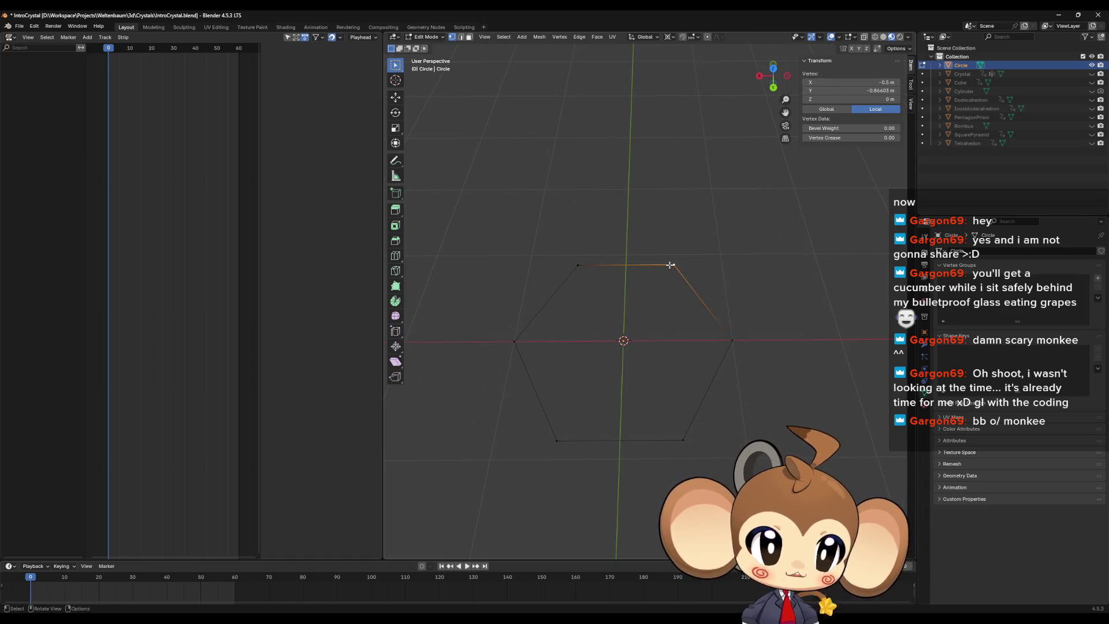
{"action": "left_click", "coordinate": [780, 268]}
{"action": "scroll", "coordinate": [770, 261], "scroll_direction": "down", "scroll_amount": 1}
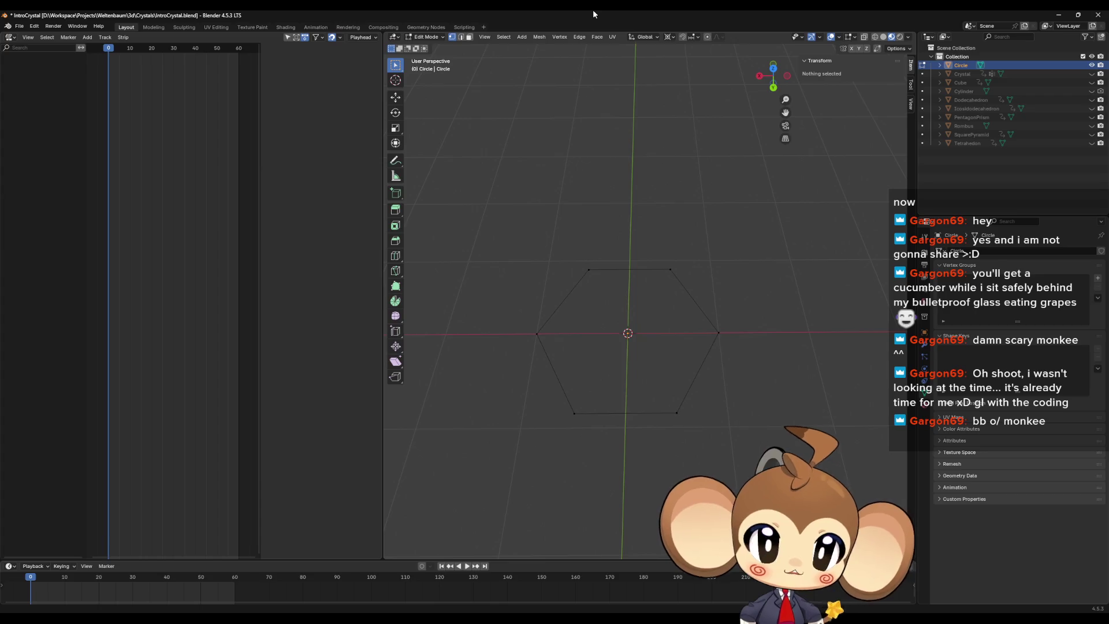
{"action": "left_click", "coordinate": [1058, 14]}
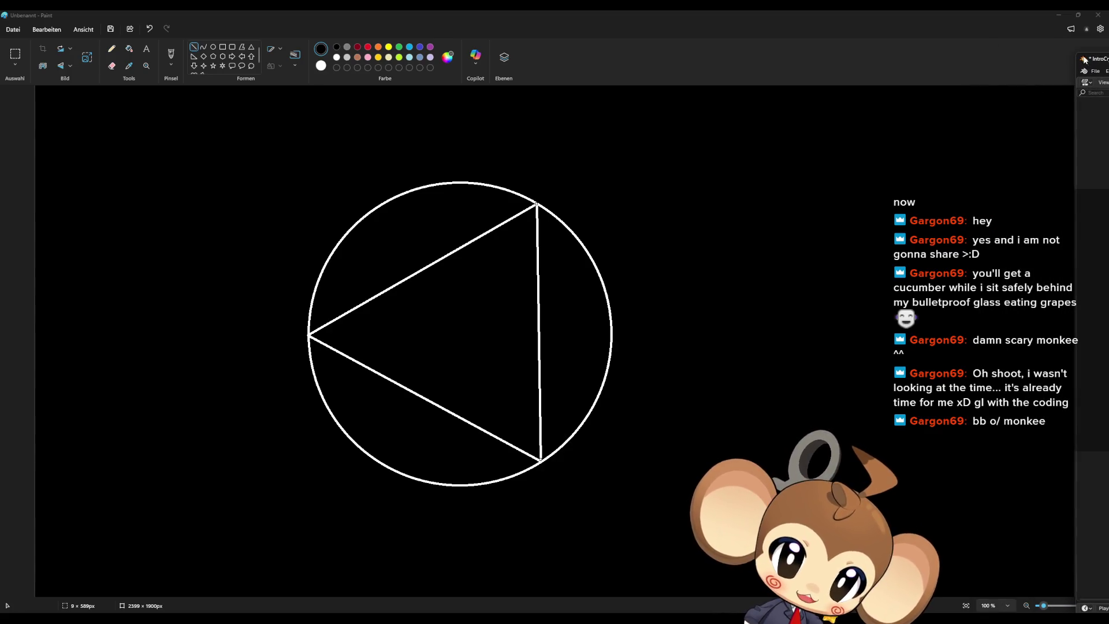
Close the circle-and-triangle Paint sketch
{"action": "left_click_drag", "start_coordinate": [1075, 55], "coordinate": [1108, 58]}
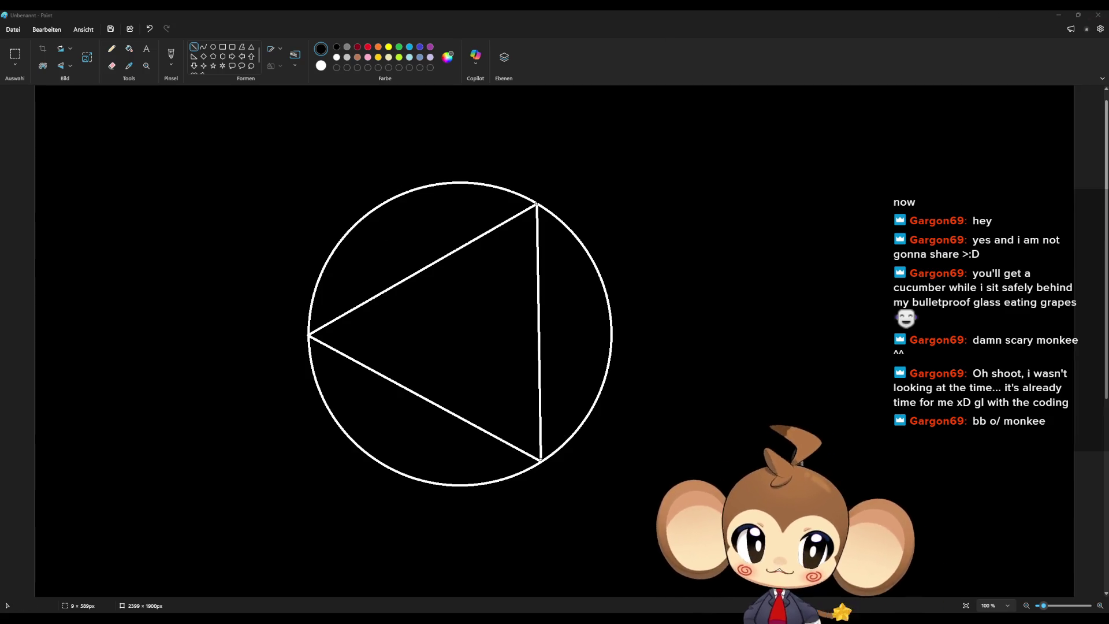
{"action": "left_click", "coordinate": [1098, 15]}
Discard the Paint sketch, then select and expand FrontSlotCenter at location 200, 0, 0
{"action": "left_click", "coordinate": [574, 335]}
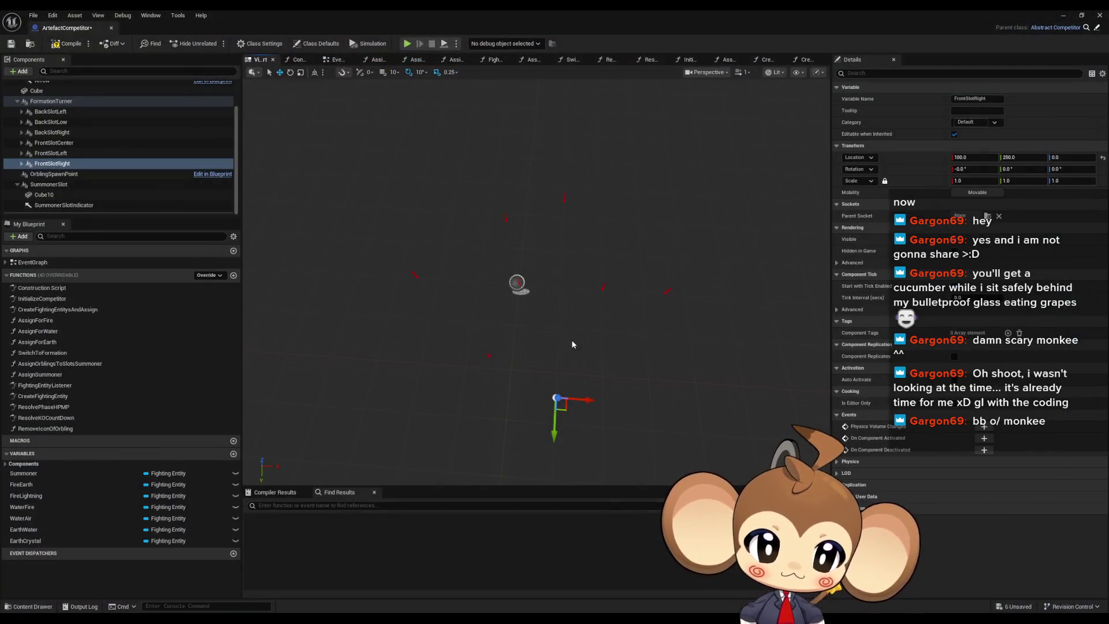
{"action": "scroll", "coordinate": [597, 356], "scroll_direction": "up", "scroll_amount": 5}
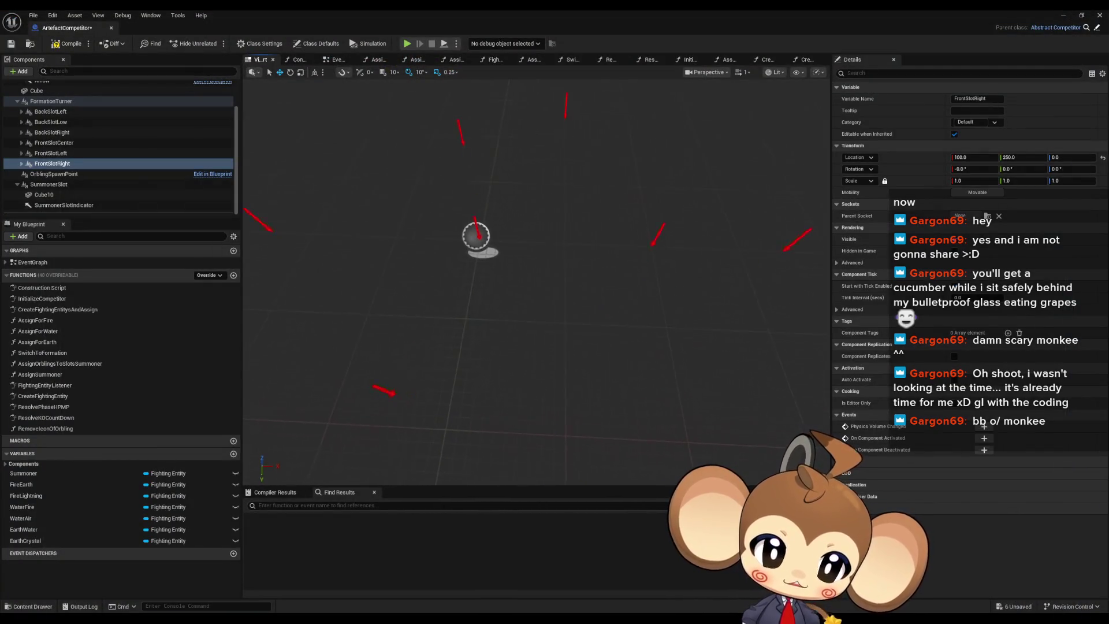
{"action": "left_click", "coordinate": [648, 243]}
{"action": "scroll", "coordinate": [26, 190], "scroll_direction": "up", "scroll_amount": 2}
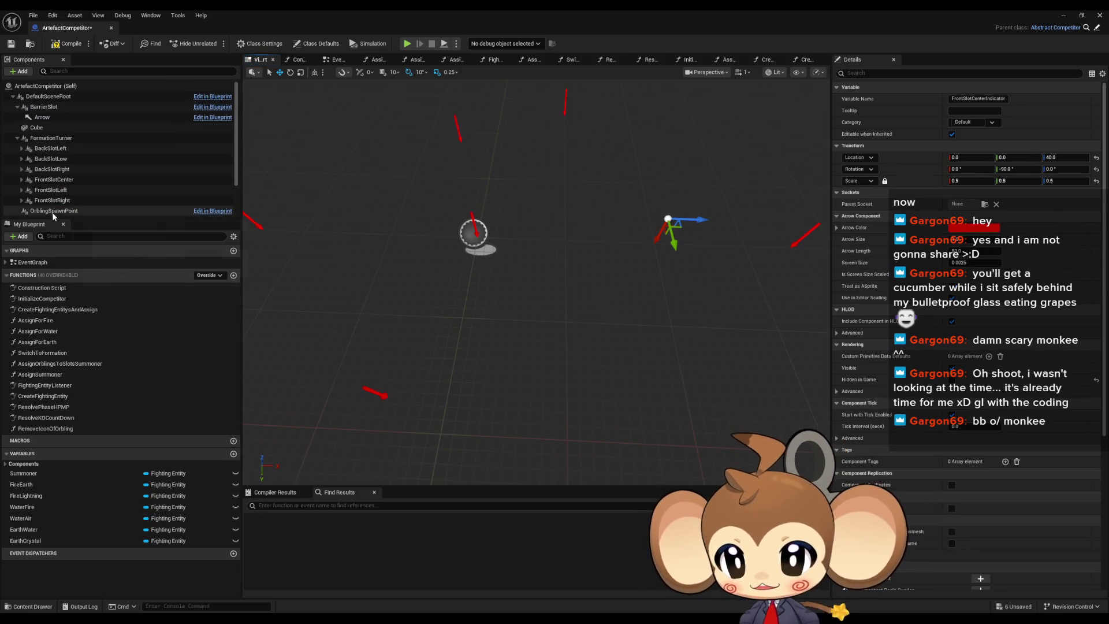
{"action": "left_click", "coordinate": [44, 180]}
{"action": "left_click", "coordinate": [21, 180]}
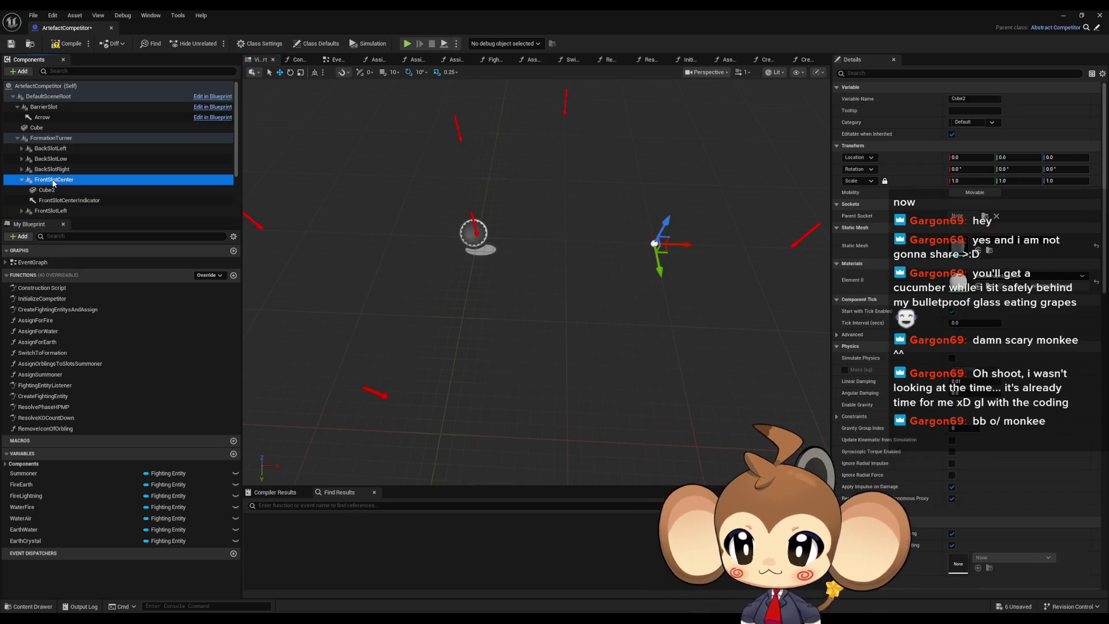
{"action": "scroll", "coordinate": [250, 191], "scroll_direction": "down", "scroll_amount": 2}
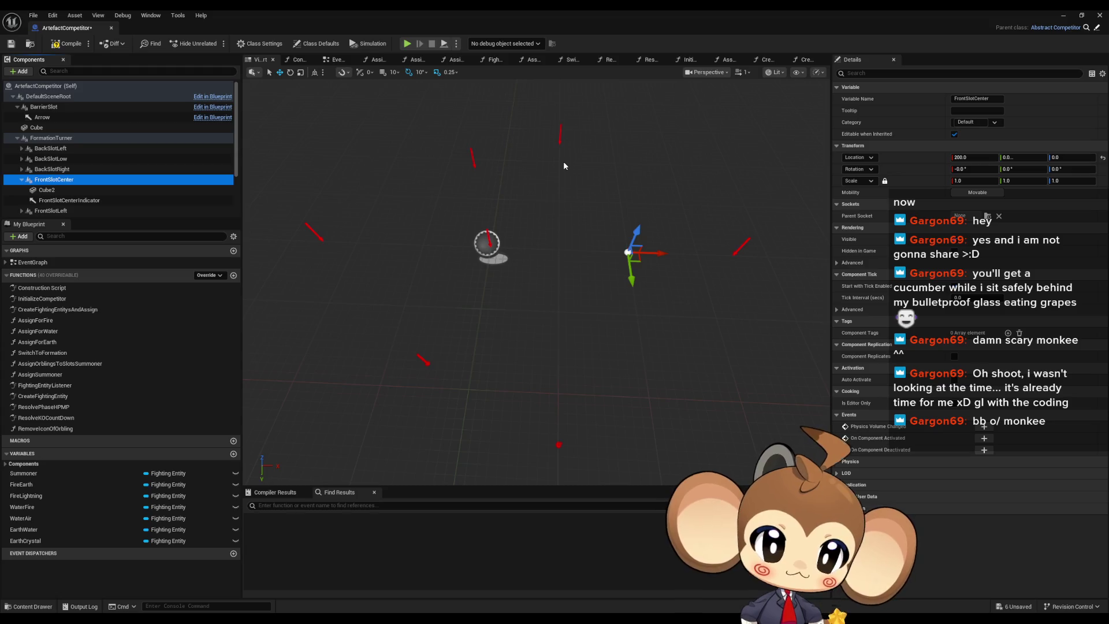
{"action": "mouse_move", "coordinate": [567, 164]}
{"action": "left_mouse_down"}
{"action": "mouse_move", "coordinate": [578, 185]}
{"action": "mouse_move", "coordinate": [772, 237]}
{"action": "left_mouse_up"}
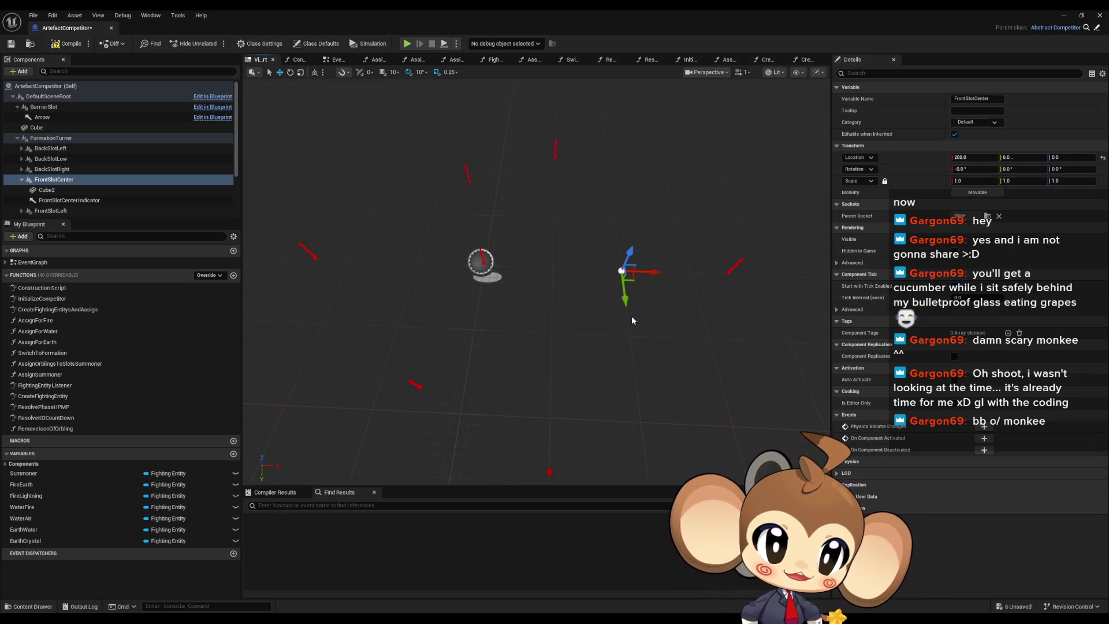
Select FrontSlotLeft to check its 100, -250, 0 location, then launch Calculator
{"action": "mouse_move", "coordinate": [600, 302]}
{"action": "left_mouse_down"}
{"action": "mouse_move", "coordinate": [612, 332]}
{"action": "mouse_move", "coordinate": [592, 280]}
{"action": "mouse_move", "coordinate": [595, 289]}
{"action": "left_mouse_up"}
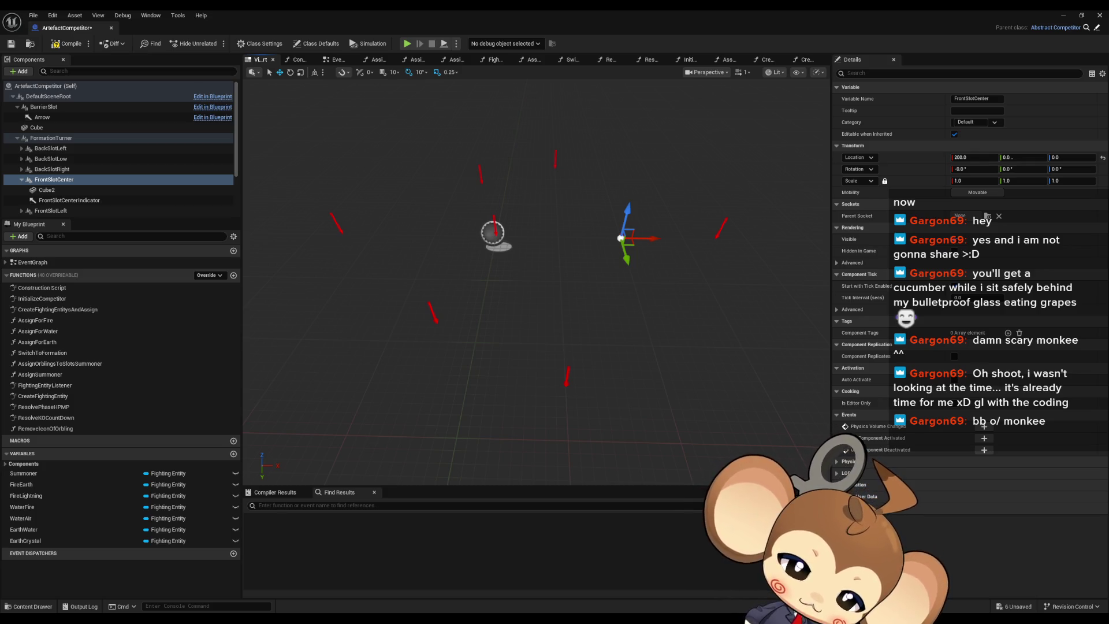
{"action": "left_click", "coordinate": [554, 163]}
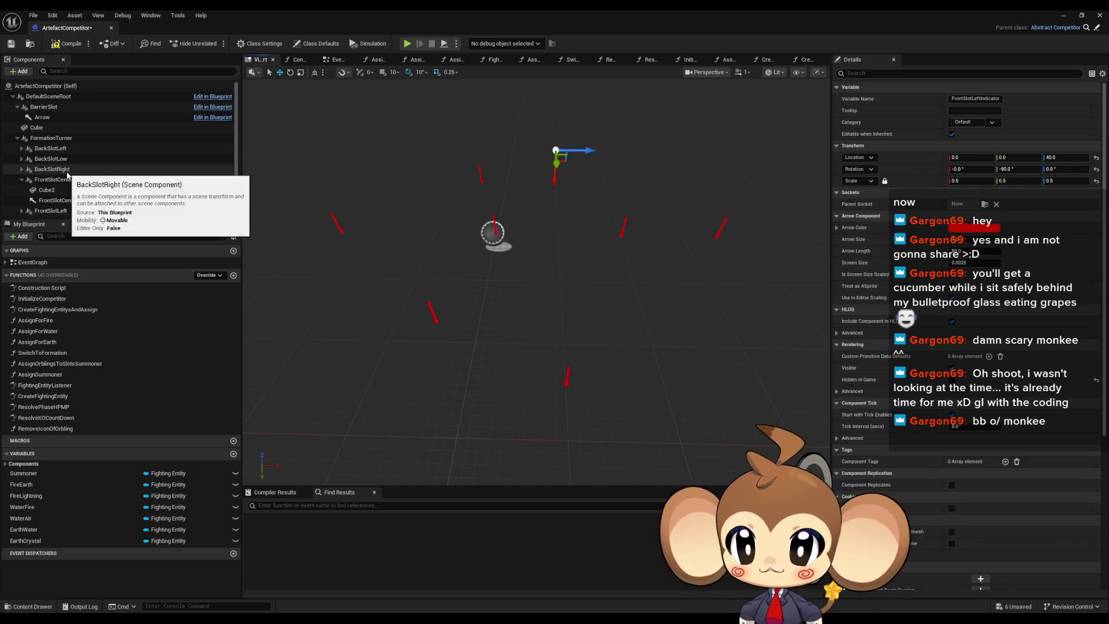
{"action": "left_click", "coordinate": [22, 180]}
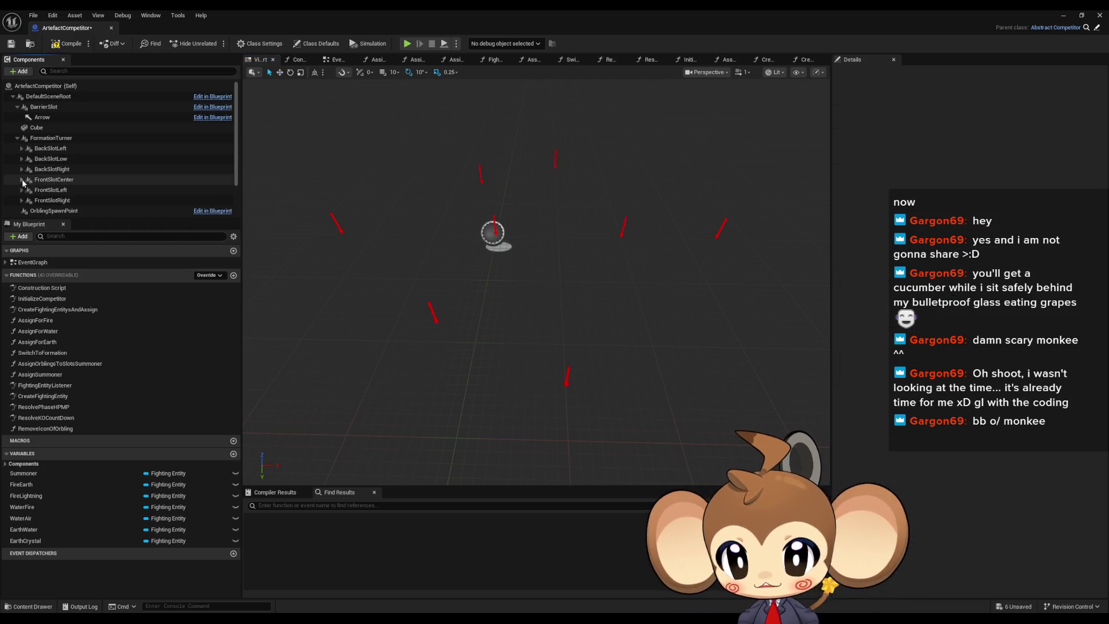
{"action": "left_click", "coordinate": [65, 193]}
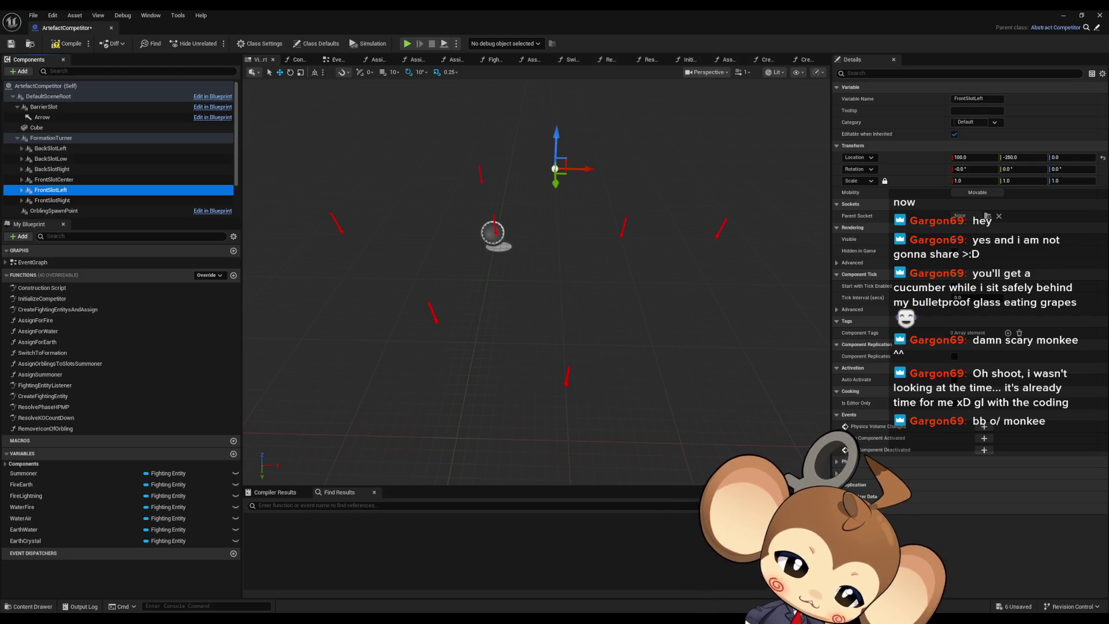
{"action": "key", "text": "XF86Calculator"}
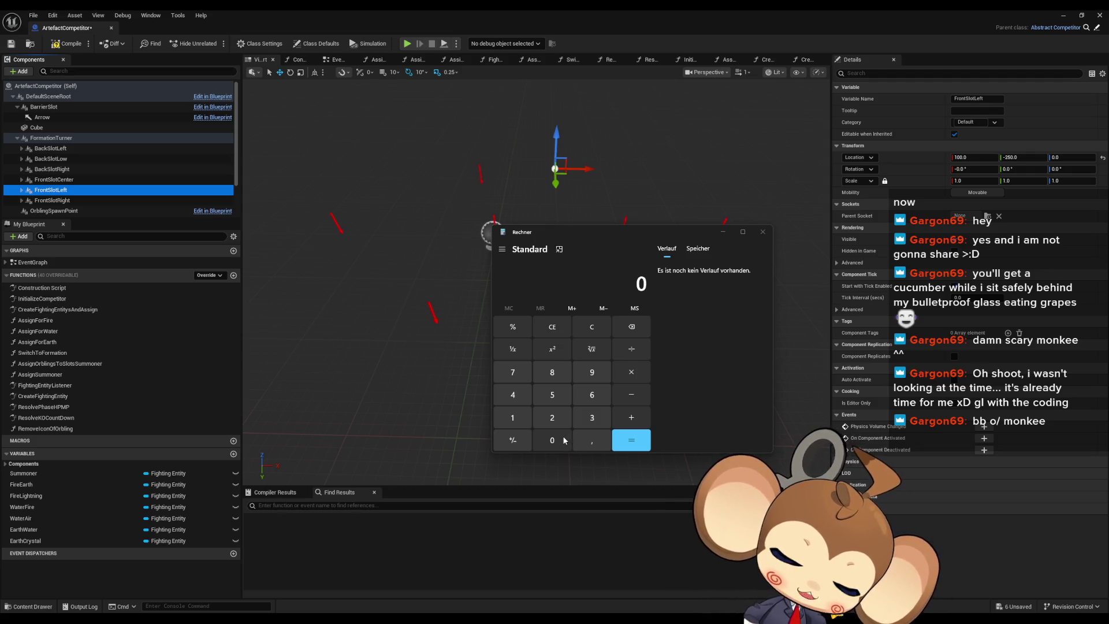
Compute 0,866025 × 200 = 173,205 in Calculator and minimize it
{"action": "left_click", "coordinate": [595, 442]}
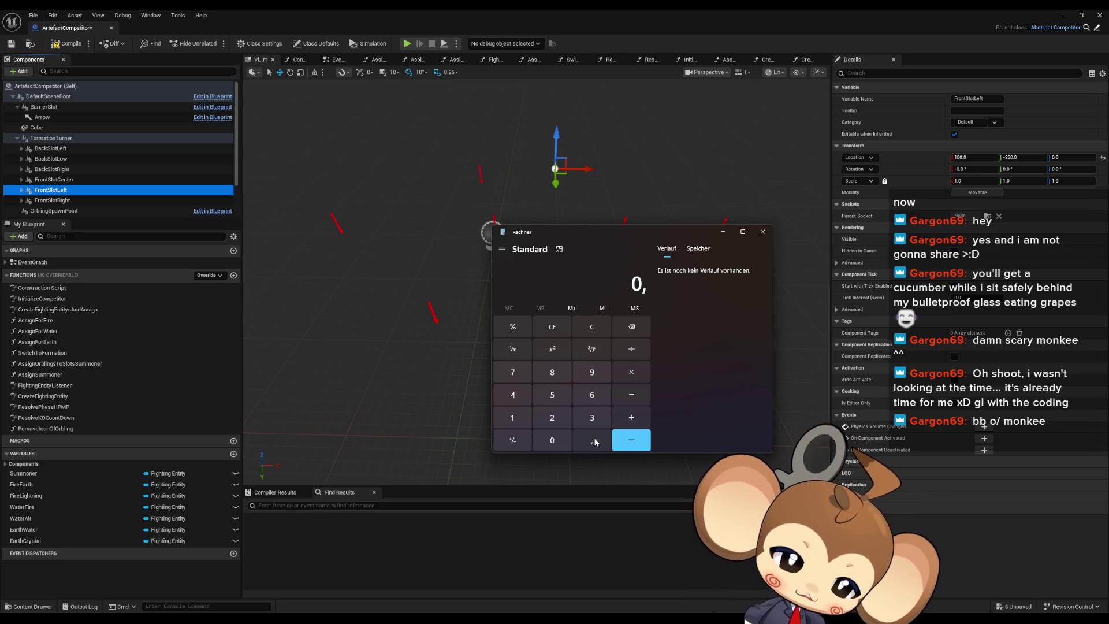
{"action": "left_click", "coordinate": [550, 373]}
{"action": "left_click", "coordinate": [591, 398]}
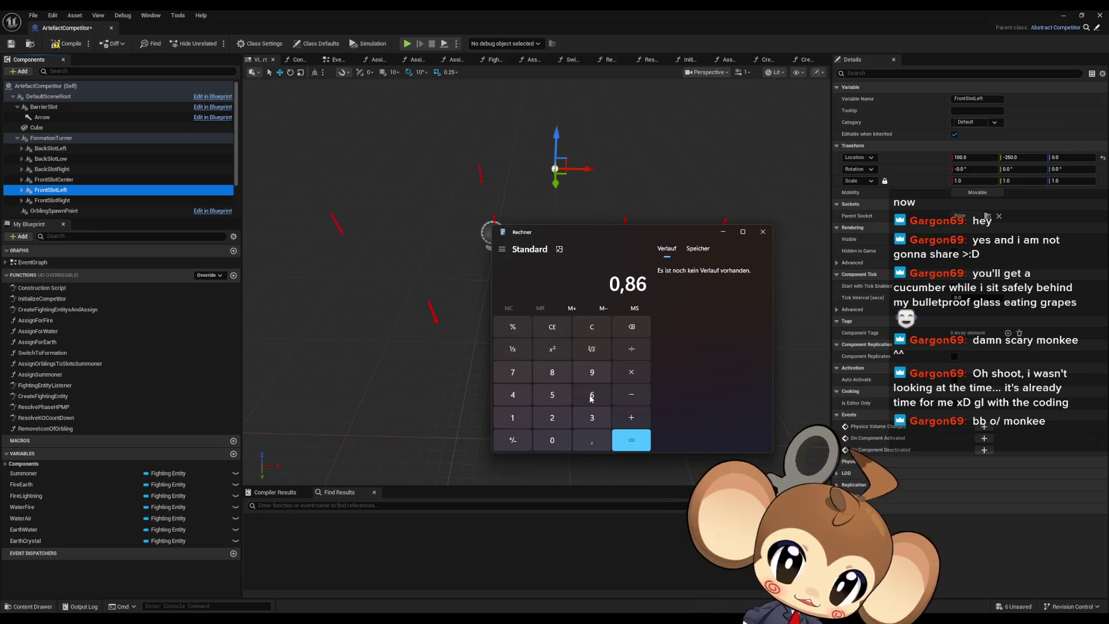
{"action": "left_click", "coordinate": [591, 399]}
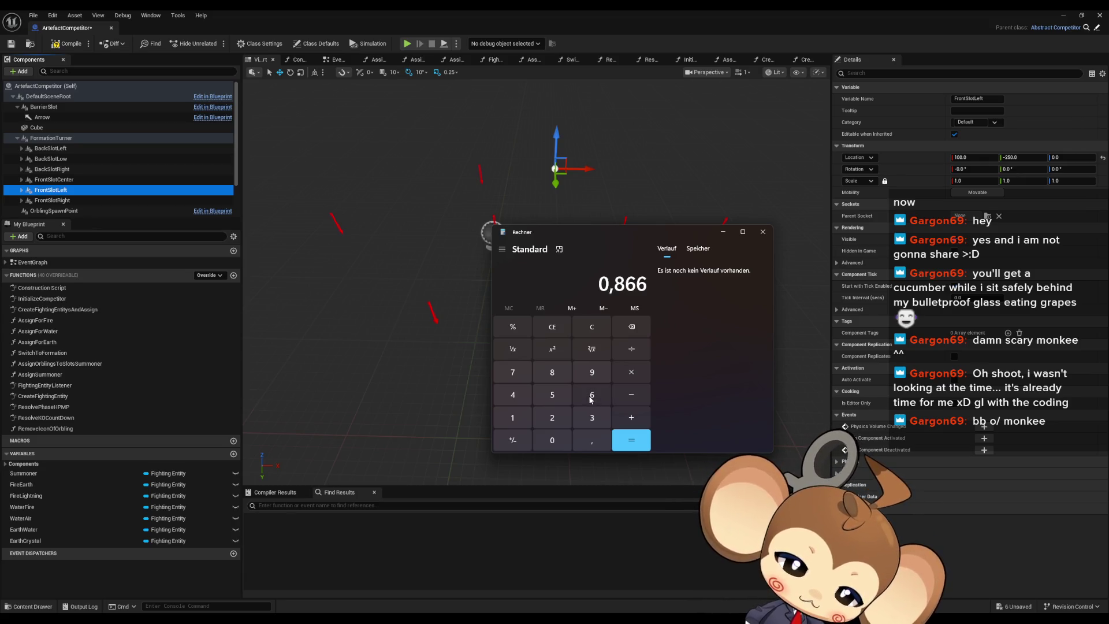
{"action": "left_click", "coordinate": [552, 440]}
{"action": "left_click", "coordinate": [552, 417]}
{"action": "left_click", "coordinate": [552, 394]}
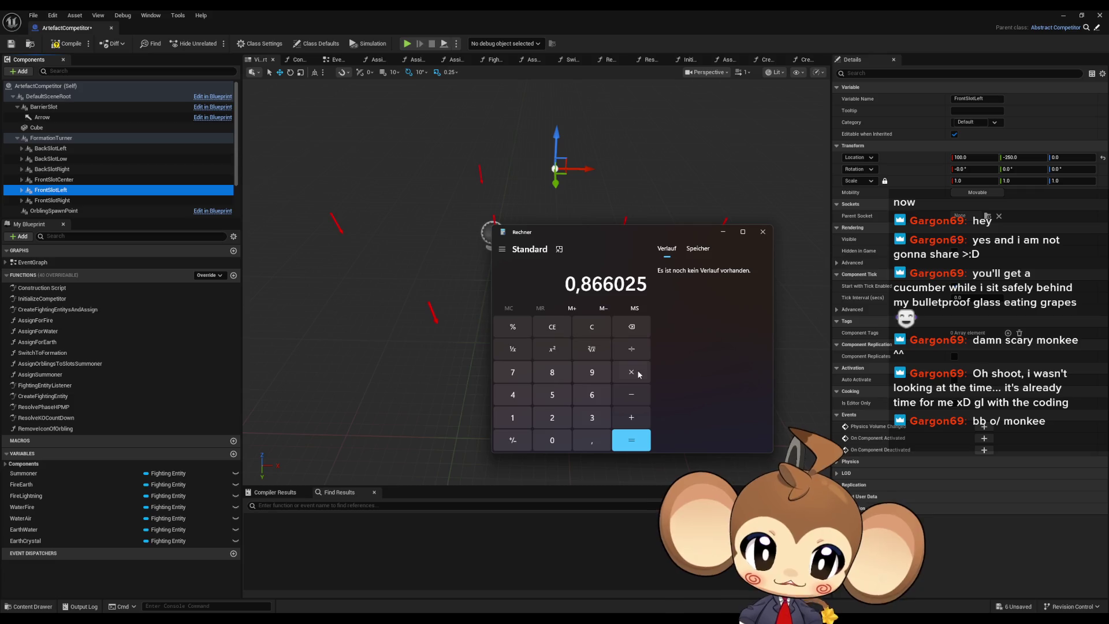
{"action": "left_click", "coordinate": [637, 373]}
{"action": "left_click", "coordinate": [552, 417]}
{"action": "left_click", "coordinate": [552, 440]}
{"action": "left_click", "coordinate": [553, 440]}
{"action": "left_click", "coordinate": [644, 441]}
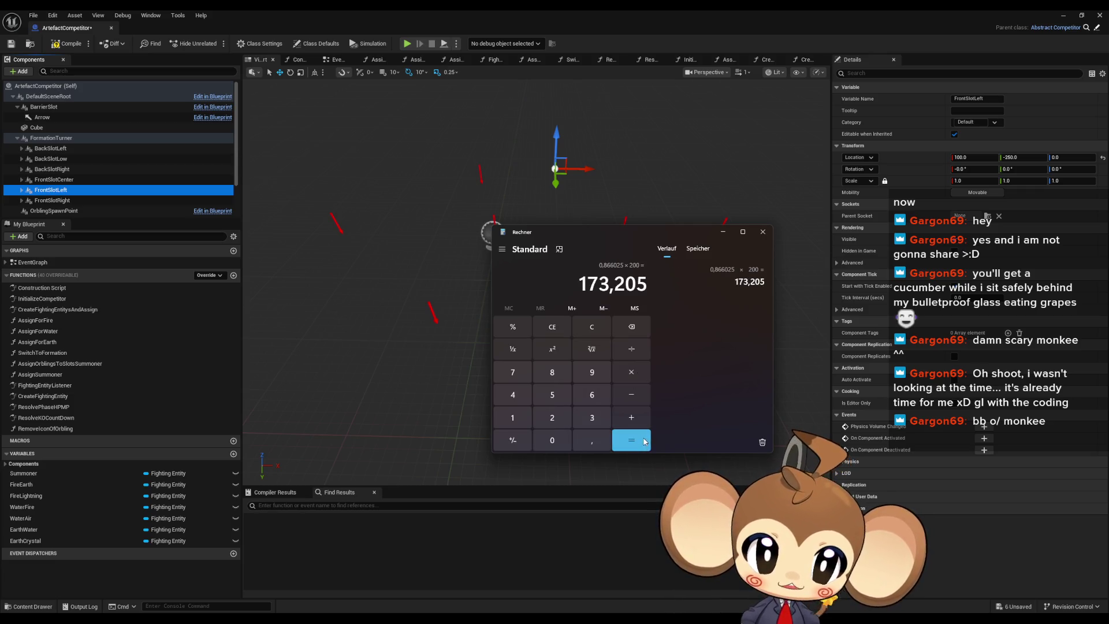
{"action": "left_click", "coordinate": [723, 231]}
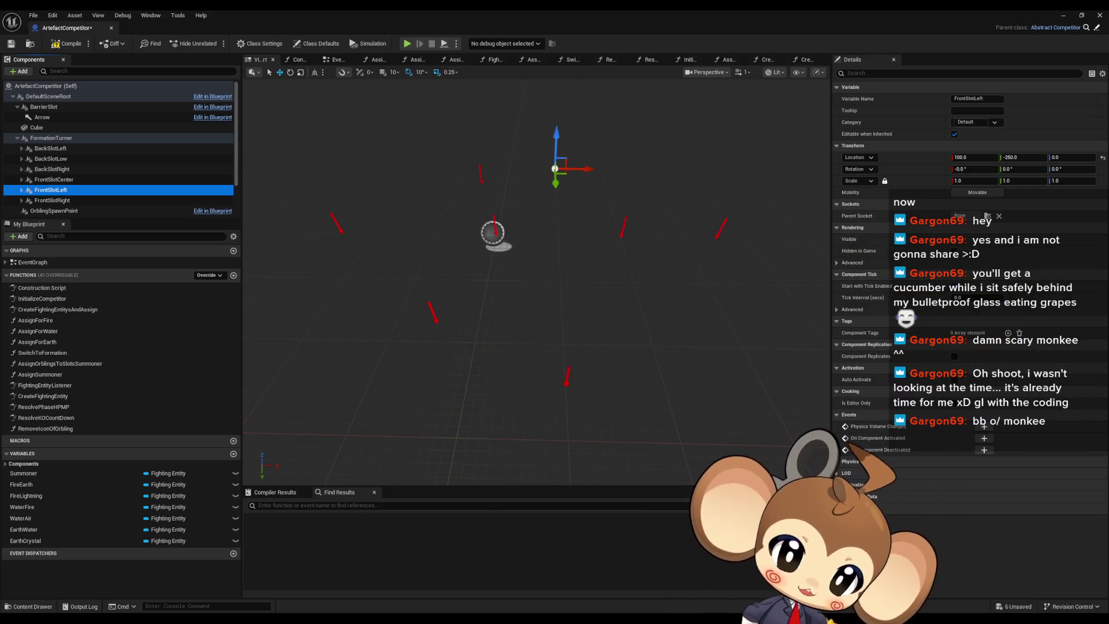
Set FrontSlotLeft's Location Y to -173.205
{"action": "left_click", "coordinate": [1025, 157]}
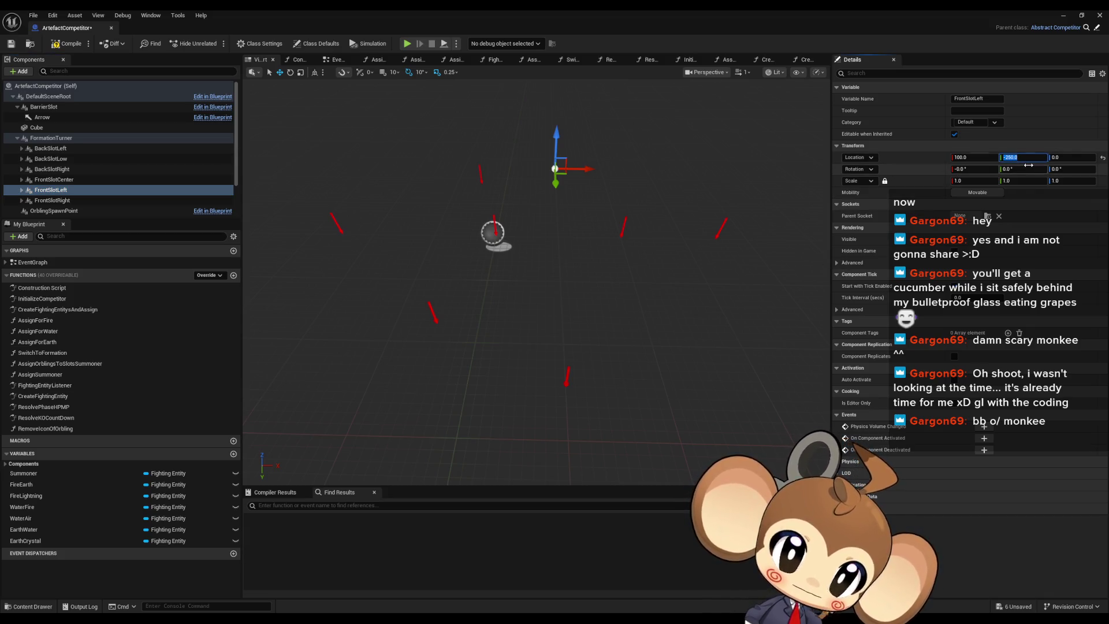
{"action": "type", "text": "-"}
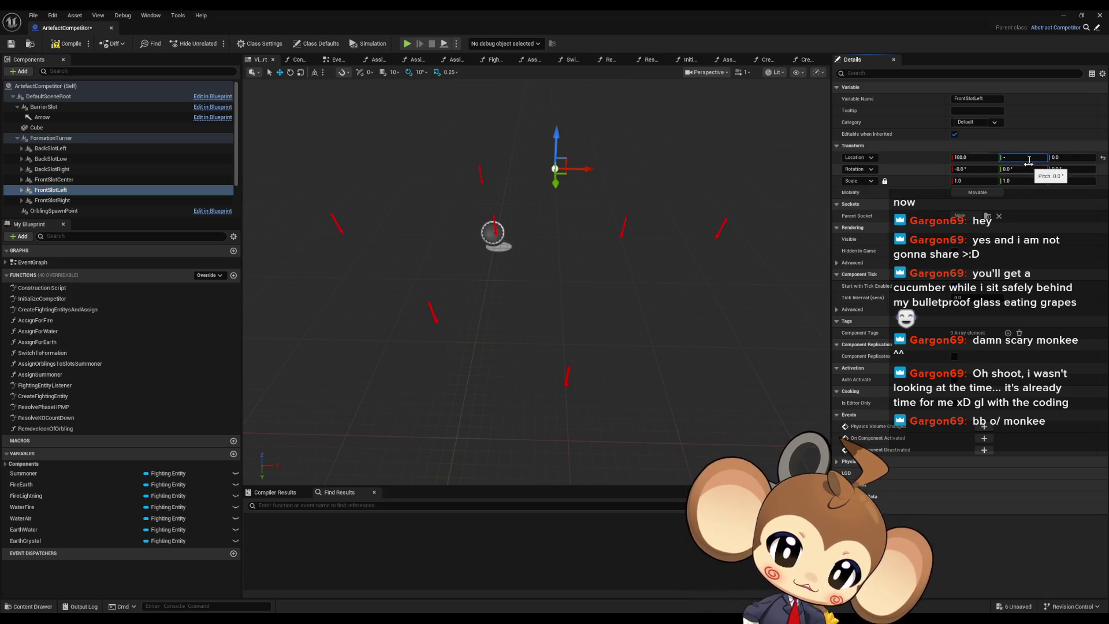
{"action": "key", "text": "Escape"}
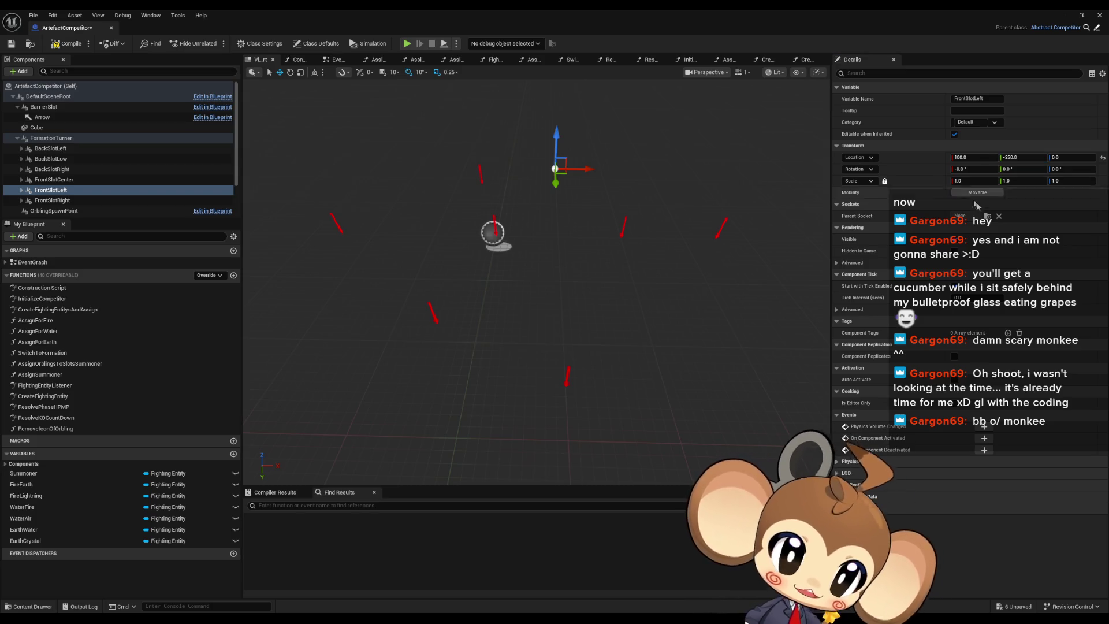
{"action": "type", "text": "-"}
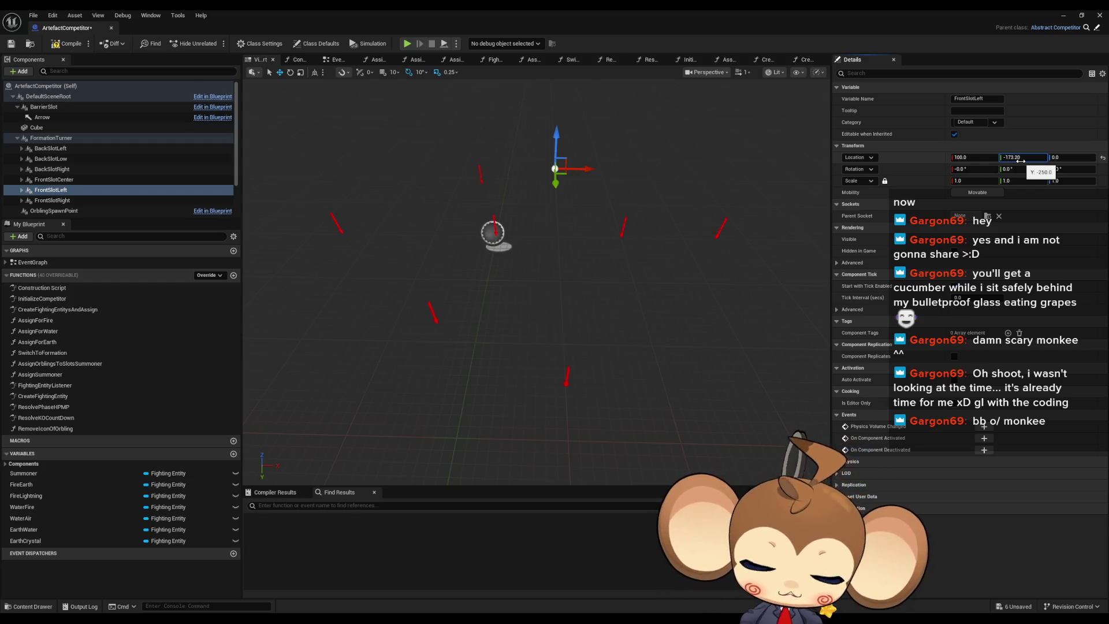
{"action": "key", "text": "Return"}
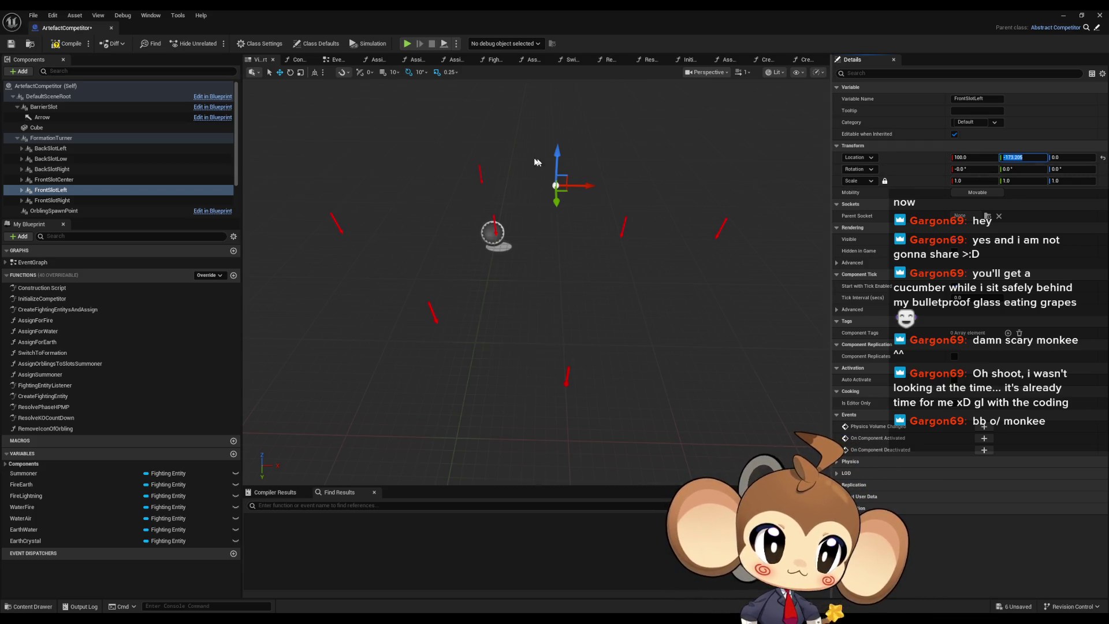
{"action": "scroll", "coordinate": [98, 191], "scroll_direction": "down", "scroll_amount": 2}
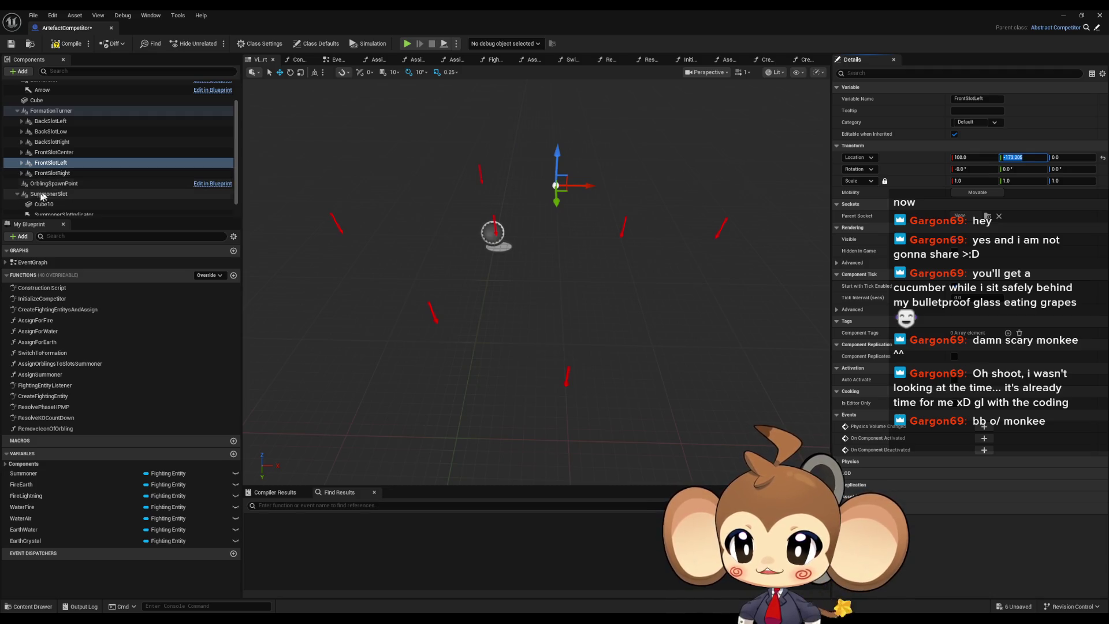
{"action": "scroll", "coordinate": [35, 192], "scroll_direction": "up", "scroll_amount": 1}
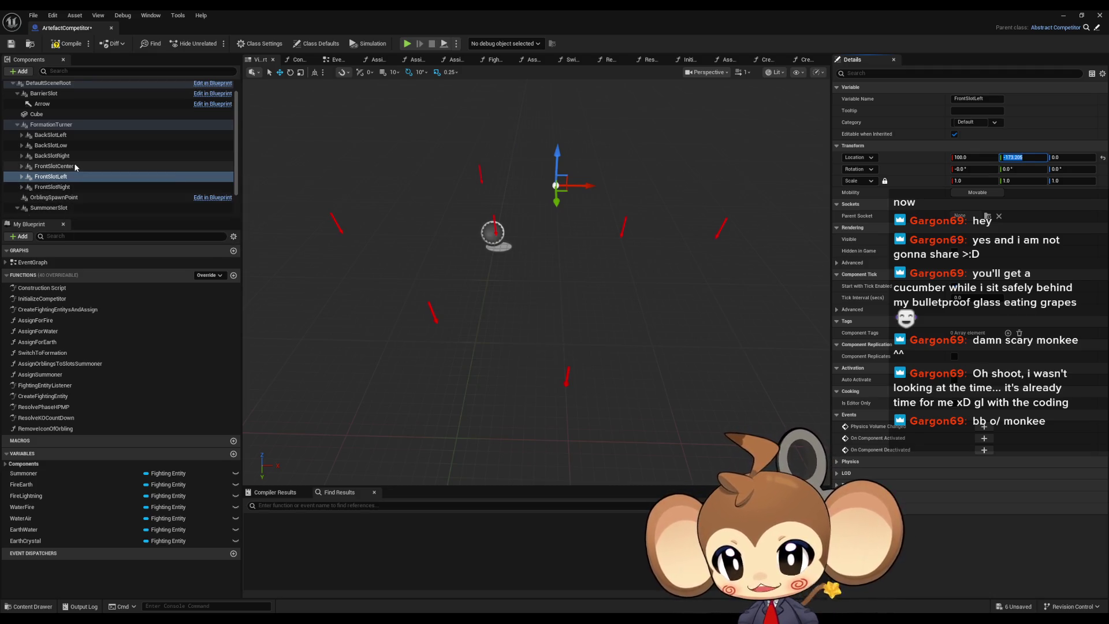
Set FrontSlotRight's Location Y to 173.205
{"action": "left_click", "coordinate": [75, 186]}
{"action": "left_click", "coordinate": [1024, 157]}
{"action": "type", "text": "-173.205"}
{"action": "key", "text": "Delete"}
{"action": "key", "text": "Return"}
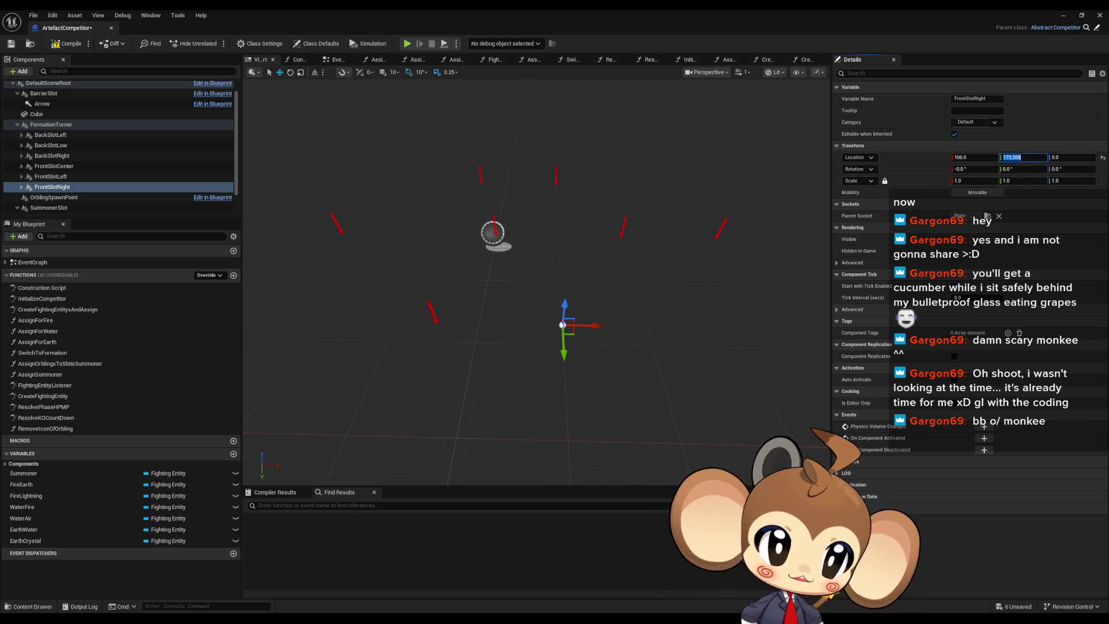
Move BackSlotRight to X -100, Y 173.205
{"action": "left_click", "coordinate": [65, 157]}
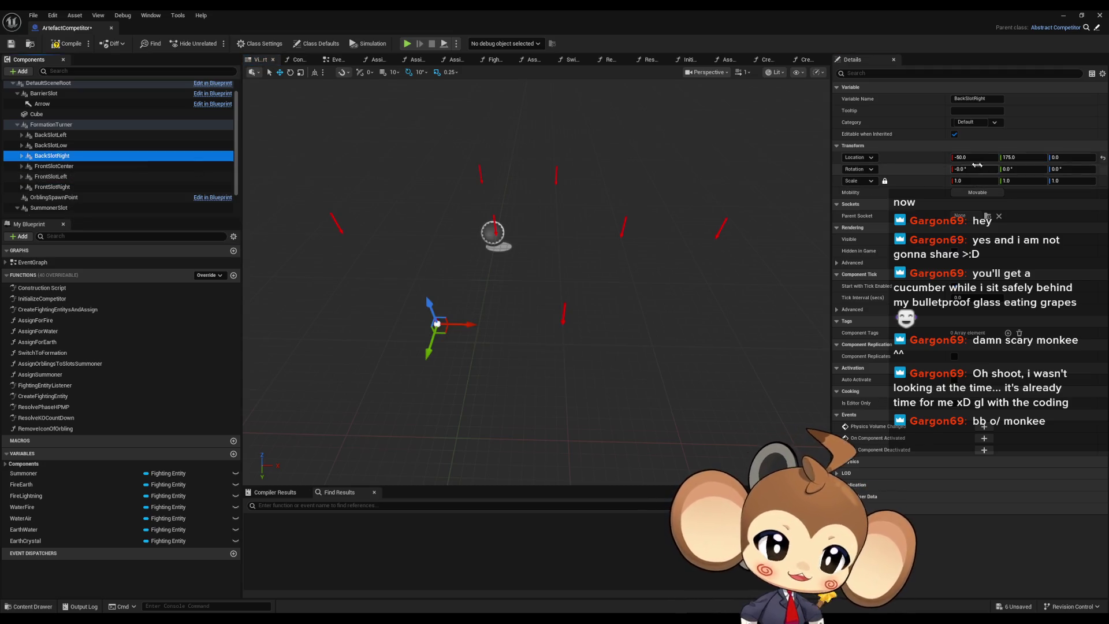
{"action": "left_click", "coordinate": [971, 157]}
{"action": "type", "text": "-100"}
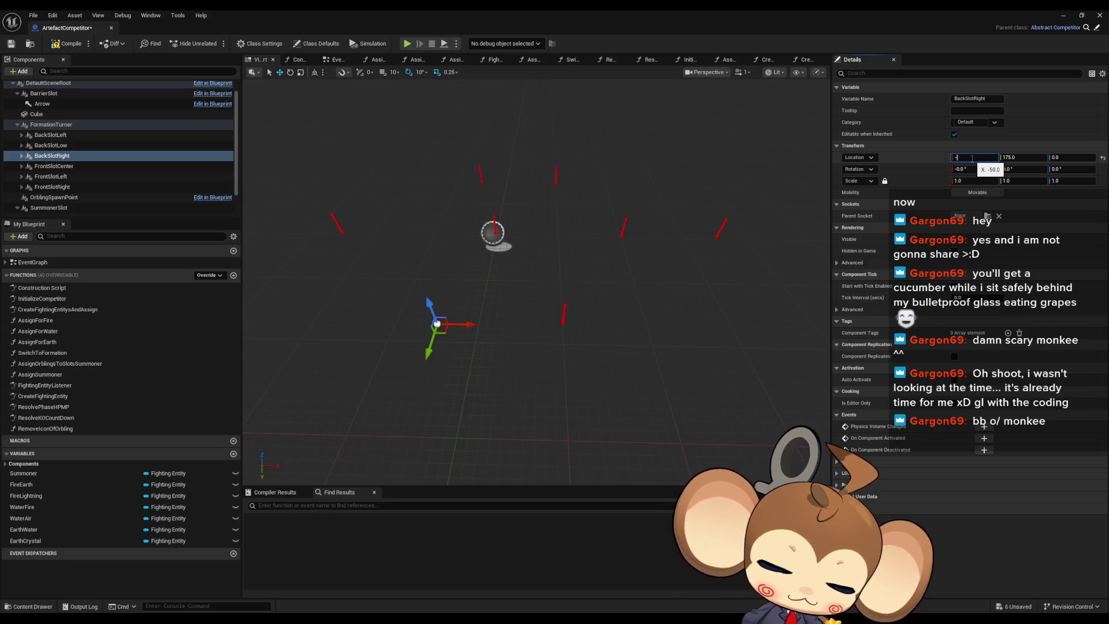
{"action": "key", "text": "Return"}
{"action": "left_click", "coordinate": [1032, 158]}
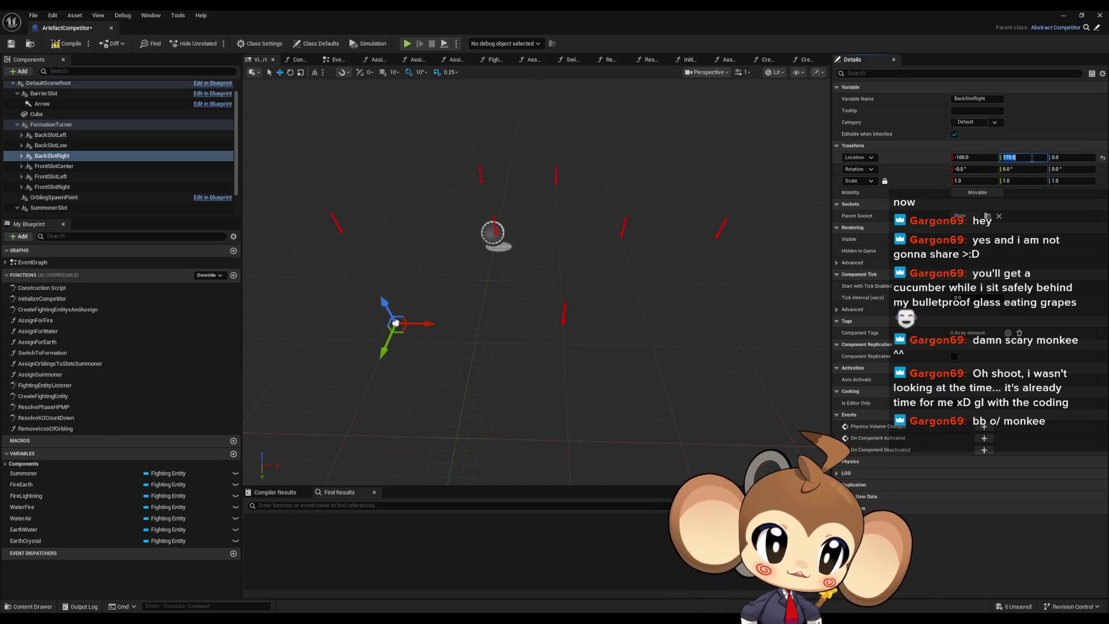
{"action": "type", "text": "173.205"}
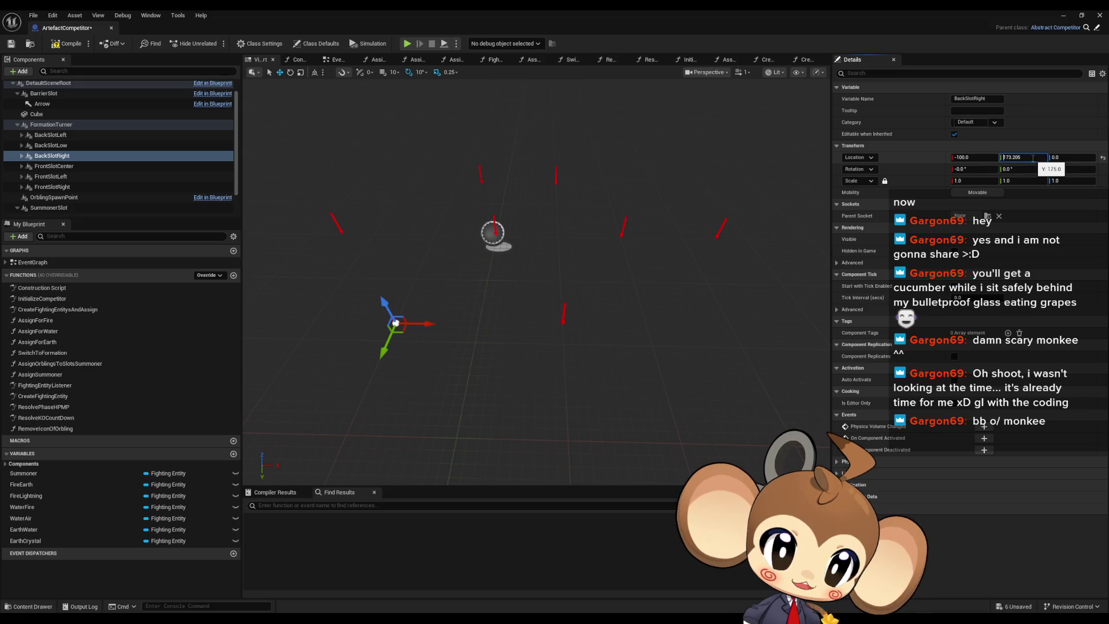
{"action": "key", "text": "Return"}
Set BackSlotLow's X to -200 and BackSlotLeft's X to -100, then inspect the hexagon
{"action": "left_click", "coordinate": [51, 144]}
{"action": "left_click", "coordinate": [966, 158]}
{"action": "type", "text": "-200"}
{"action": "key", "text": "Return"}
{"action": "left_click", "coordinate": [58, 135]}
{"action": "left_click", "coordinate": [962, 157]}
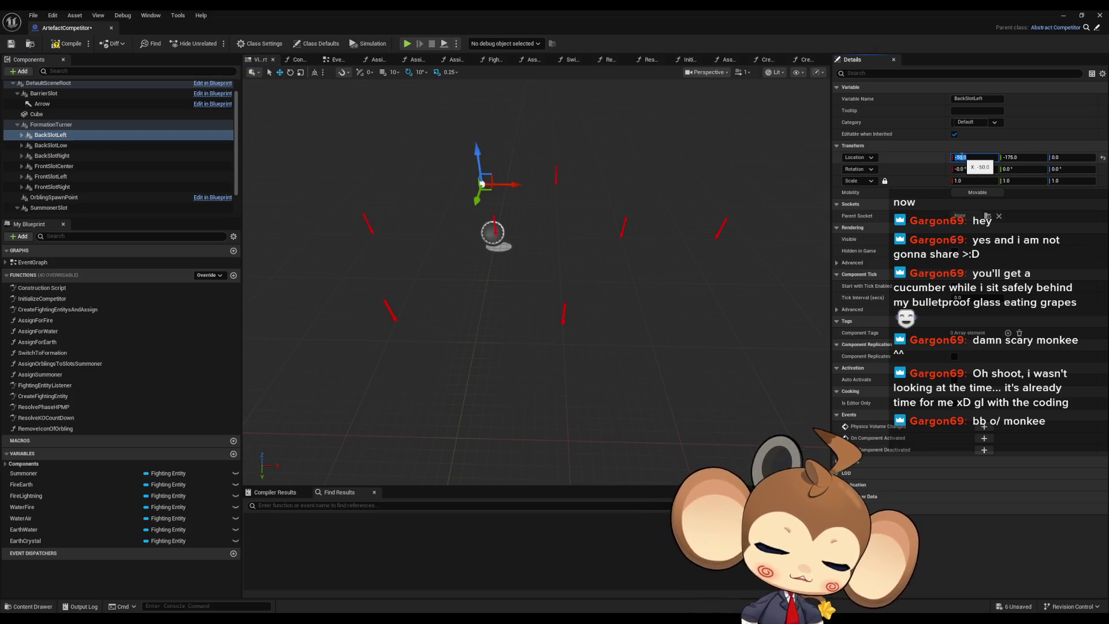
{"action": "type", "text": "-100"}
{"action": "key", "text": "Tab"}
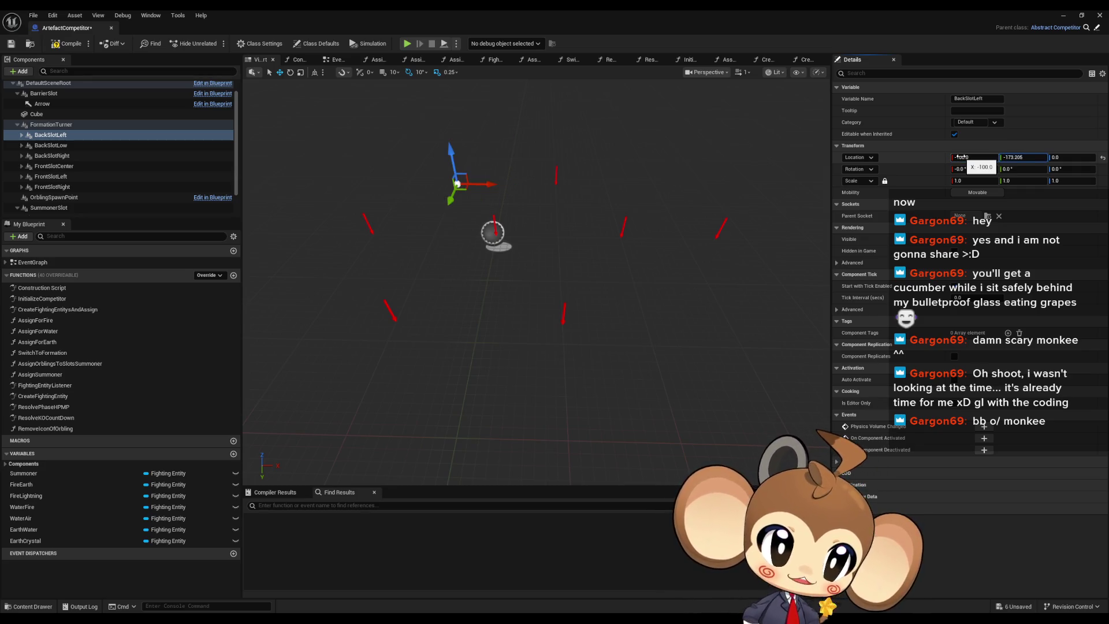
{"action": "left_click", "coordinate": [538, 281]}
{"action": "left_click_drag", "start_coordinate": [613, 255], "coordinate": [543, 271]}
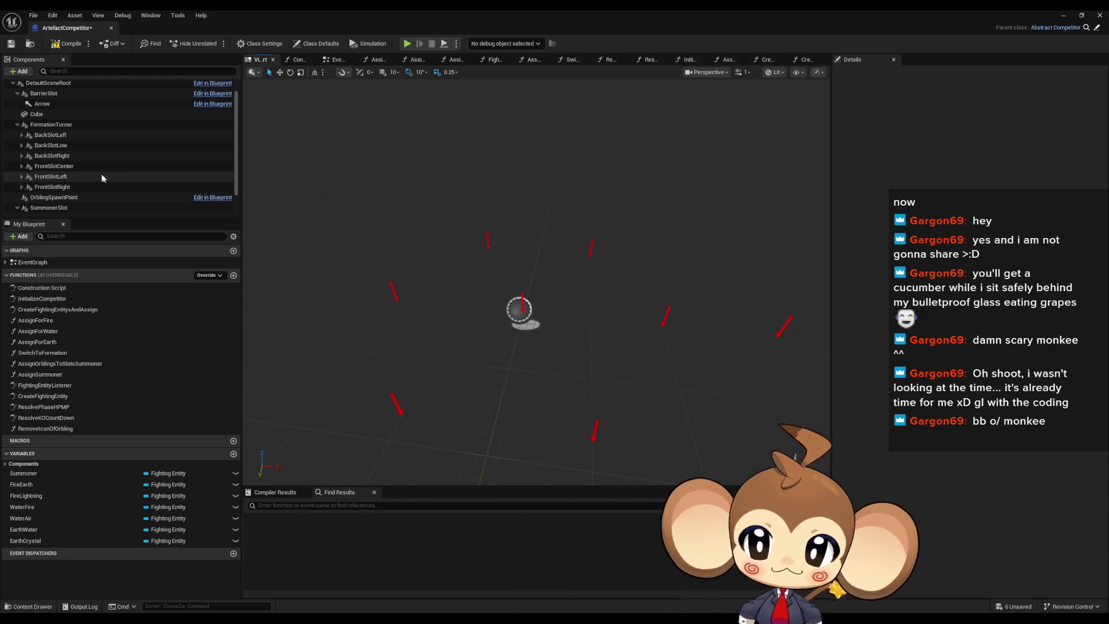
Check the back and front slot positions, then rename FrontSlotCenter to 'Red'
{"action": "left_click", "coordinate": [68, 138]}
{"action": "left_click", "coordinate": [67, 146]}
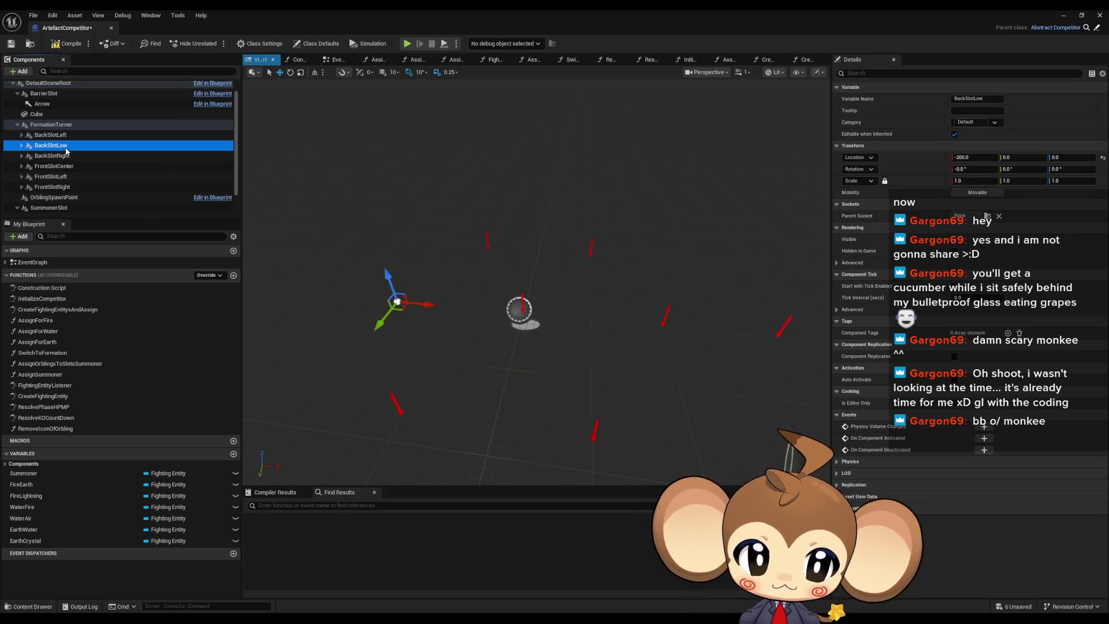
{"action": "left_click", "coordinate": [59, 188]}
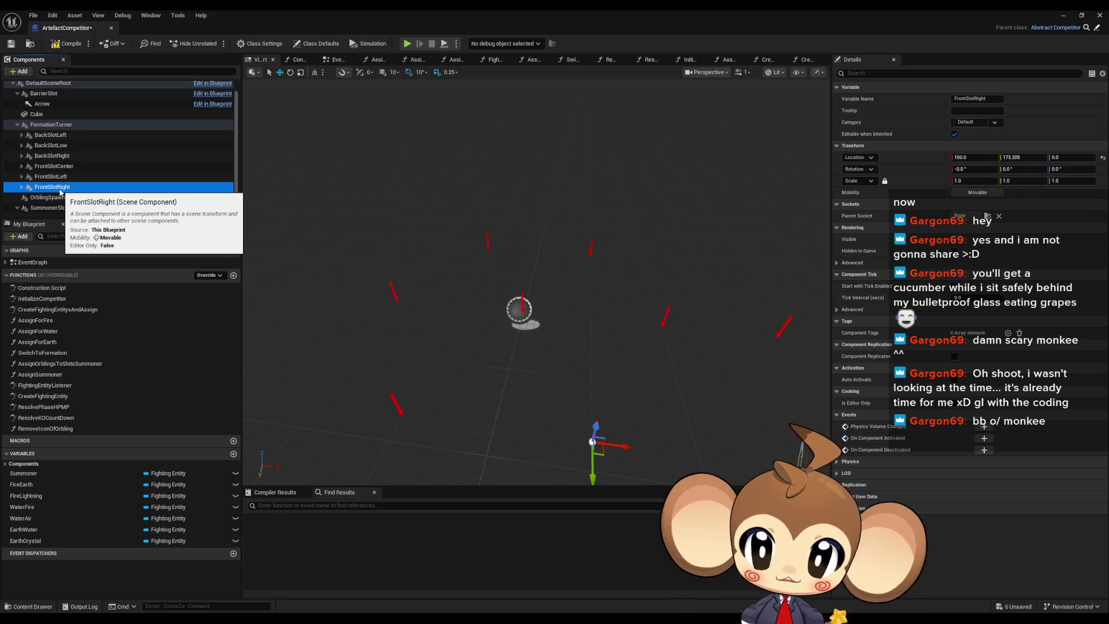
{"action": "key", "text": "Up"}
{"action": "key", "text": "Up"}
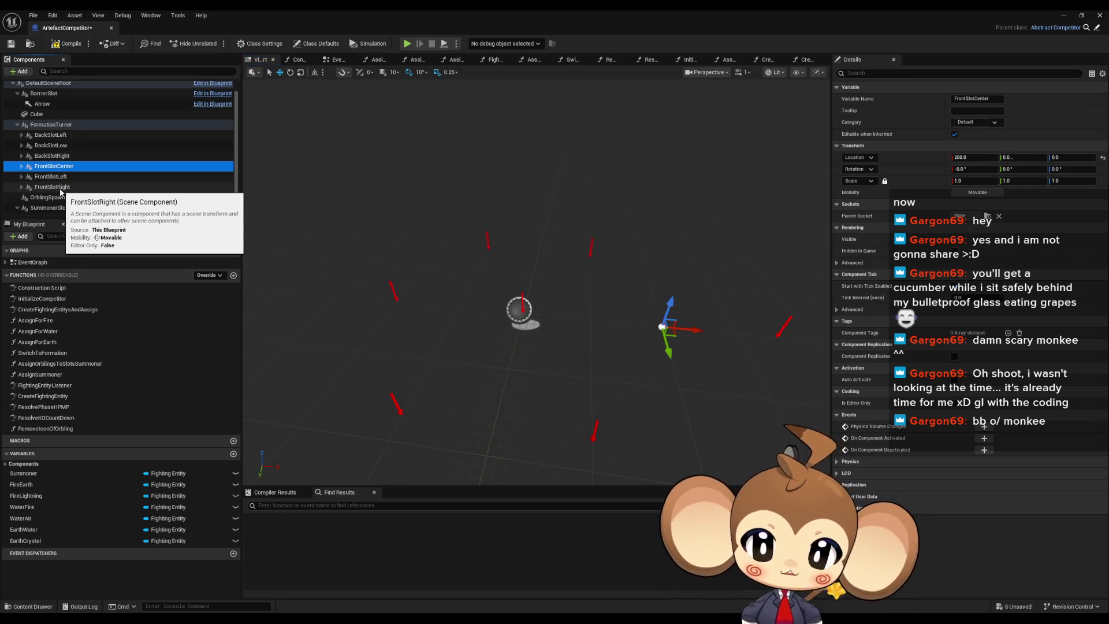
{"action": "mouse_move", "coordinate": [439, 278]}
{"action": "left_mouse_down"}
{"action": "mouse_move", "coordinate": [503, 271]}
{"action": "mouse_move", "coordinate": [479, 273]}
{"action": "left_mouse_up"}
{"action": "left_click", "coordinate": [67, 167]}
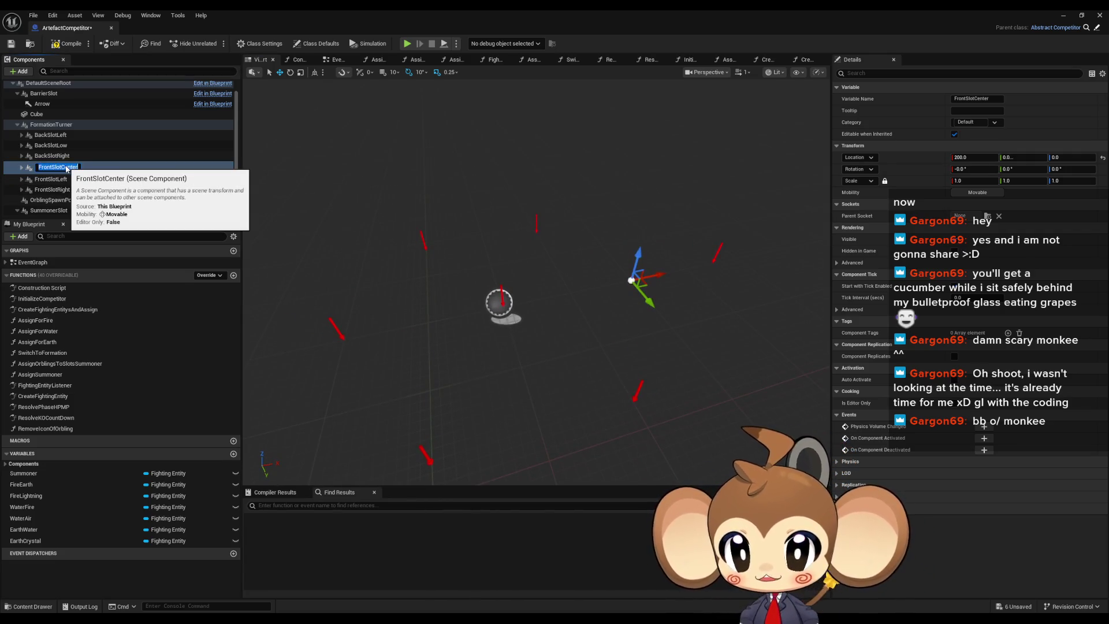
{"action": "type", "text": "R"}
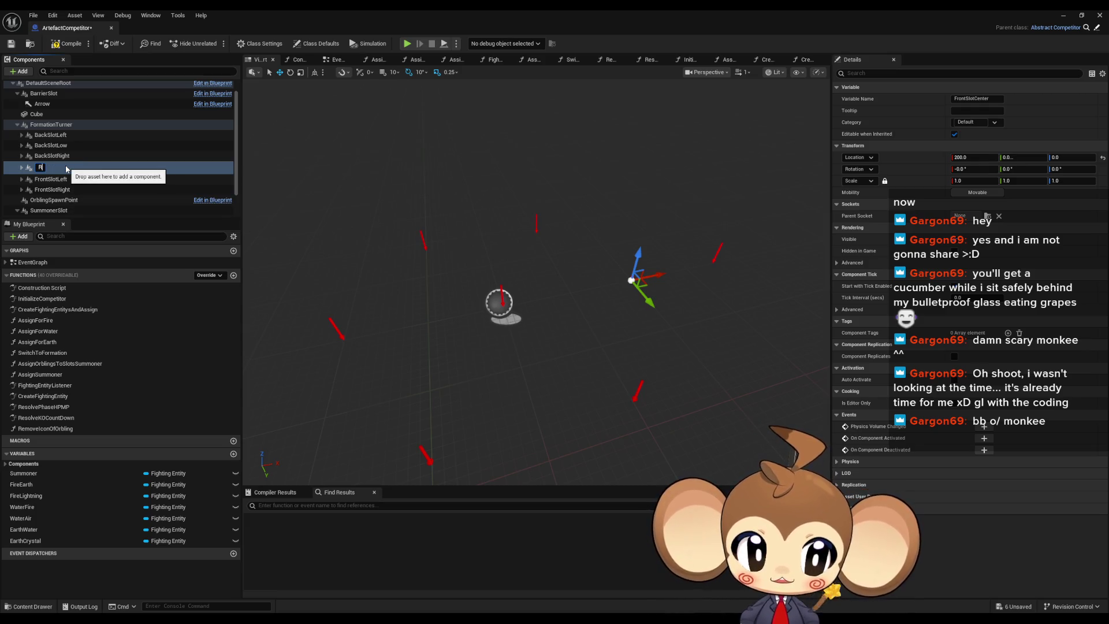
{"action": "type", "text": "ed"}
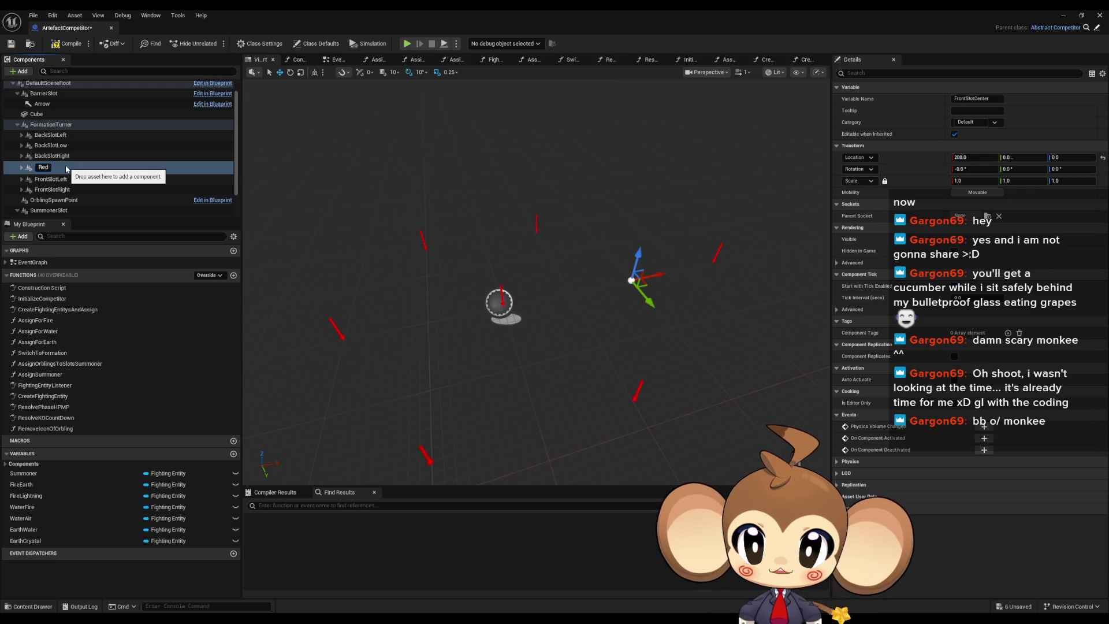